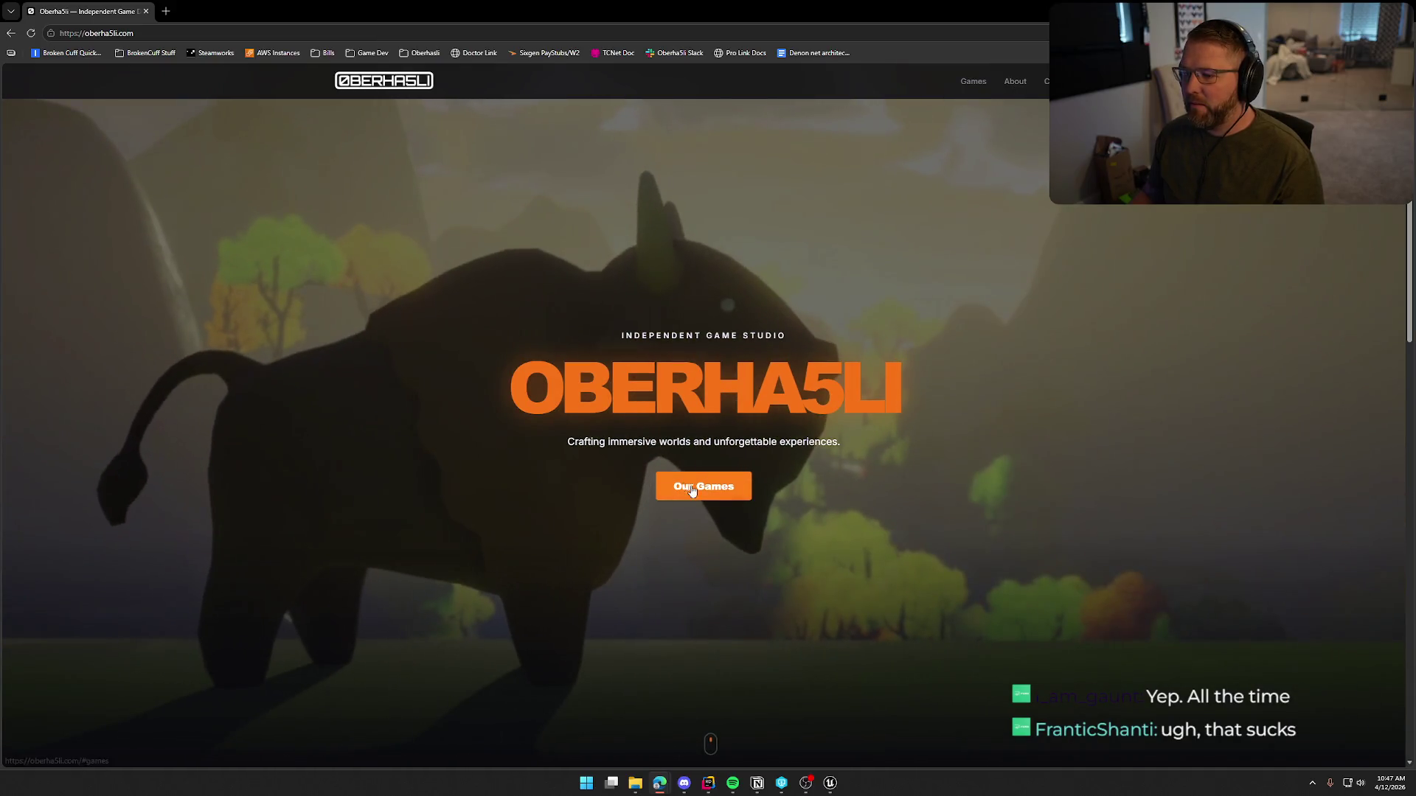
Step: Browse the studio's Trail & Error game page and its Steam store page
scroll(780, 516, "down", 5)
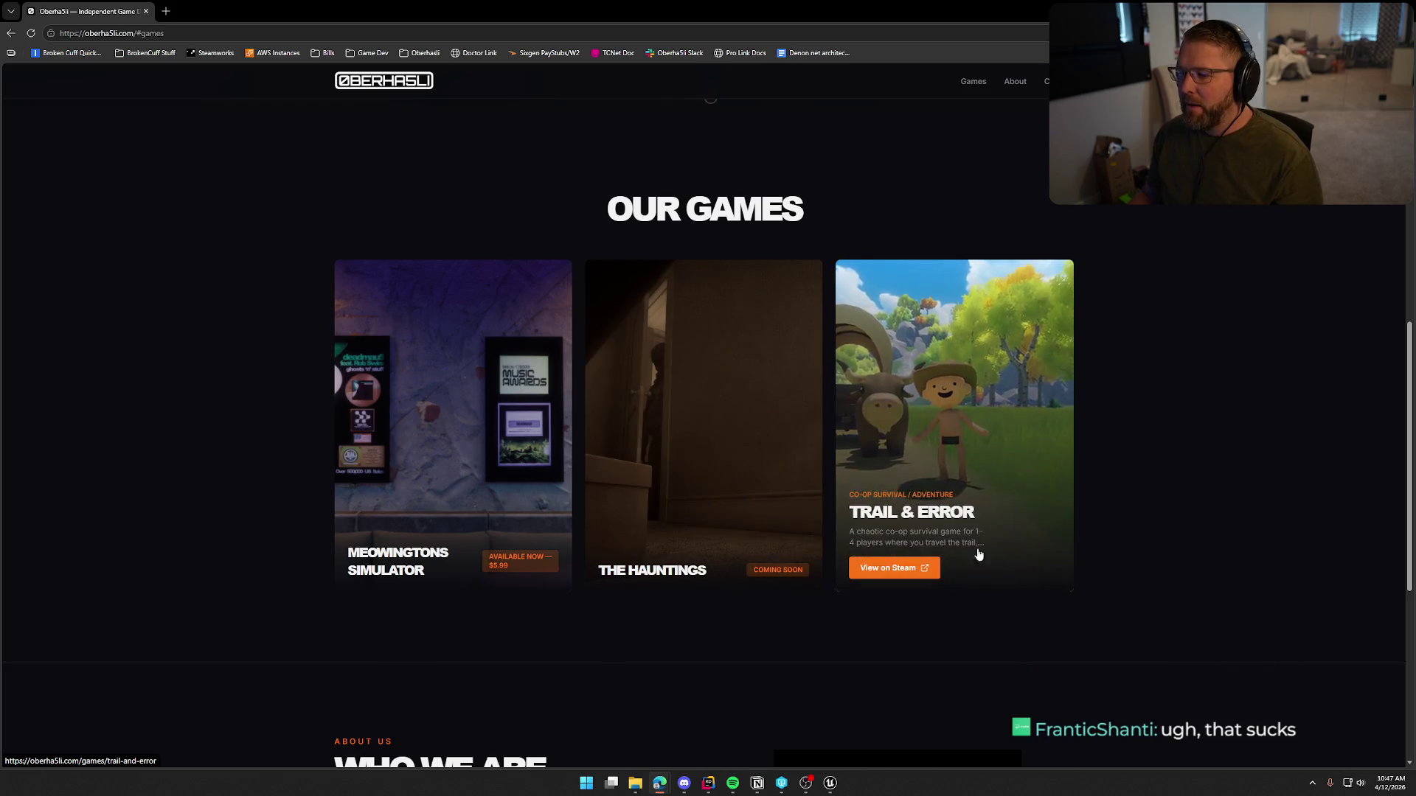
left_click(973, 556)
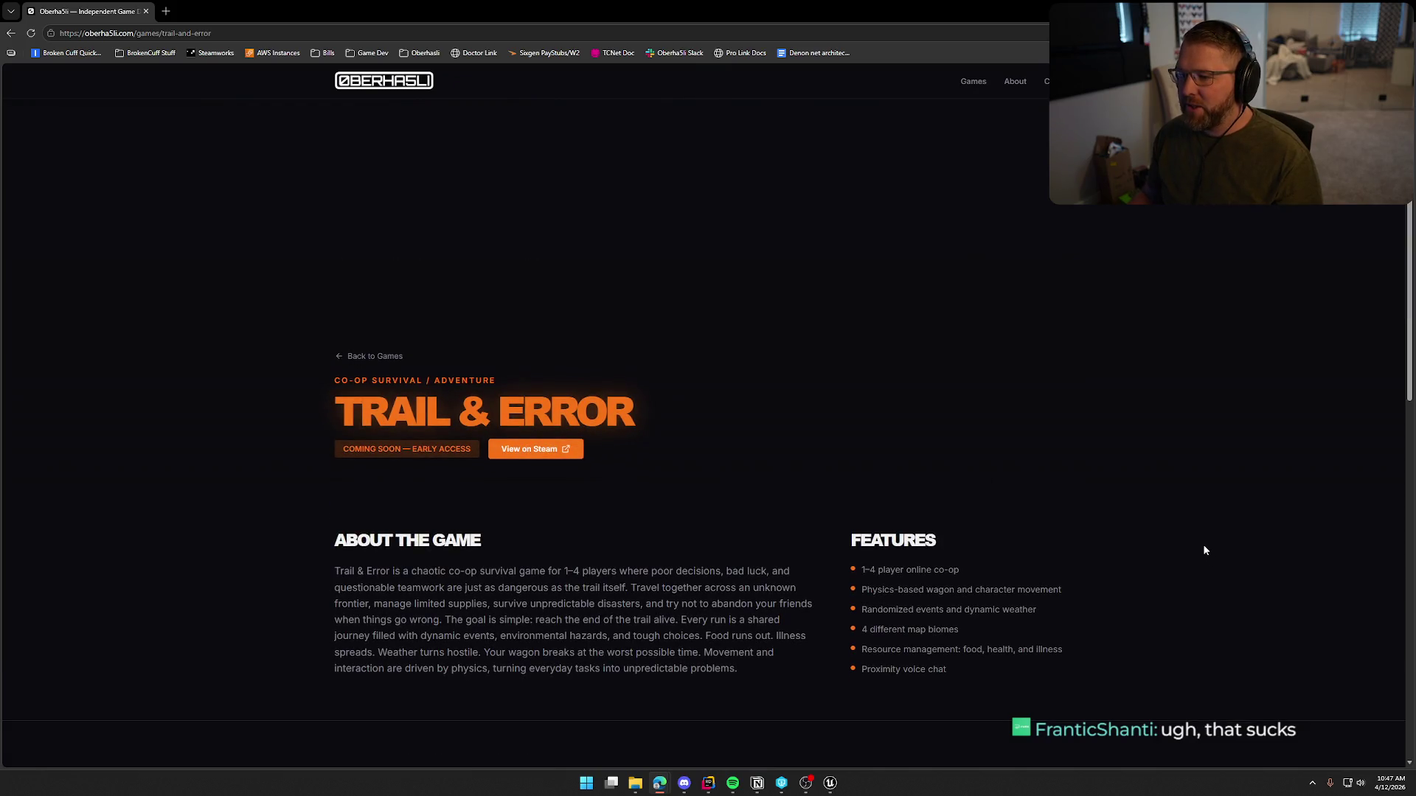
scroll(1143, 479, "down", 10)
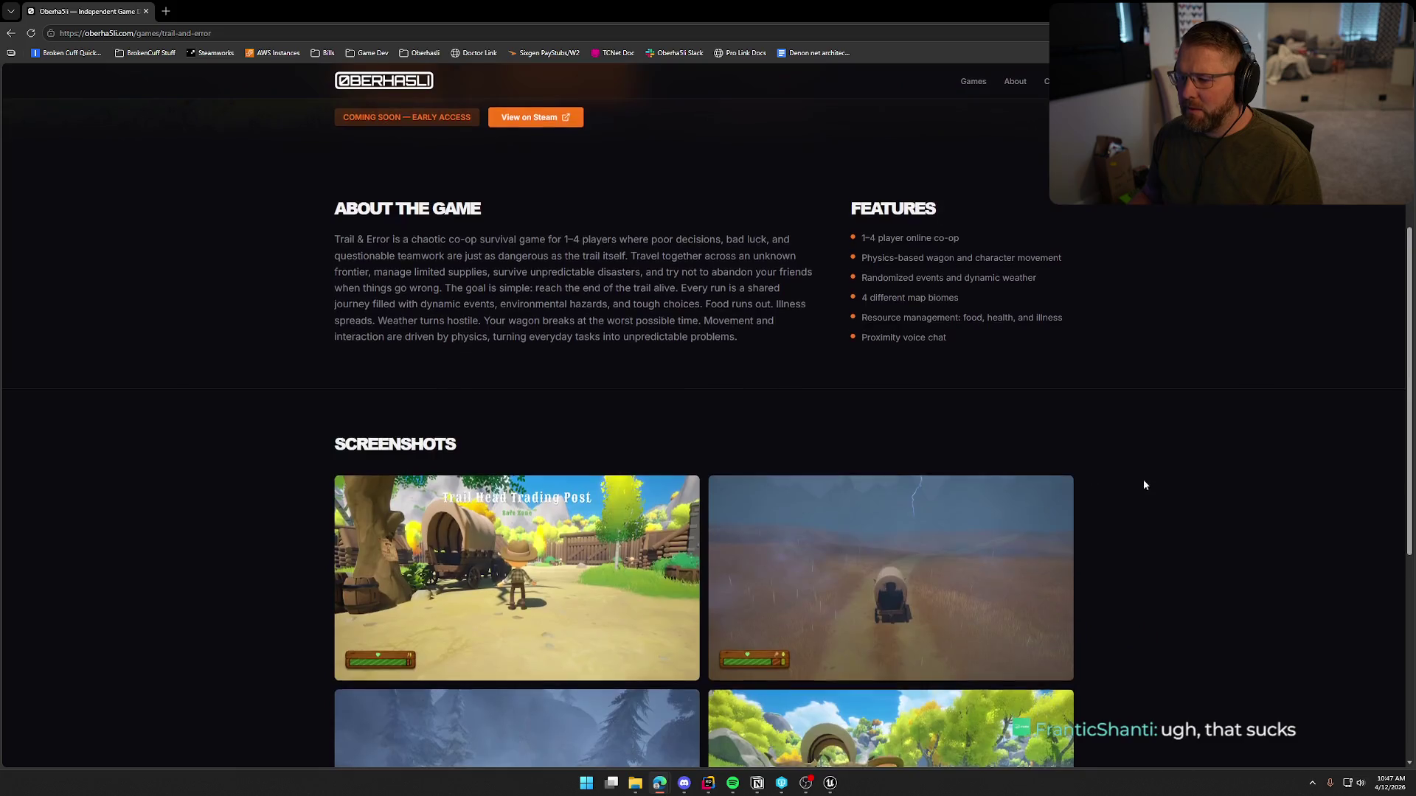
scroll(1181, 484, "up", 10)
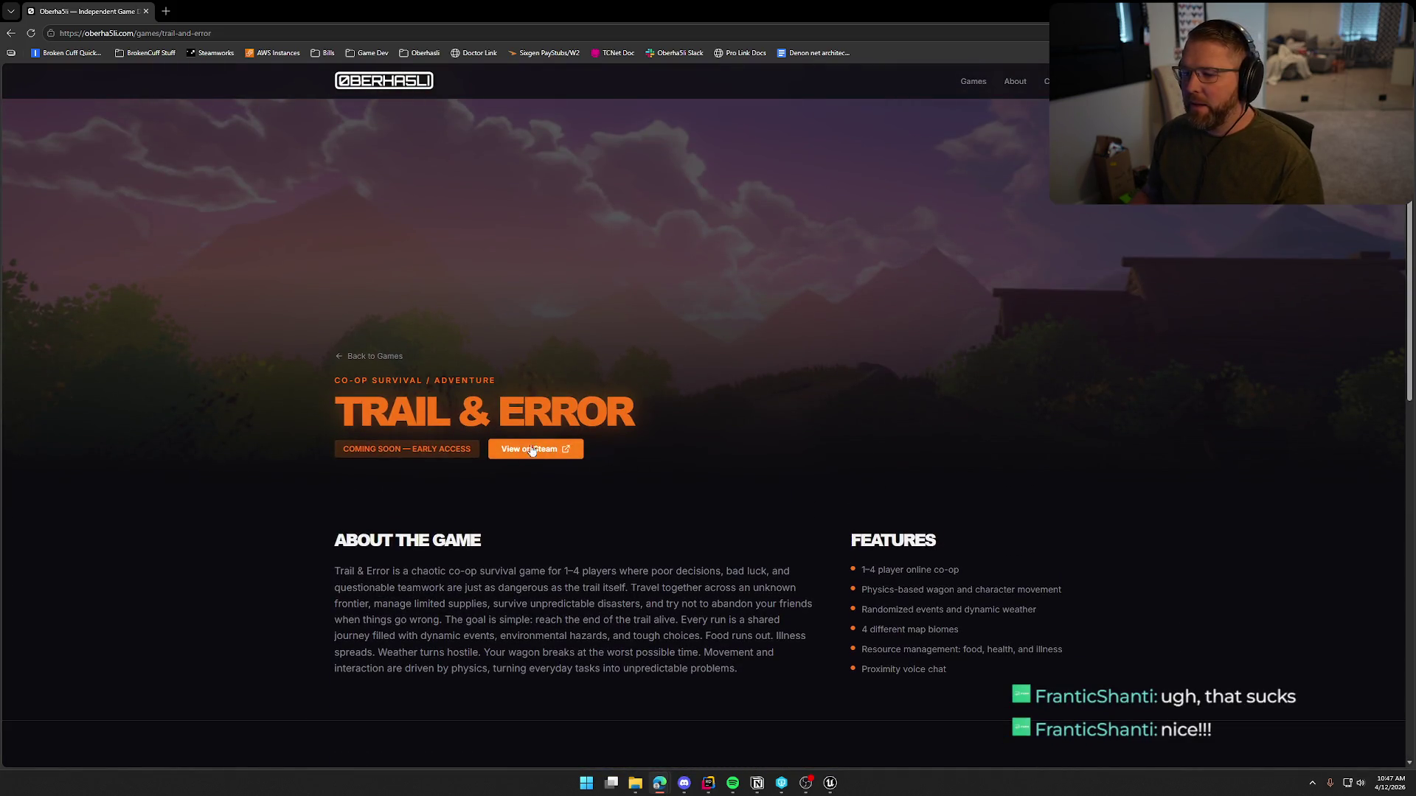
left_click(531, 450)
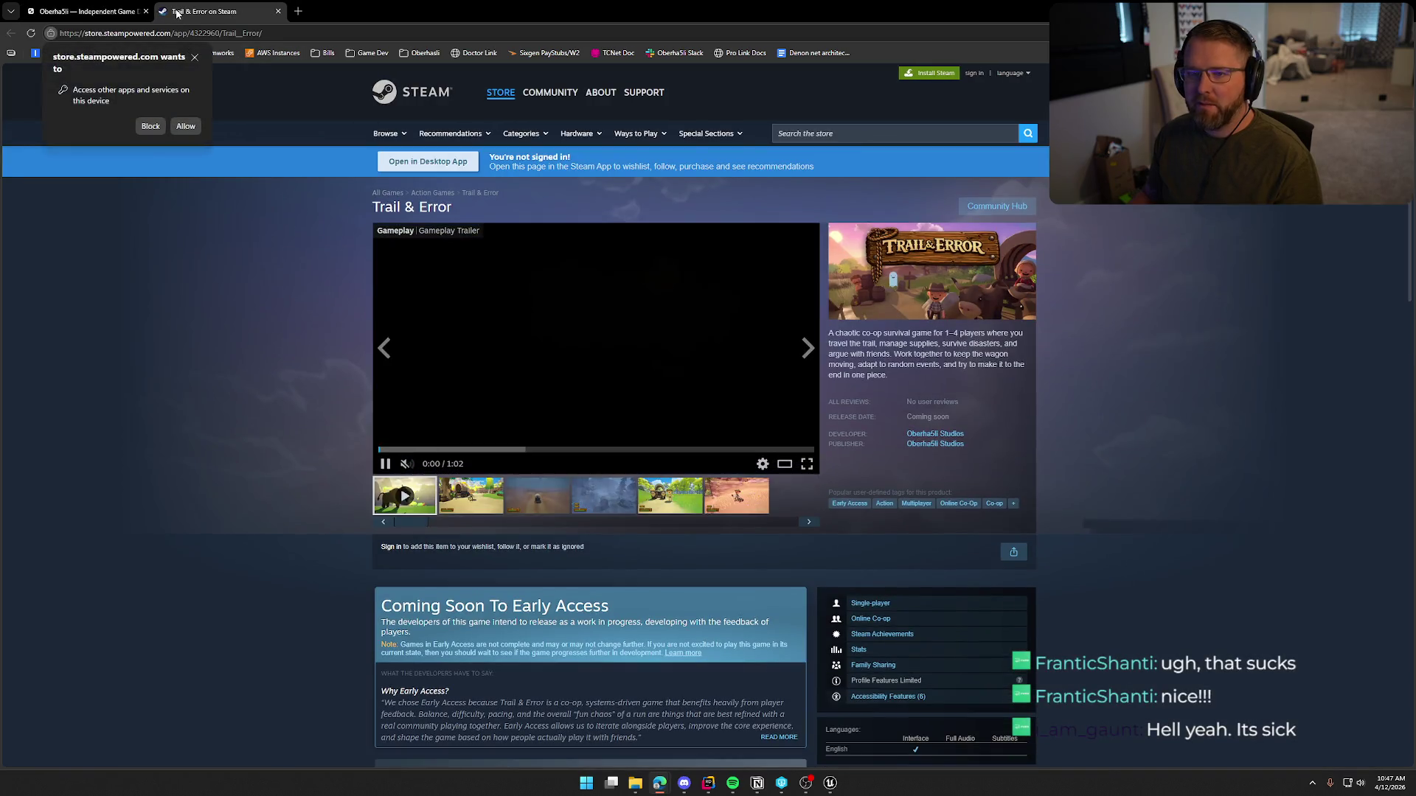
middle_click(177, 13)
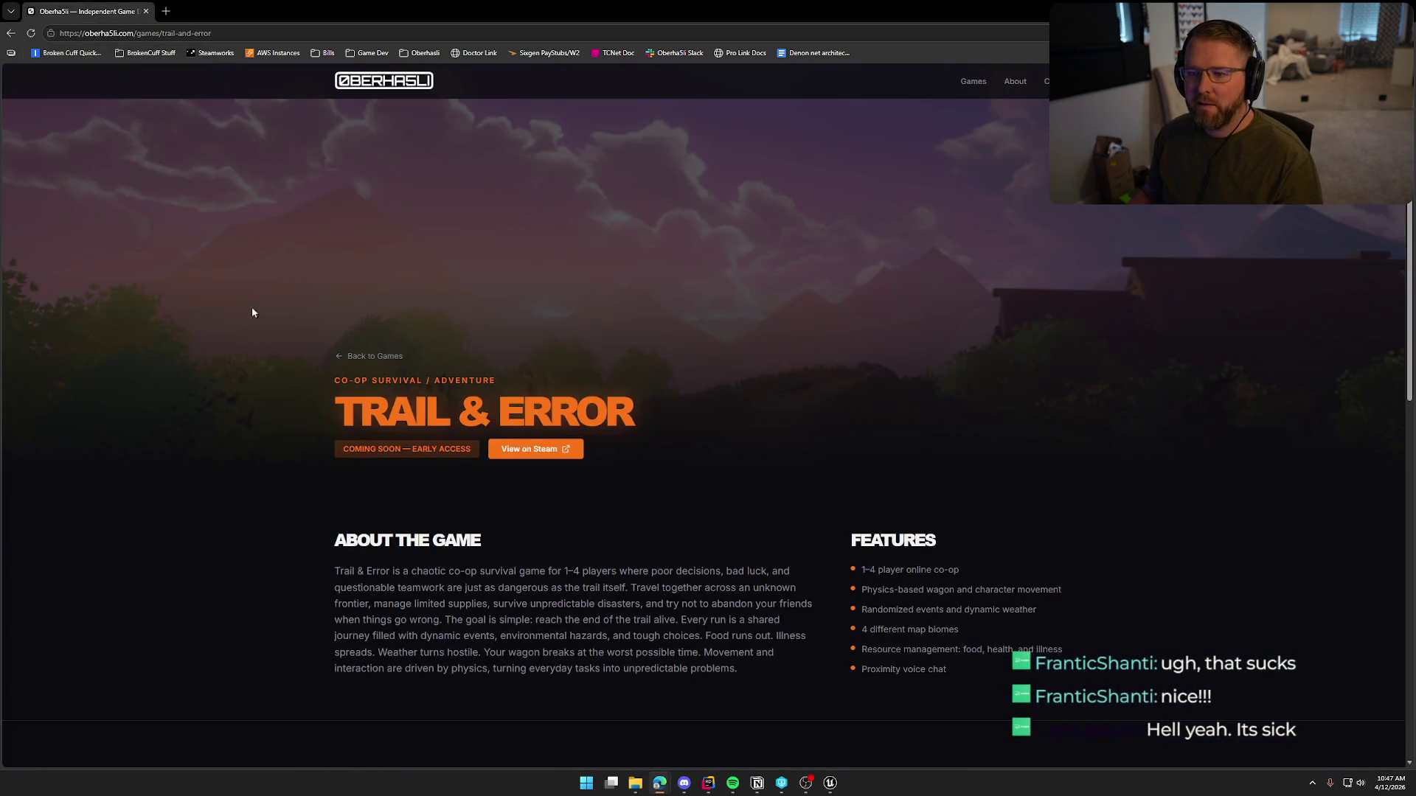
left_click(398, 81)
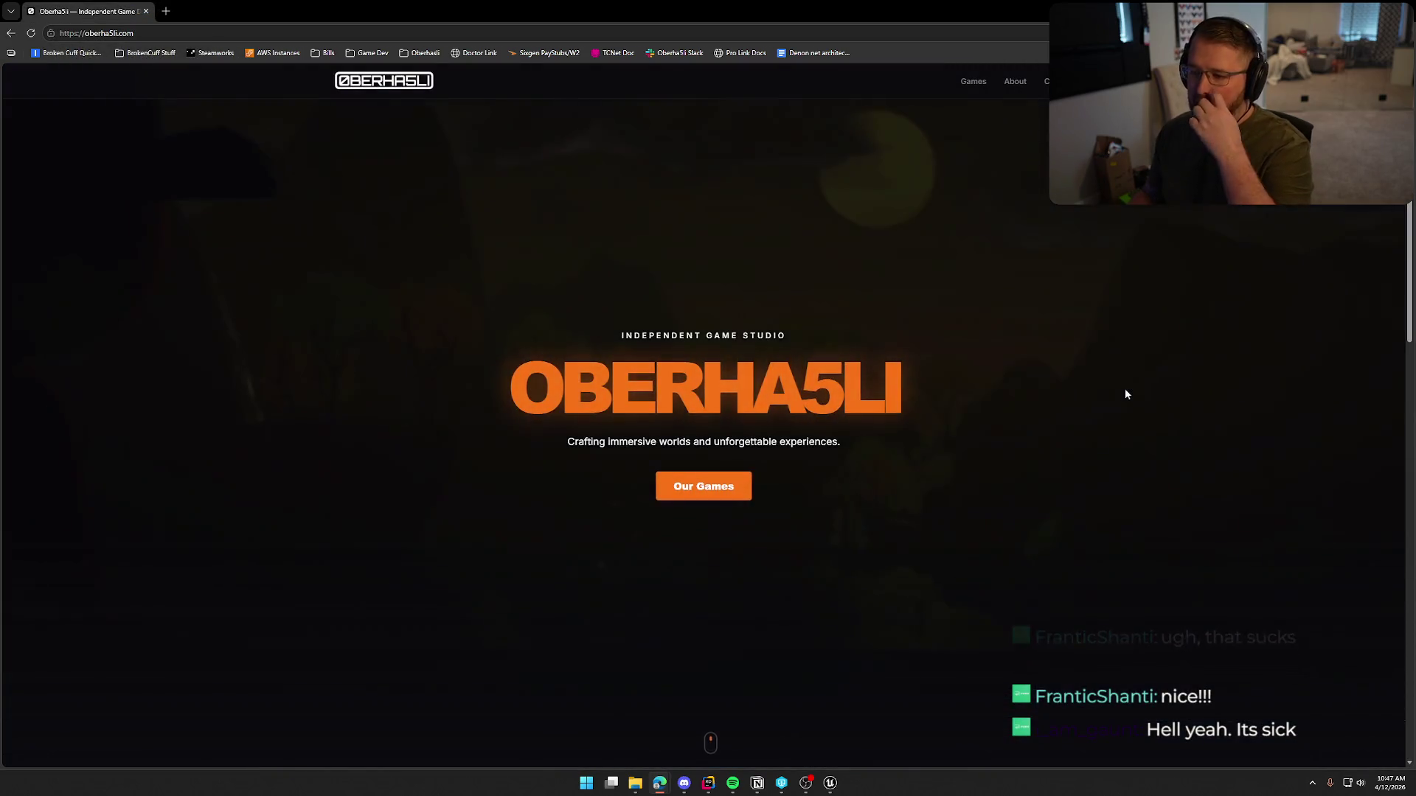
scroll(1144, 427, "down", 10)
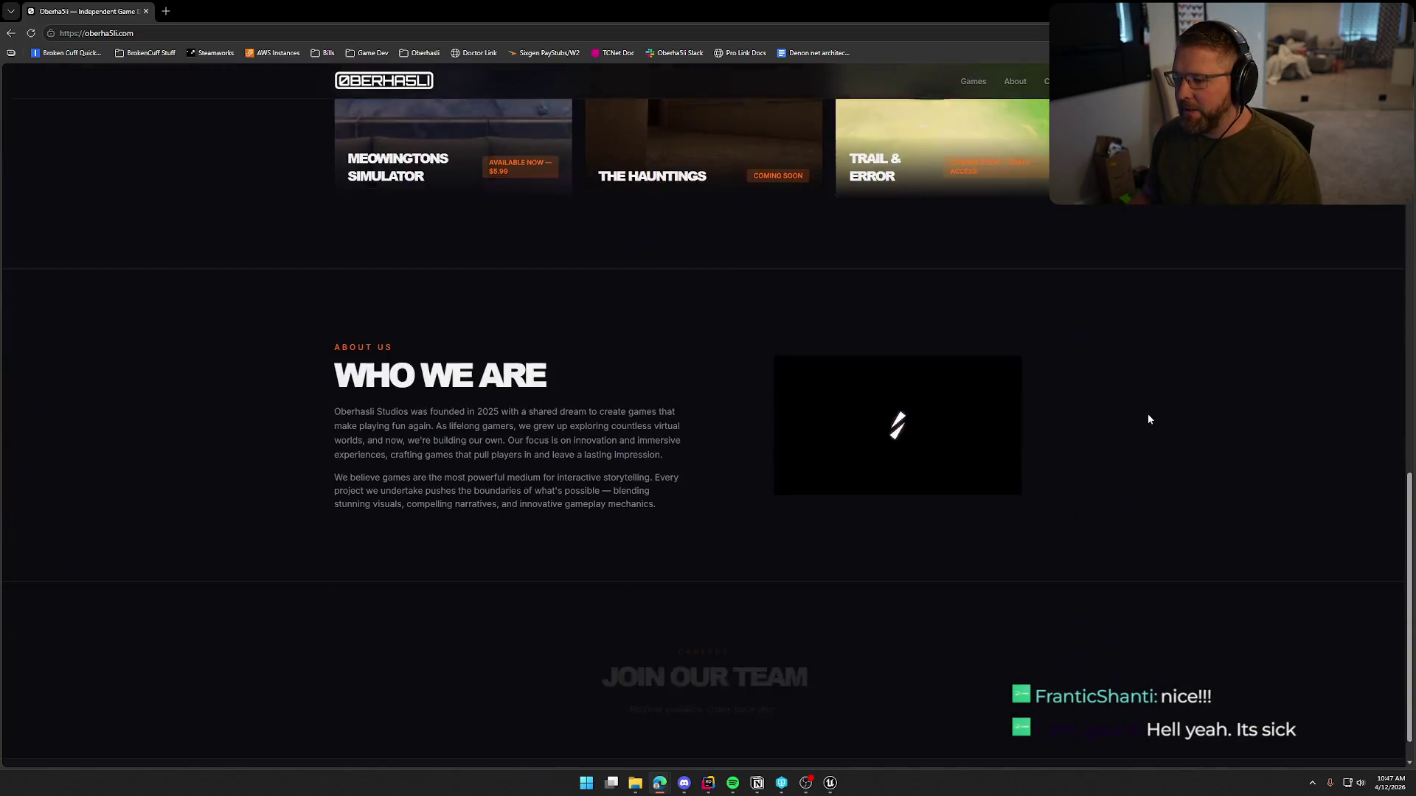
scroll(1147, 418, "up", 10)
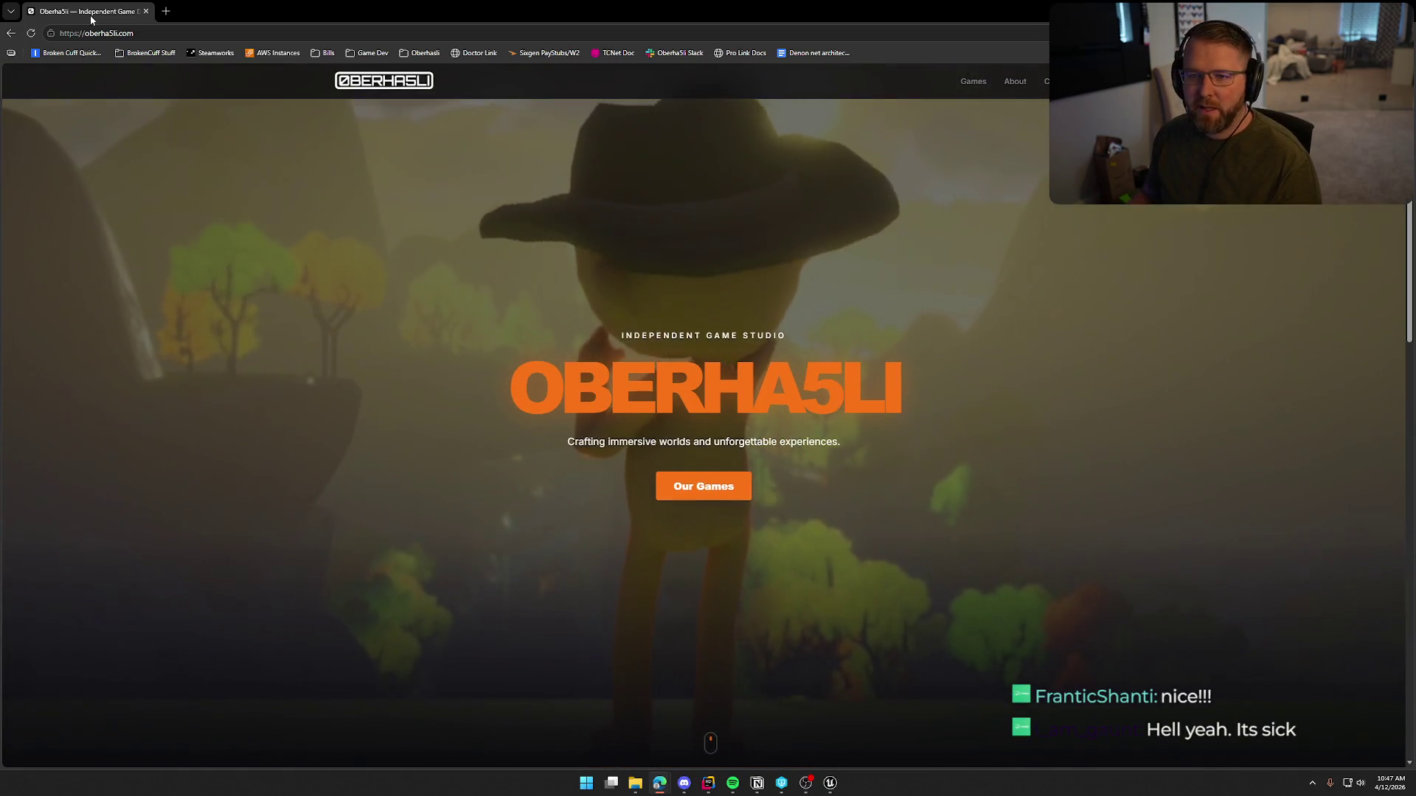
Step: Review the AN_Footstep_Run notify graph through to its Spawn Poof and Return nodes
key("alt+Tab")
left_click_drag(865, 501, 815, 493)
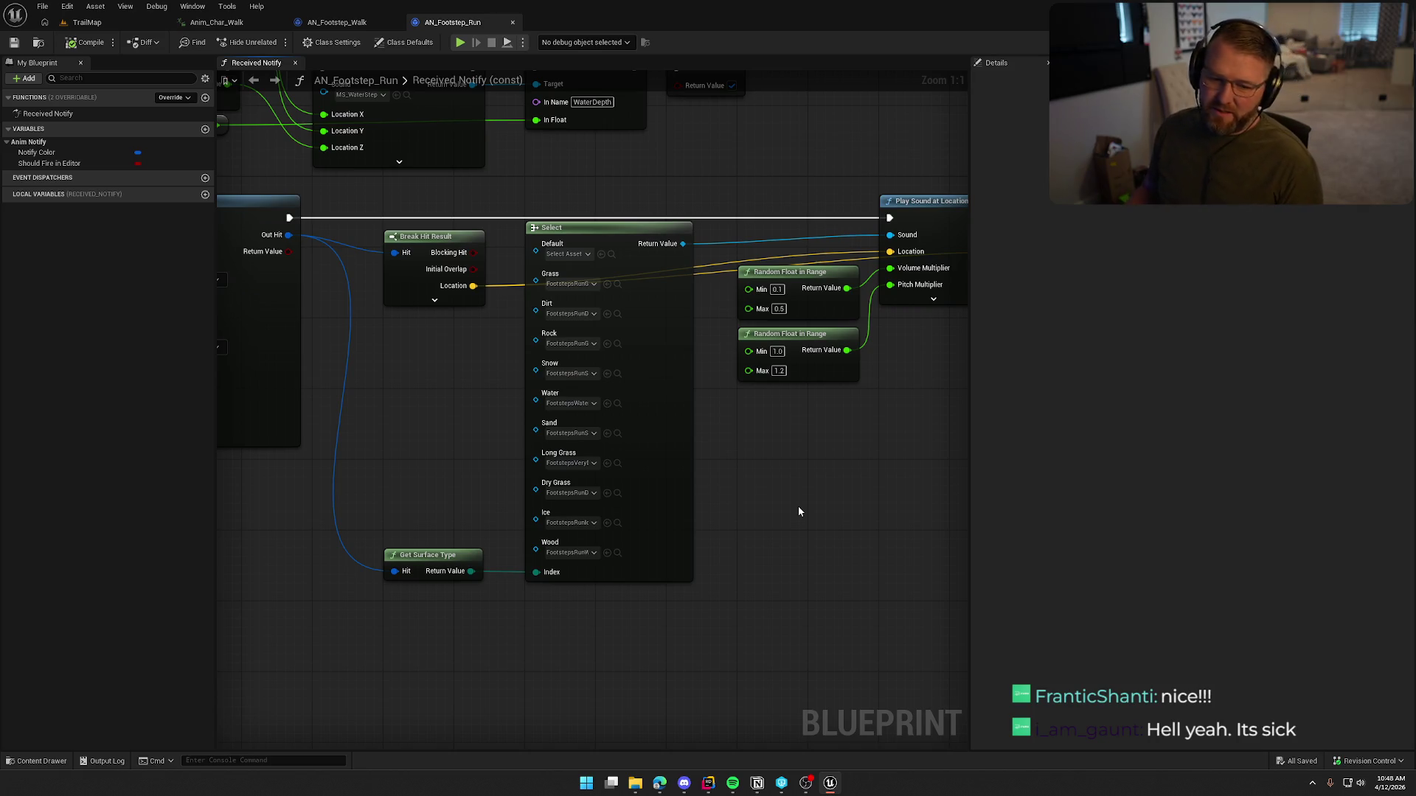
mouse_move(804, 499)
left_mouse_down()
mouse_move(658, 529)
mouse_move(563, 526)
mouse_move(642, 514)
left_mouse_up()
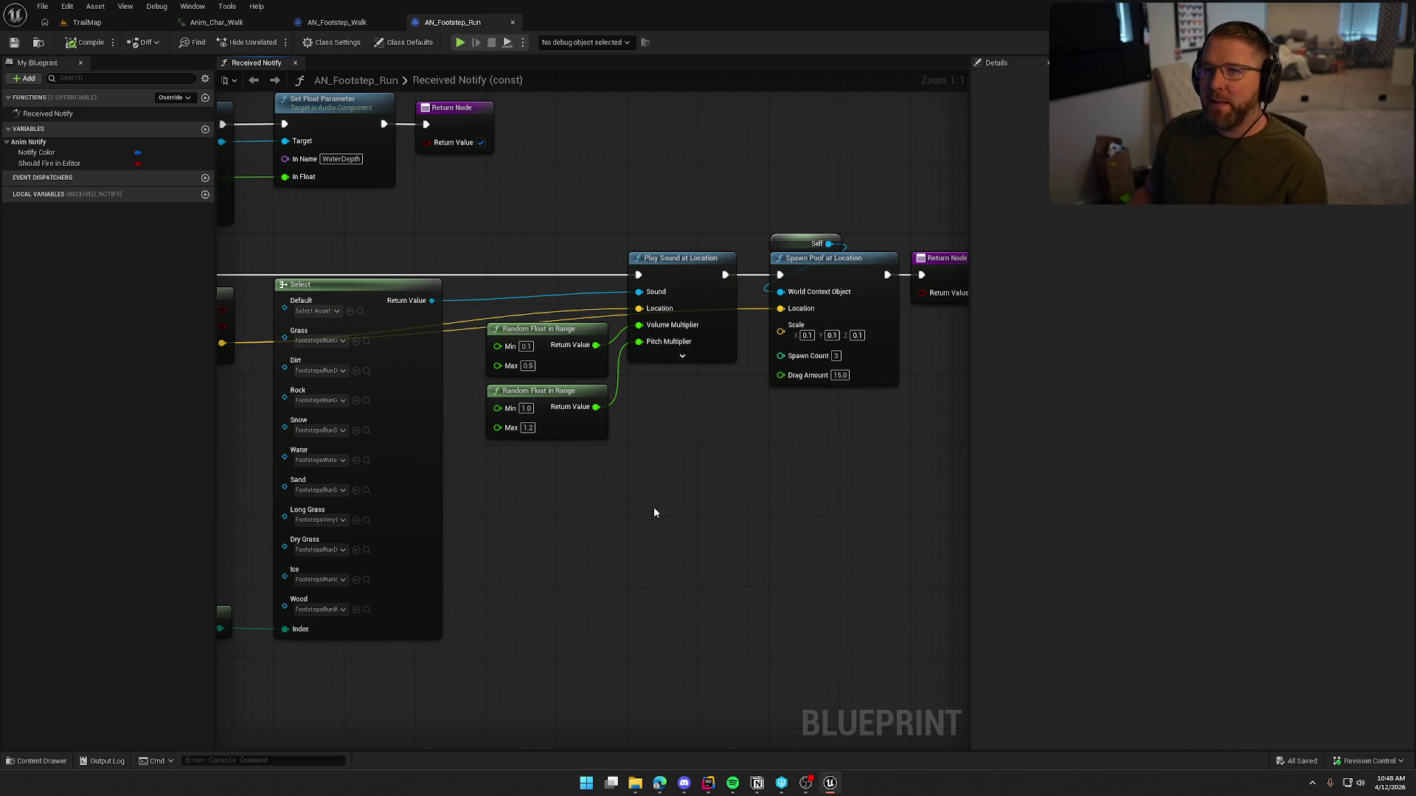
Step: Open the JumpLanding animation from the Content/Art/Anims folder
key("ctrl+space")
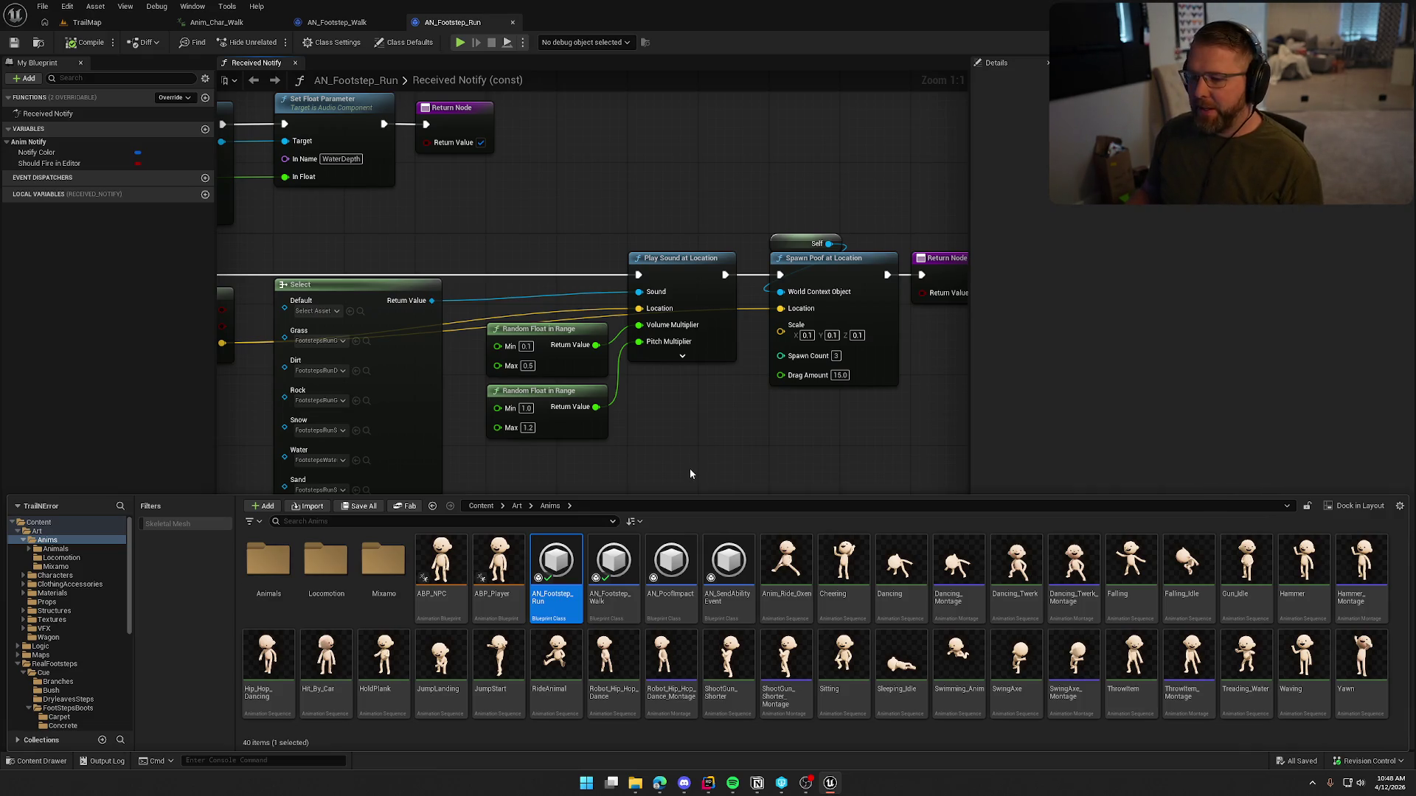
left_click_drag(689, 468, 777, 322)
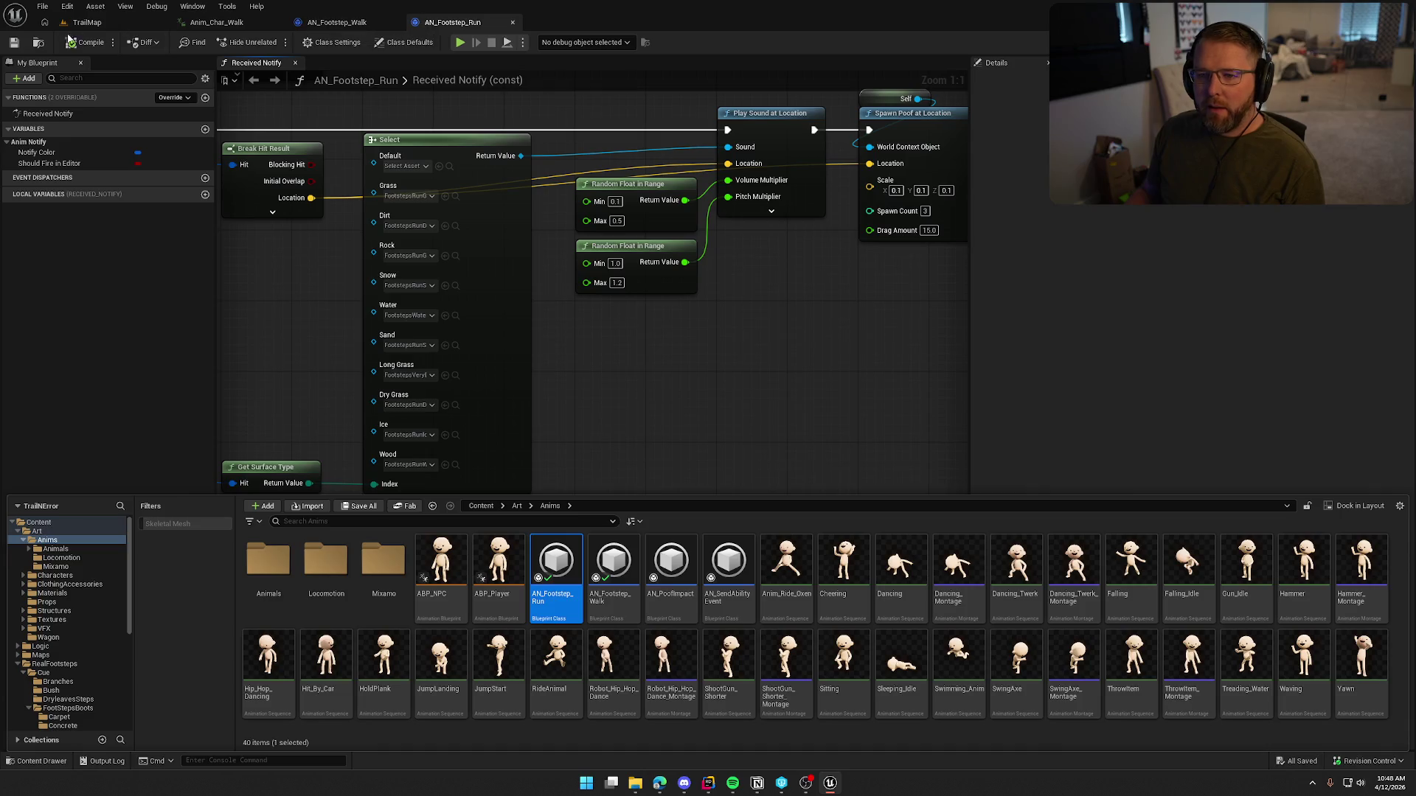
left_click(466, 334)
key("ctrl+space")
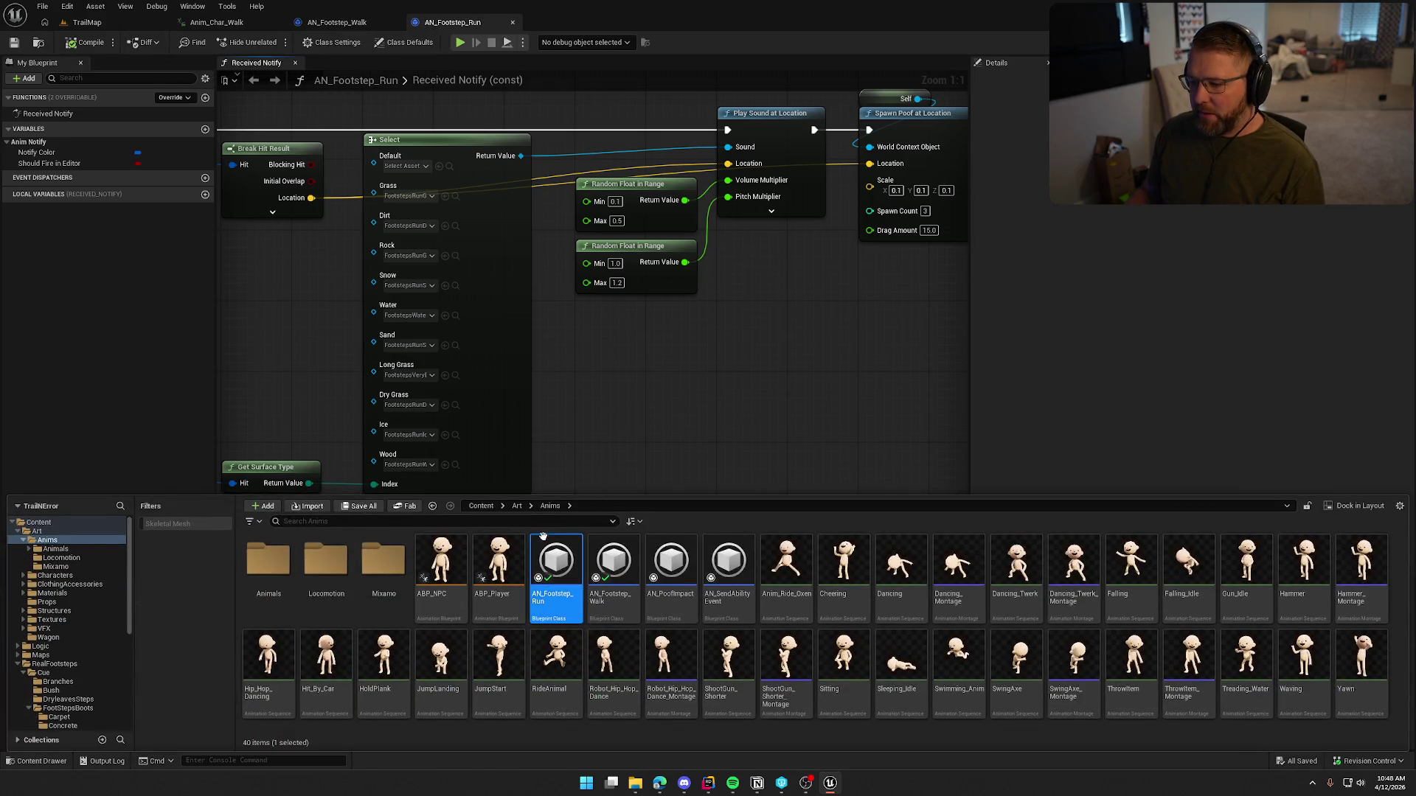
mouse_move(728, 564)
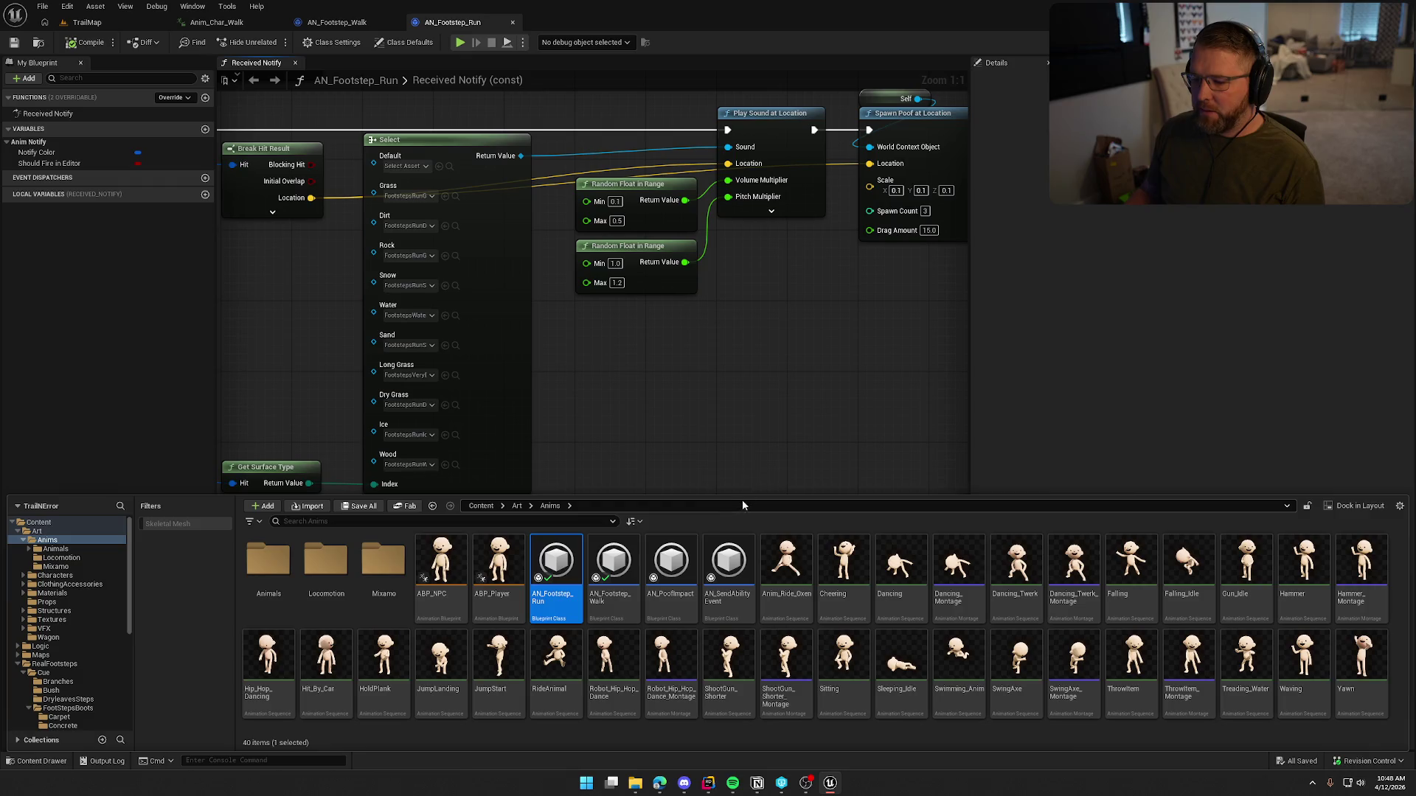
double_click(440, 654)
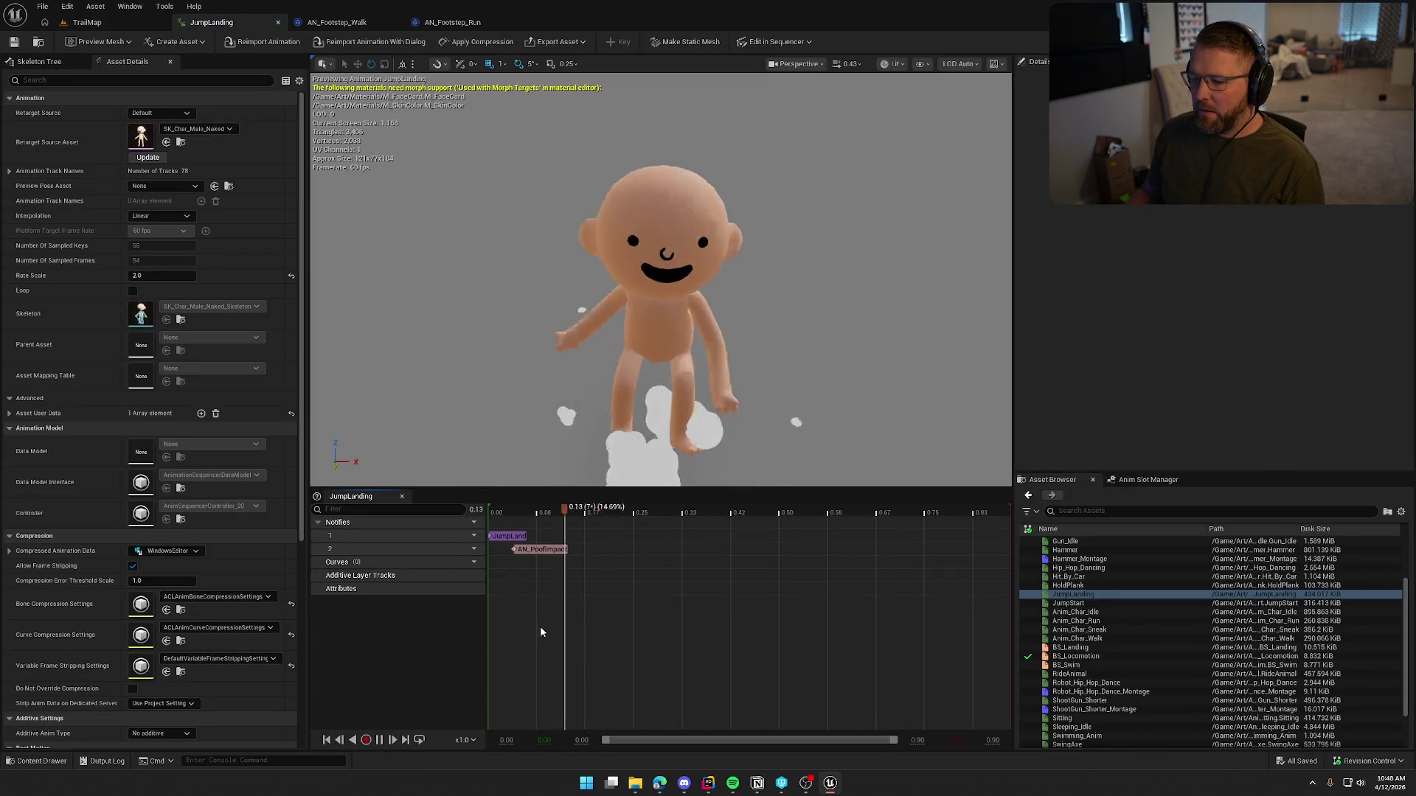
Step: Pause the JumpLanding preview and inspect its JumpLand notify
left_click(379, 739)
left_click(509, 536)
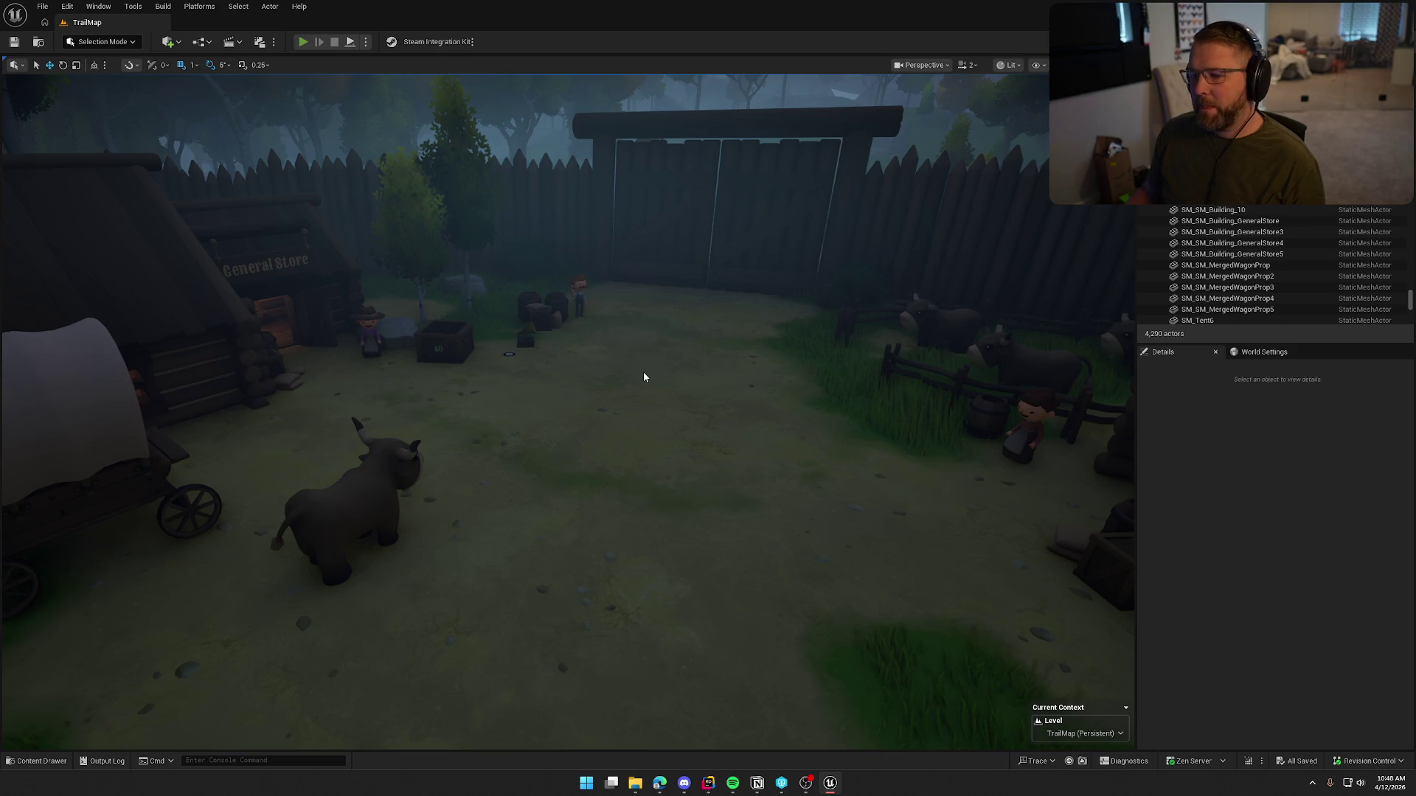
Step: Start a TrailMap play-test and run the character past the wagon into the General Store
key("alt+p")
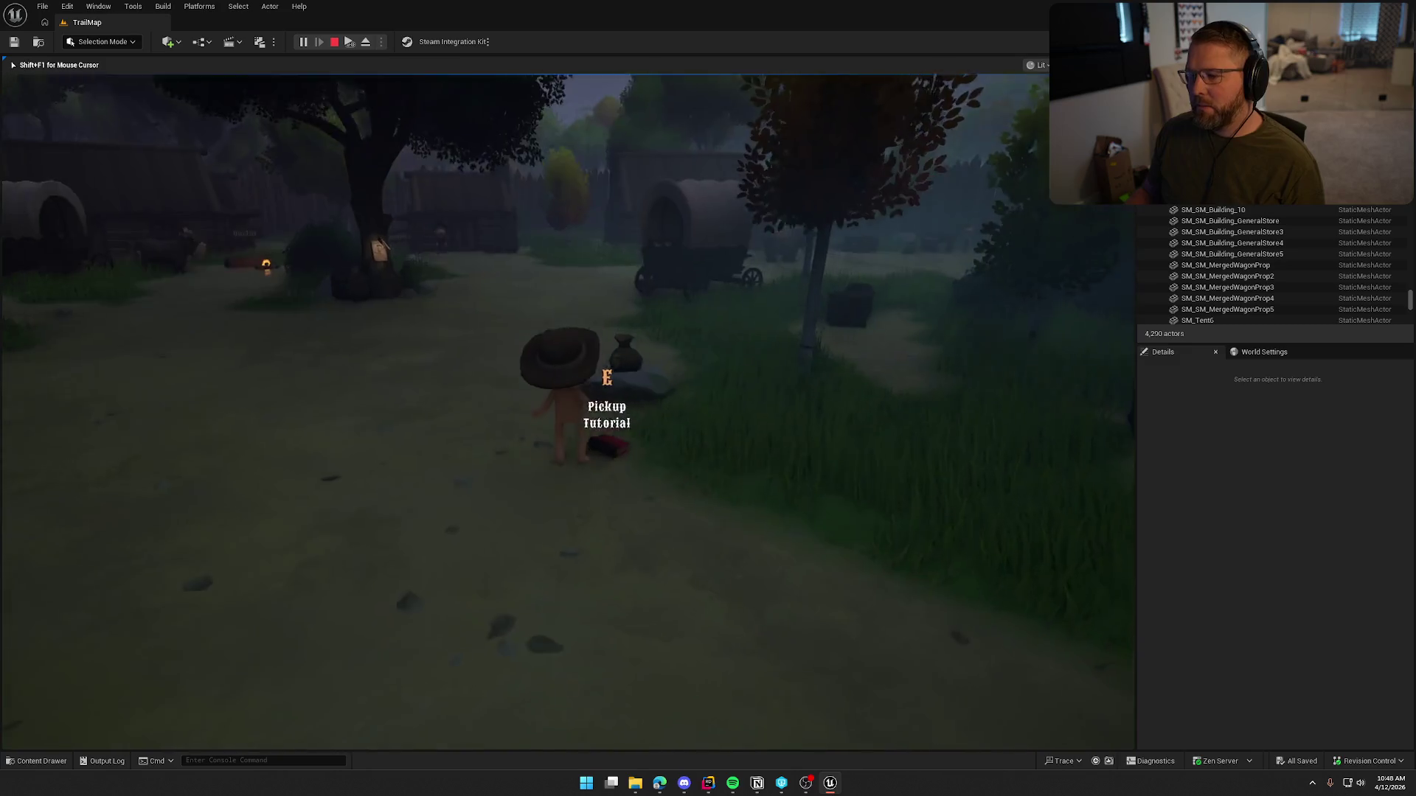
key("shift+w")
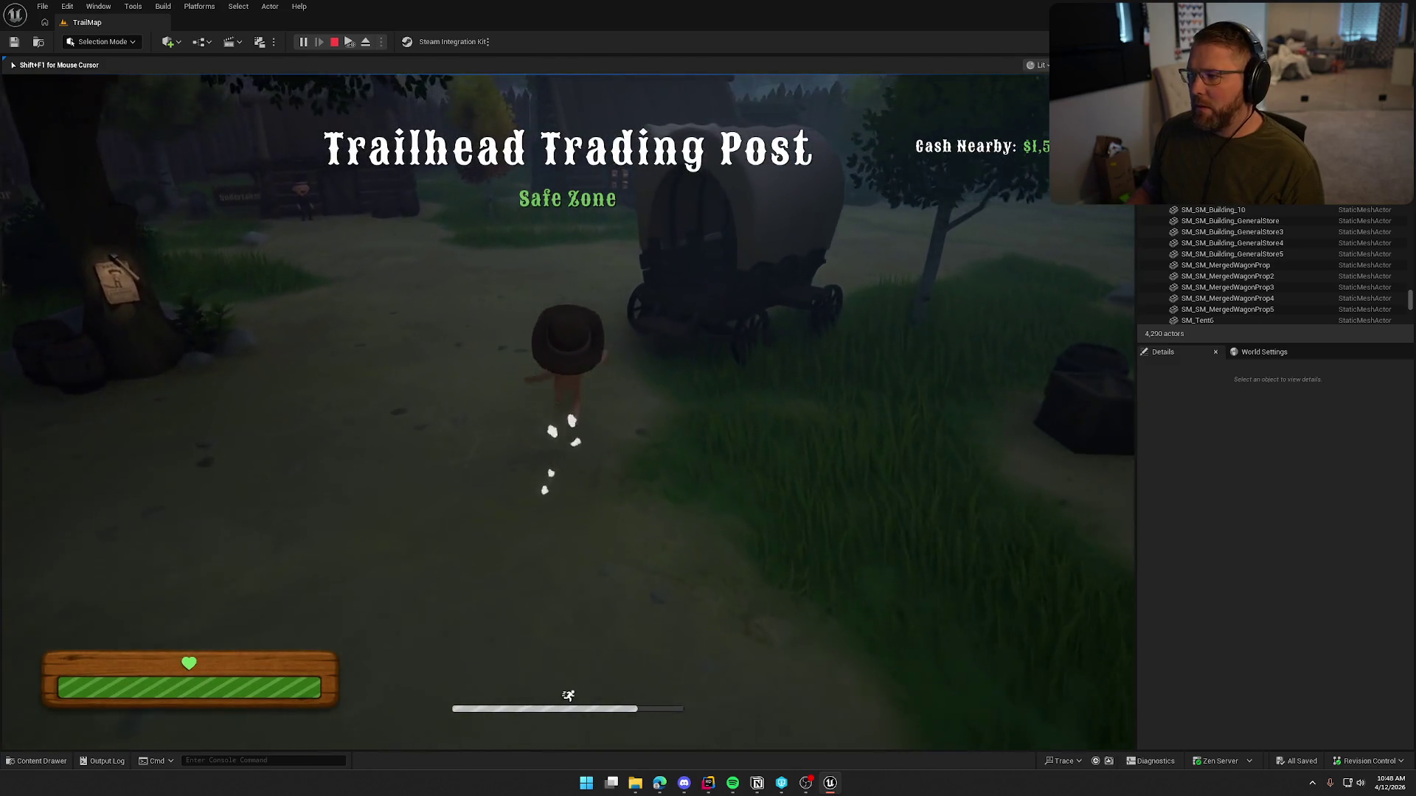
key("shift+a")
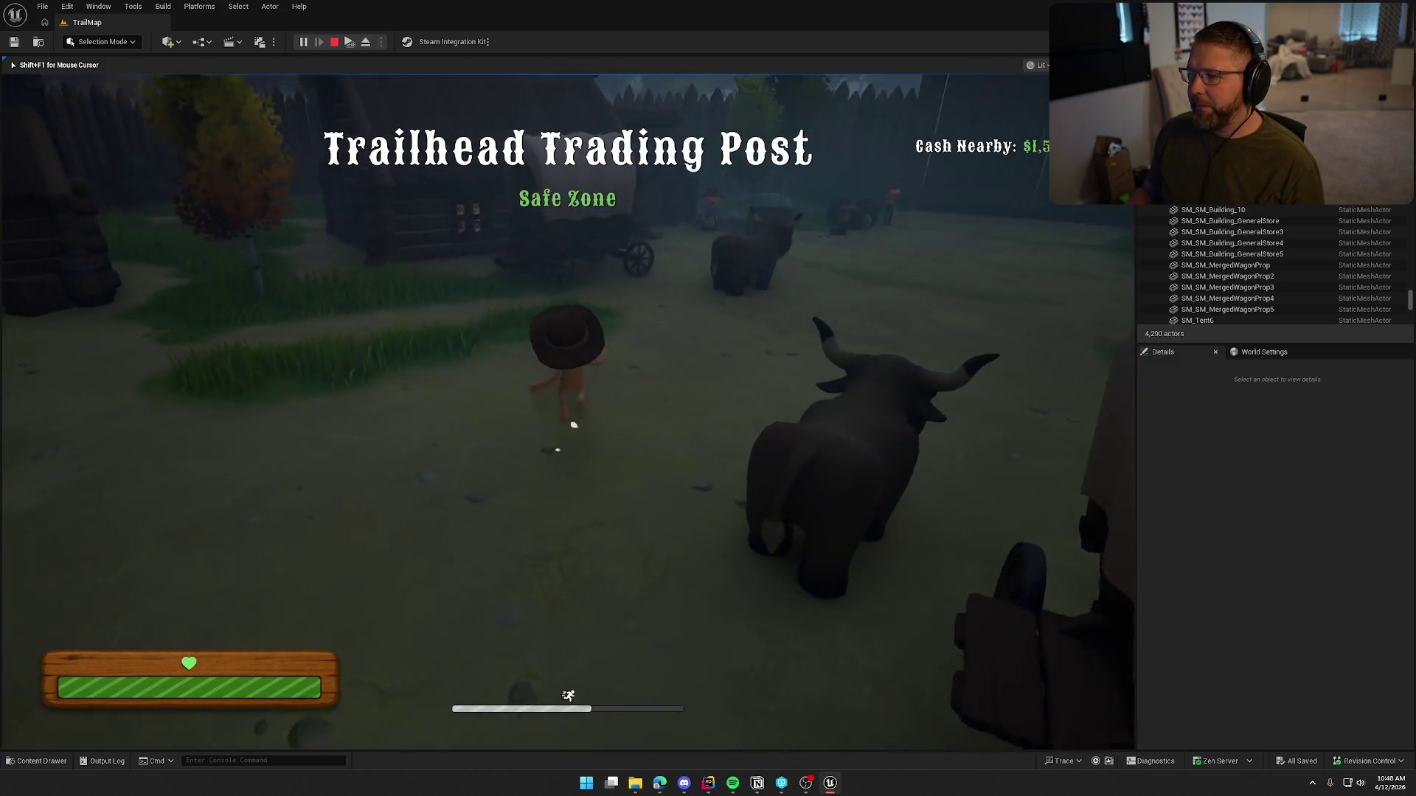
key("shift+w")
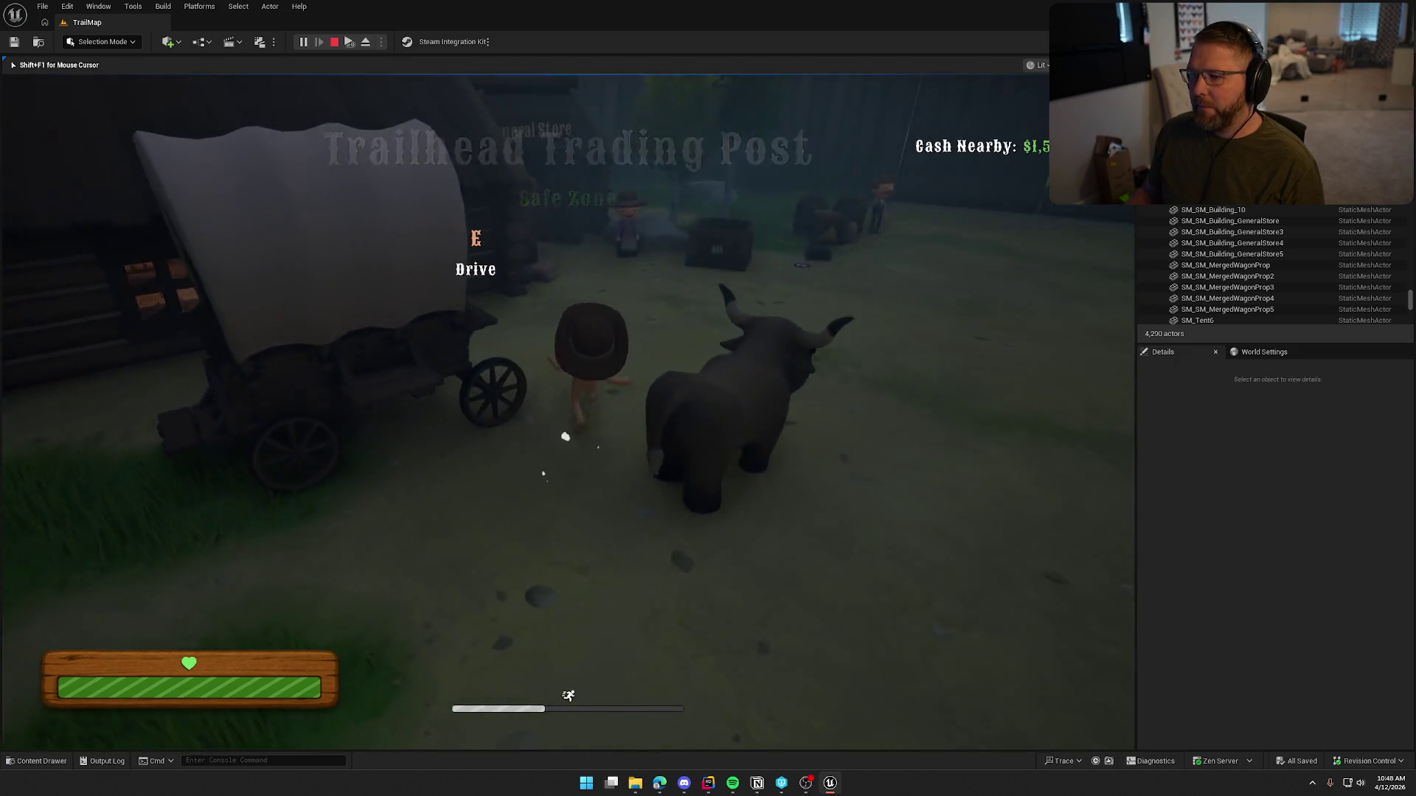
key("w")
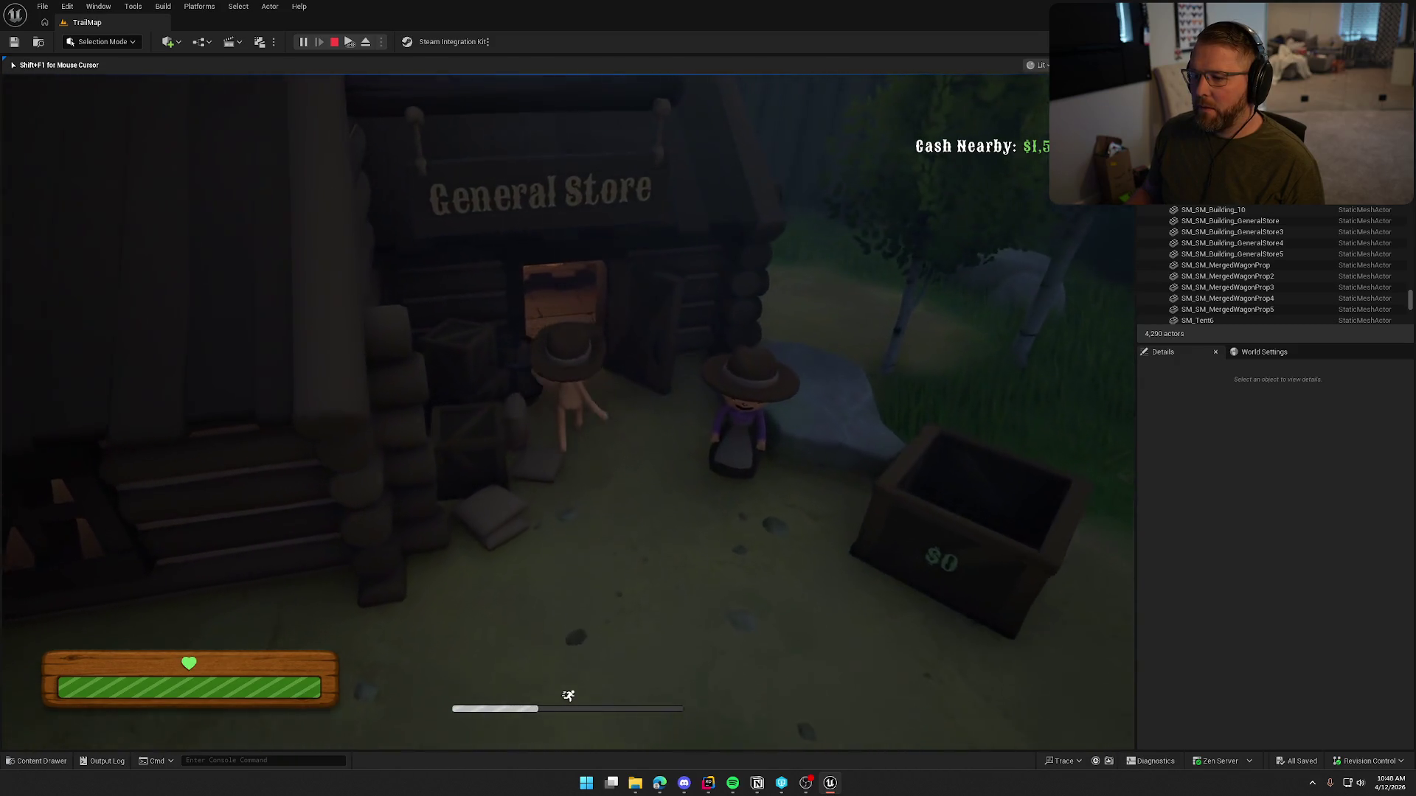
key("w")
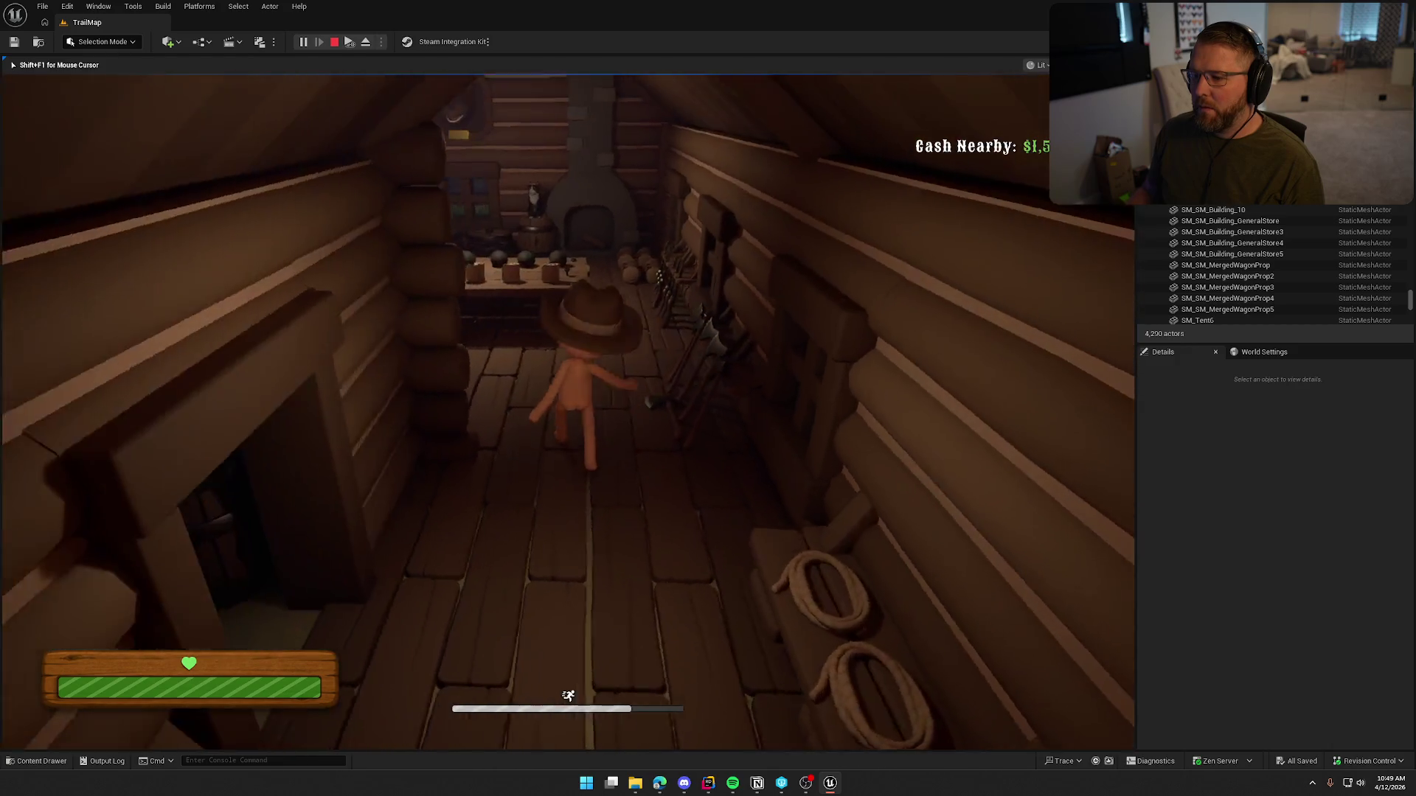
key("s")
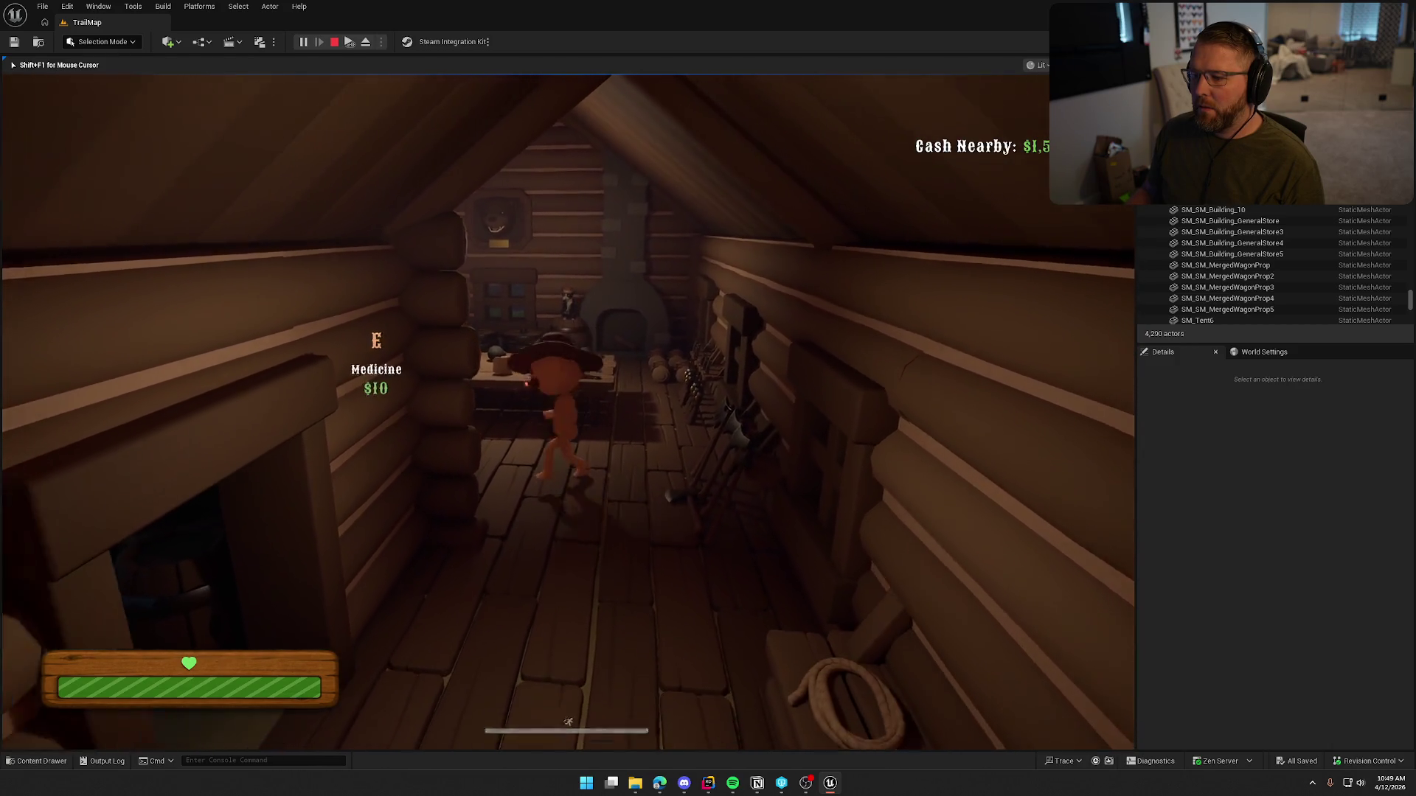
Step: Walk along the store counter past Clothing and the Axe, sprint outside, and end the test
key("w")
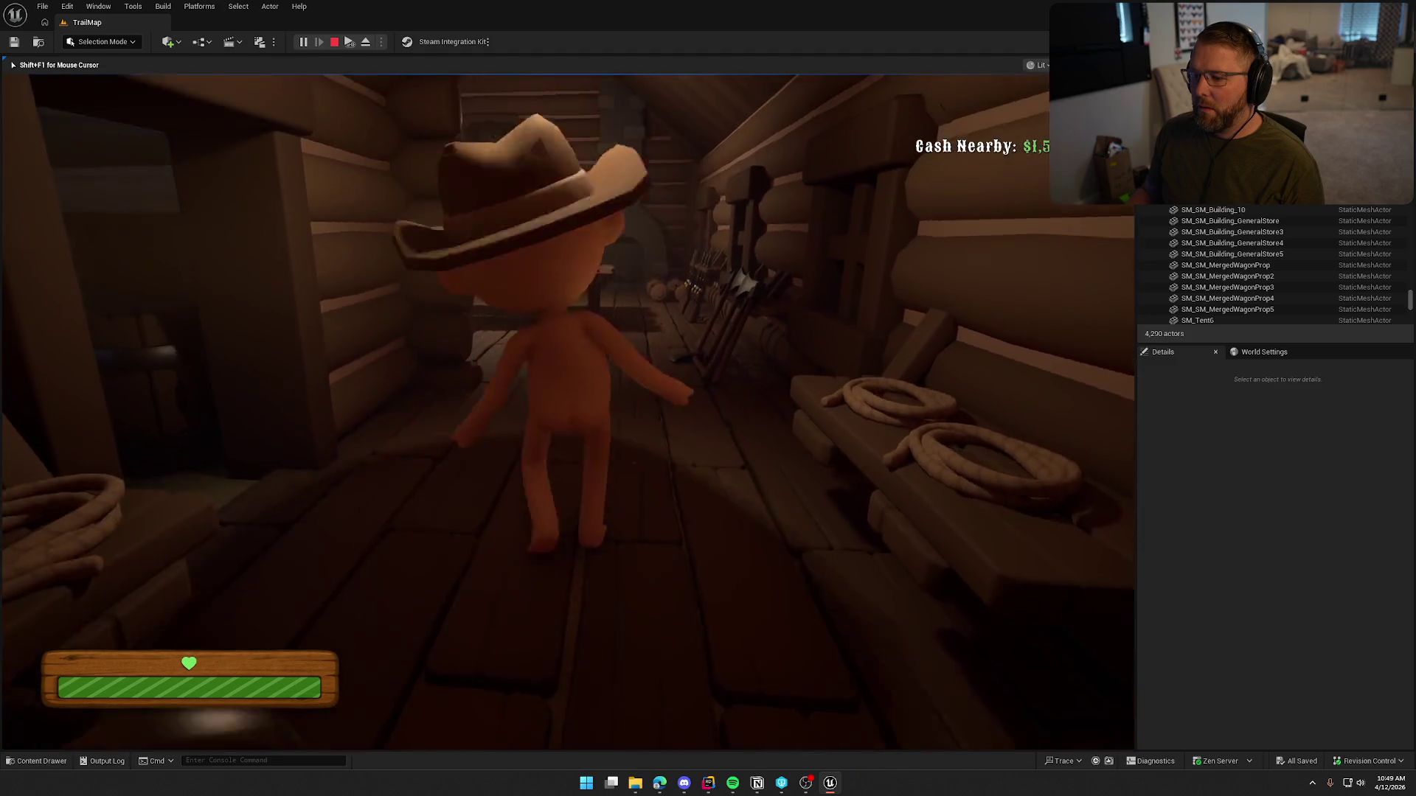
key("w")
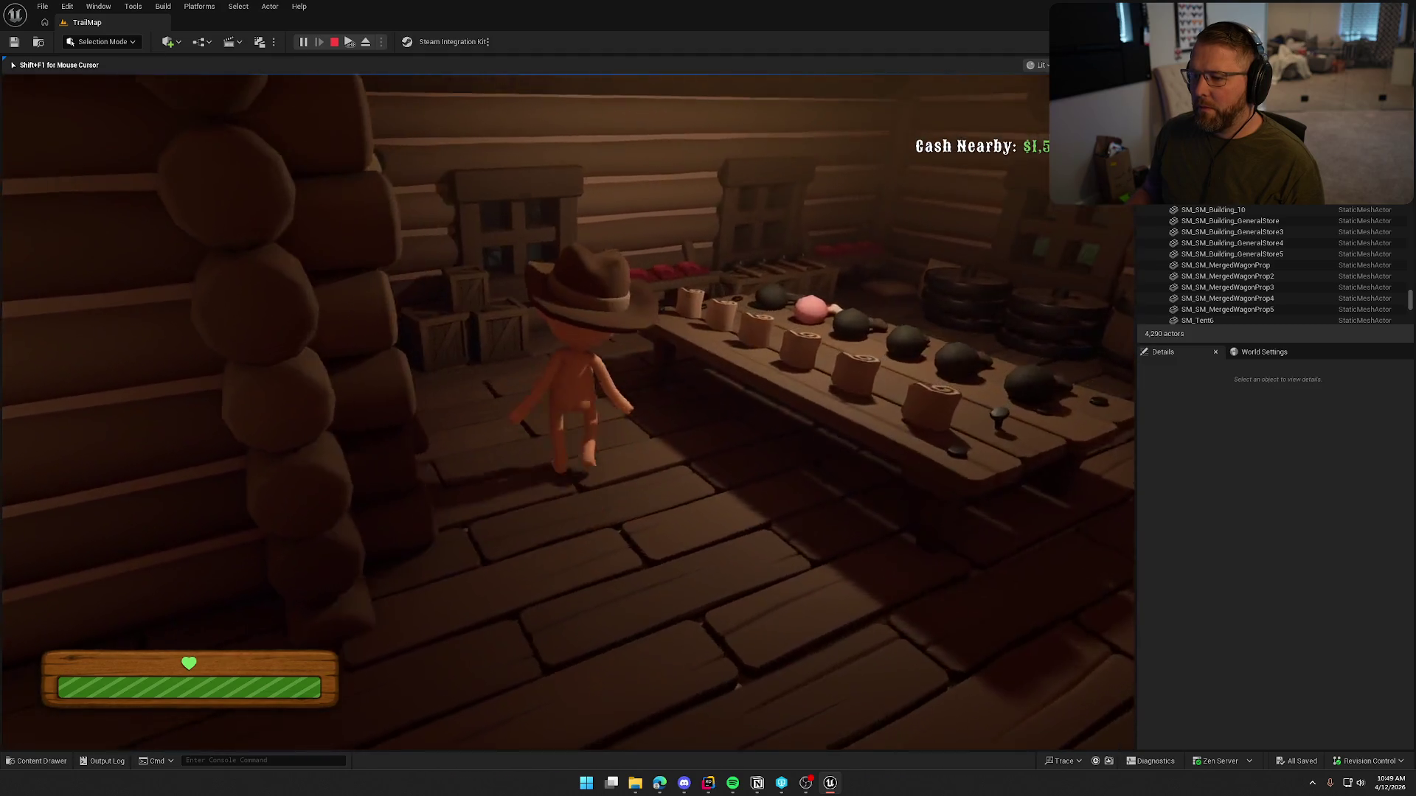
key("a")
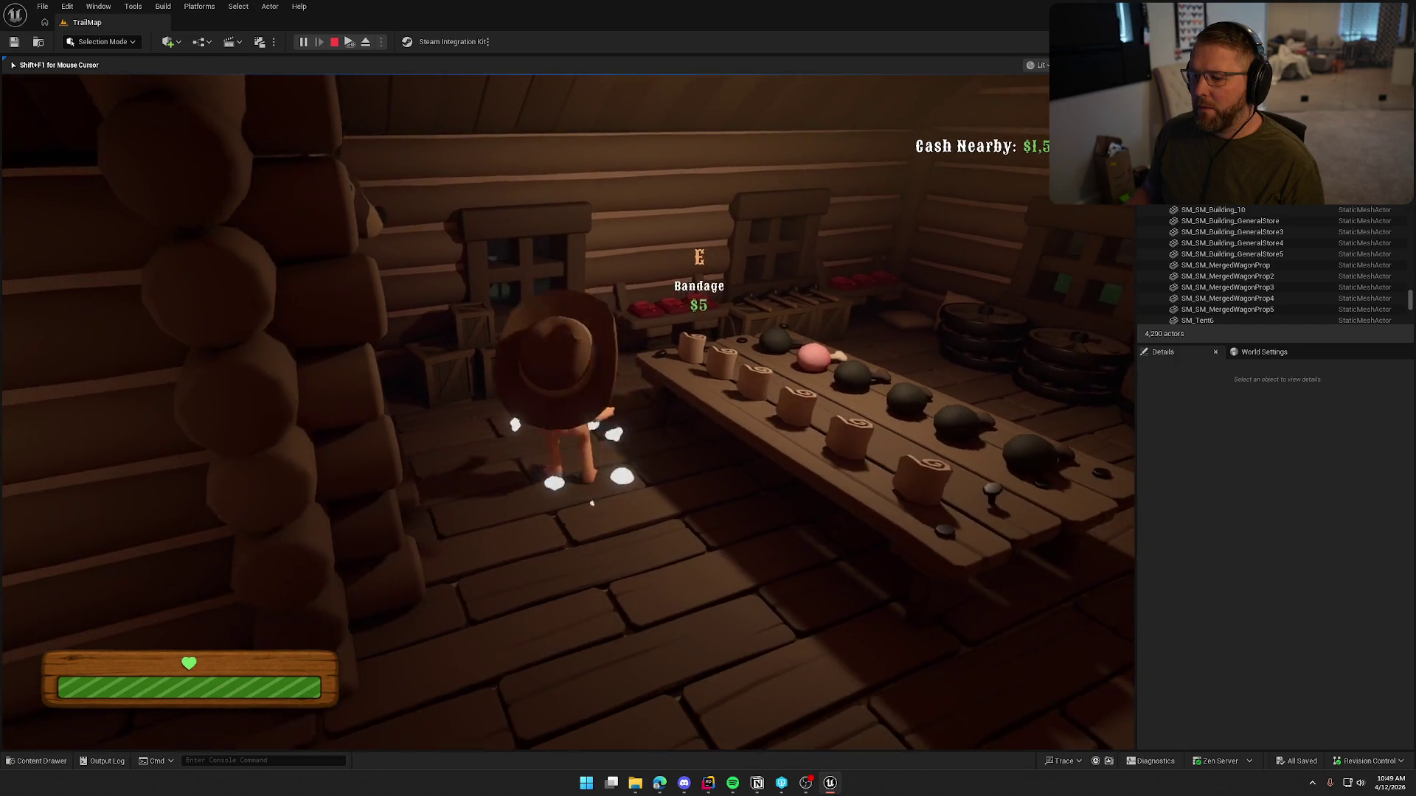
key("w")
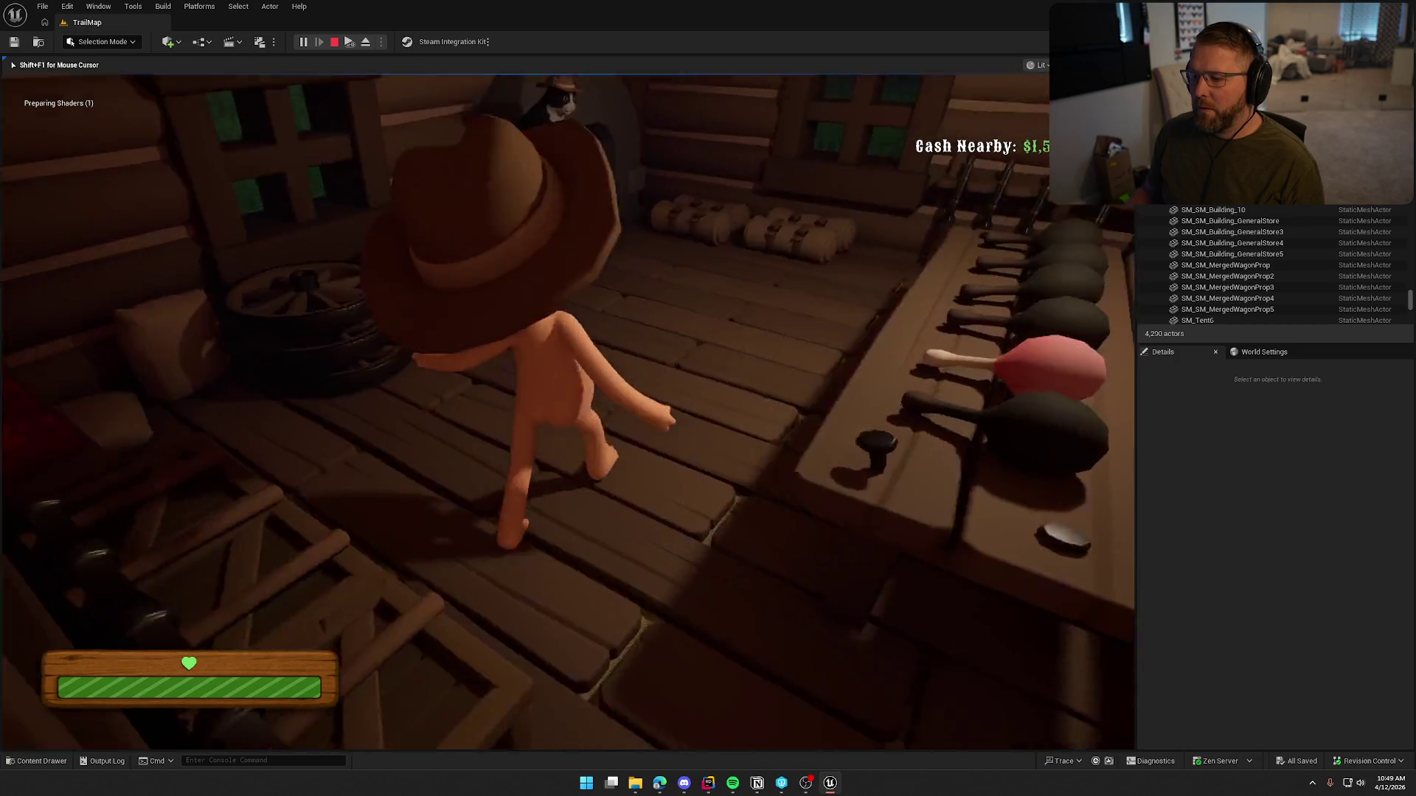
key("shift+w")
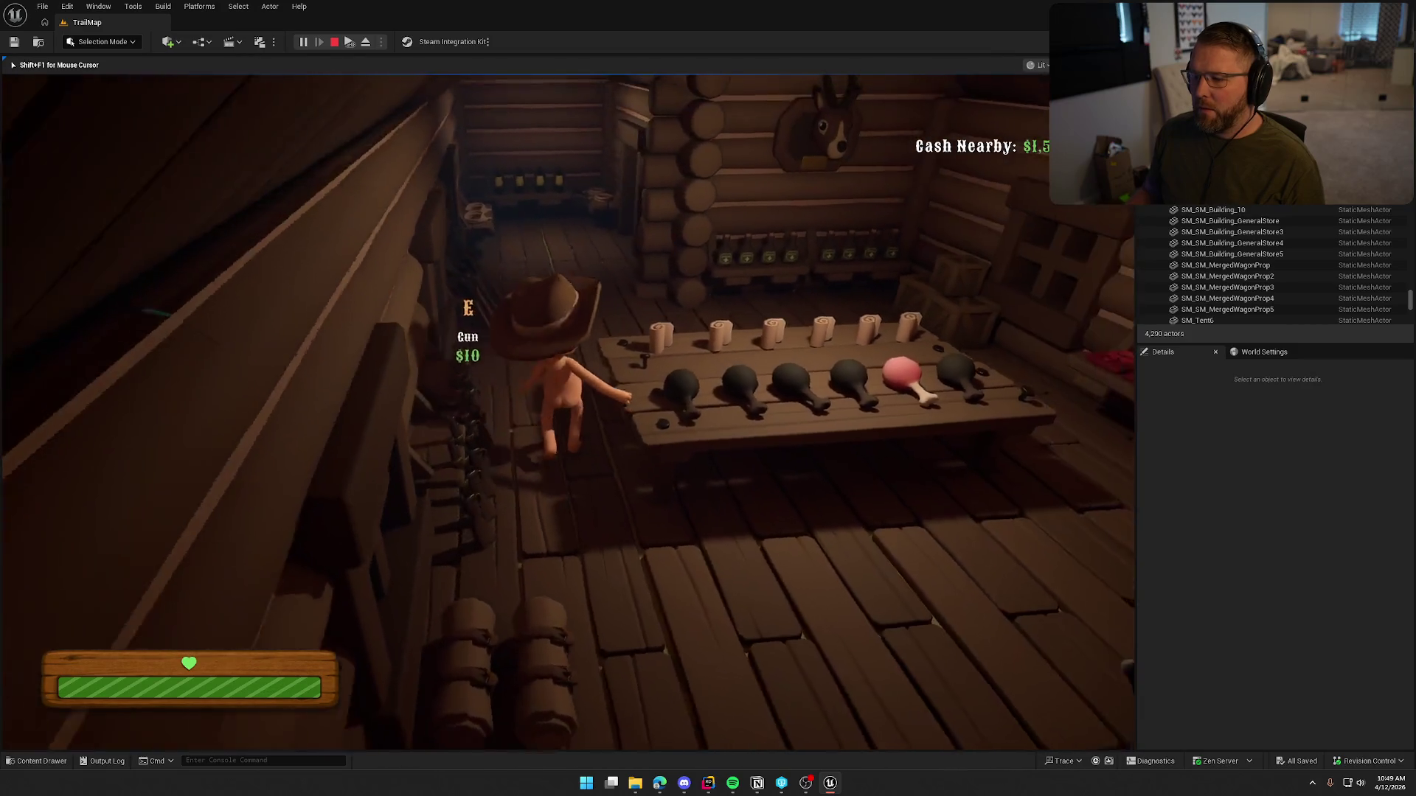
key("shift+w")
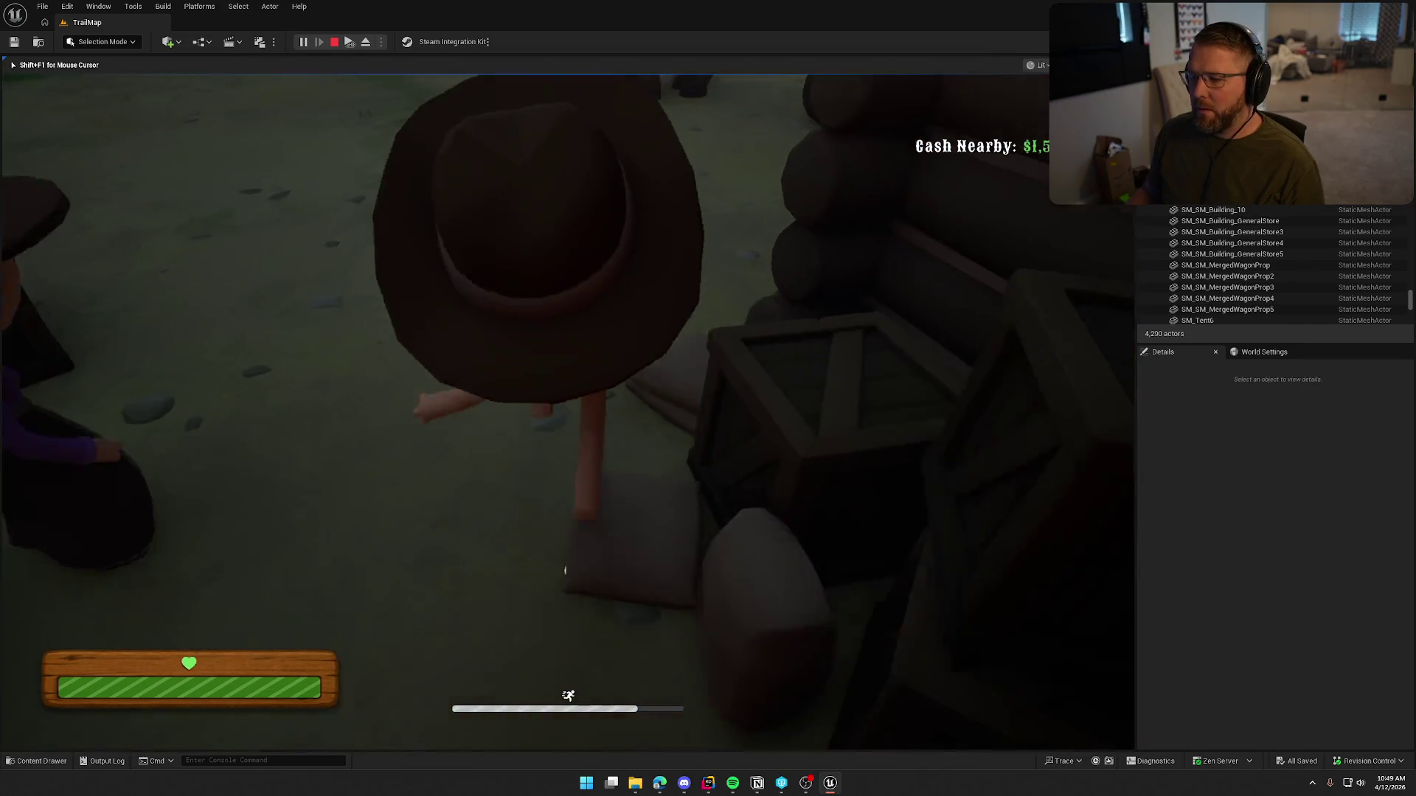
key("Escape")
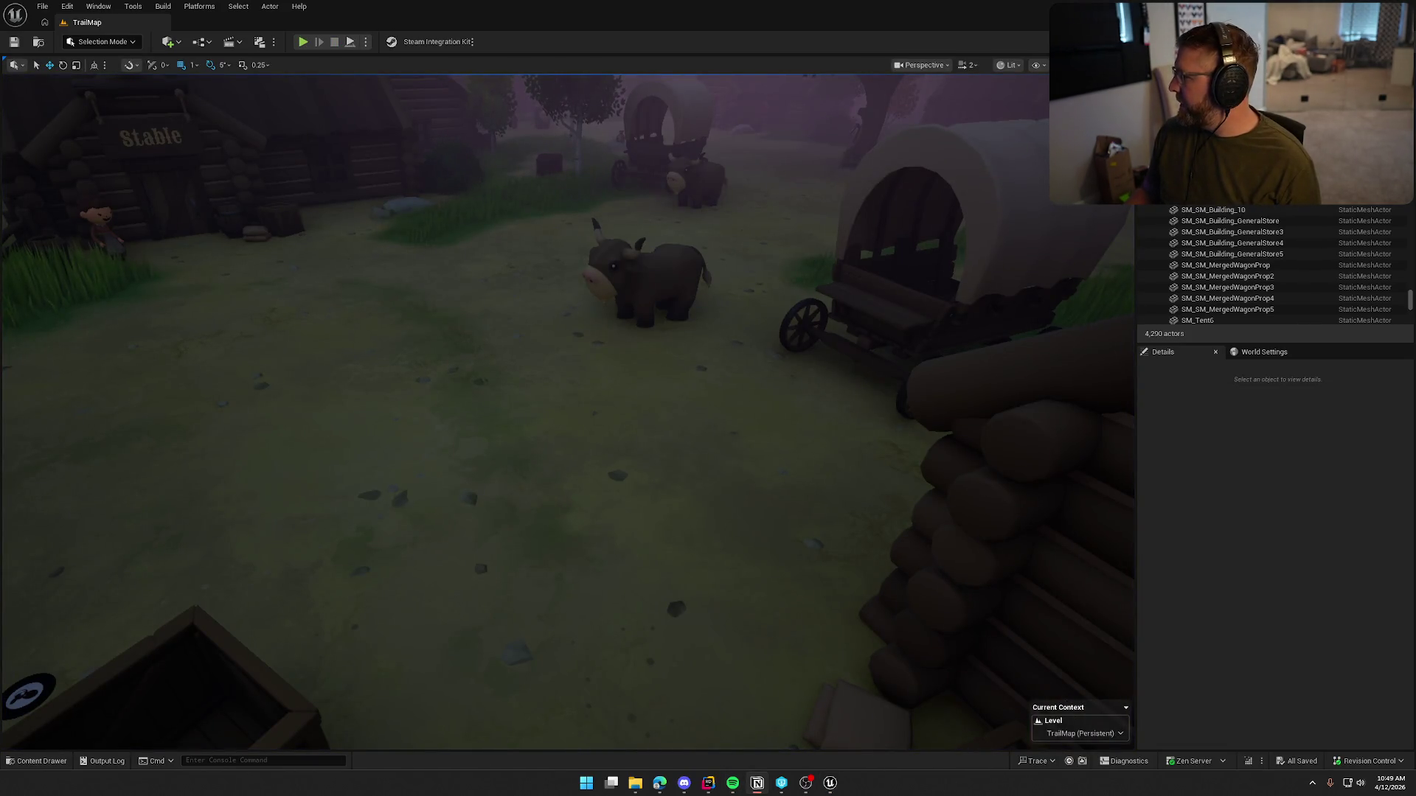
key("alt+Tab")
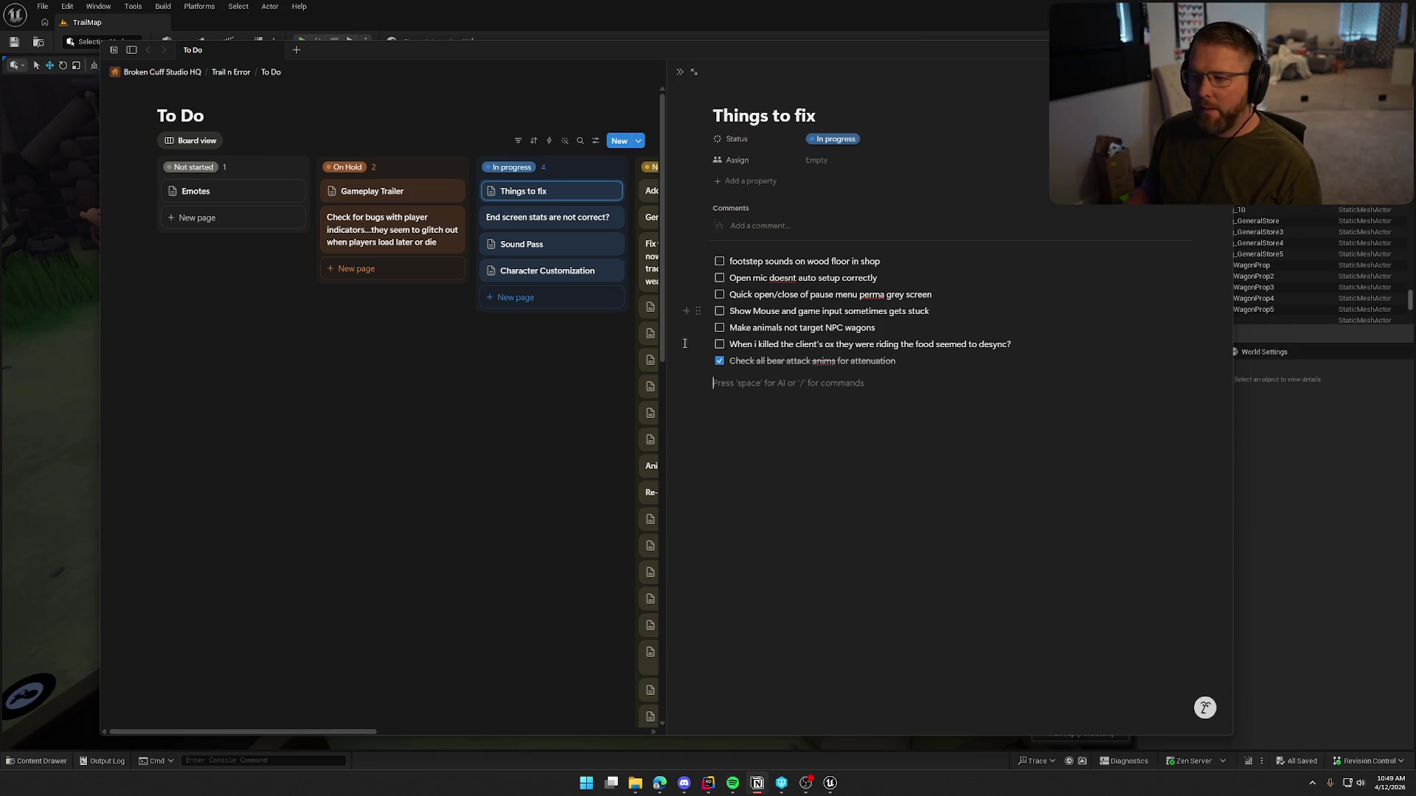
Step: Check off 'footstep sounds on wood floor in shop' and minimize the Notion board
left_click(719, 263)
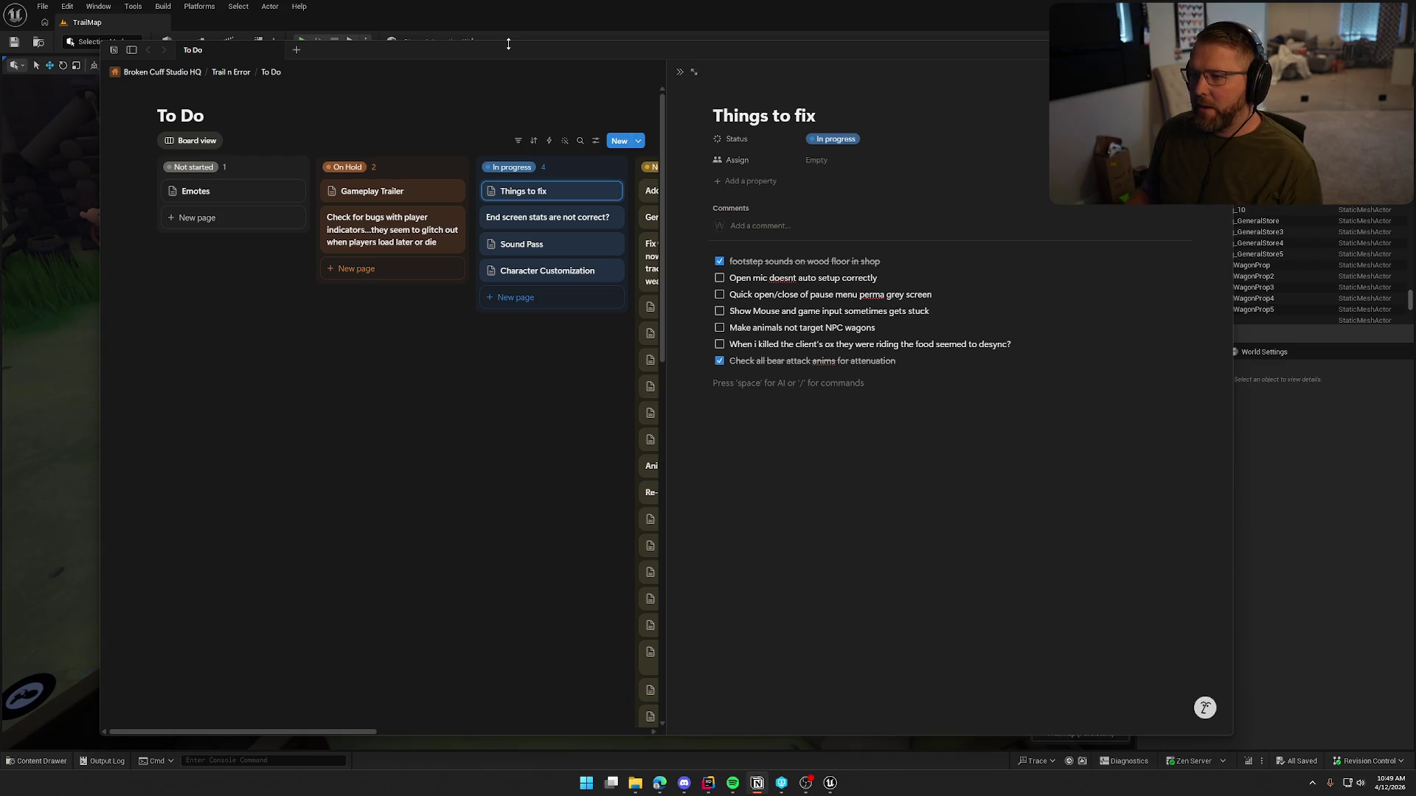
key("super+Down")
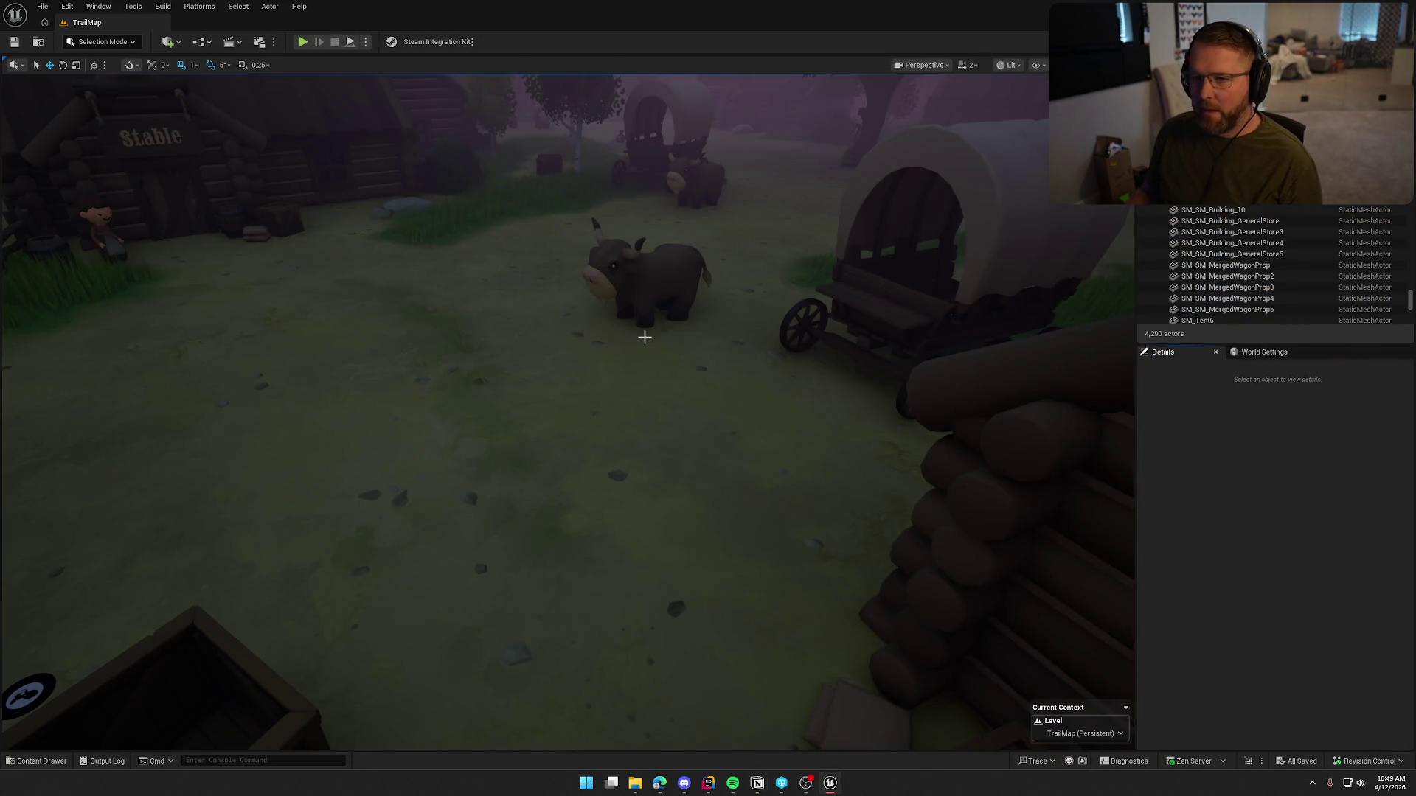
Step: Open the bp_Player blueprint from the Content/Logic/Player folder
left_click_drag(645, 337, 645, 337)
scroll(645, 337, "down", 3)
scroll(644, 337, "down", 1)
key("ctrl+space")
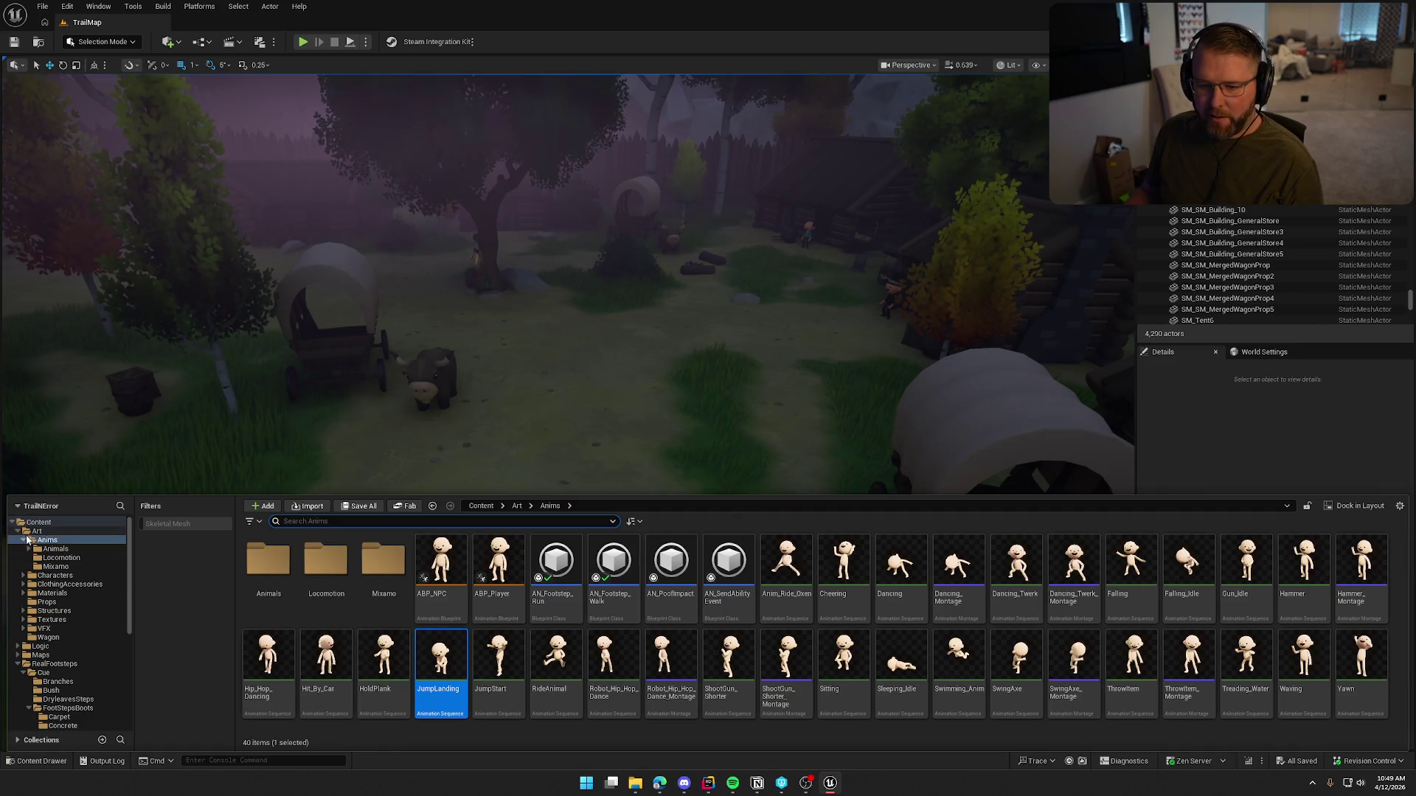
double_click(29, 531)
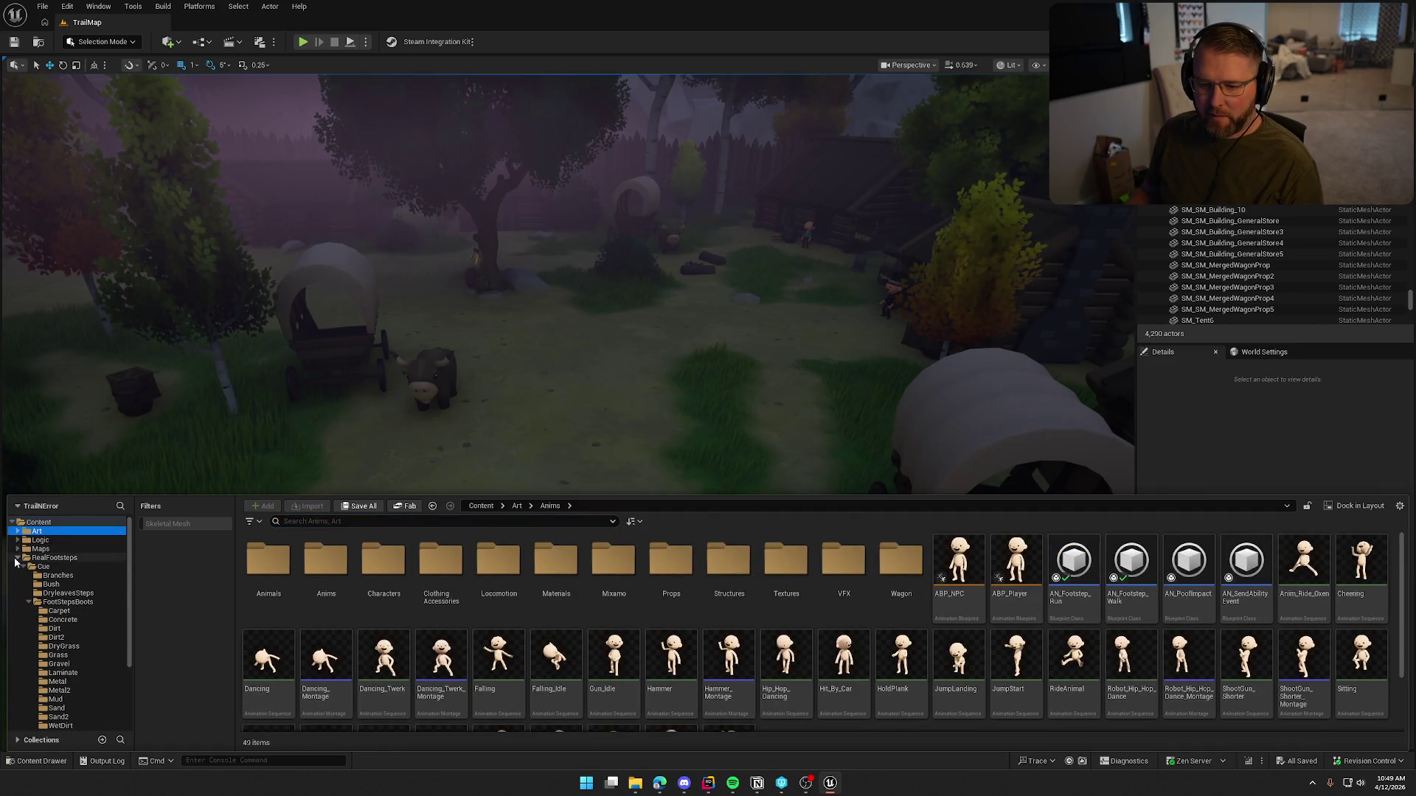
left_click(16, 559)
left_click(40, 540)
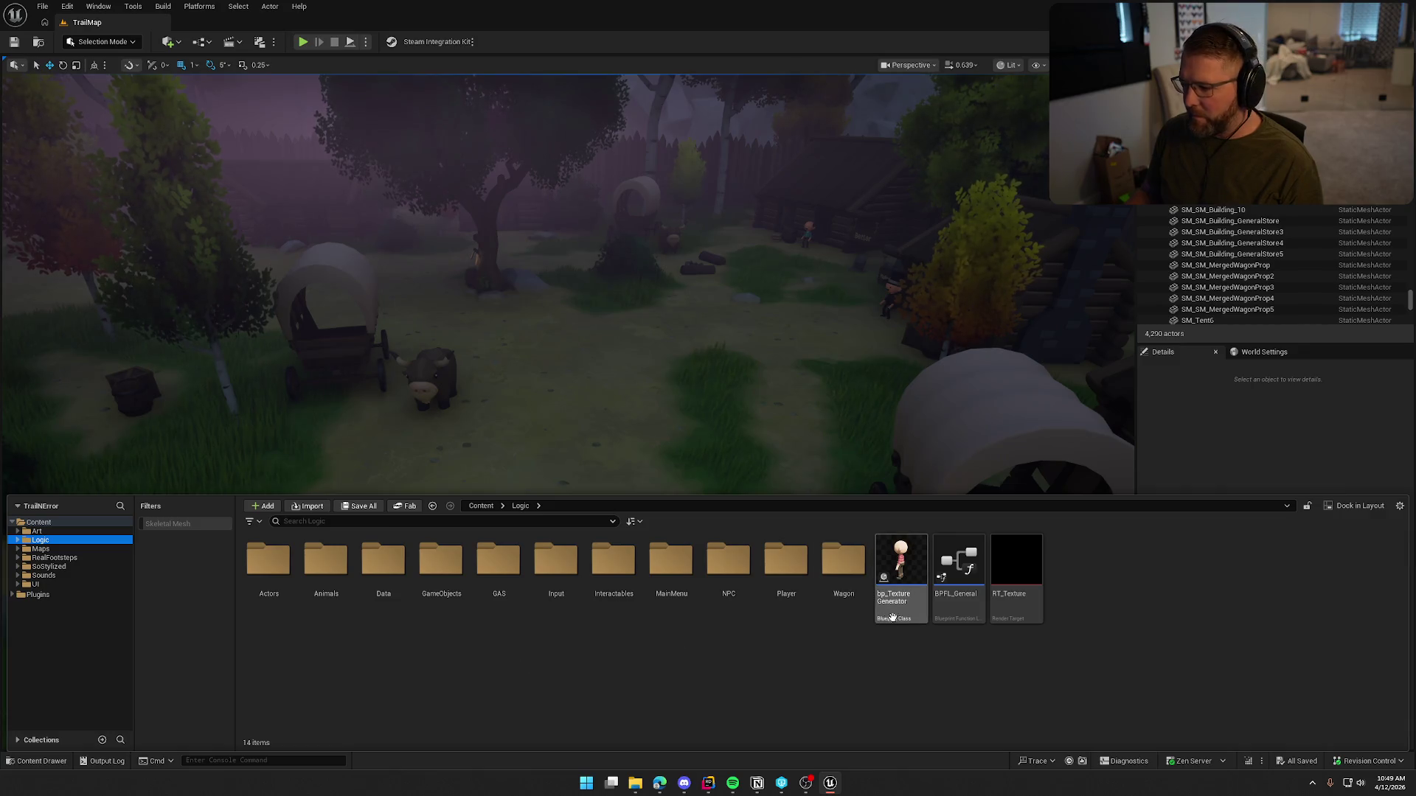
double_click(784, 572)
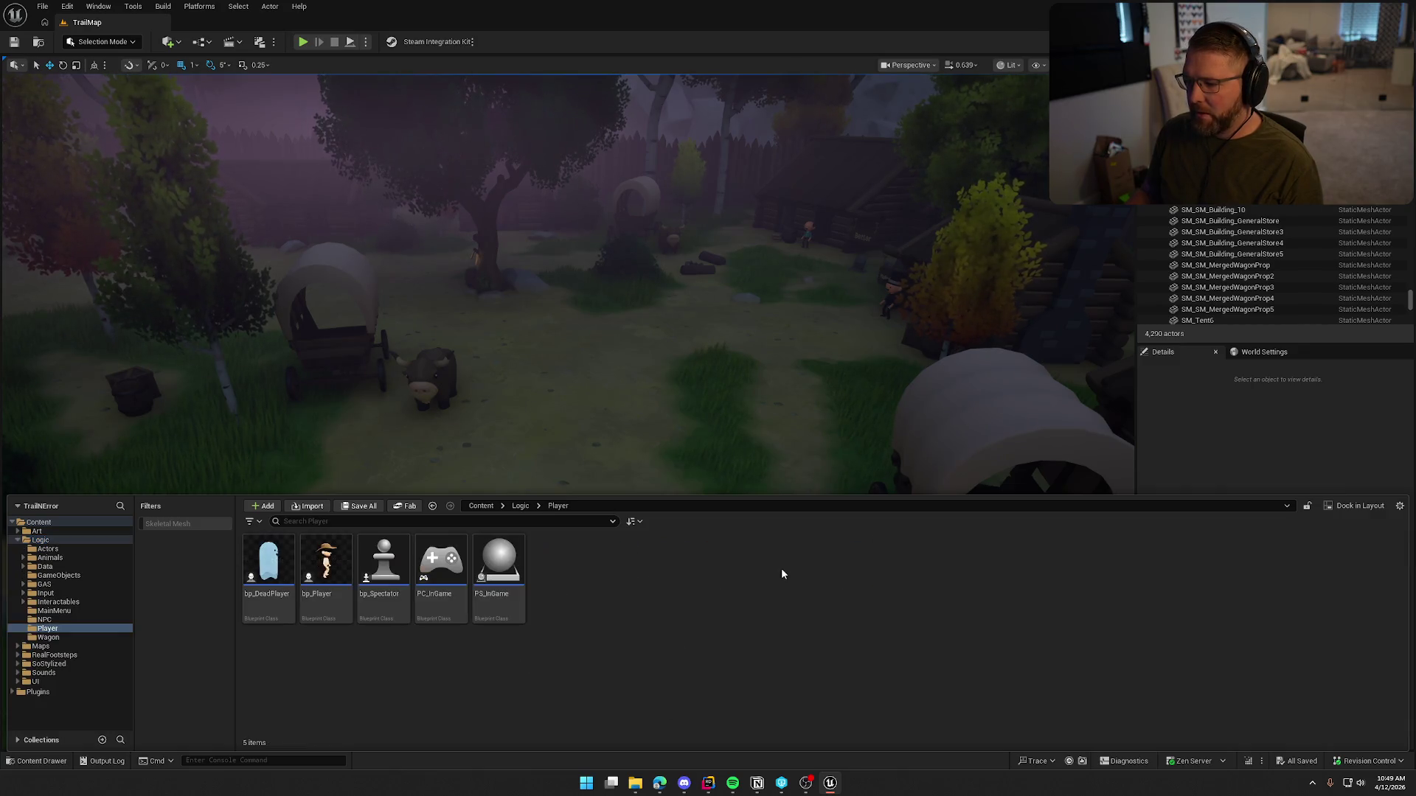
left_click(339, 562)
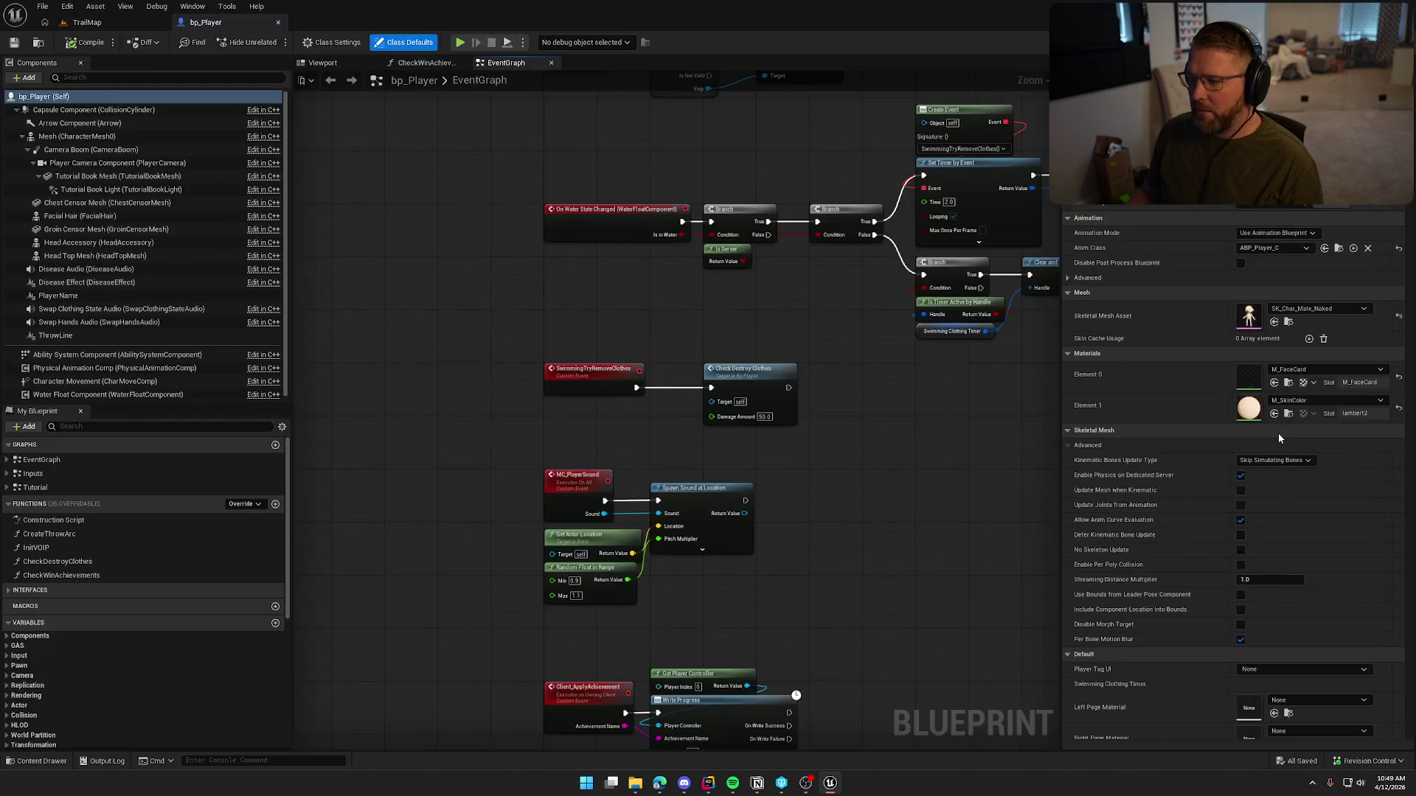
Step: Open the InitVOIP function graph from the BeginPlay chain
scroll(857, 559, "down", 5)
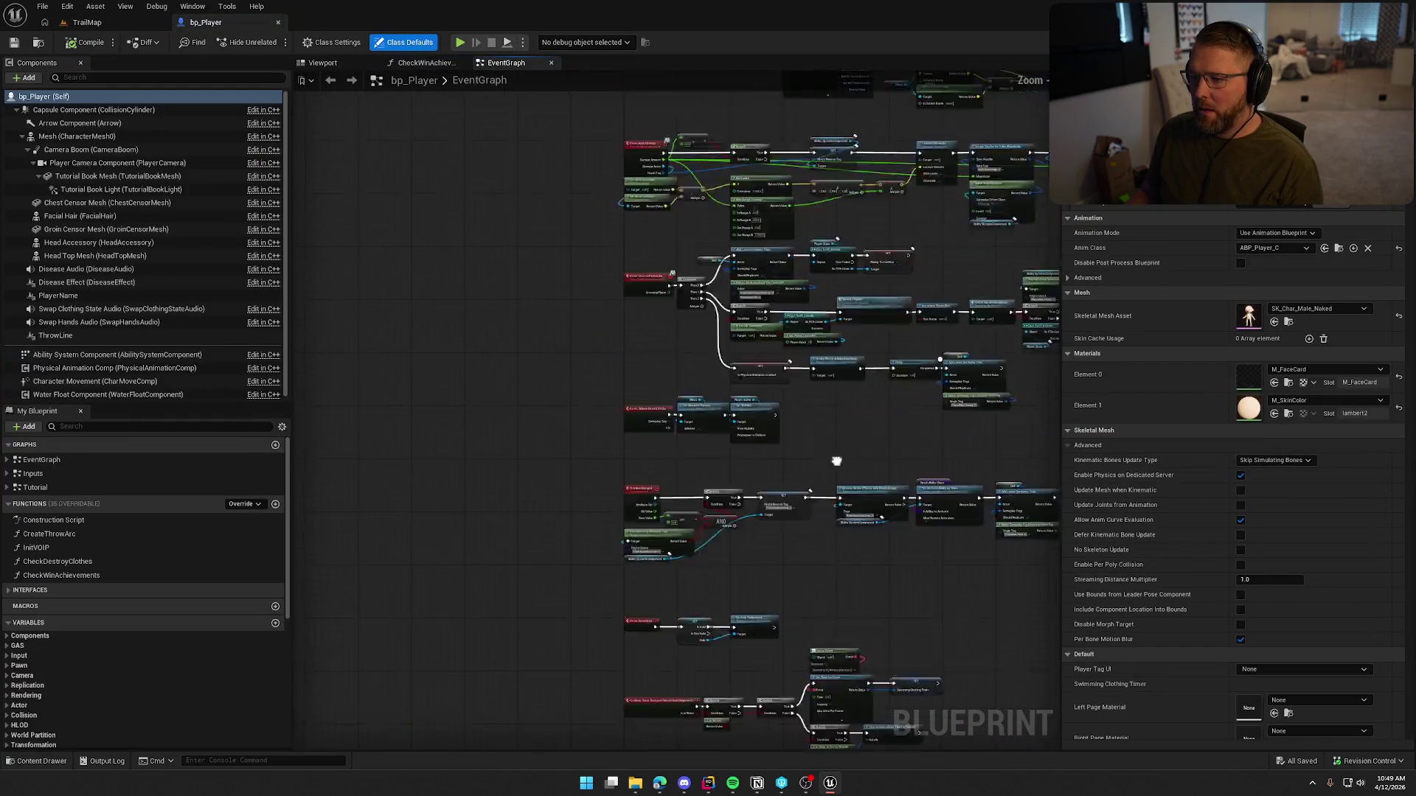
left_click_drag(892, 207, 729, 498)
scroll(602, 293, "up", 5)
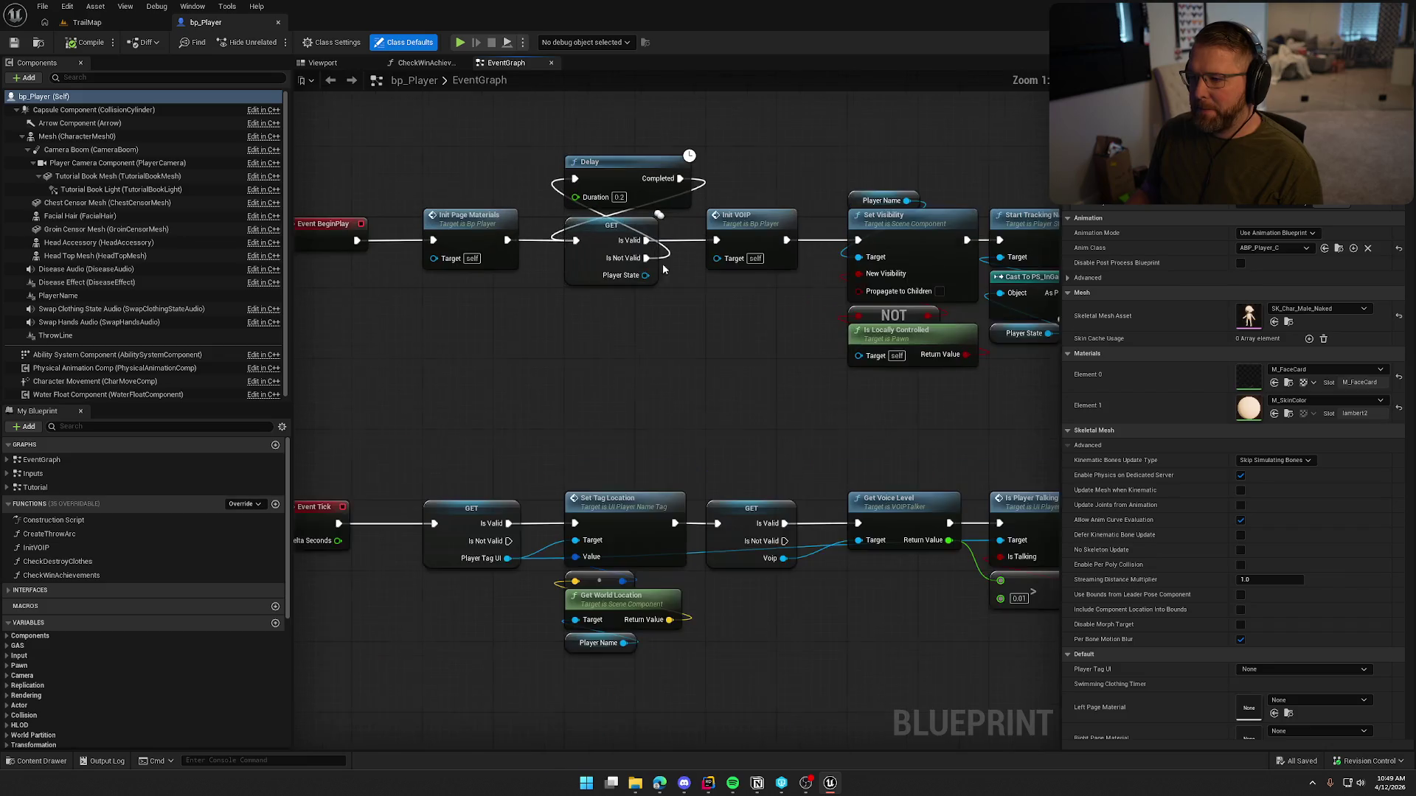
double_click(744, 215)
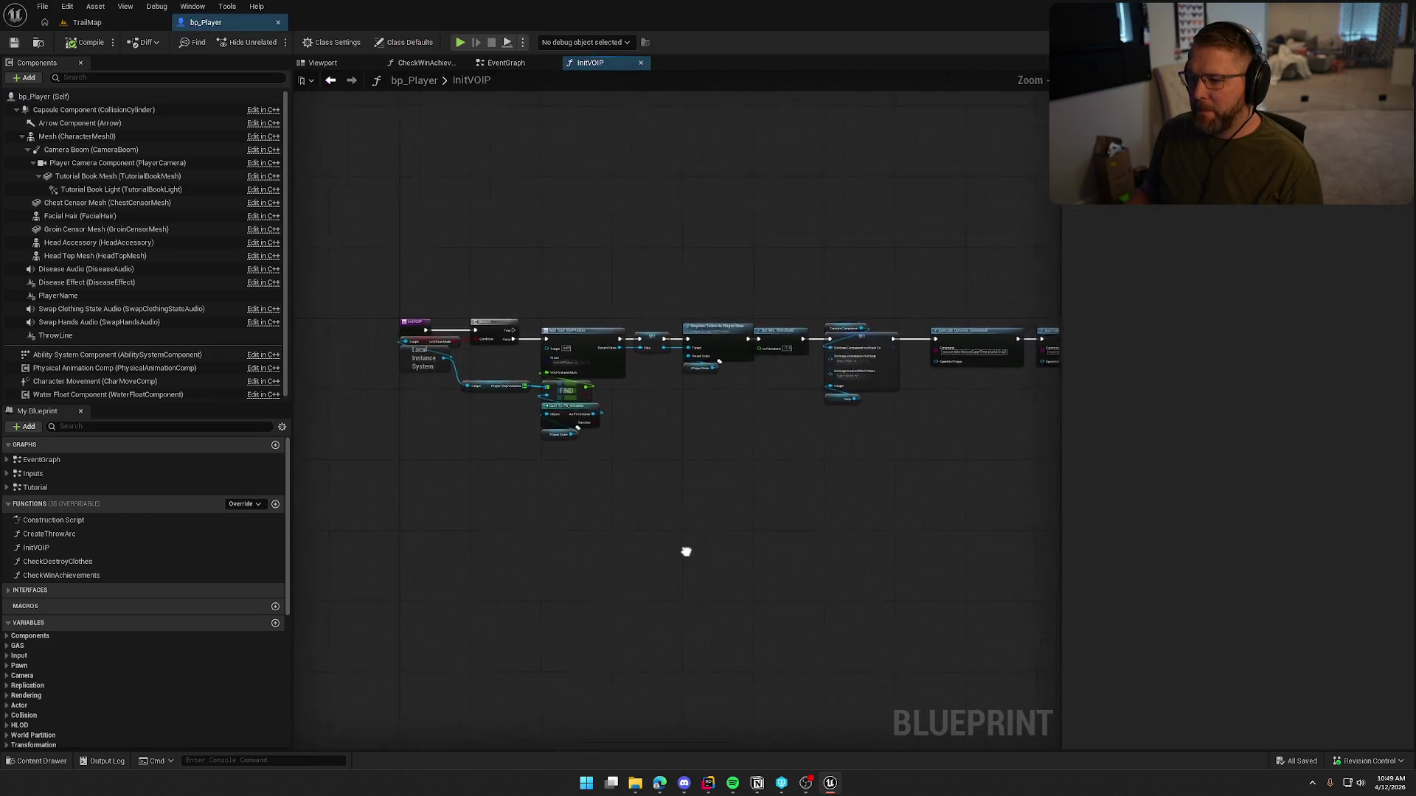
Step: Look over the InitVOIP chain, from Register Talker and Set Mic Threshold to the console commands
left_click_drag(848, 596, 856, 597)
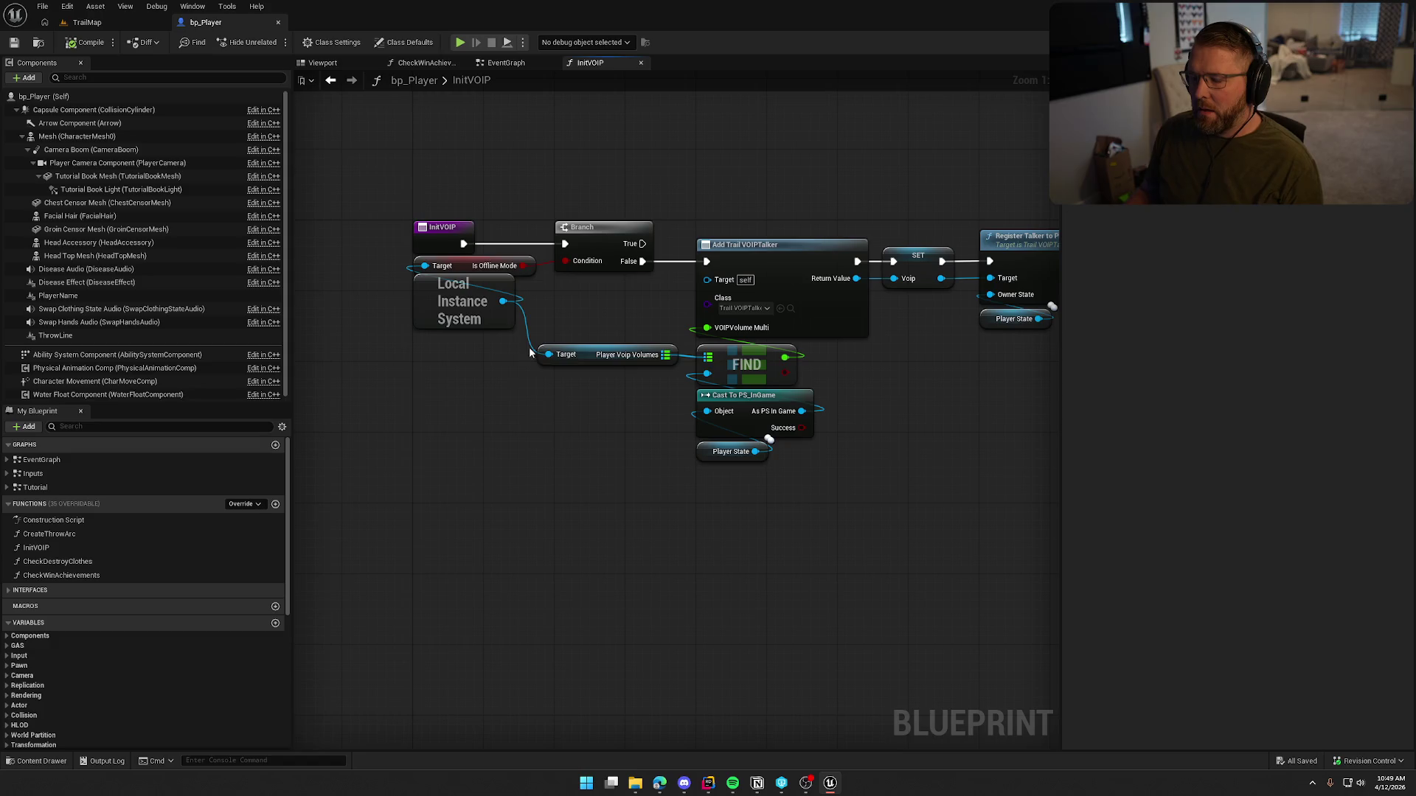
mouse_move(562, 264)
left_mouse_down()
mouse_move(471, 258)
mouse_move(446, 292)
left_mouse_up()
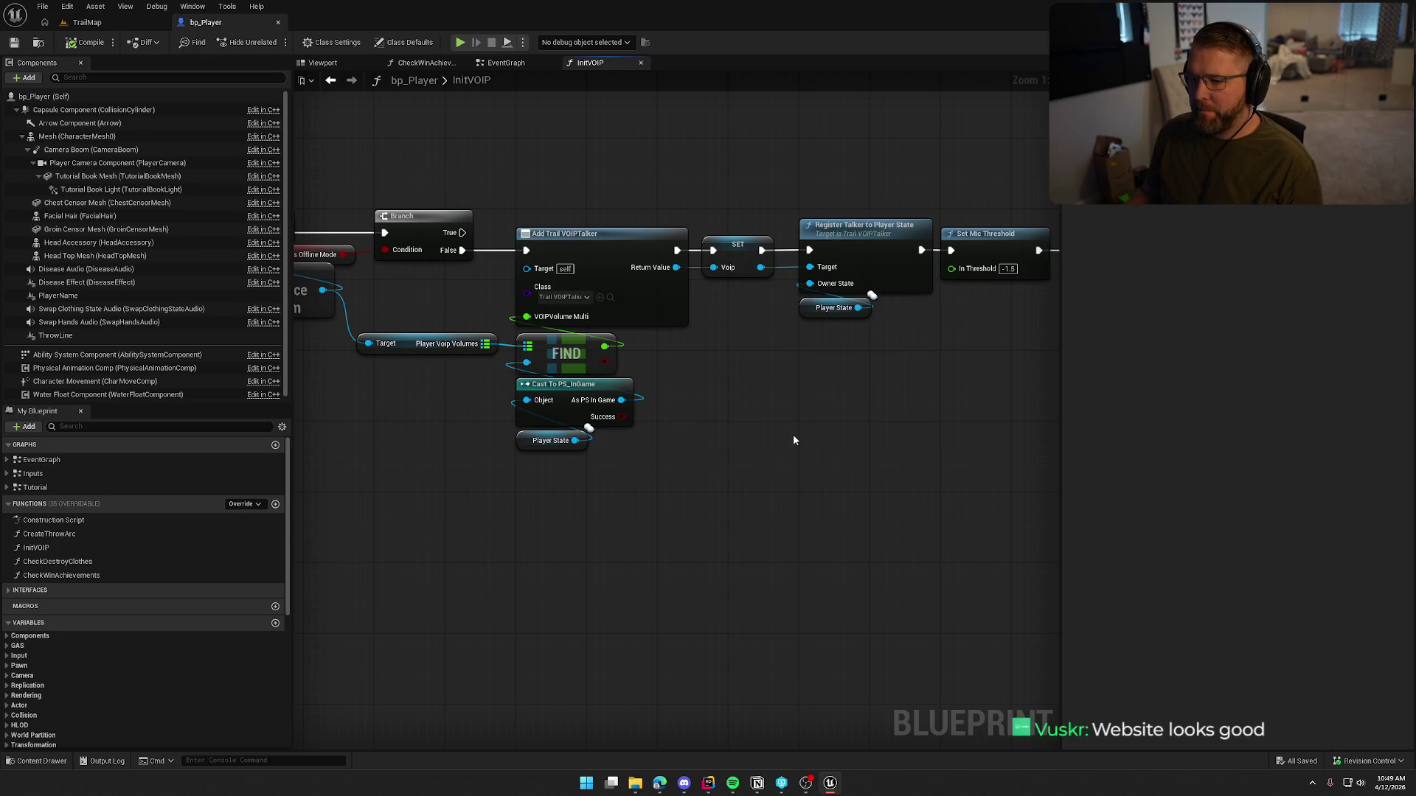
mouse_move(812, 436)
left_mouse_down()
mouse_move(688, 433)
mouse_move(626, 389)
mouse_move(293, 366)
left_mouse_up()
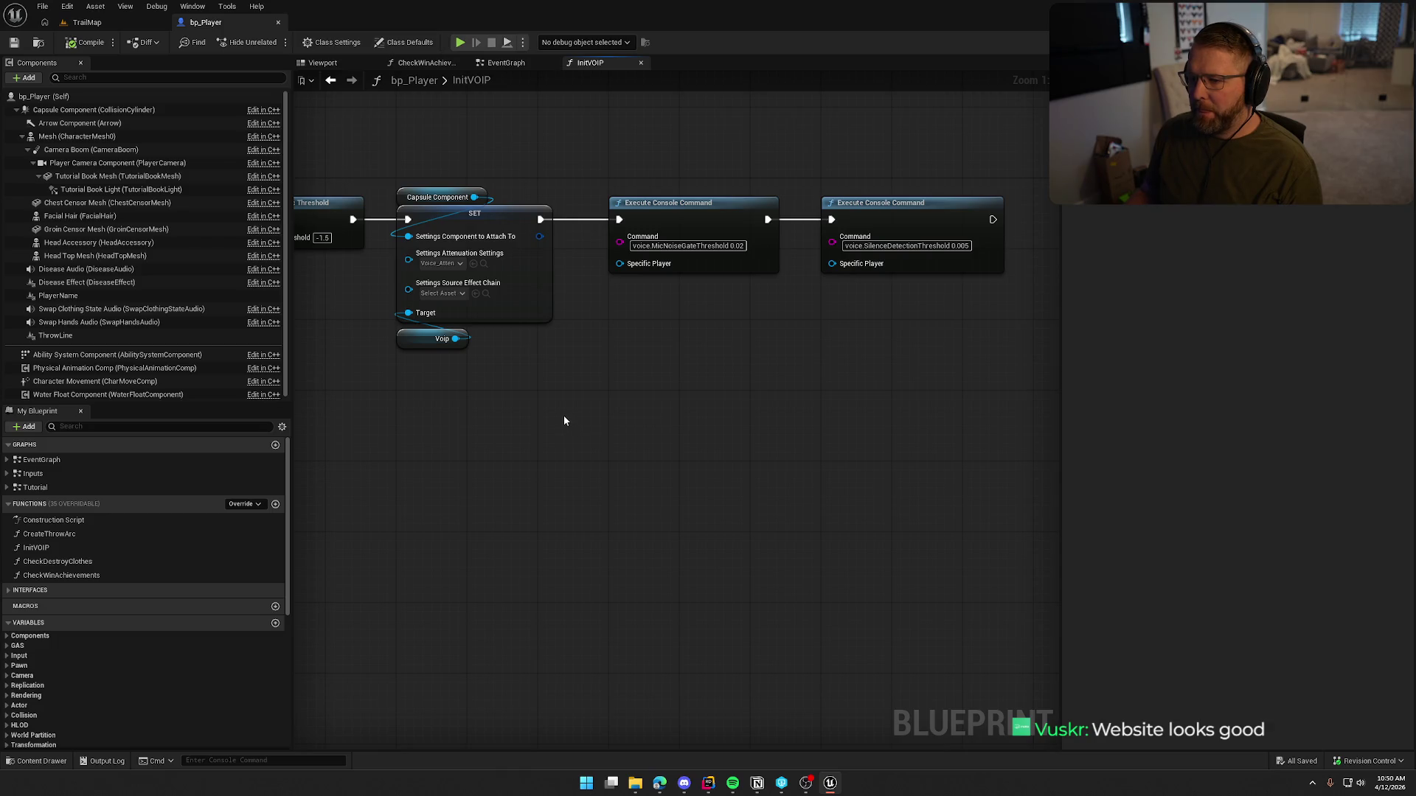
left_click_drag(926, 418, 648, 377)
left_click_drag(860, 358, 665, 144)
left_click(604, 488)
mouse_move(604, 488)
left_mouse_down()
mouse_move(636, 418)
mouse_move(755, 457)
mouse_move(756, 428)
mouse_move(661, 458)
mouse_move(736, 404)
mouse_move(767, 404)
mouse_move(324, 402)
left_mouse_up()
mouse_move(581, 351)
left_mouse_down()
mouse_move(989, 405)
mouse_move(1044, 438)
mouse_move(1003, 467)
left_mouse_up()
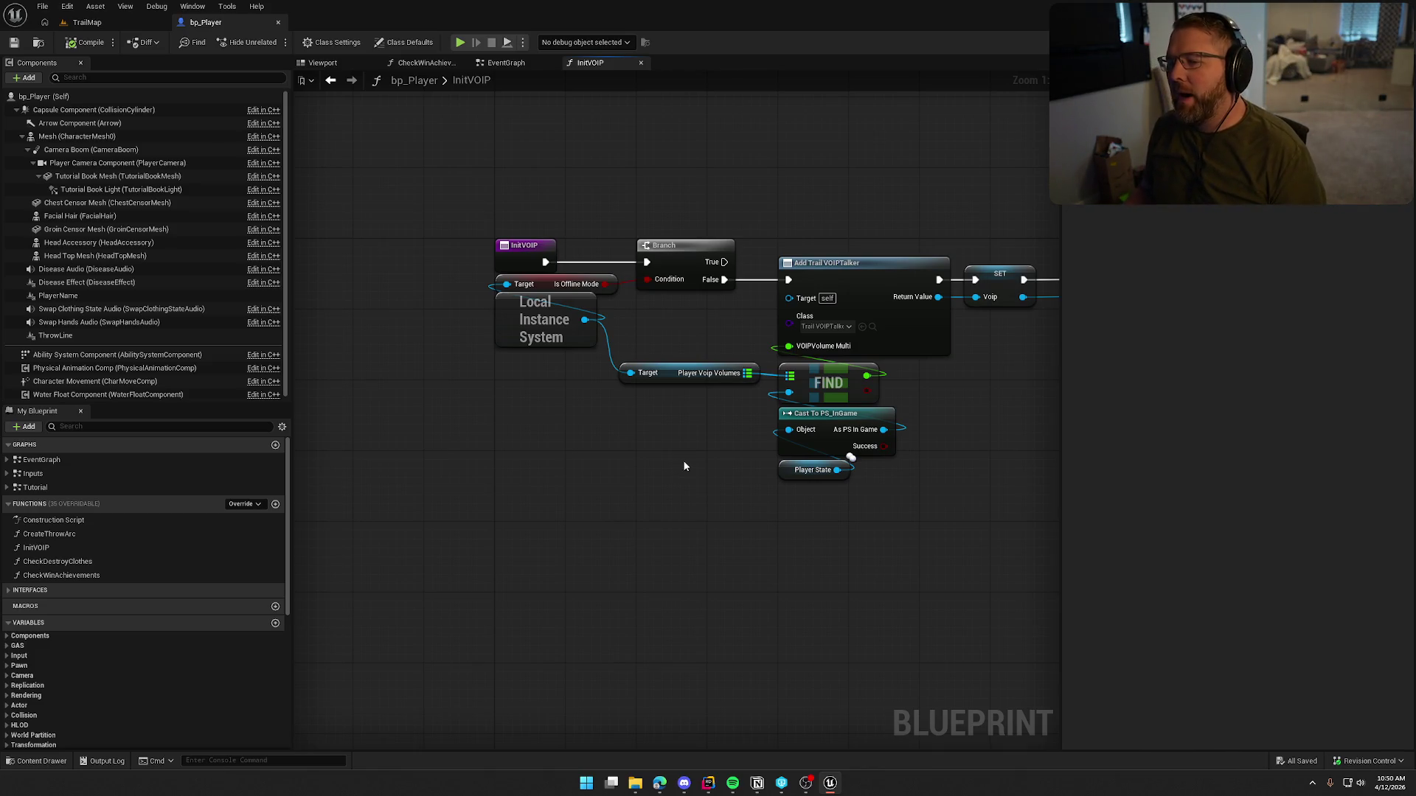
mouse_move(683, 461)
left_mouse_down()
mouse_move(435, 493)
mouse_move(556, 415)
left_mouse_up()
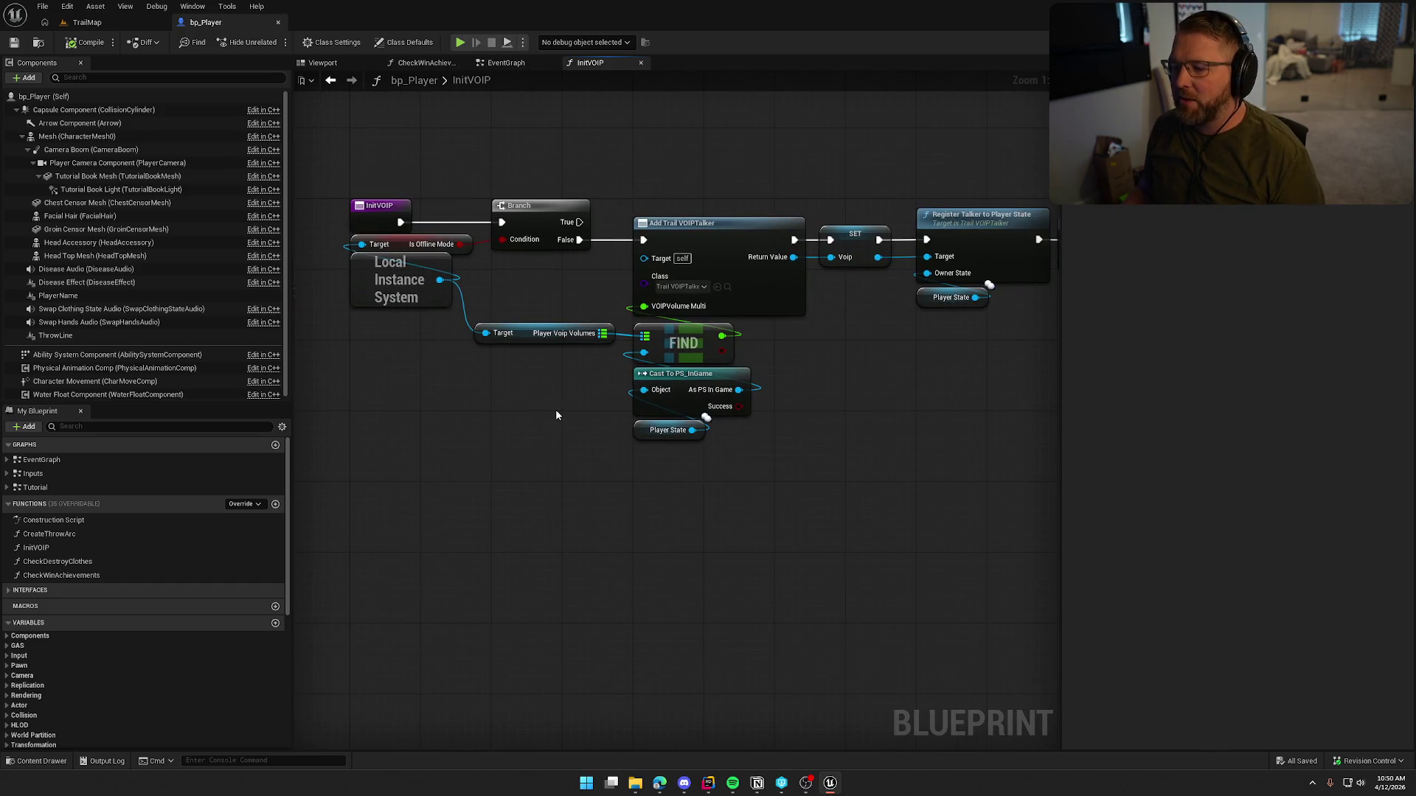
Step: Move the Cast To PS_InGame and Player State nodes beside Player Voip Volumes
mouse_move(736, 494)
left_mouse_down()
mouse_move(632, 364)
mouse_move(505, 365)
mouse_move(540, 358)
left_mouse_up()
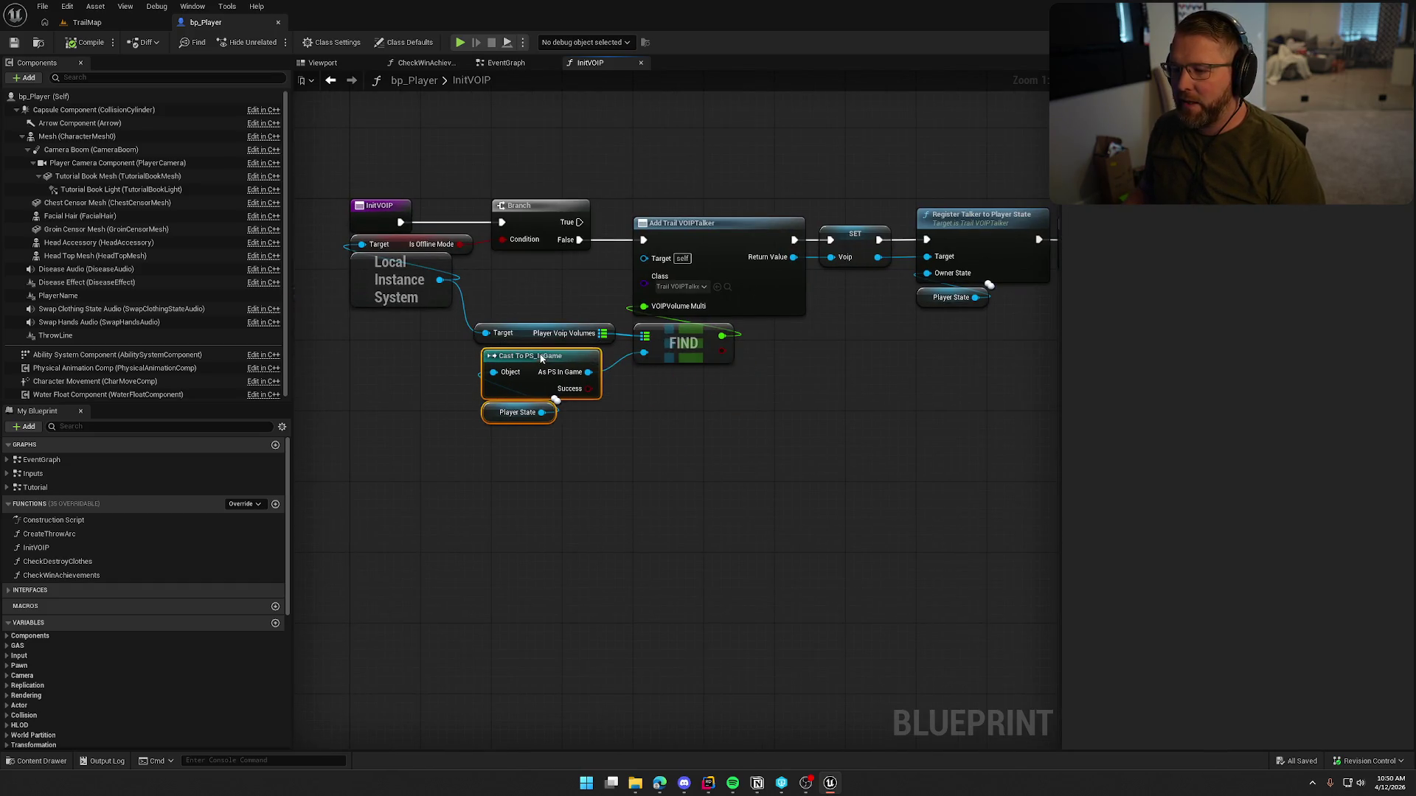
left_click(693, 470)
left_click_drag(693, 471, 398, 480)
mouse_move(493, 467)
left_mouse_down()
mouse_move(682, 447)
mouse_move(528, 429)
left_mouse_up()
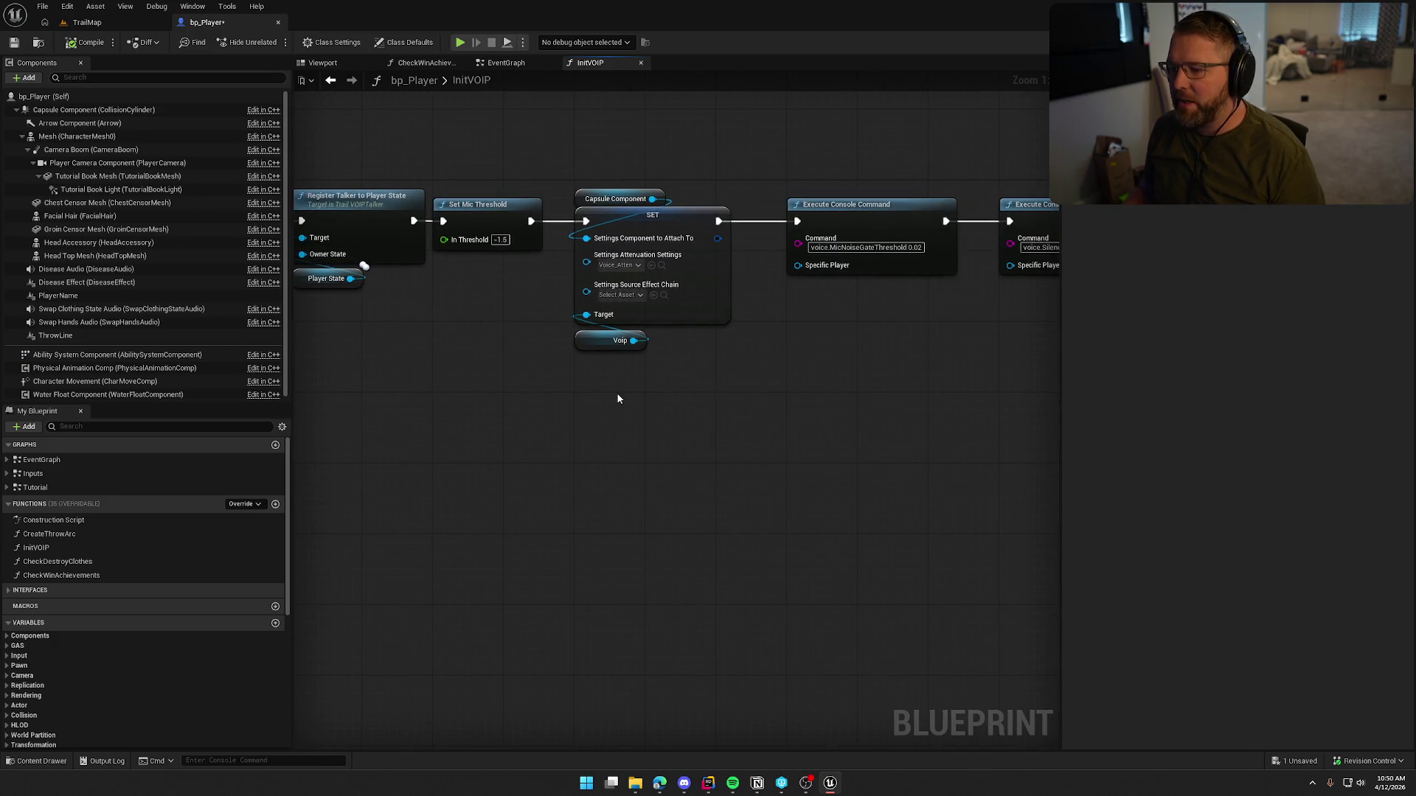
left_click_drag(650, 390, 498, 400)
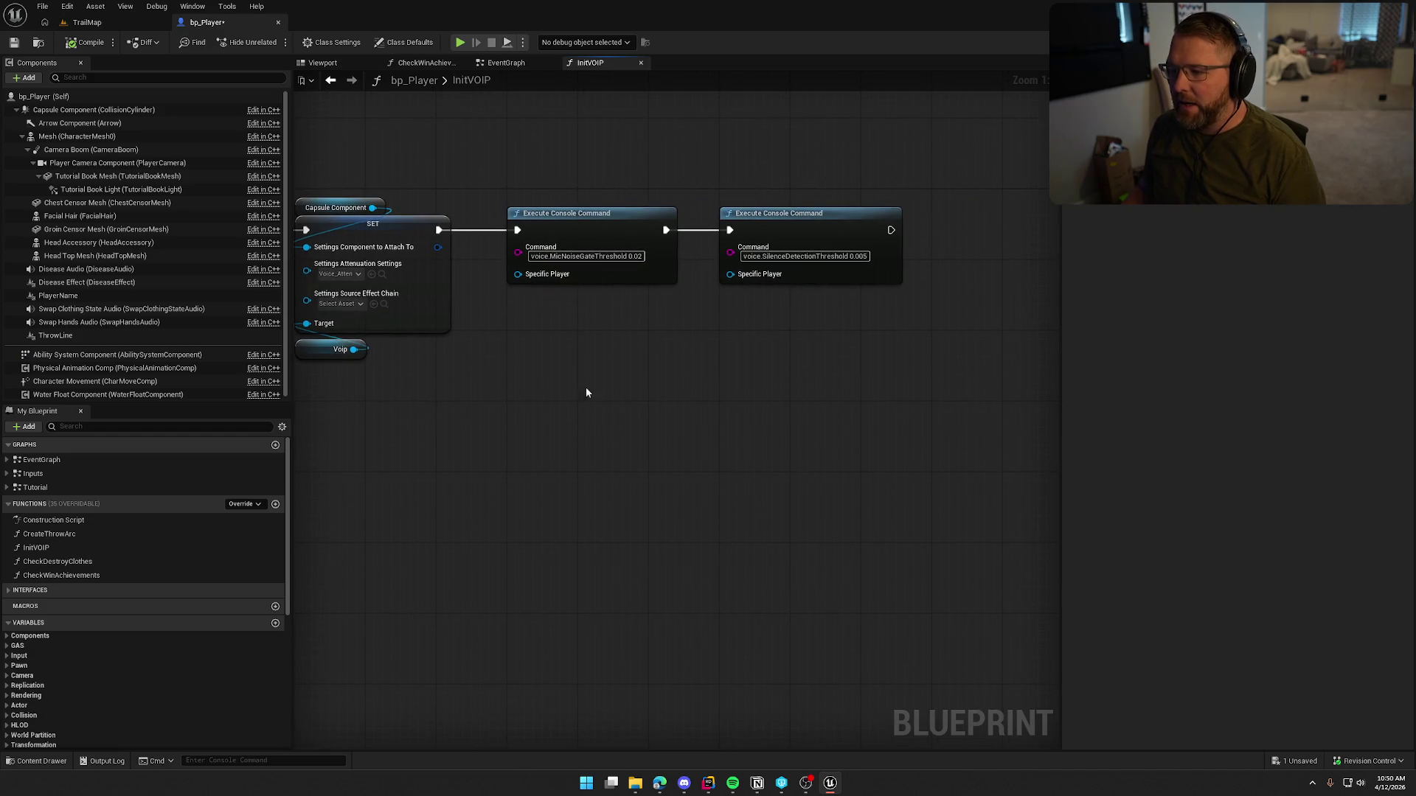
Step: Compile bp_Player, check it out, and view its EventGraph
left_click(86, 42)
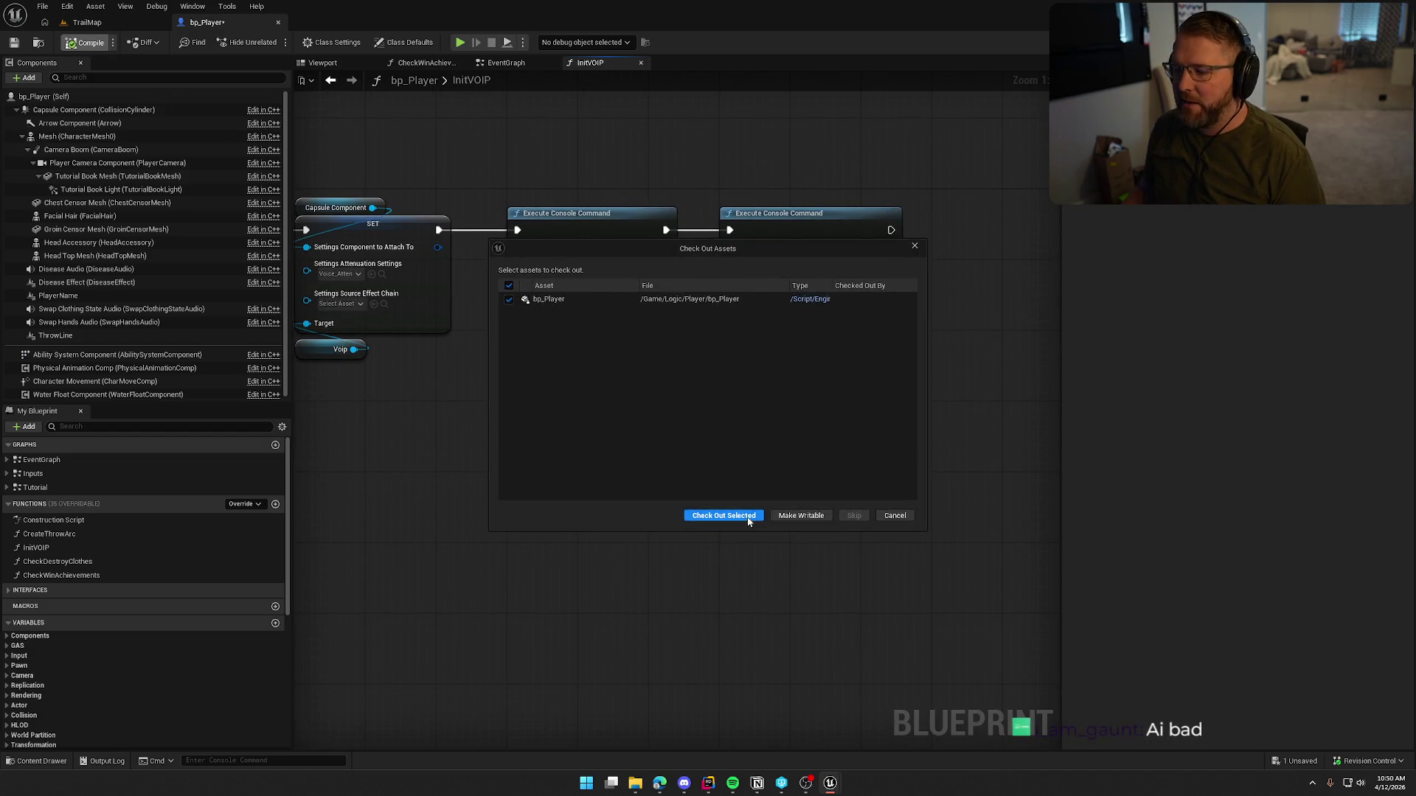
left_click(748, 520)
left_click_drag(767, 400, 638, 426)
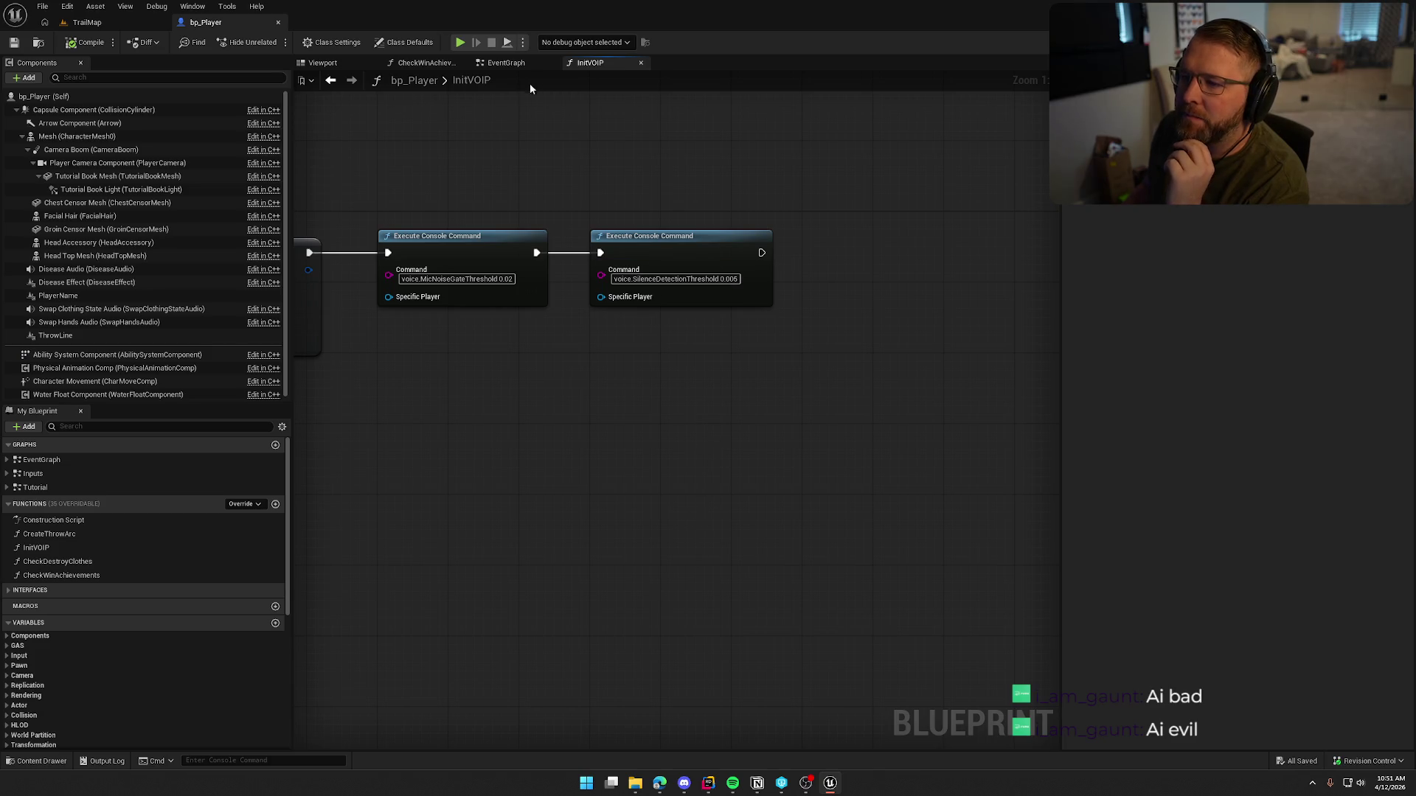
left_click(520, 64)
mouse_move(676, 183)
left_mouse_down()
mouse_move(977, 183)
mouse_move(326, 171)
mouse_move(430, 165)
mouse_move(752, 197)
mouse_move(829, 163)
left_mouse_up()
left_click_drag(549, 194, 597, 177)
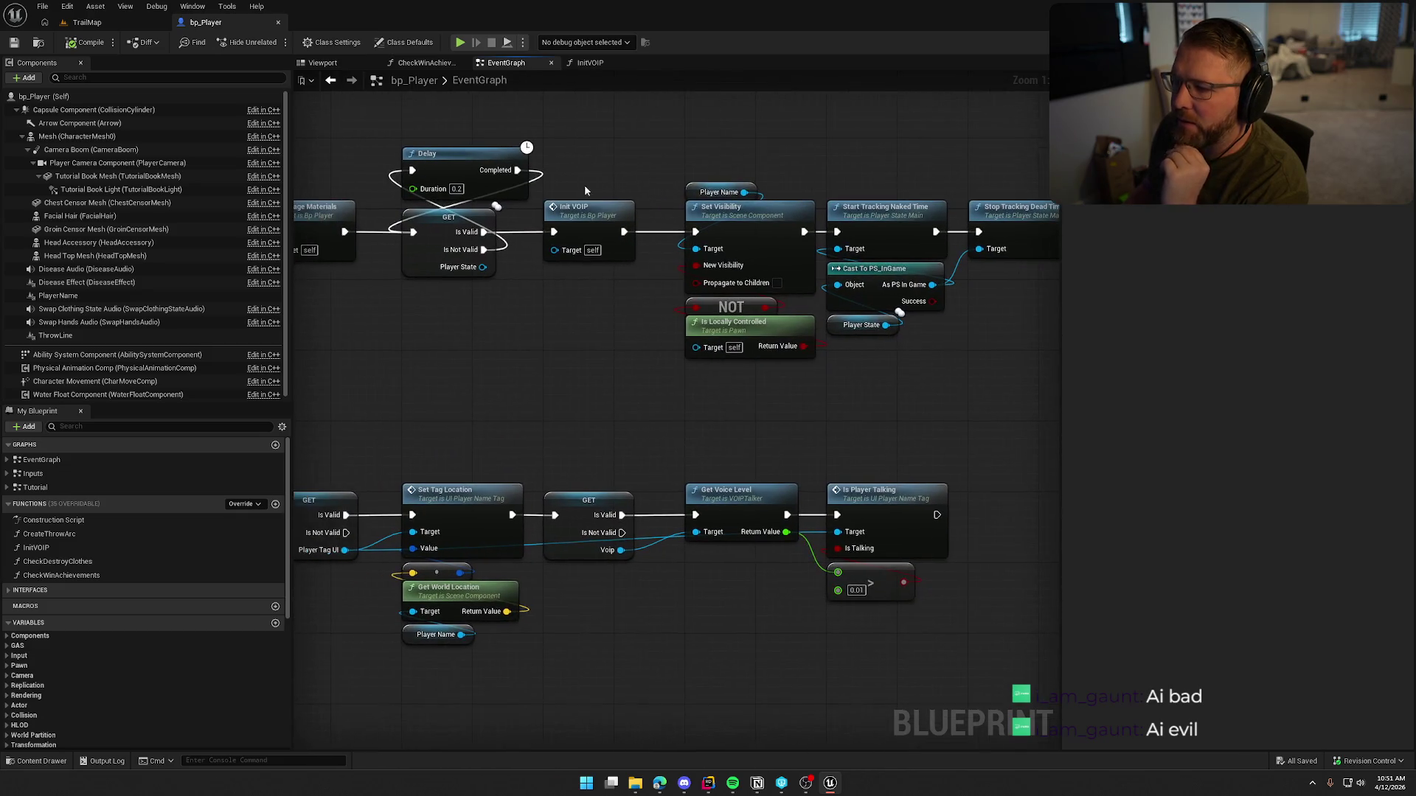
mouse_move(507, 390)
left_mouse_down()
mouse_move(601, 285)
mouse_move(803, 170)
mouse_move(544, 152)
mouse_move(663, 130)
left_mouse_up()
scroll(752, 352, "down", 1)
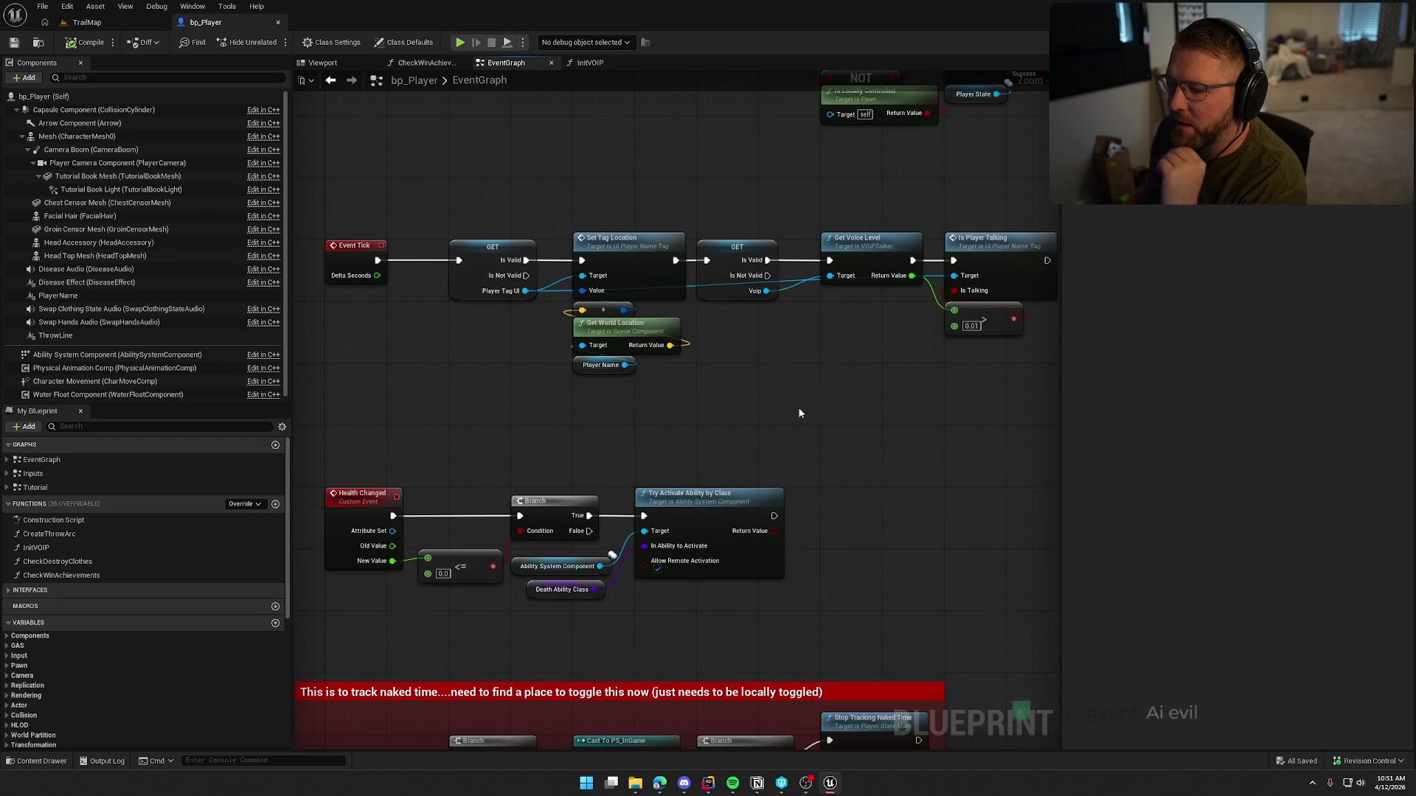
left_click_drag(800, 413, 827, 307)
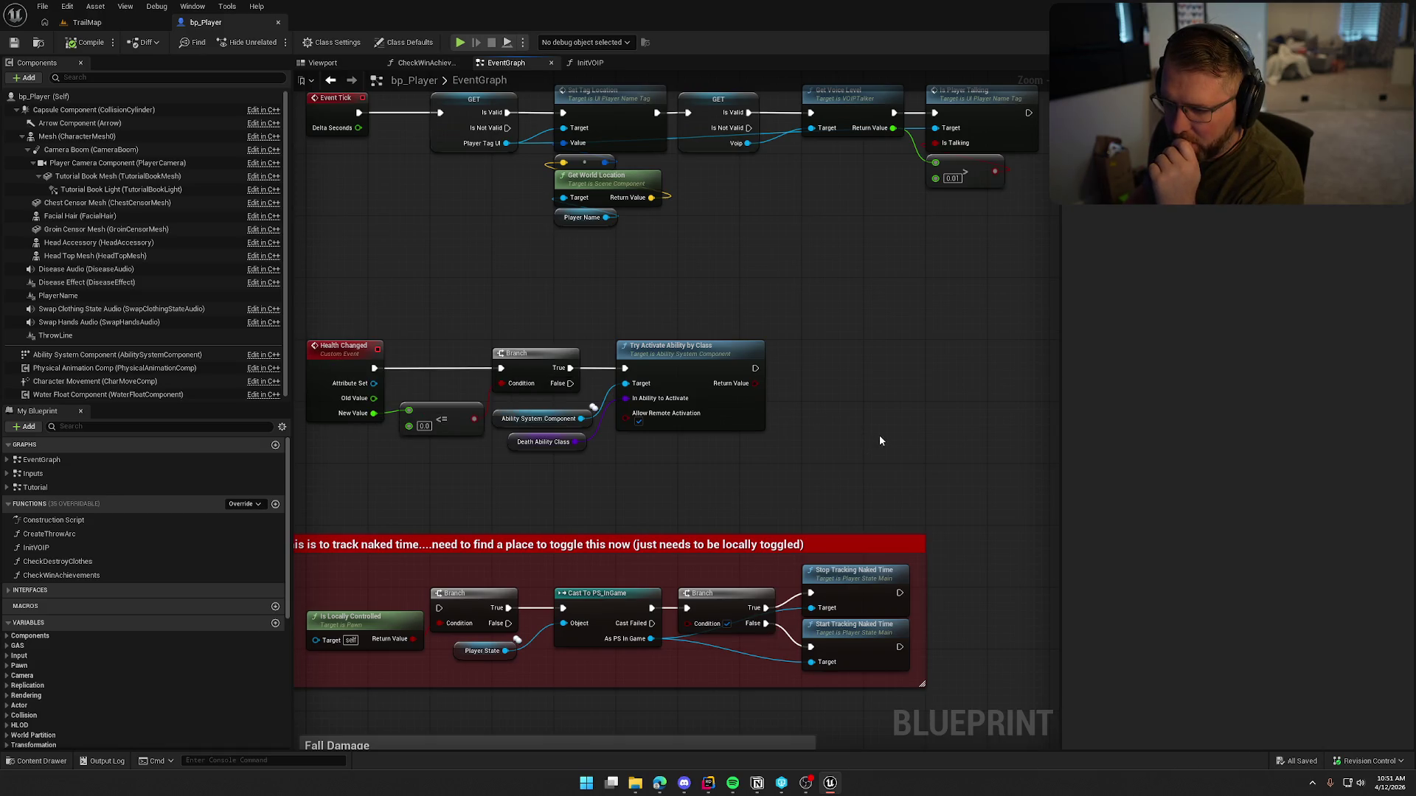
mouse_move(880, 440)
left_mouse_down()
mouse_move(928, 37)
mouse_move(921, 619)
left_mouse_up()
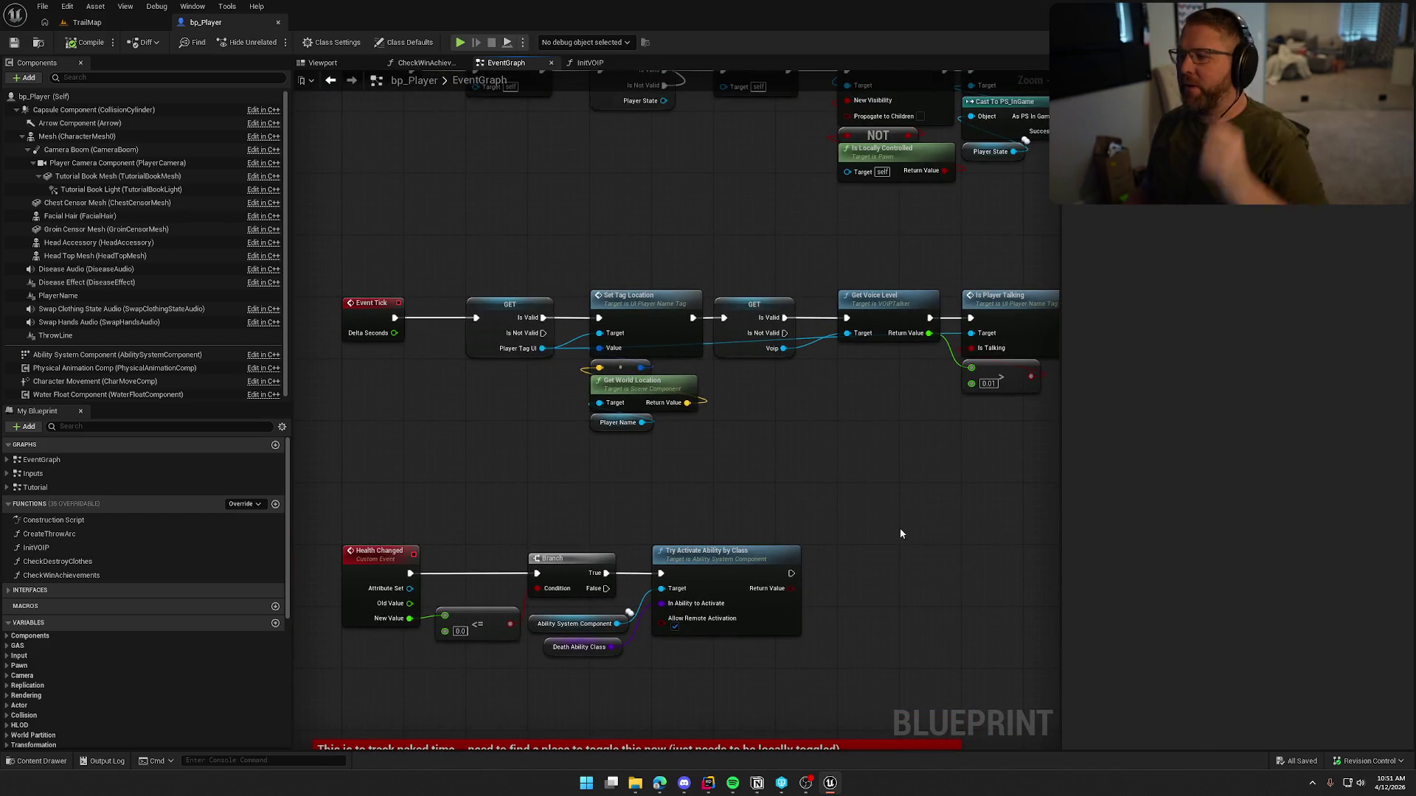
left_click_drag(897, 516, 896, 632)
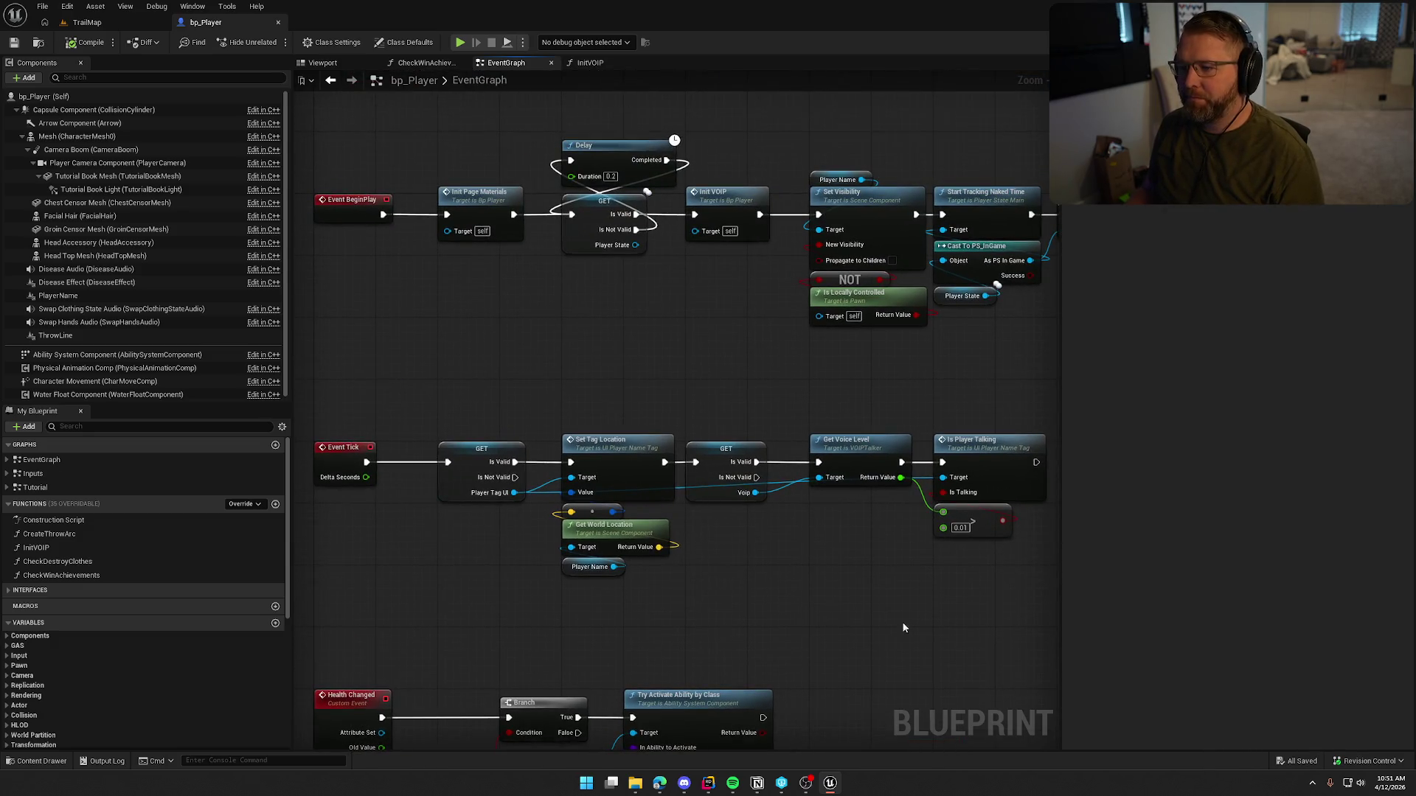
scroll(521, 626, "up", 2)
double_click(615, 250)
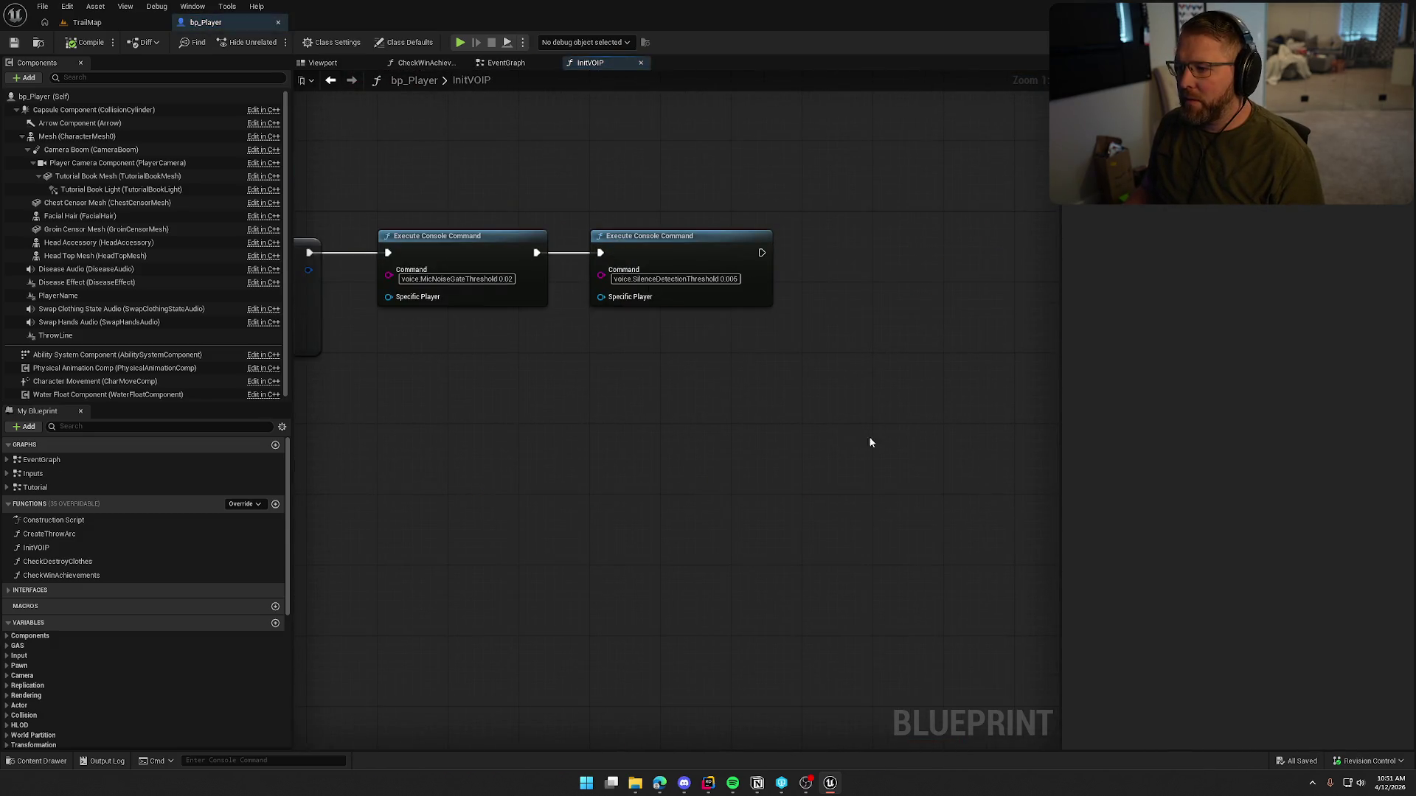
Step: Set the second Execute Console Command node's Command input to ToggleSpeaking 1
left_click(707, 275)
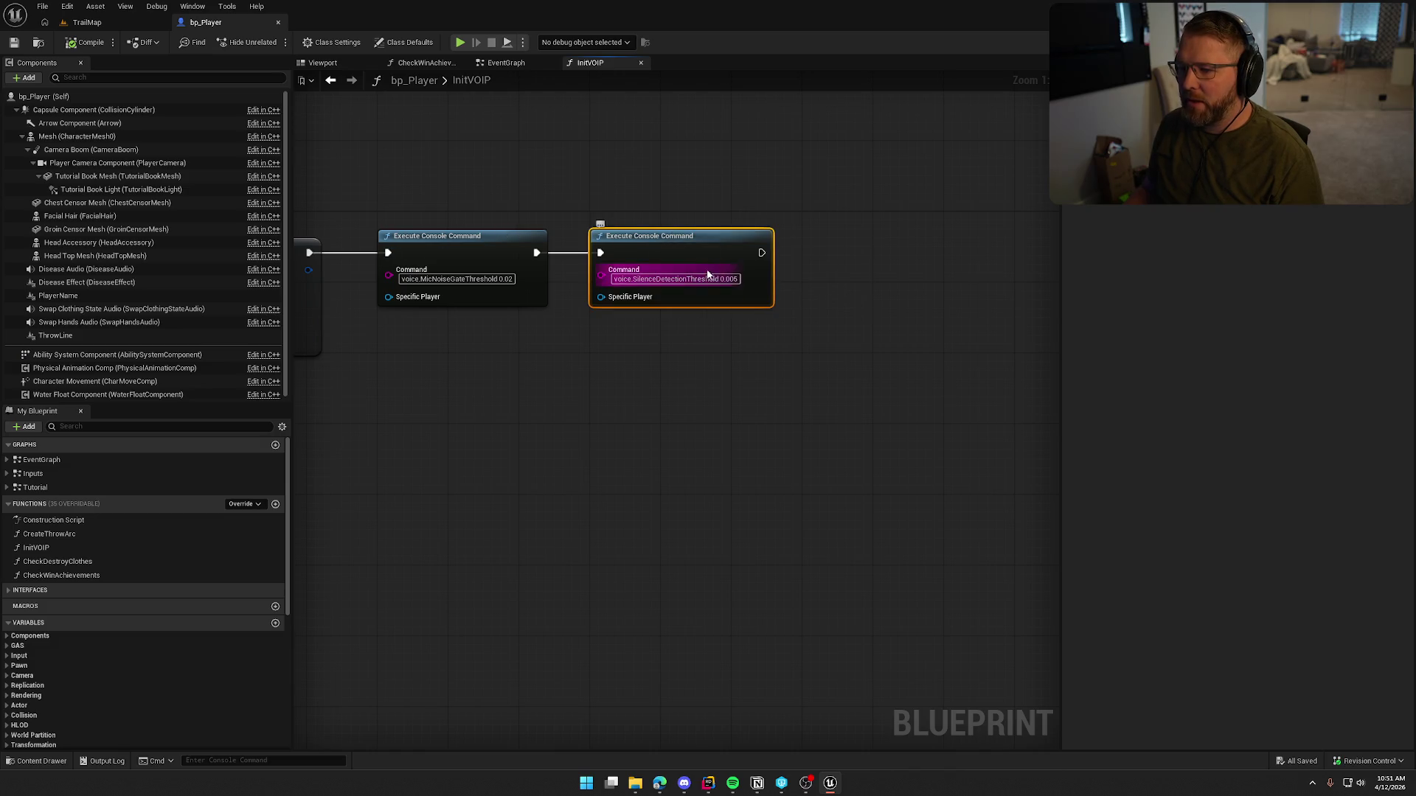
right_click(707, 274)
mouse_move(770, 362)
left_click(853, 398)
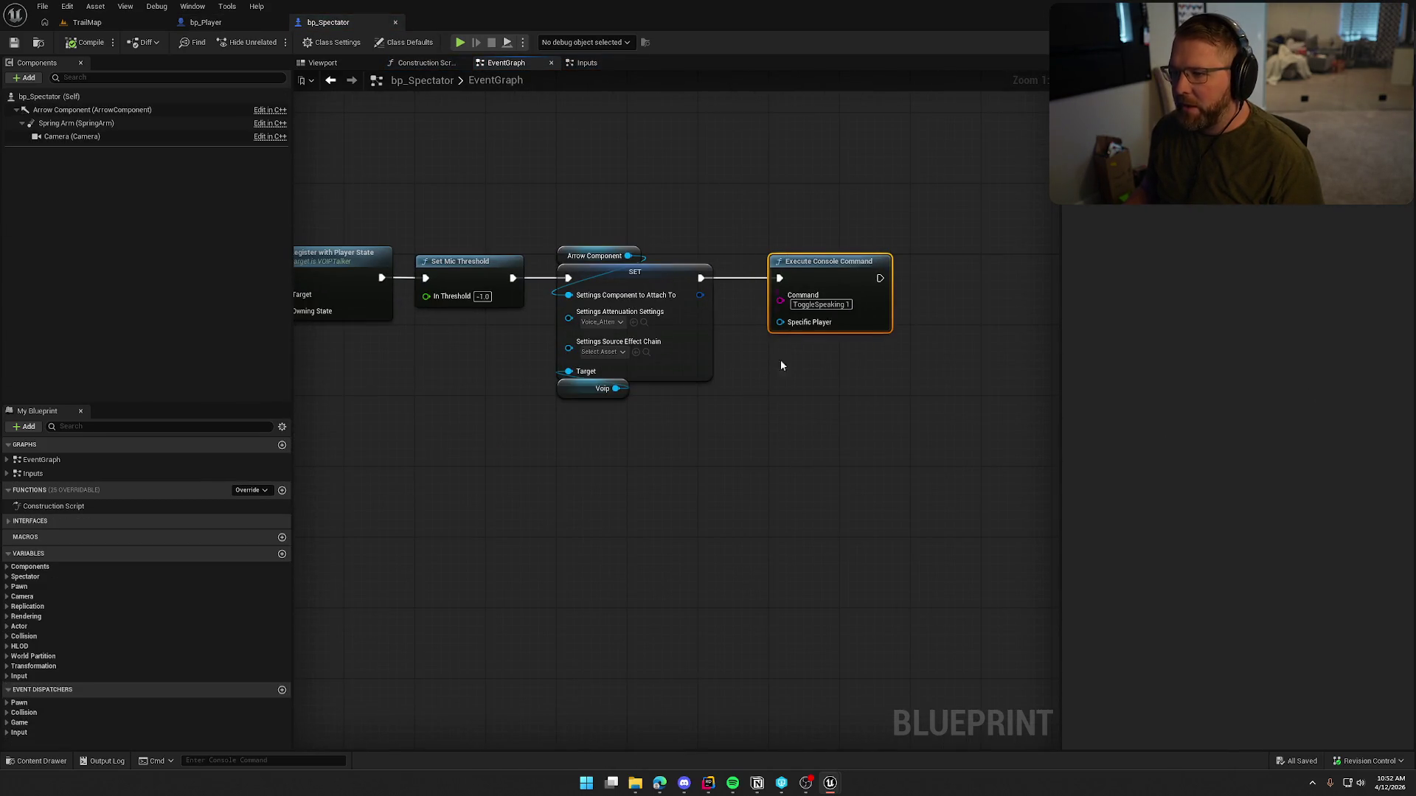
Step: Move the Event Destroyed cleanup nodes below bp_Spectator's BeginPlay VOIP setup
mouse_move(450, 444)
left_mouse_down()
mouse_move(1312, 430)
mouse_move(1018, 418)
left_mouse_up()
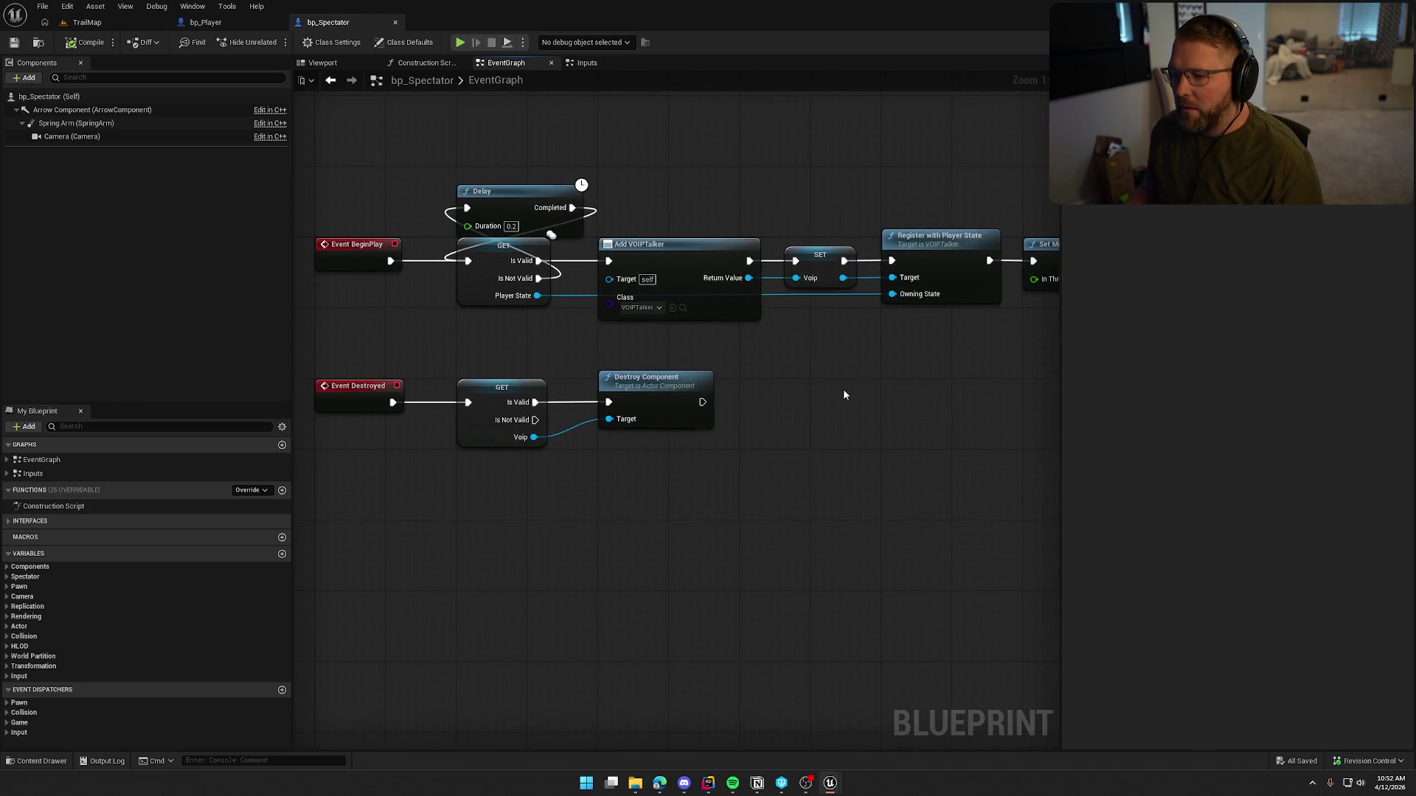
mouse_move(892, 369)
left_mouse_down()
mouse_move(373, 338)
mouse_move(586, 352)
mouse_move(688, 336)
mouse_move(650, 334)
mouse_move(873, 338)
left_mouse_up()
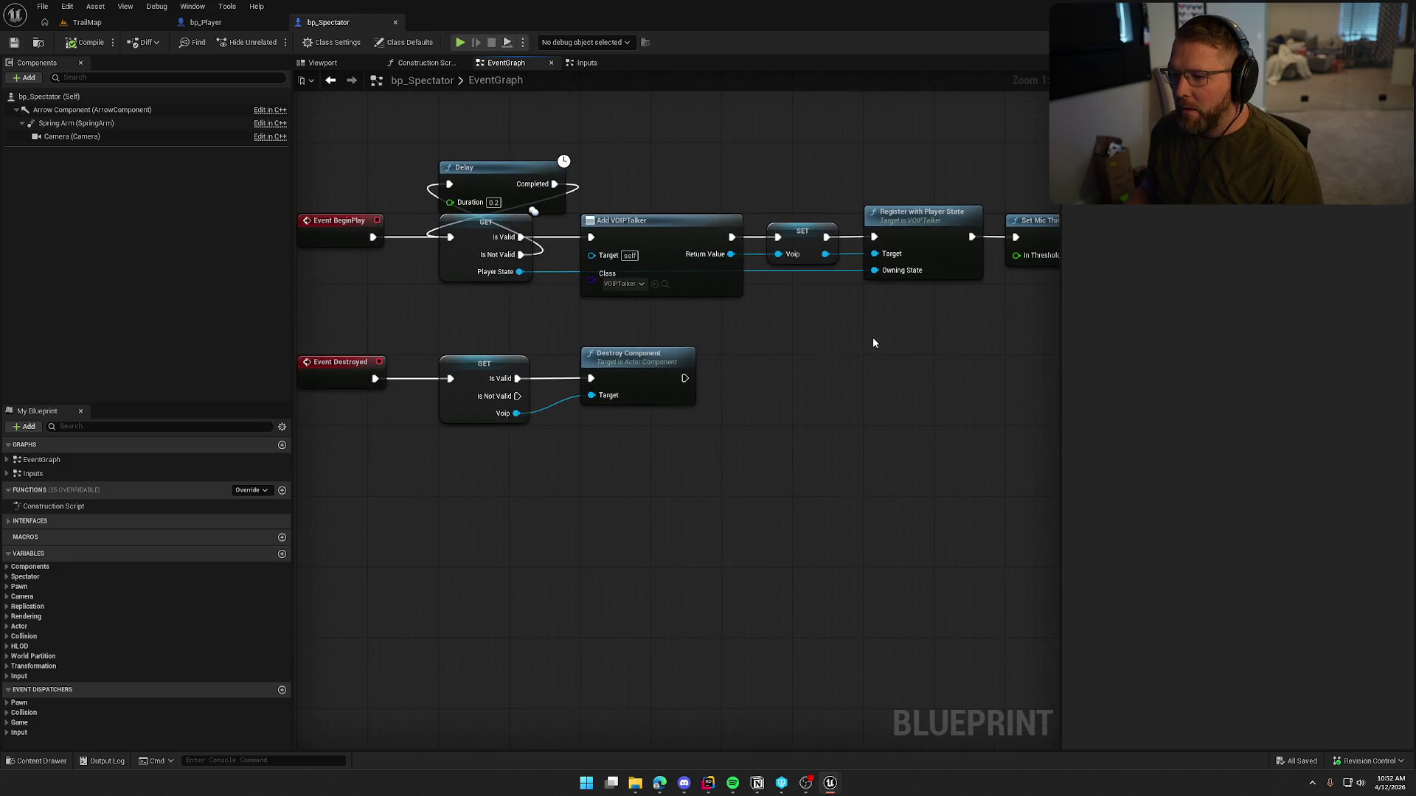
scroll(810, 524, "down", 1)
left_click_drag(810, 523, 935, 505)
mouse_move(837, 405)
left_mouse_down()
mouse_move(524, 228)
mouse_move(504, 321)
mouse_move(501, 295)
mouse_move(478, 342)
left_mouse_up()
Step: Compile bp_Spectator, accept the check-out prompt, and save it
left_click(86, 46)
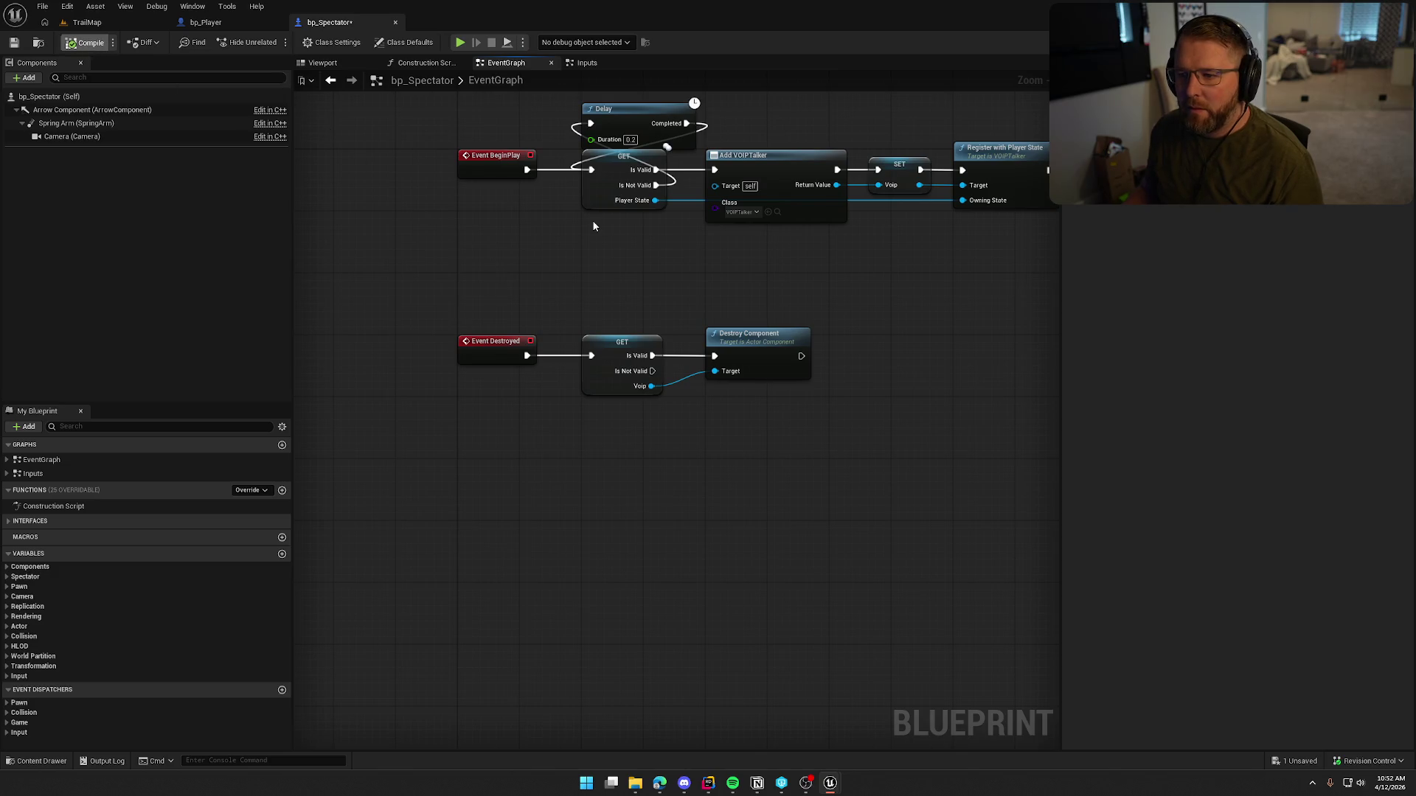
left_click(723, 517)
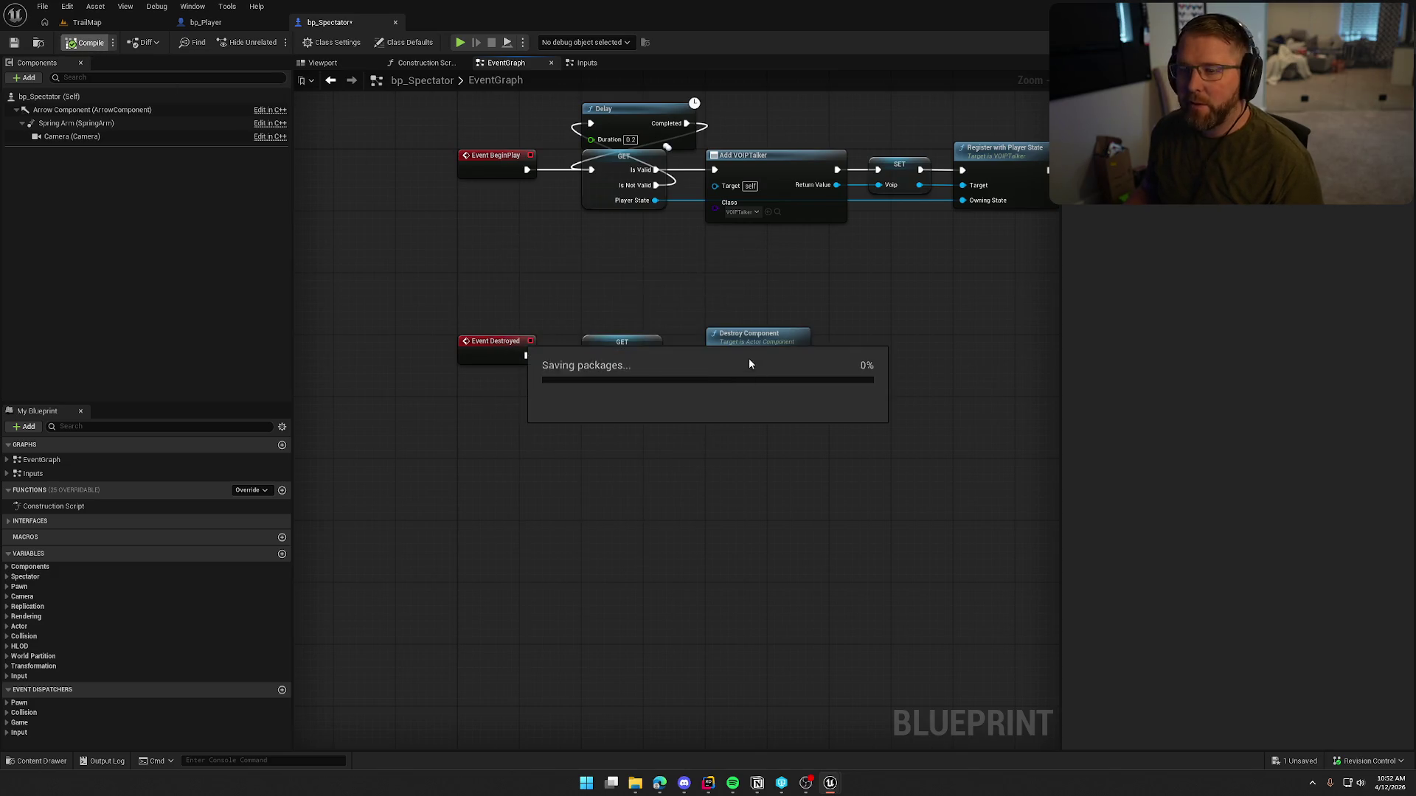
key("Home")
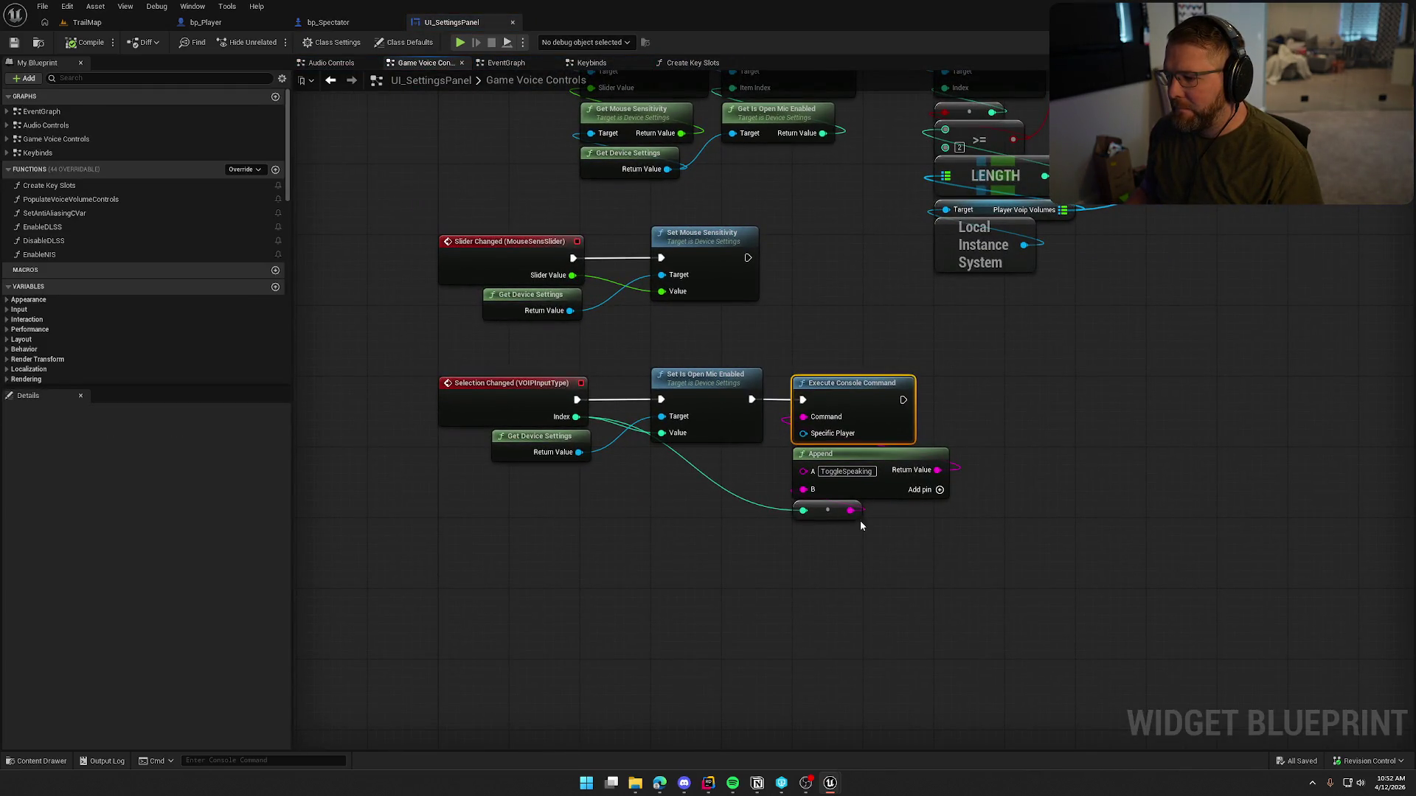
Step: Nudge the VOIP input handler's reroute knot up-left, then open the SetAntiAliasingCVar function
mouse_move(841, 513)
left_mouse_down()
mouse_move(740, 486)
mouse_move(761, 494)
left_mouse_up()
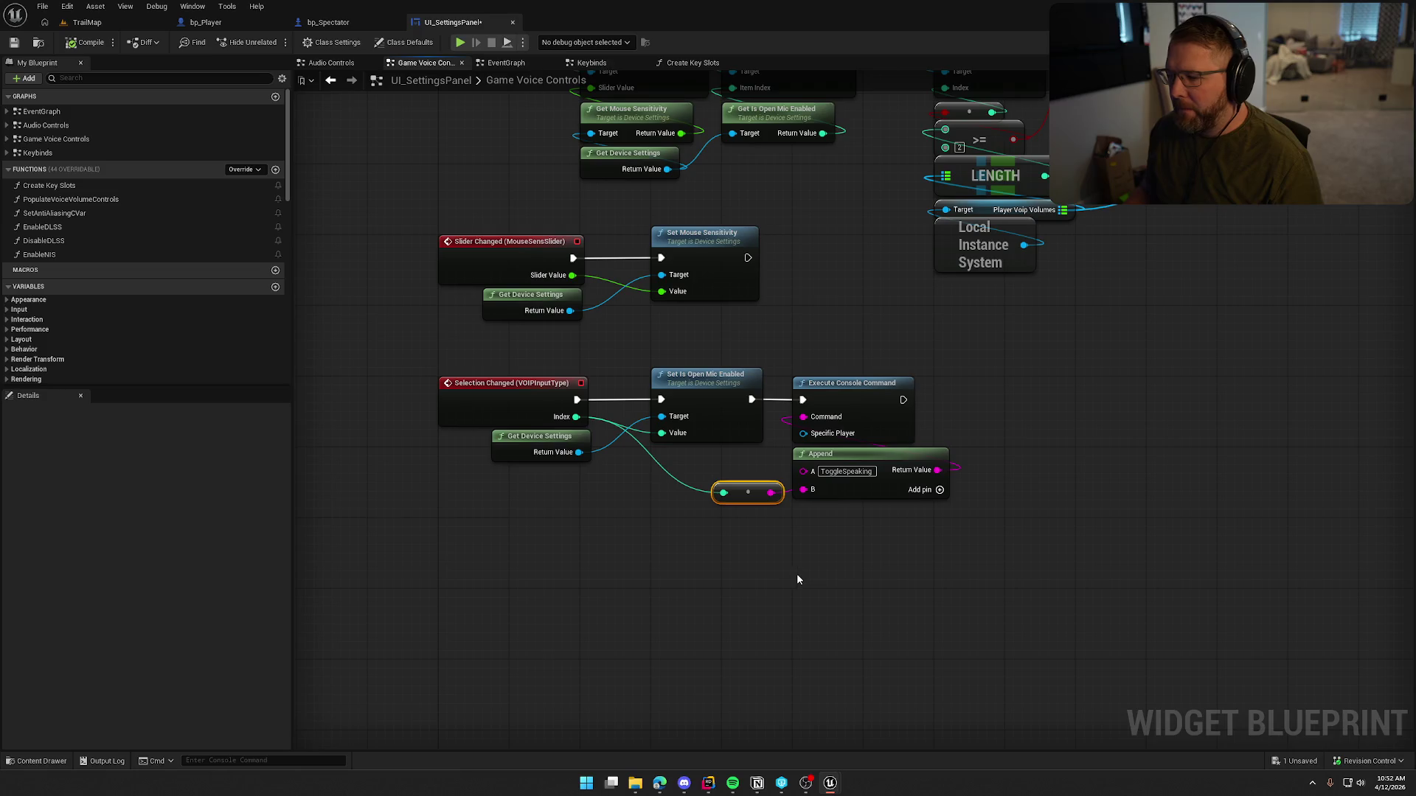
left_click(798, 578)
left_click_drag(1000, 575, 427, 326)
left_click(939, 359)
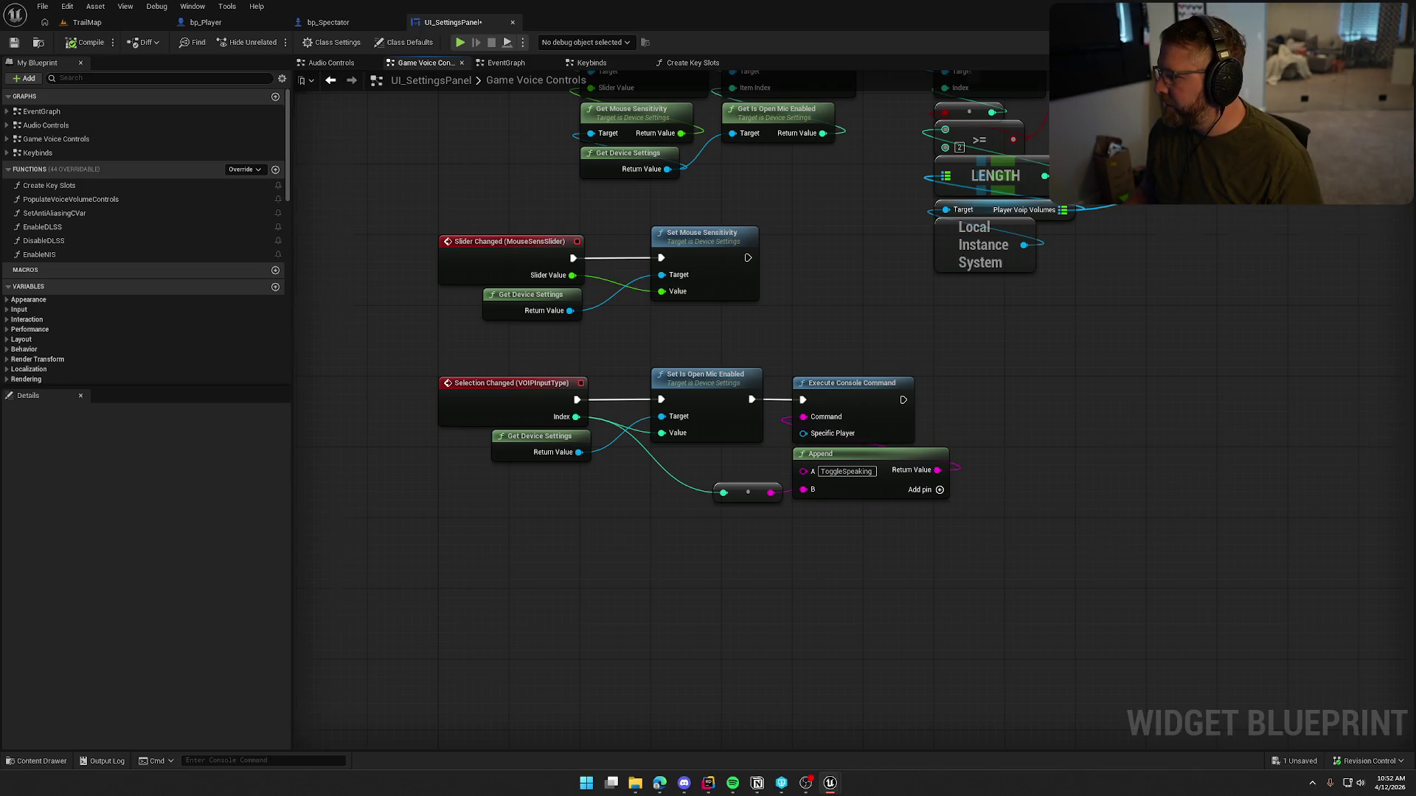
double_click(55, 213)
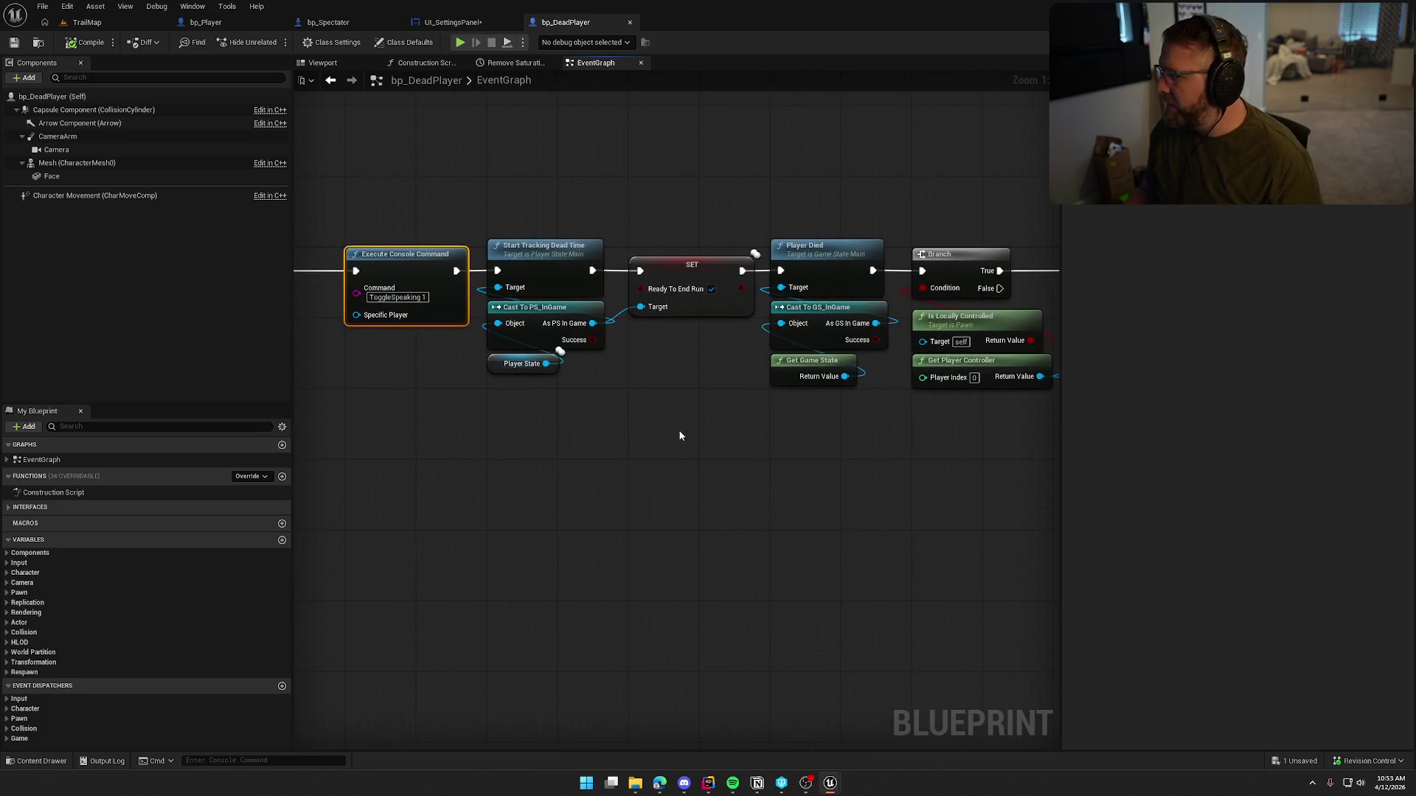
Step: Close the UI_SettingsPanel blueprint and switch to PC_InGame's Inputs graph
left_click(475, 24)
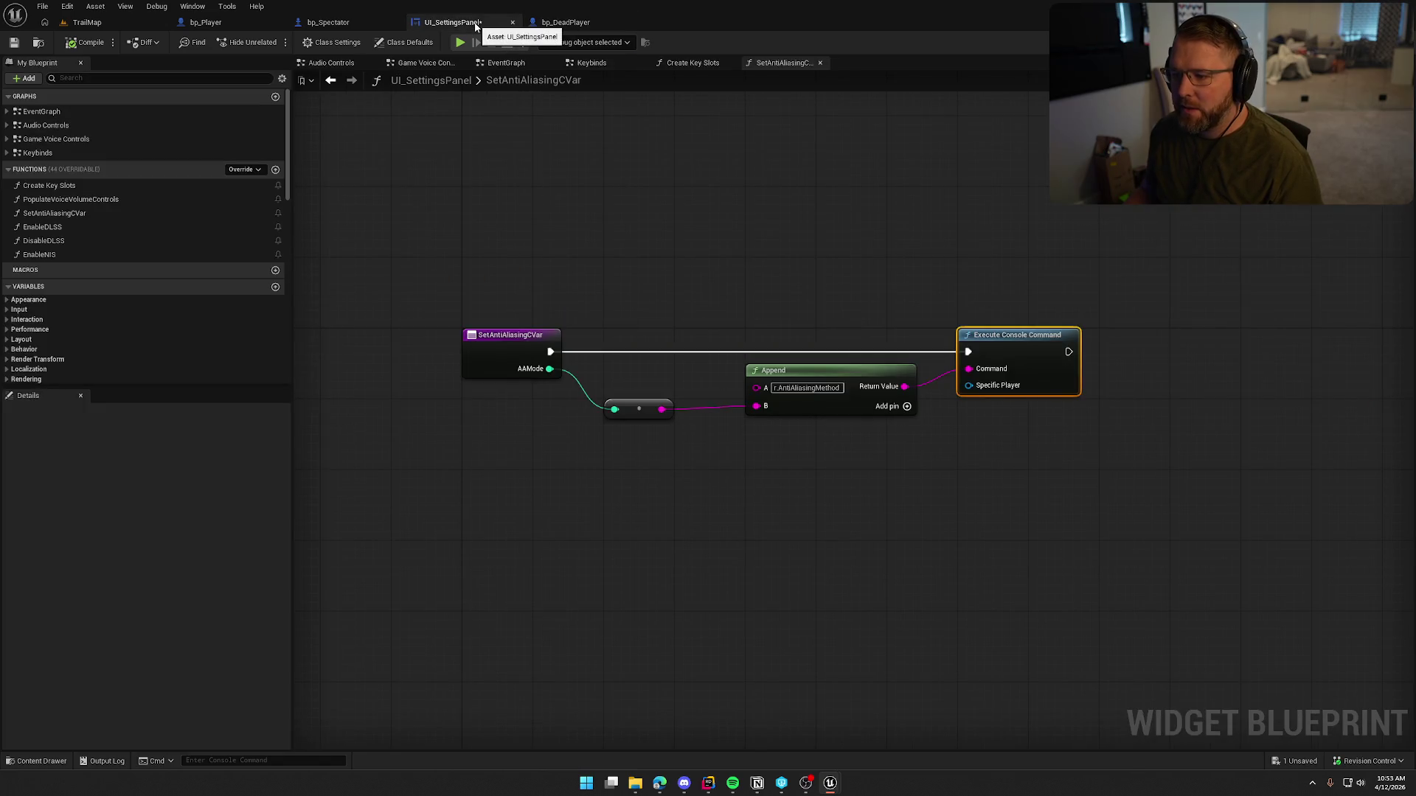
left_click(512, 22)
left_click(328, 22)
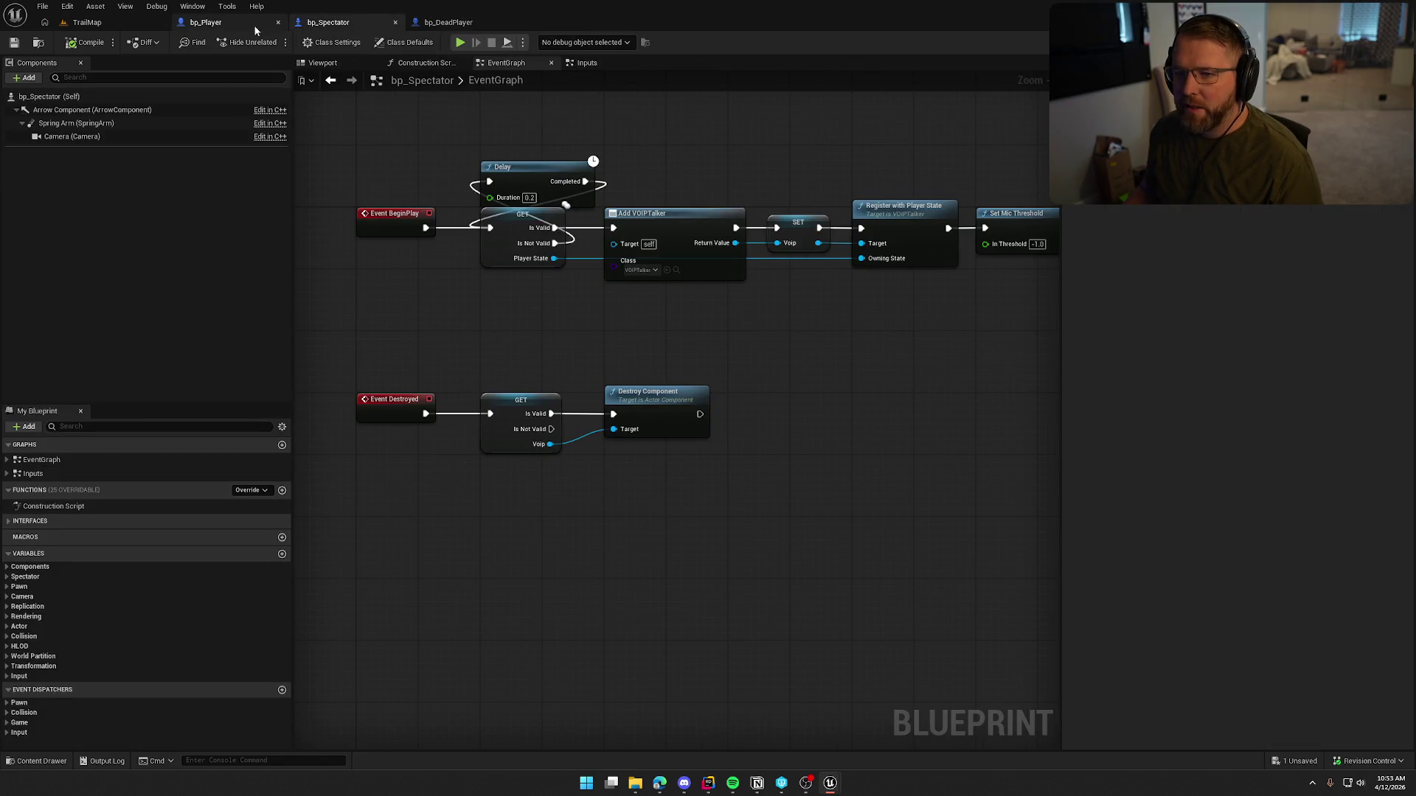
left_click(236, 25)
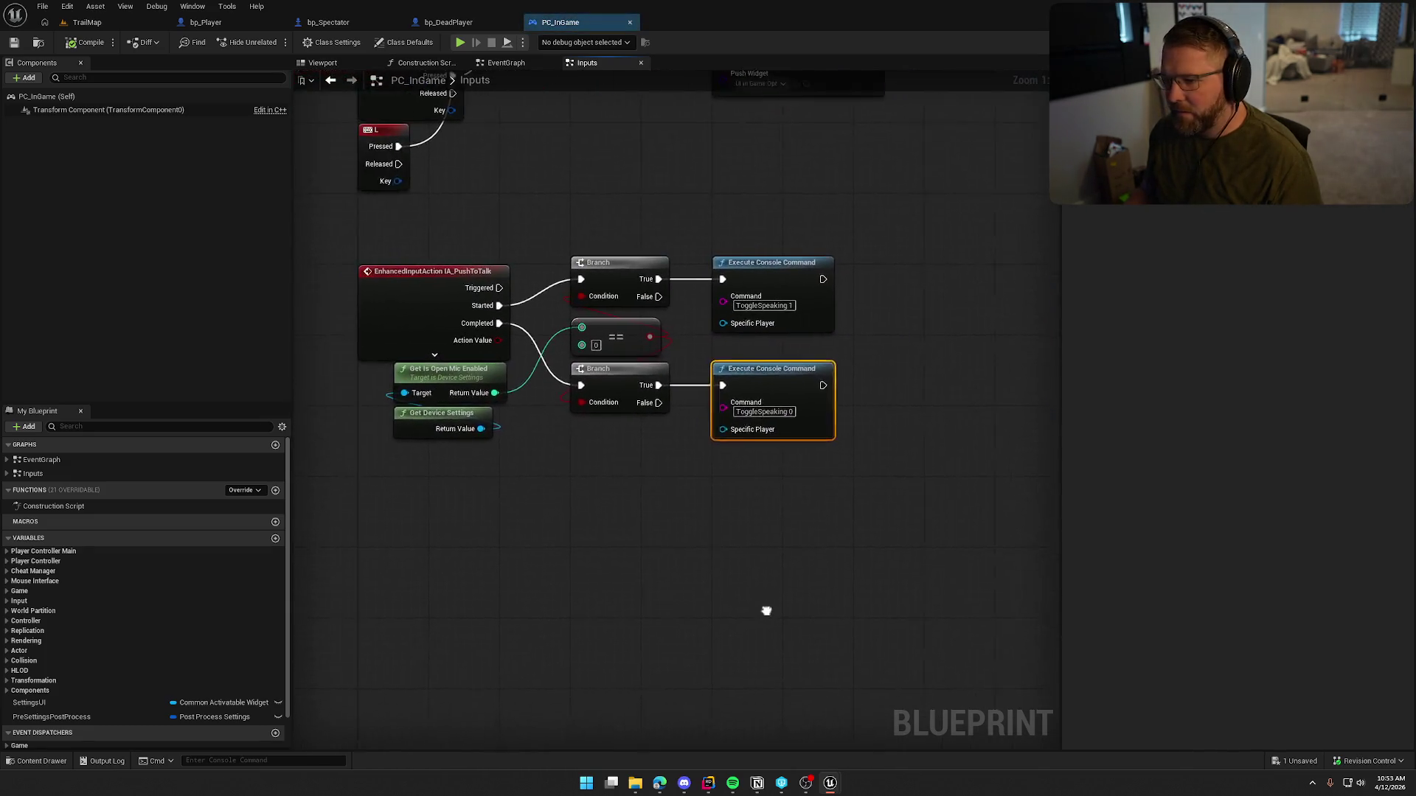
Step: Select the Get Device Settings and Get Is Open Mic Enabled nodes, then close PC_InGame
left_click(768, 609)
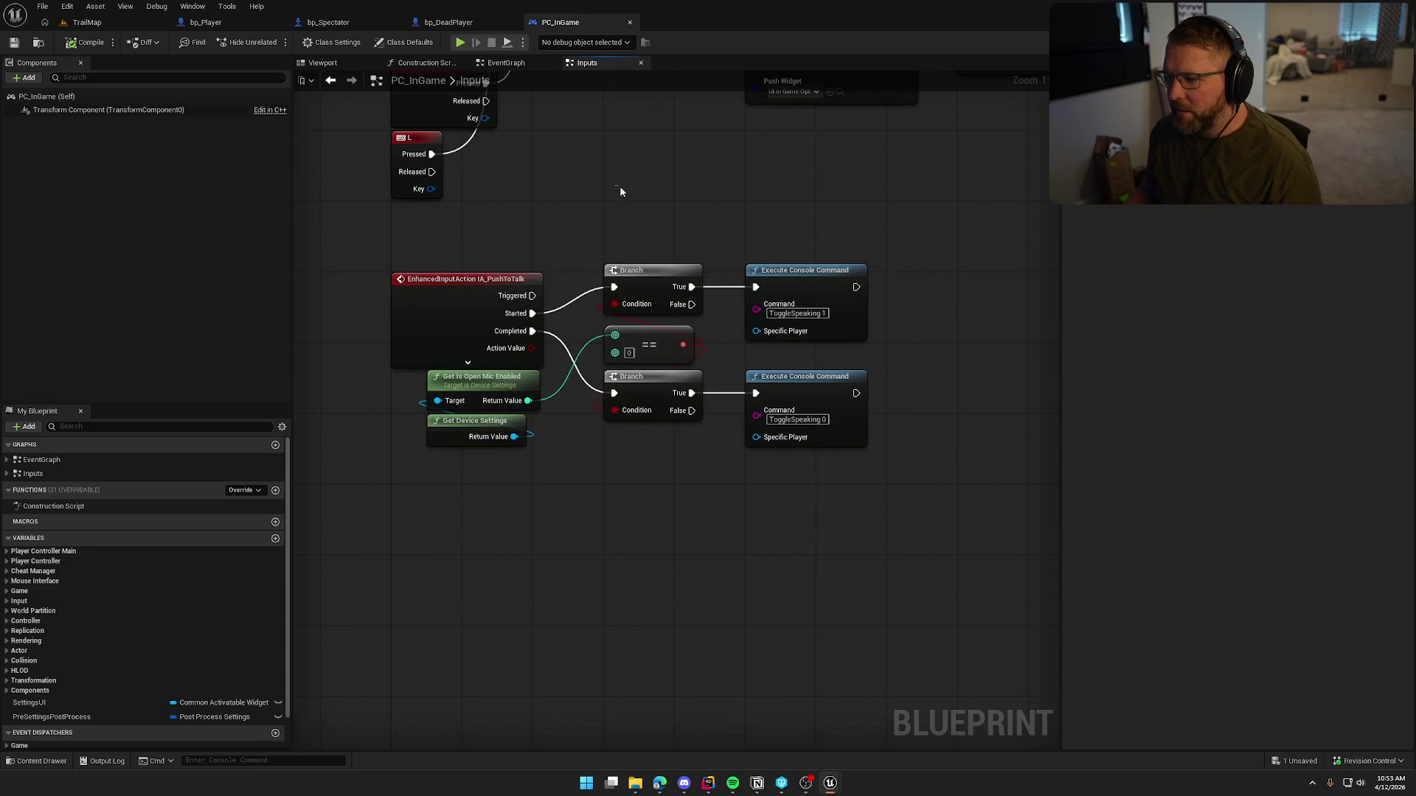
left_click_drag(638, 199, 662, 262)
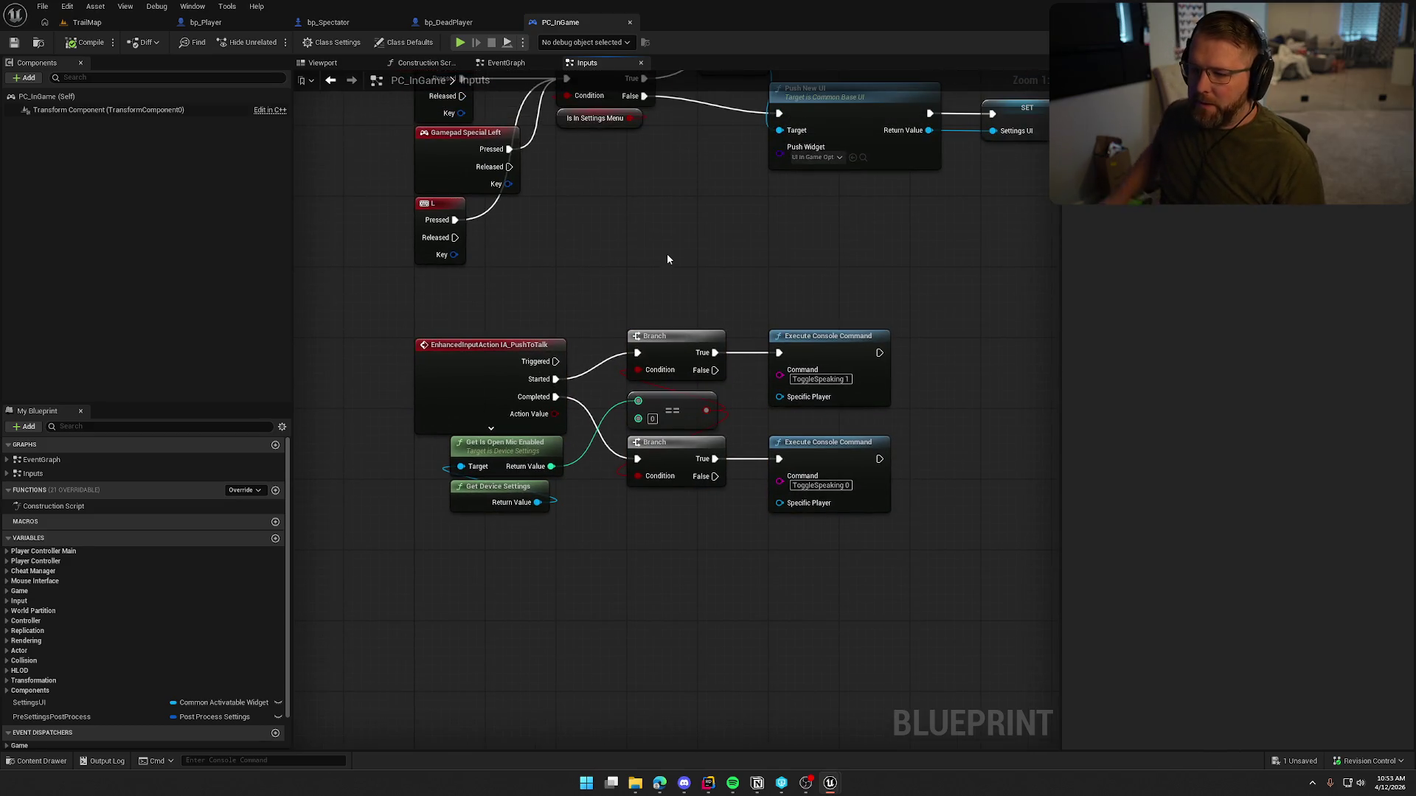
mouse_move(585, 566)
left_mouse_down()
mouse_move(472, 488)
mouse_move(472, 461)
left_mouse_up()
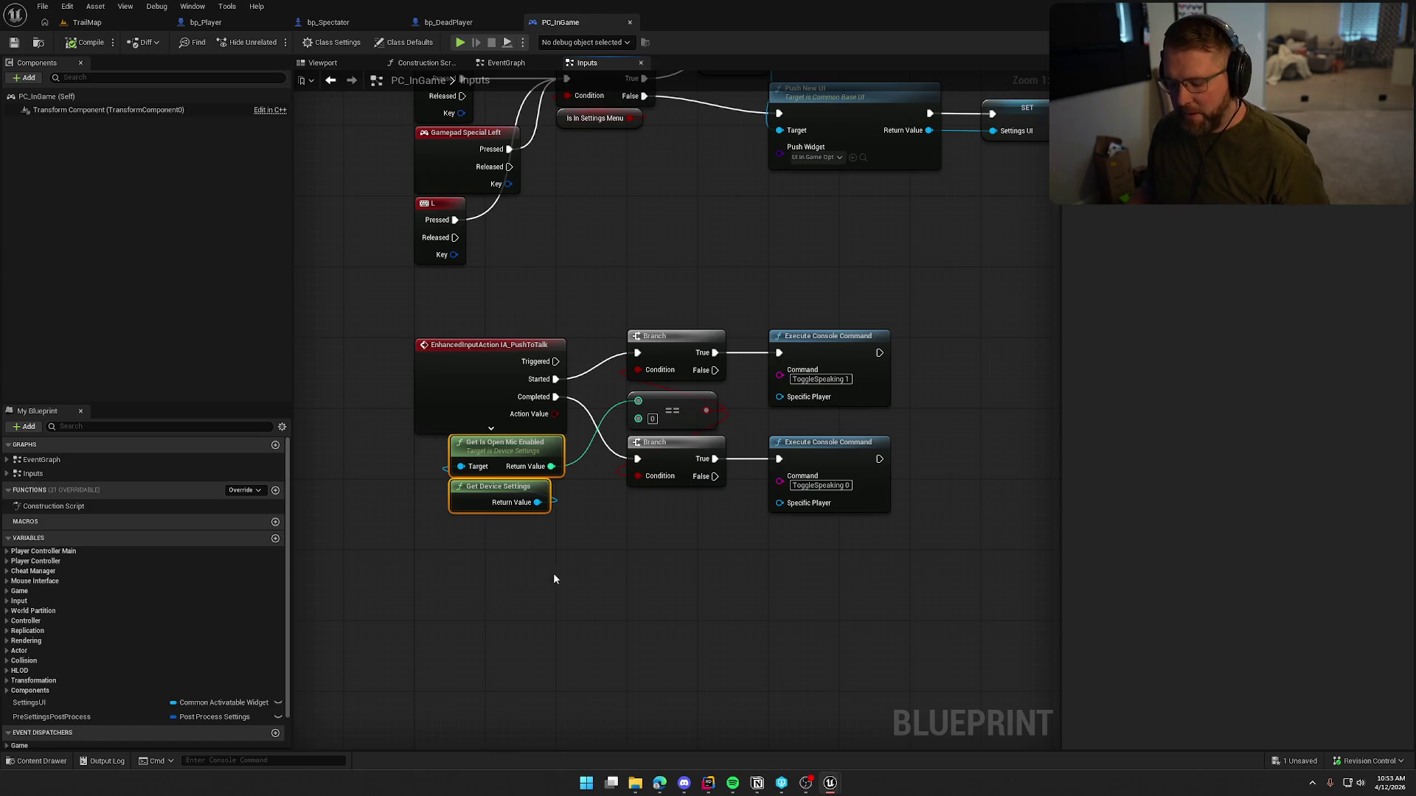
left_click(553, 573)
left_click_drag(553, 572, 558, 604)
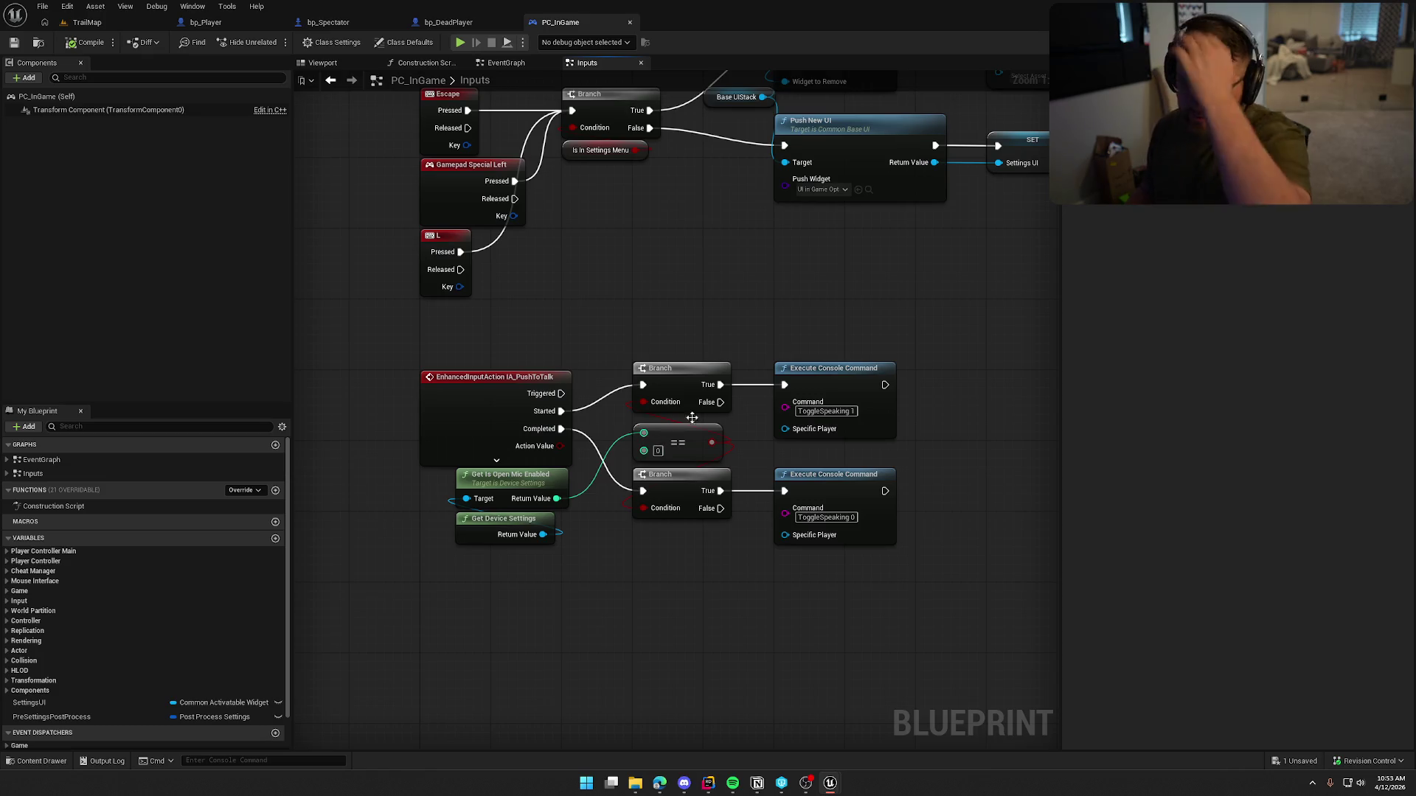
middle_click(586, 25)
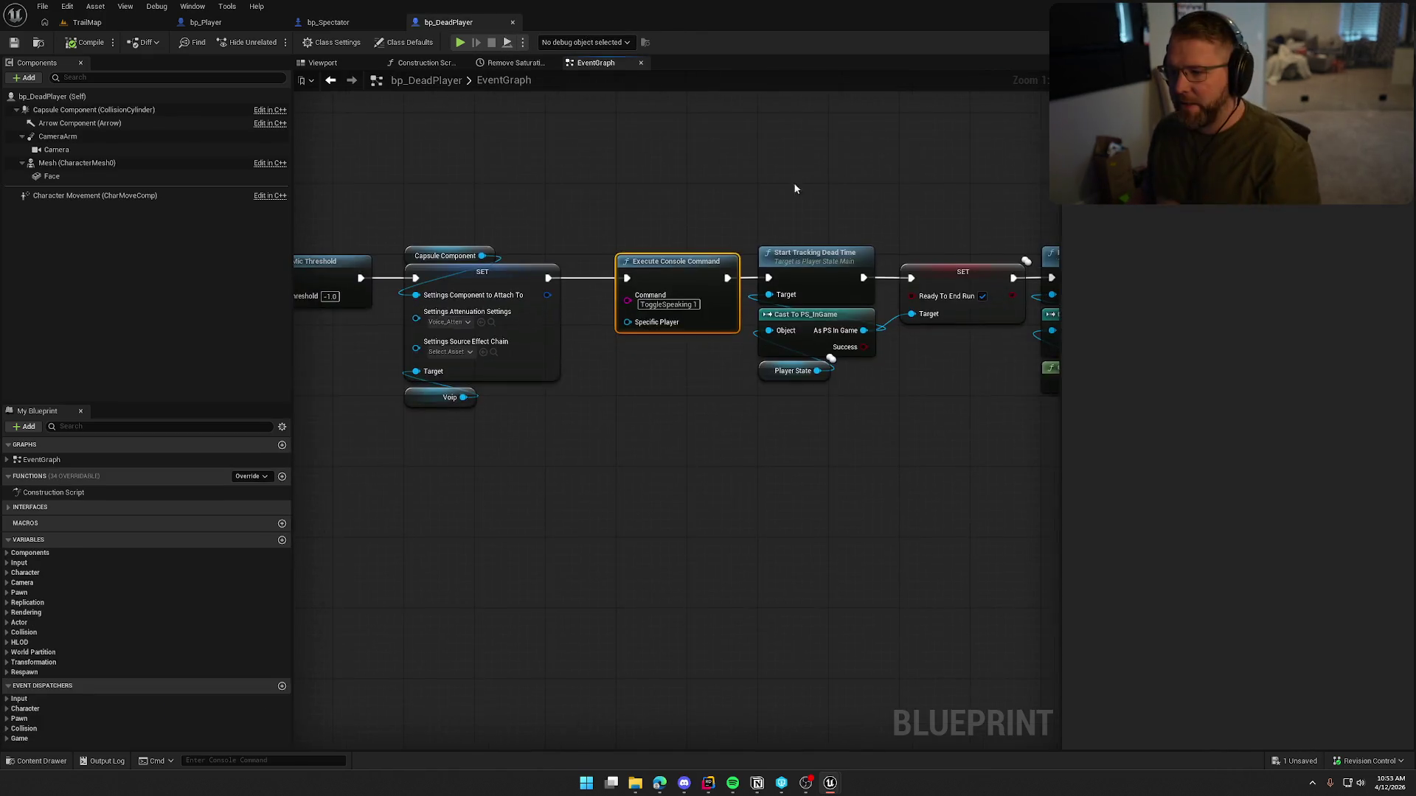
Step: Paste Get Is Open Mic Enabled and Get Device Settings below InitVOIP's console command in bp_Player
left_click(213, 22)
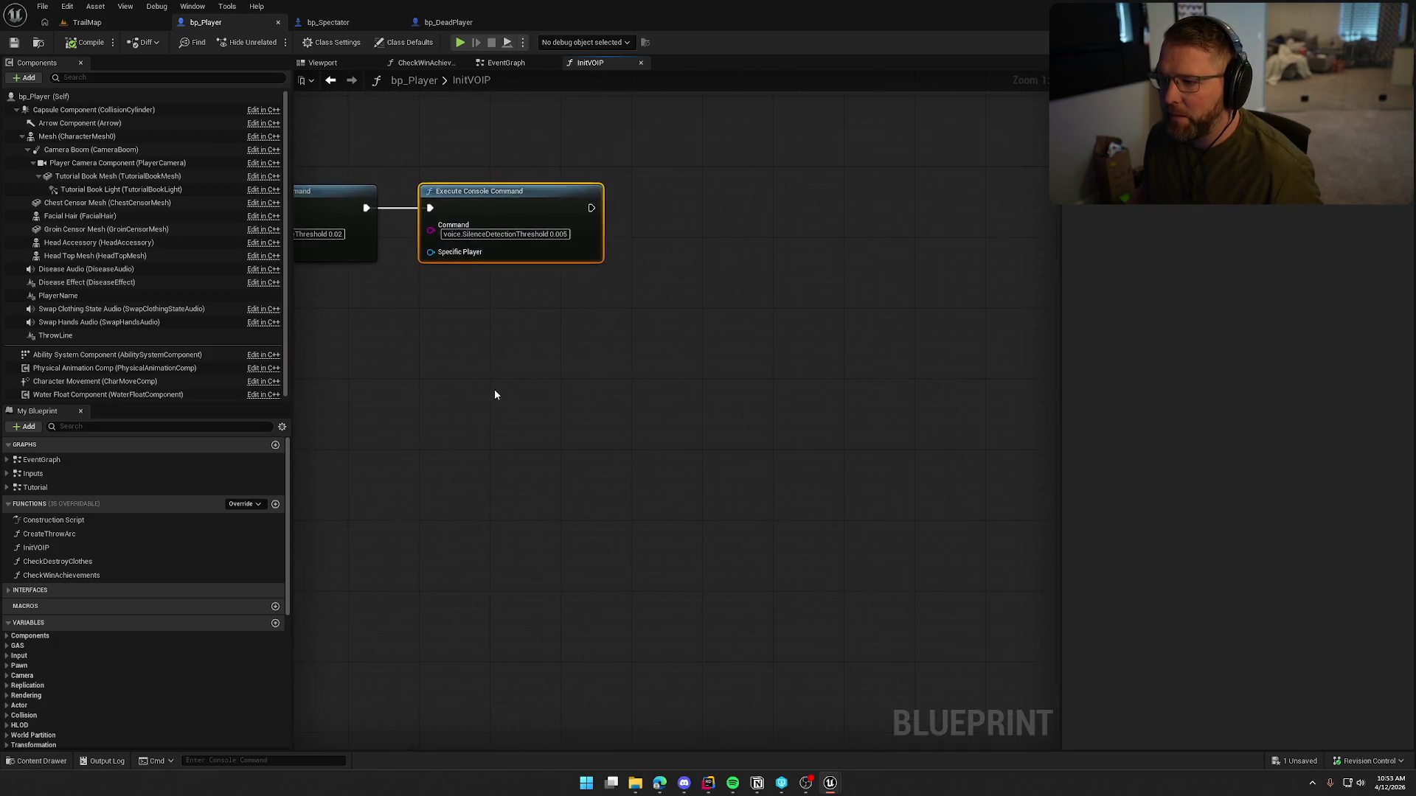
key("ctrl+v")
left_click_drag(531, 306, 506, 289)
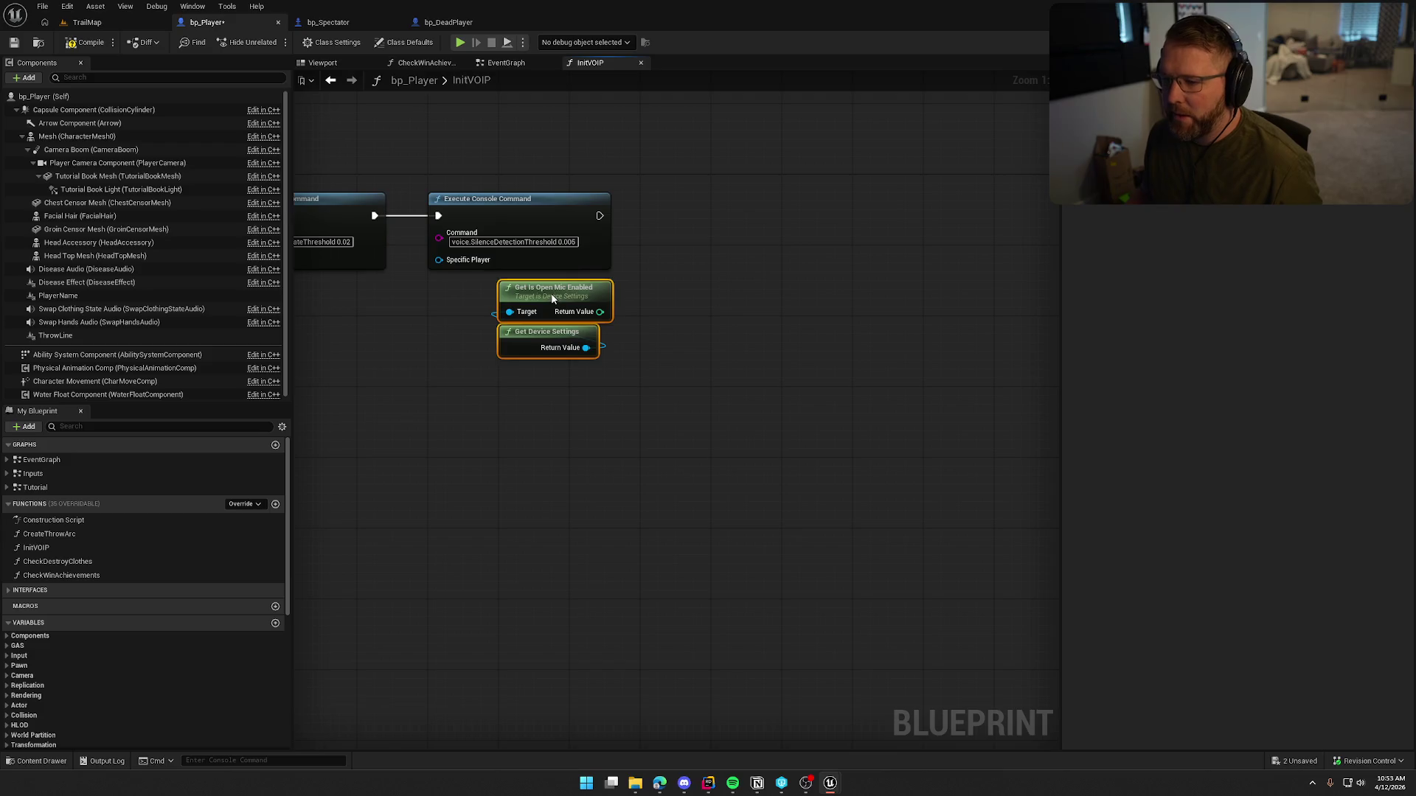
left_click(718, 285)
left_click(443, 22)
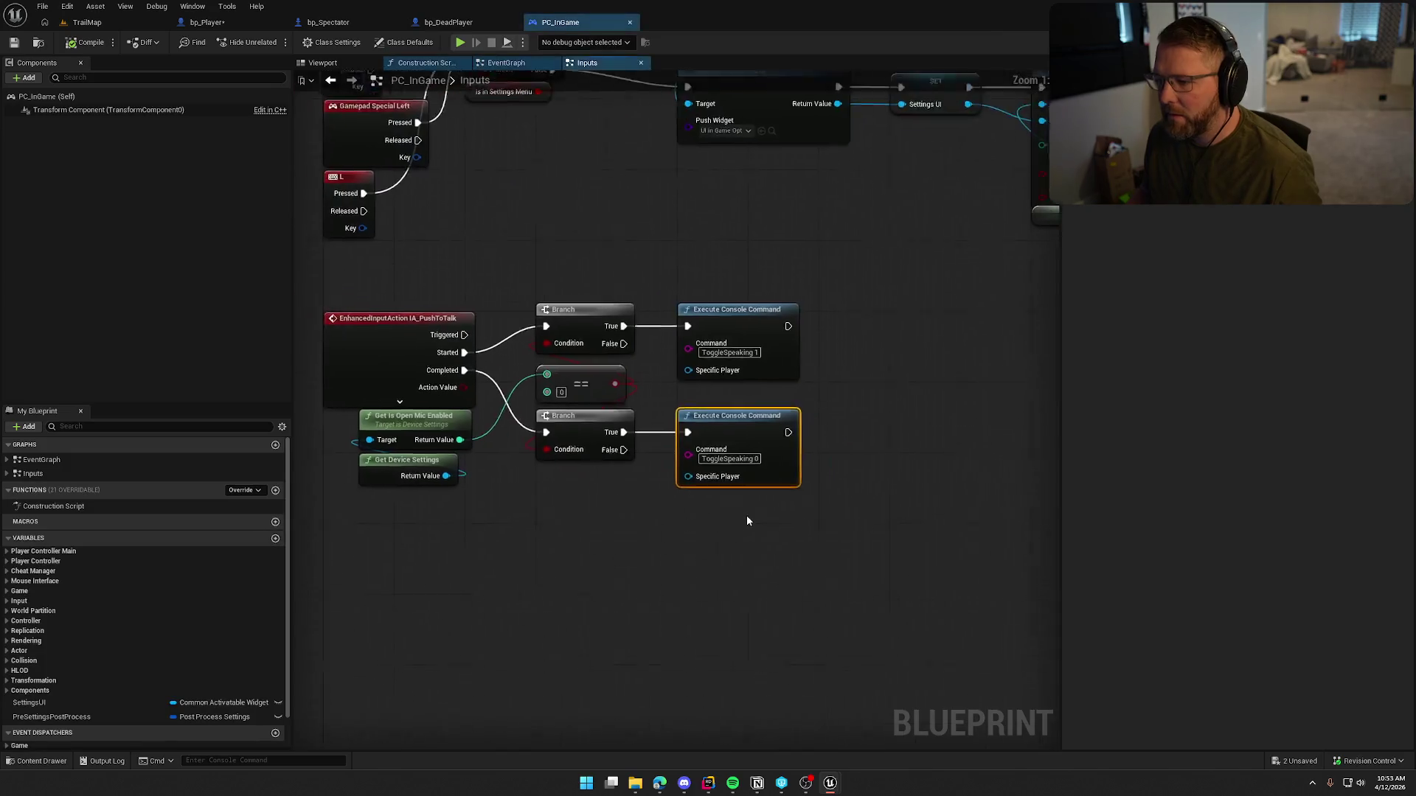
left_click_drag(820, 466, 744, 303)
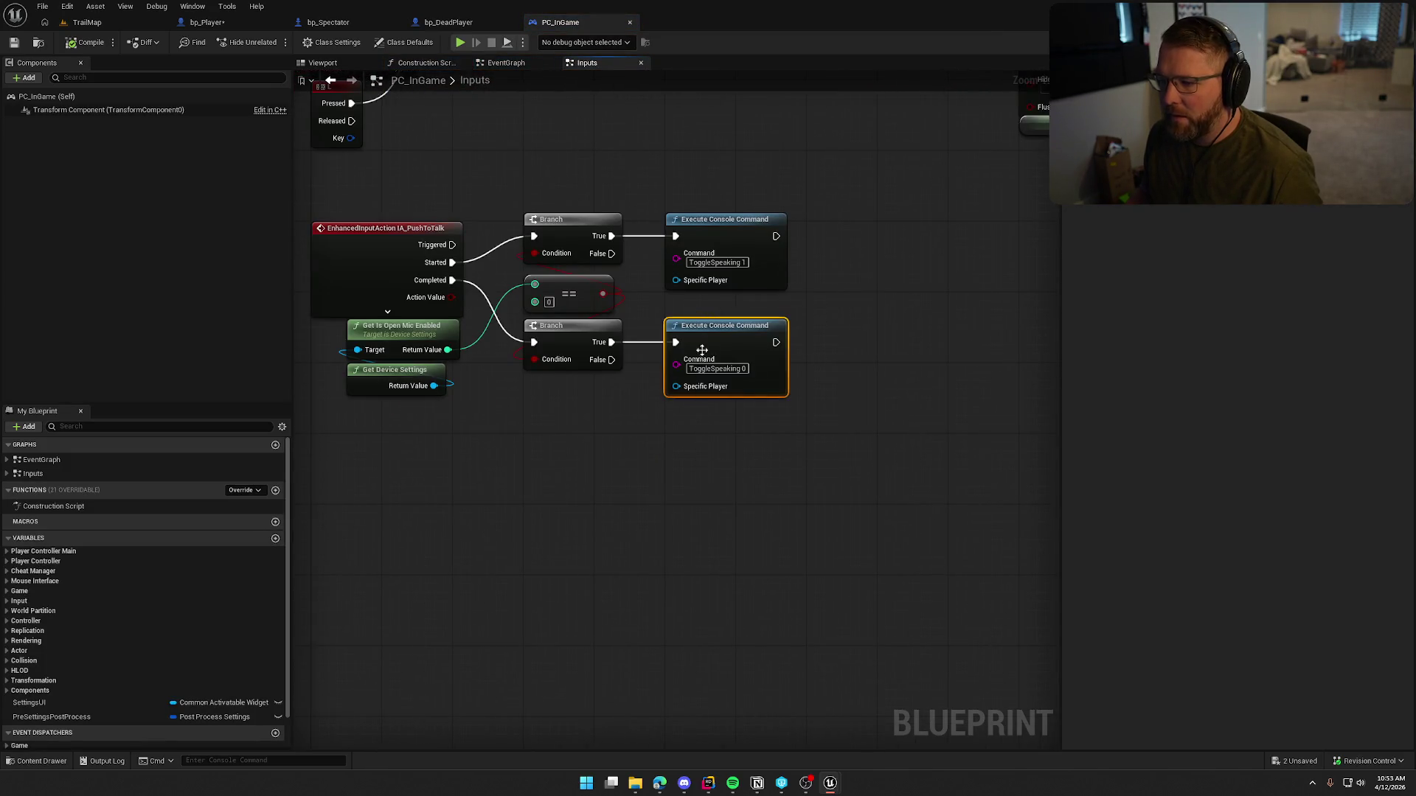
left_click(914, 407)
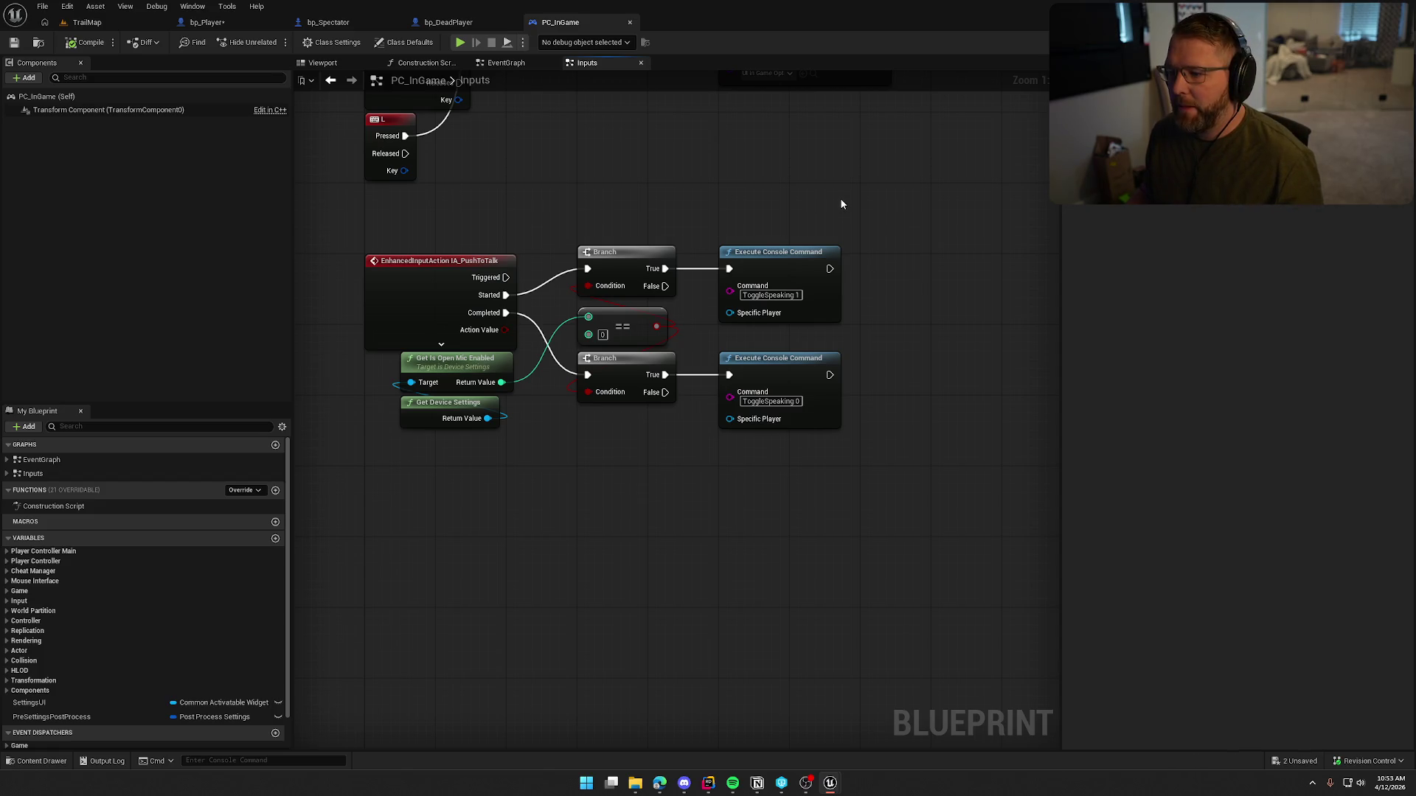
mouse_move(562, 465)
left_mouse_down()
mouse_move(646, 424)
mouse_move(592, 423)
left_mouse_up()
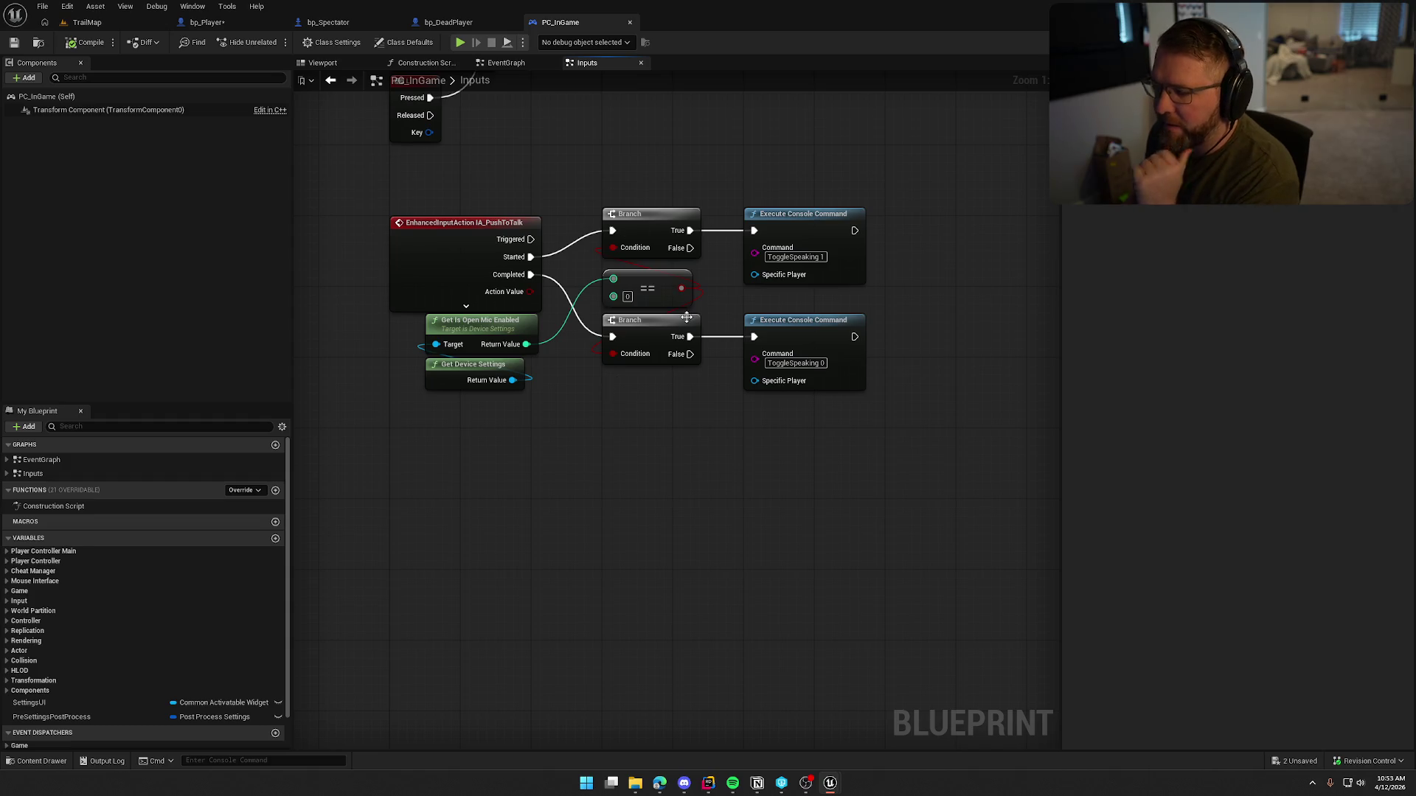
left_click_drag(612, 230, 769, 229)
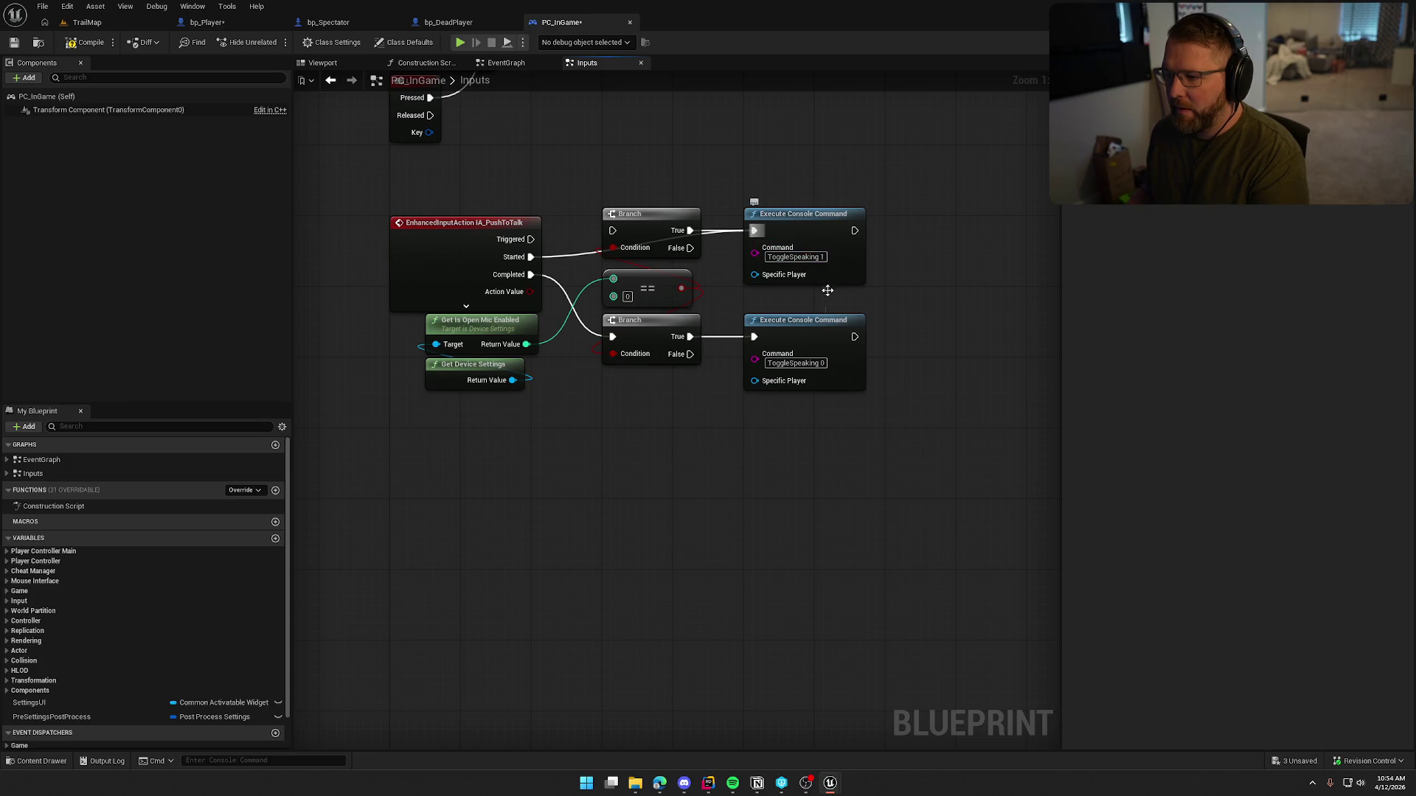
left_click_drag(817, 324, 888, 333)
left_click_drag(754, 253, 683, 396)
type("append")
key("Return")
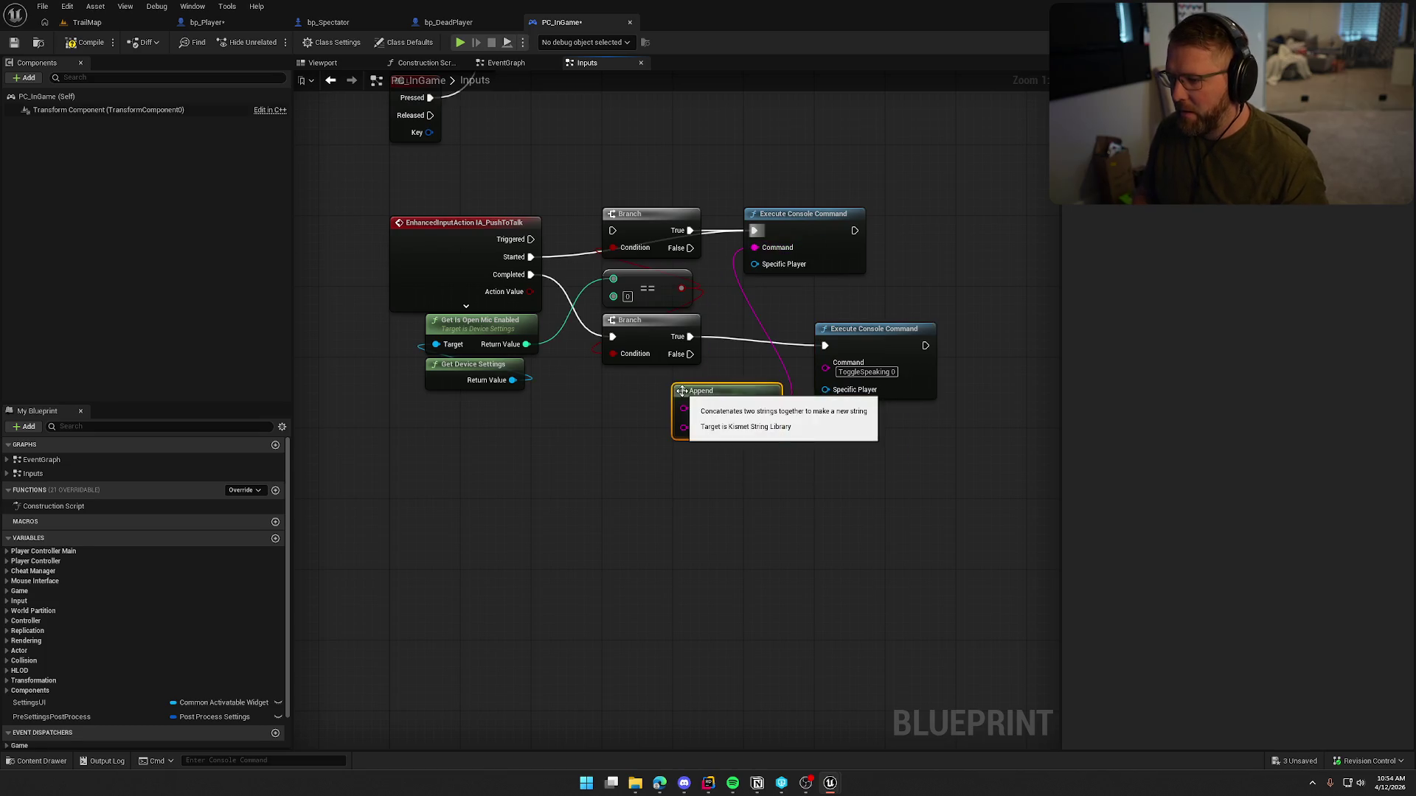
type("To")
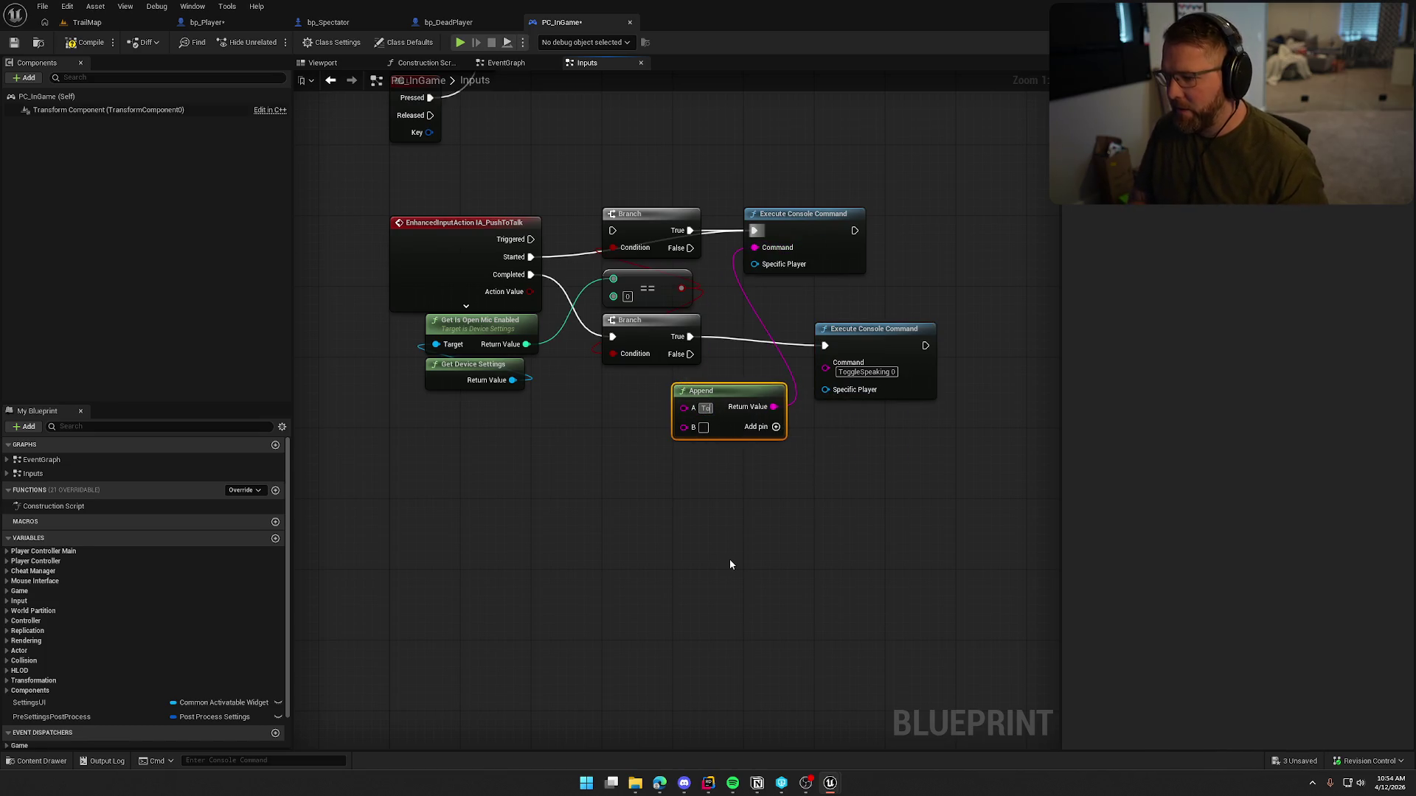
type("ggleSpeaking")
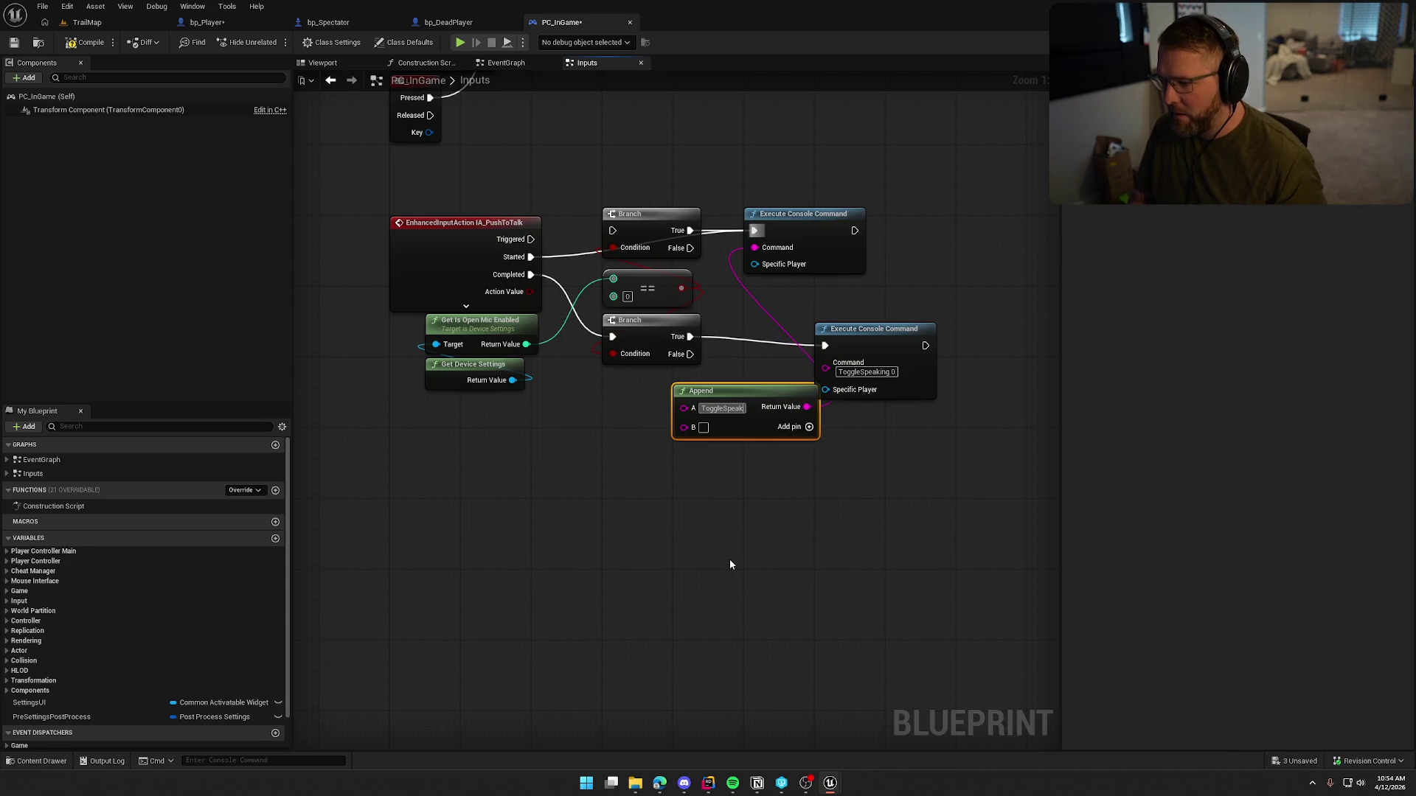
key("Return")
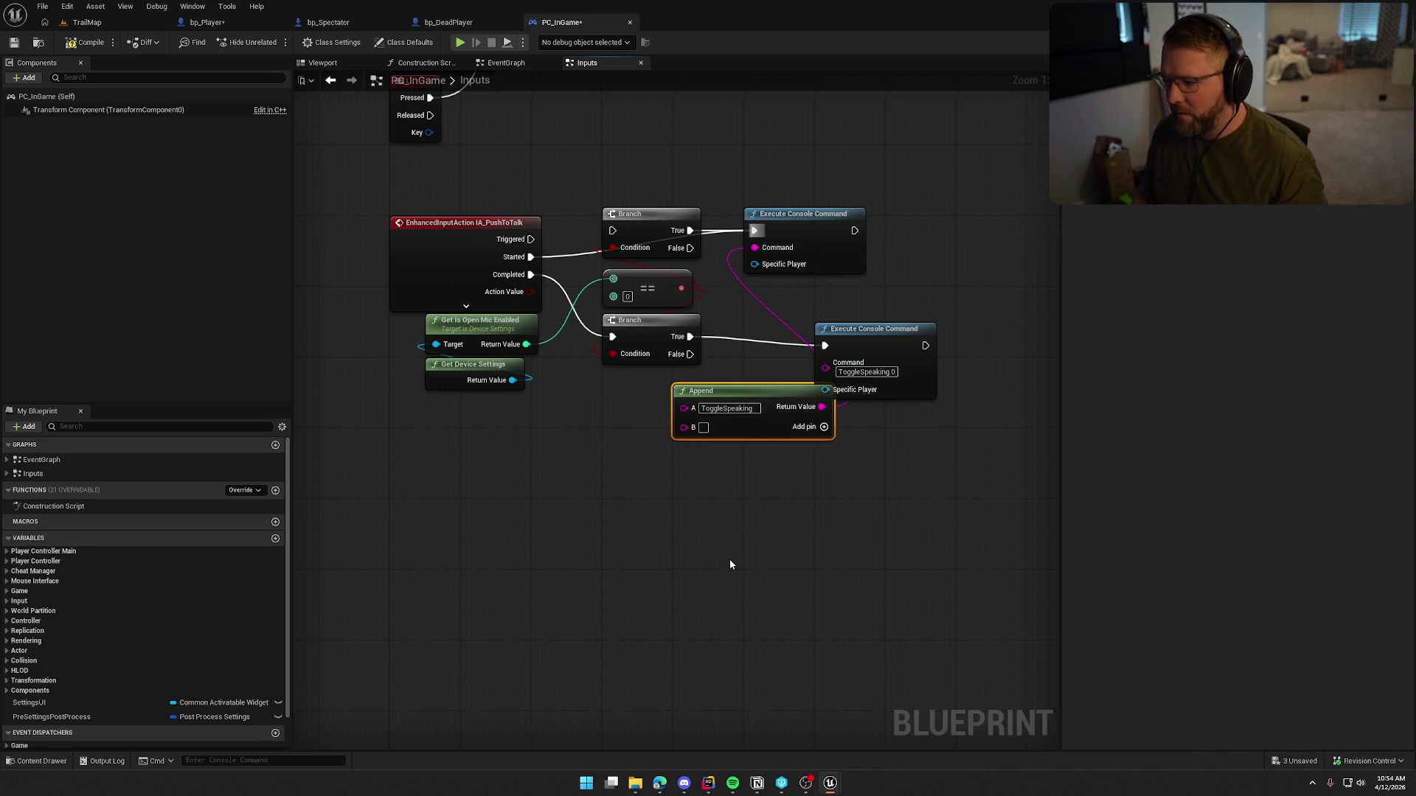
left_click(622, 438)
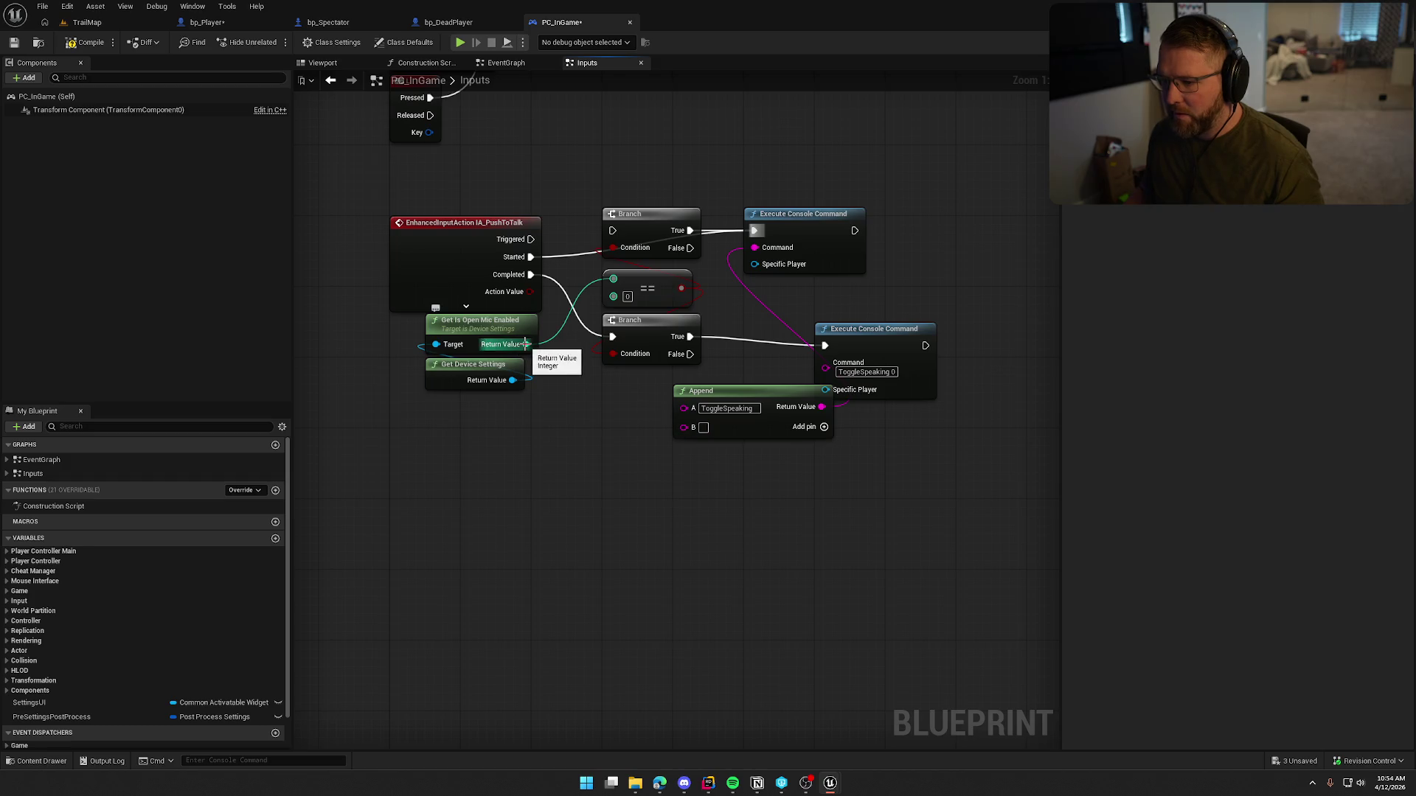
mouse_move(526, 344)
left_mouse_down()
mouse_move(649, 429)
mouse_move(696, 428)
mouse_move(553, 487)
left_mouse_up()
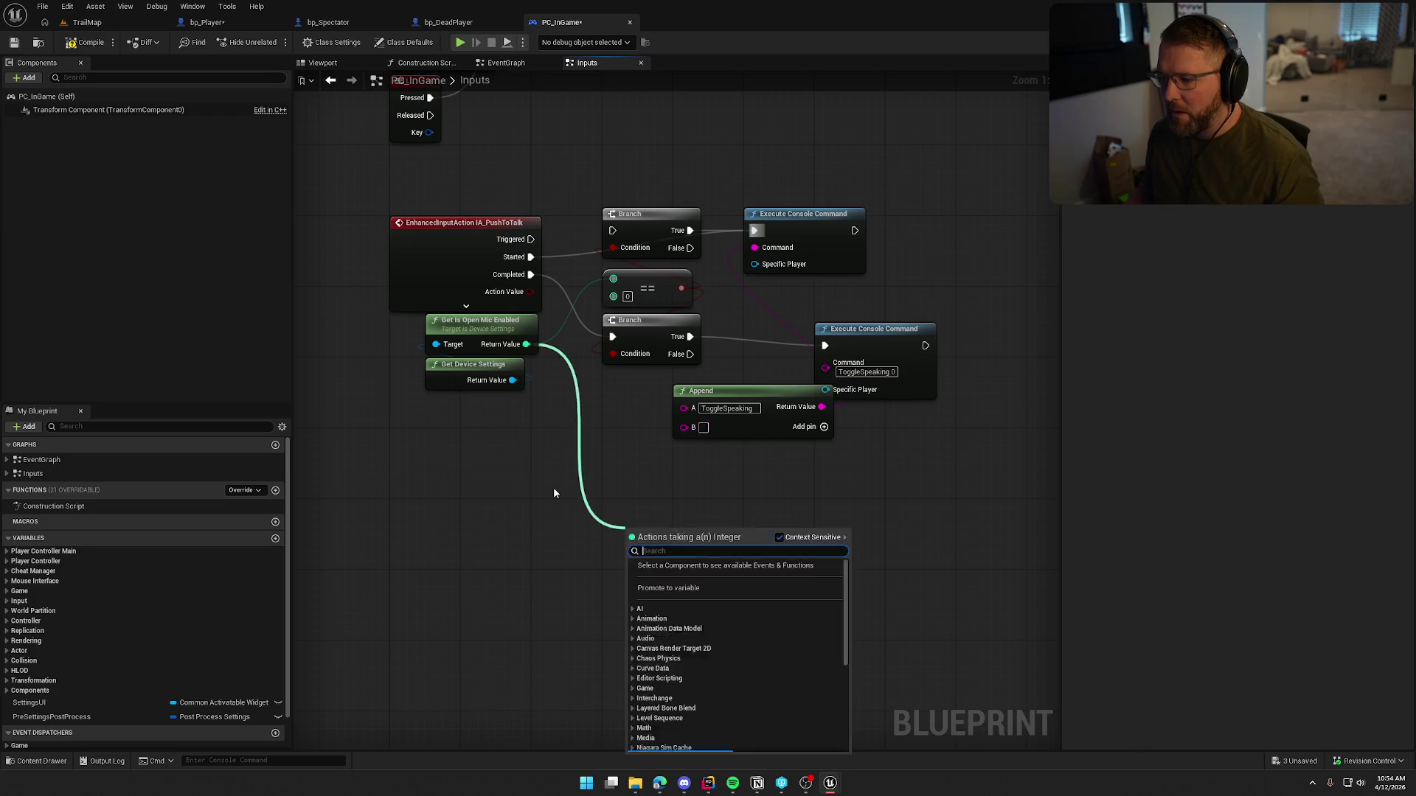
key("Escape")
key("ctrl+z")
key("ctrl+z")
key("ctrl+z")
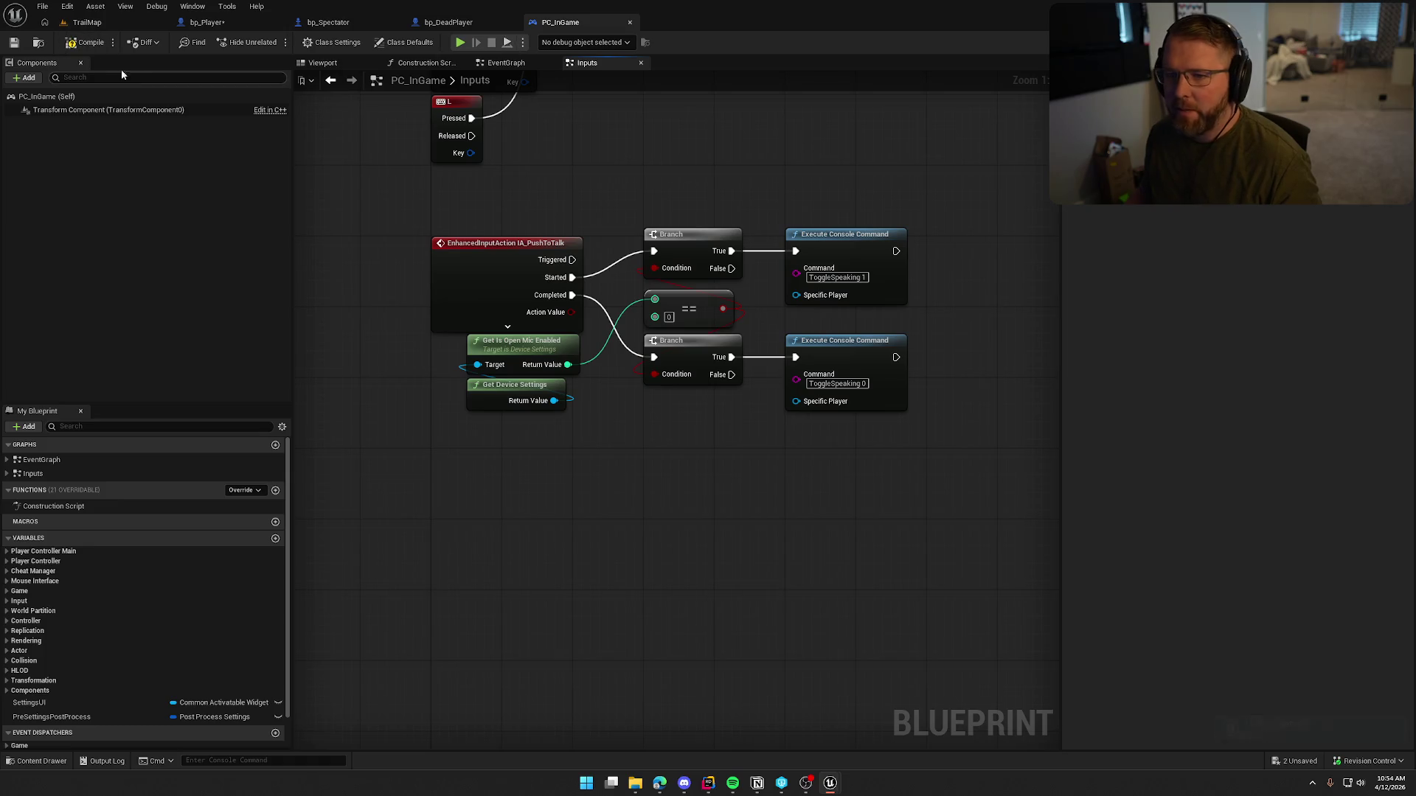
Step: Paste a ToggleSpeaking console command into bp_Player's InitVOIP, wired after the threshold command
middle_click(569, 24)
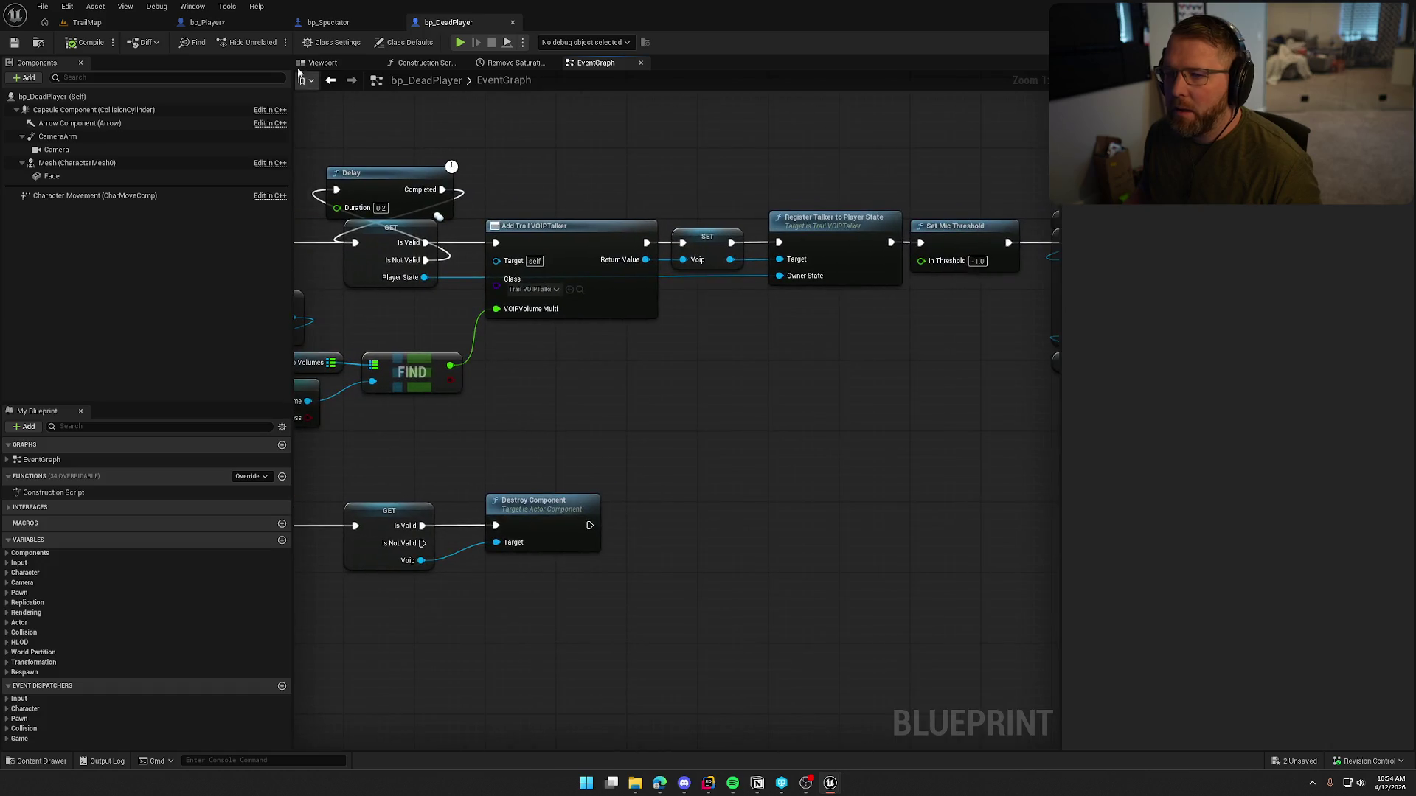
left_click(206, 22)
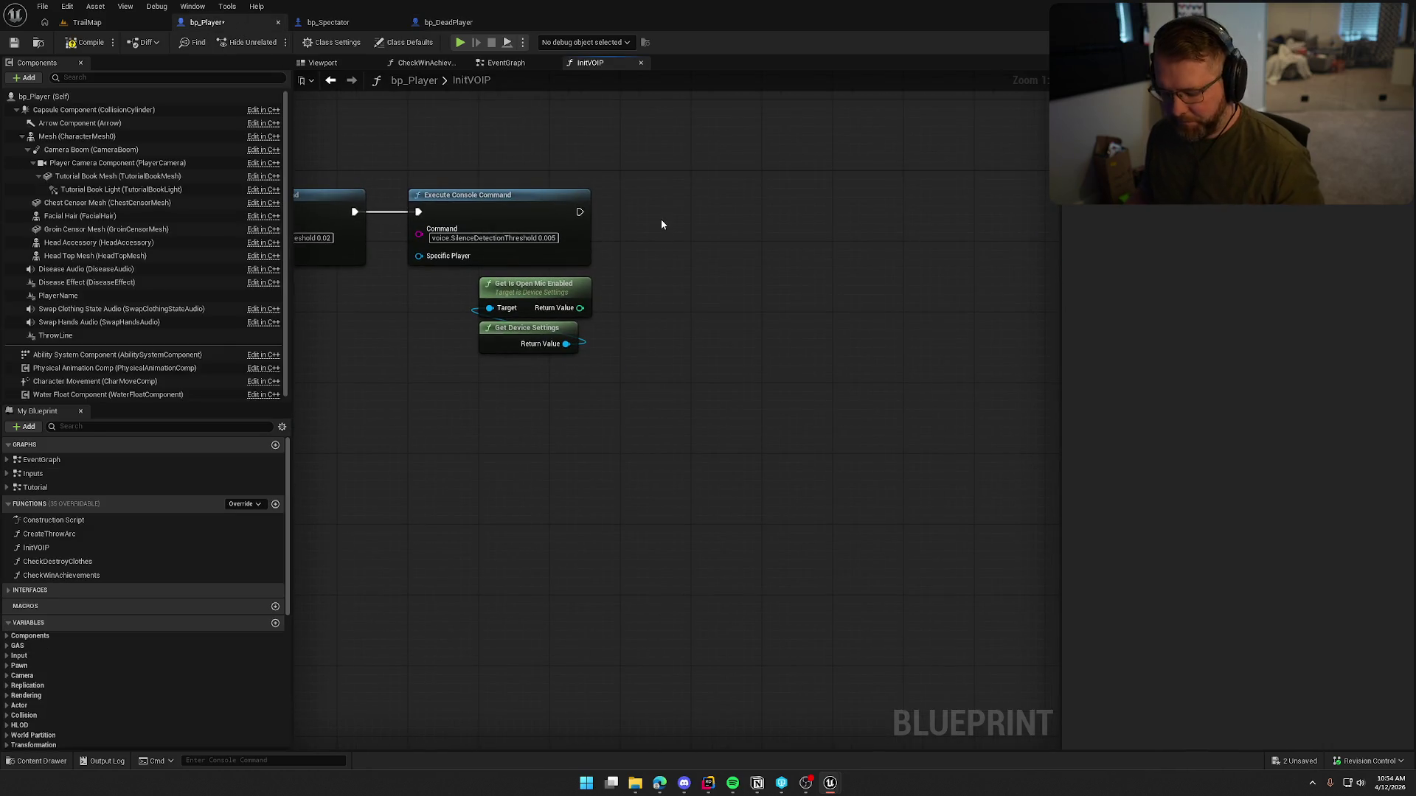
key("ctrl+v")
mouse_move(598, 216)
left_mouse_down()
mouse_move(570, 207)
mouse_move(666, 238)
mouse_move(743, 207)
mouse_move(671, 285)
left_mouse_up()
key("Escape")
Step: Feed the command's string from an Append node with A set to 'ToggleSpeaking'
left_click(658, 342)
type("ap")
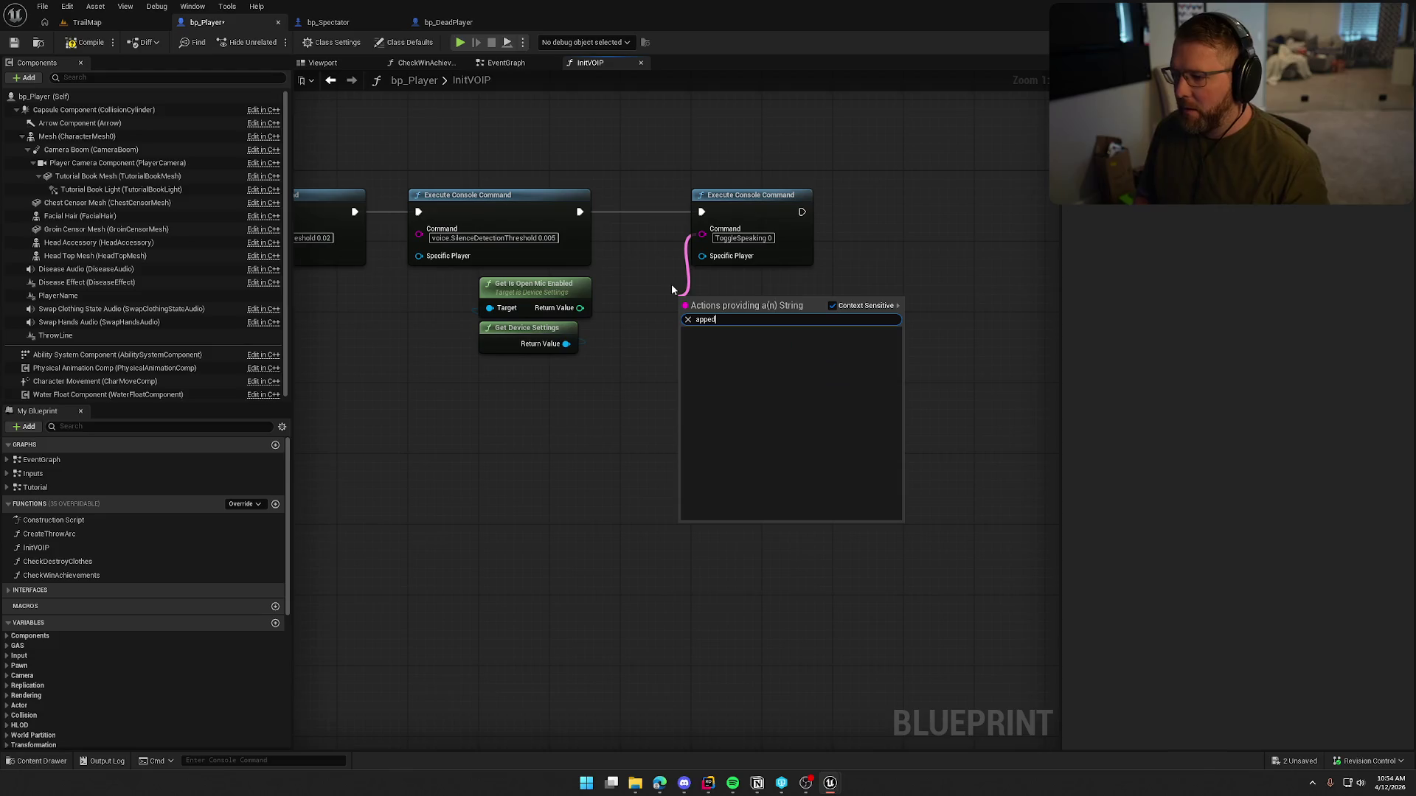
key("Return")
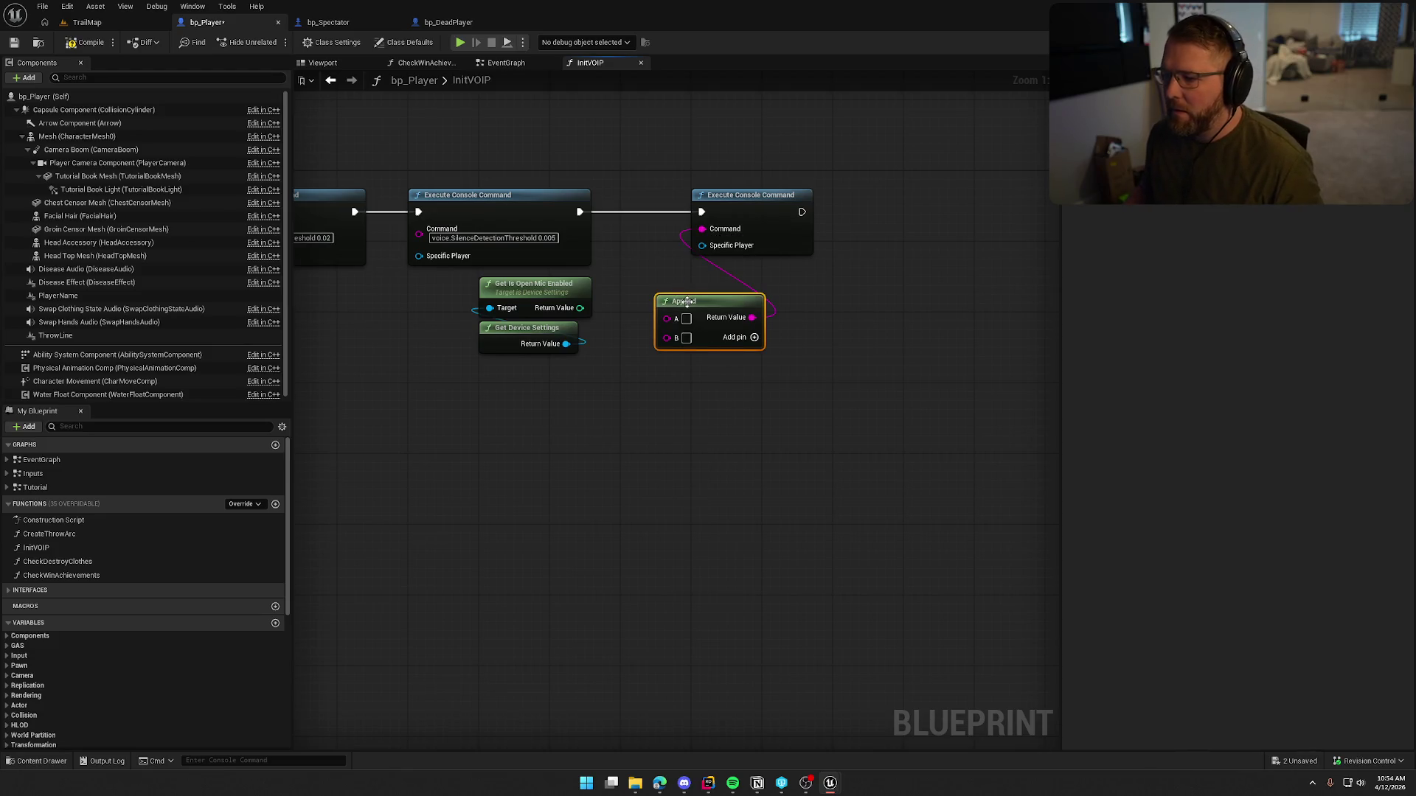
left_click_drag(693, 316, 731, 280)
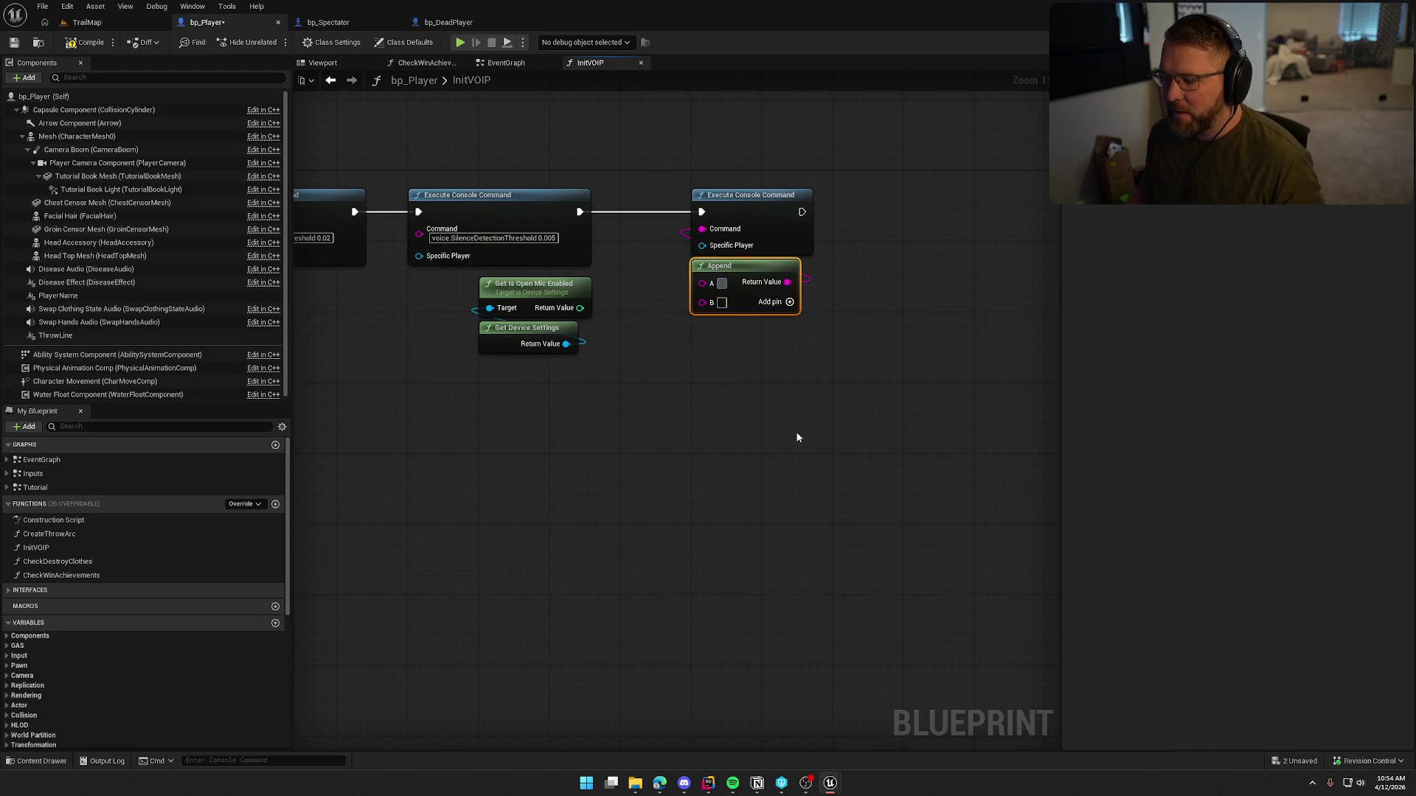
type("ToggleSpekaing")
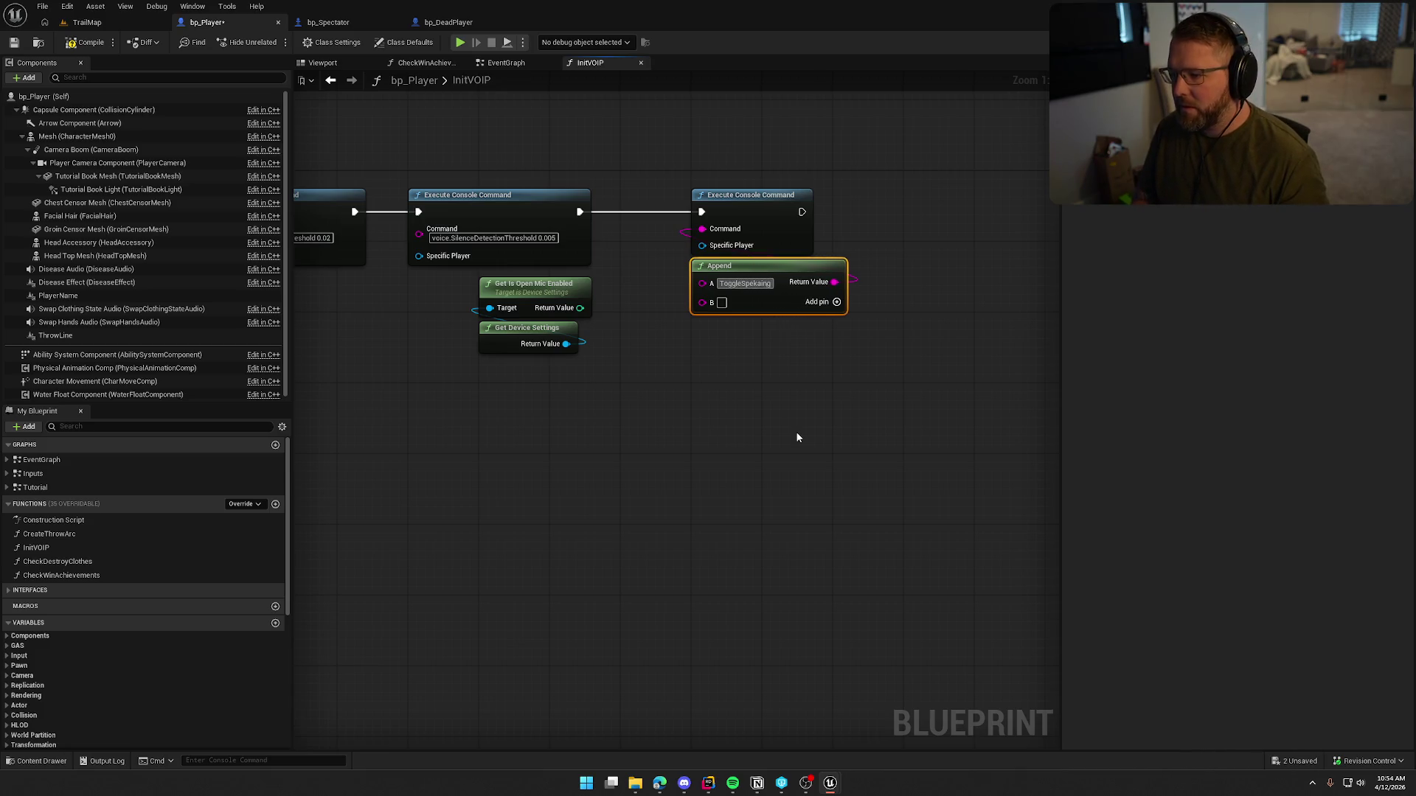
key("BackSpace")
key("BackSpace")
key("BackSpace")
key("BackSpace")
key("BackSpace")
type("aking")
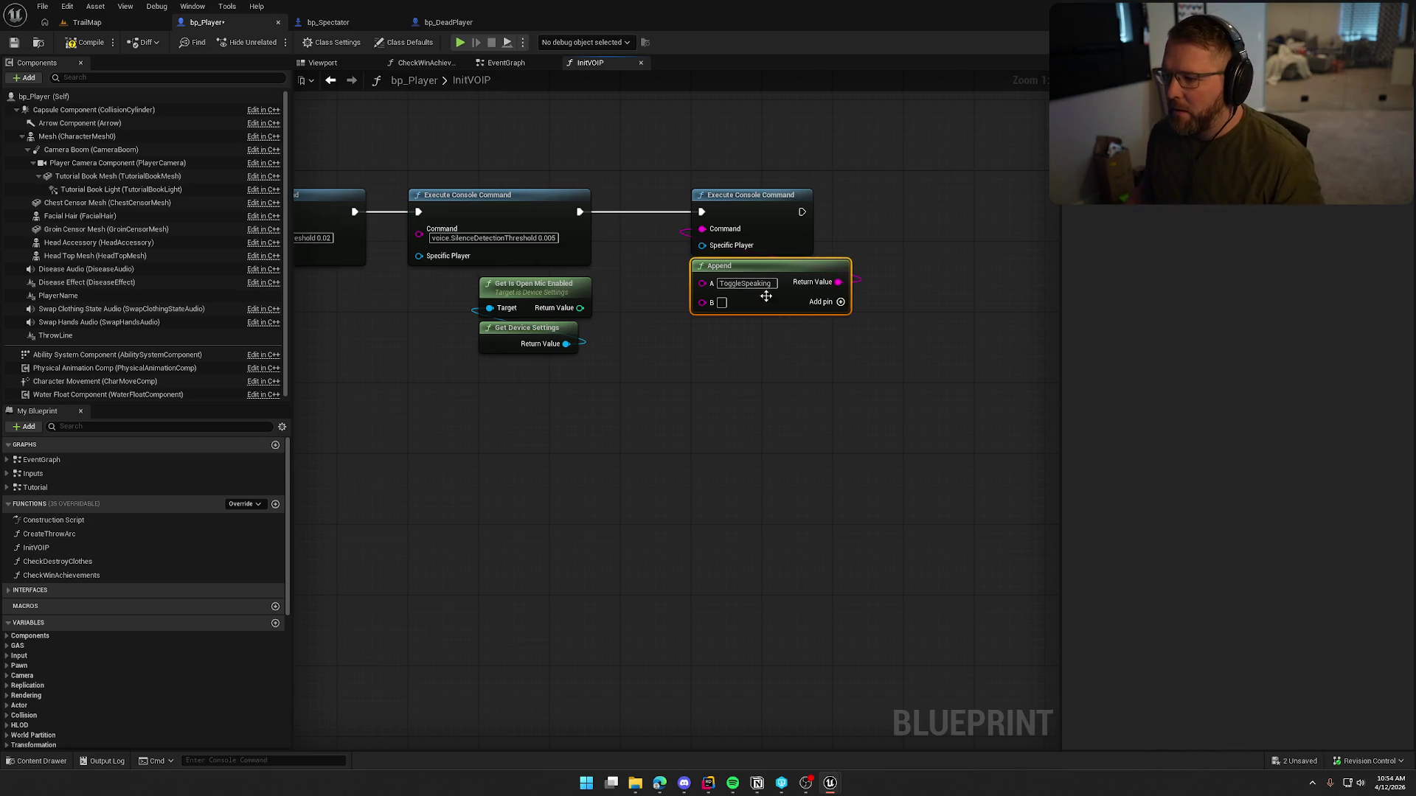
left_click(783, 366)
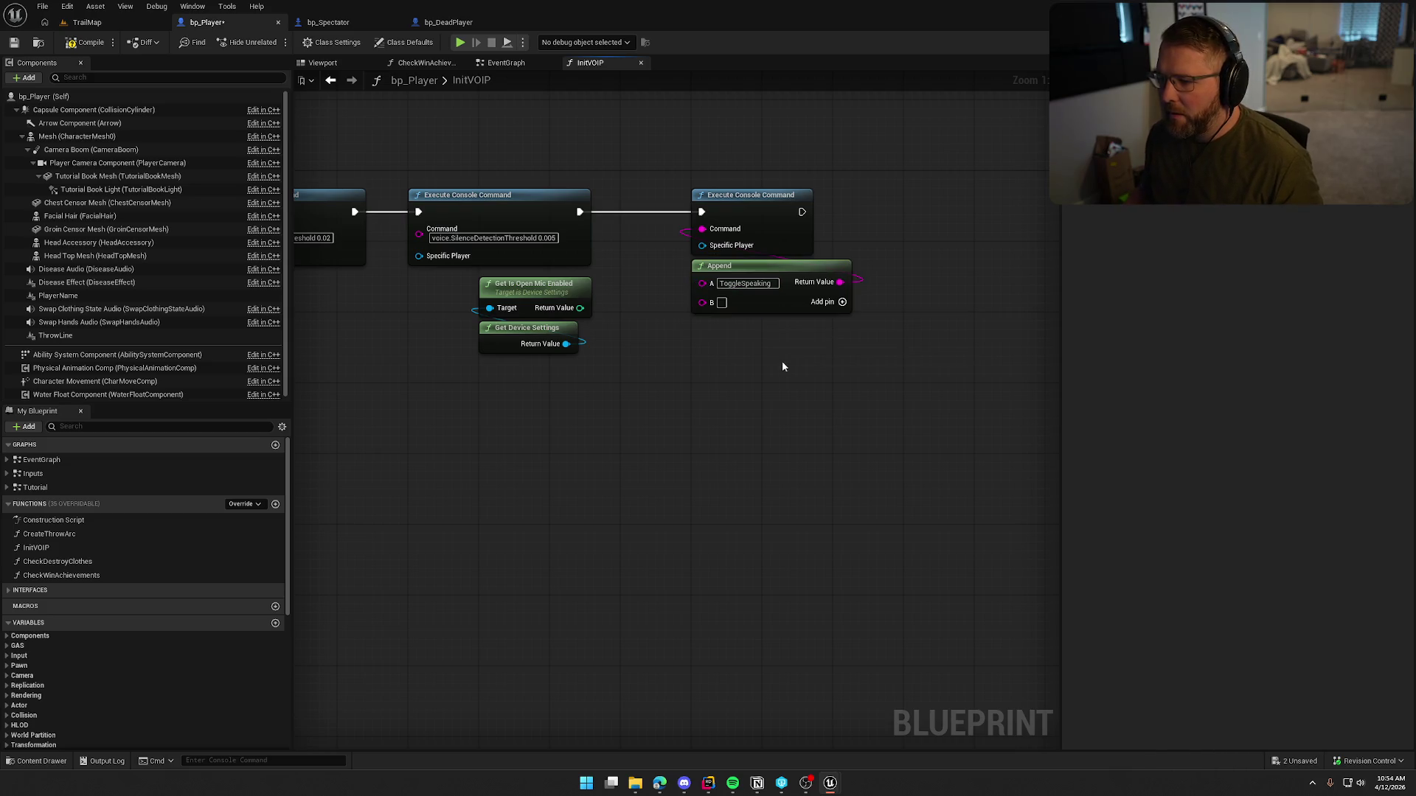
left_click(756, 283)
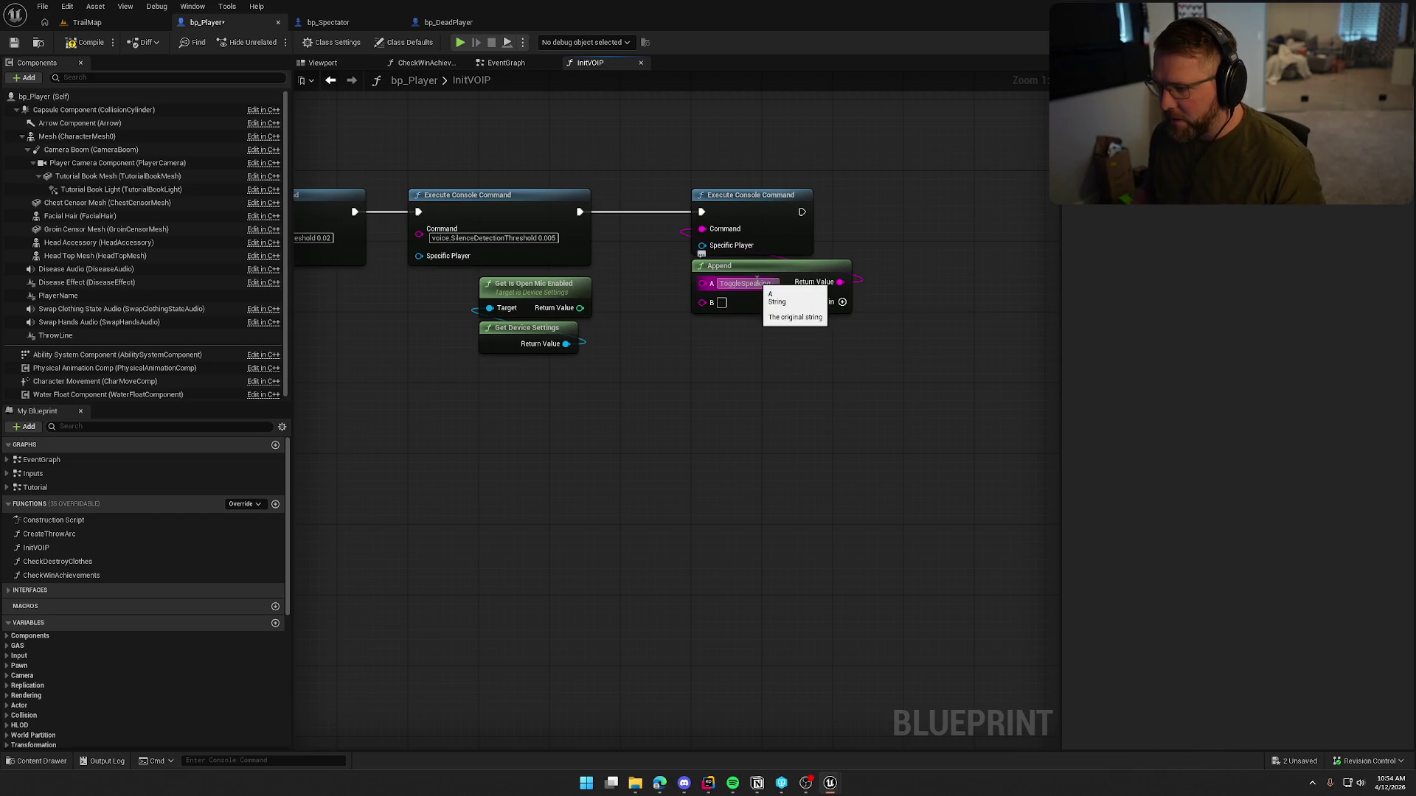
key("End")
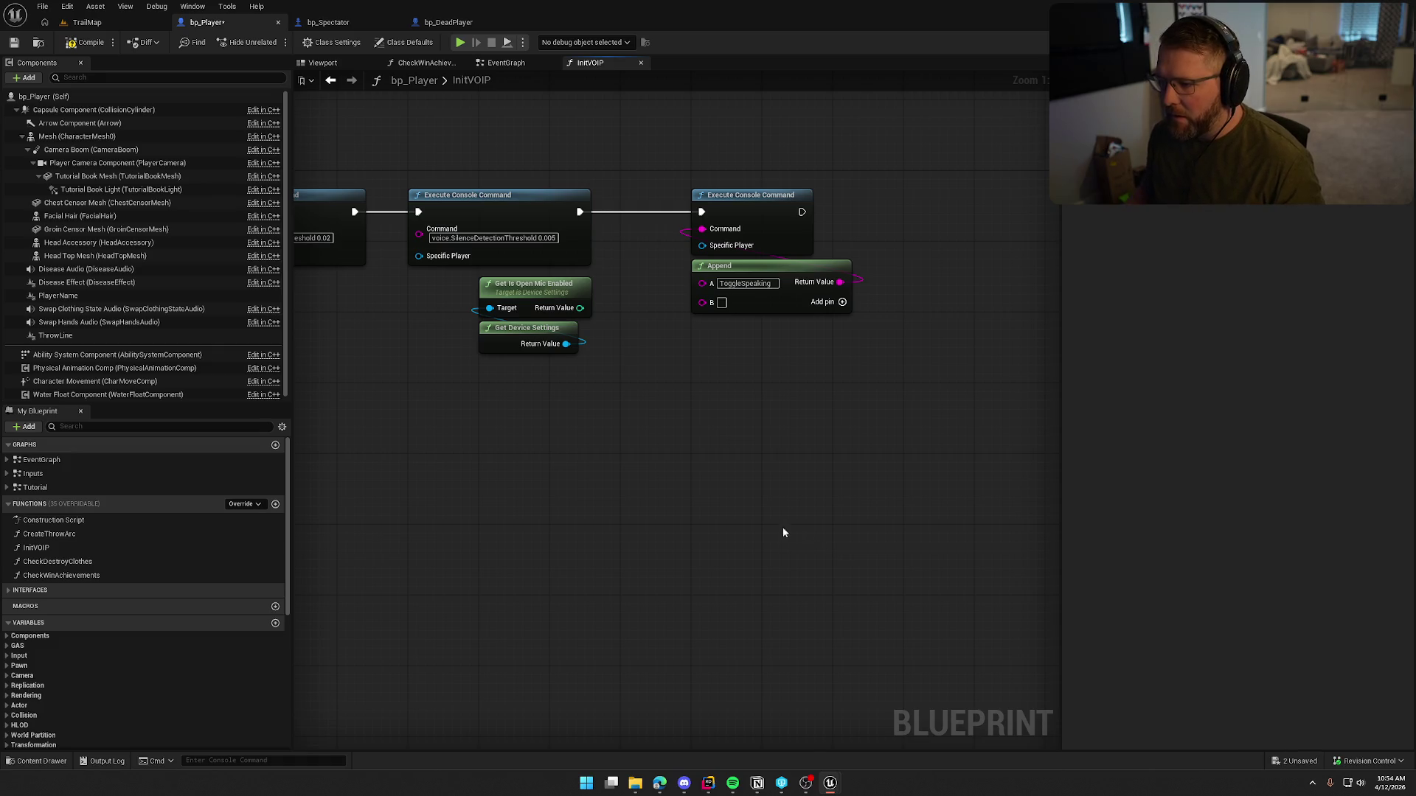
Step: Connect the open-mic flag, converted to text, into Append's B and tidy the nodes
left_click_drag(588, 310, 708, 302)
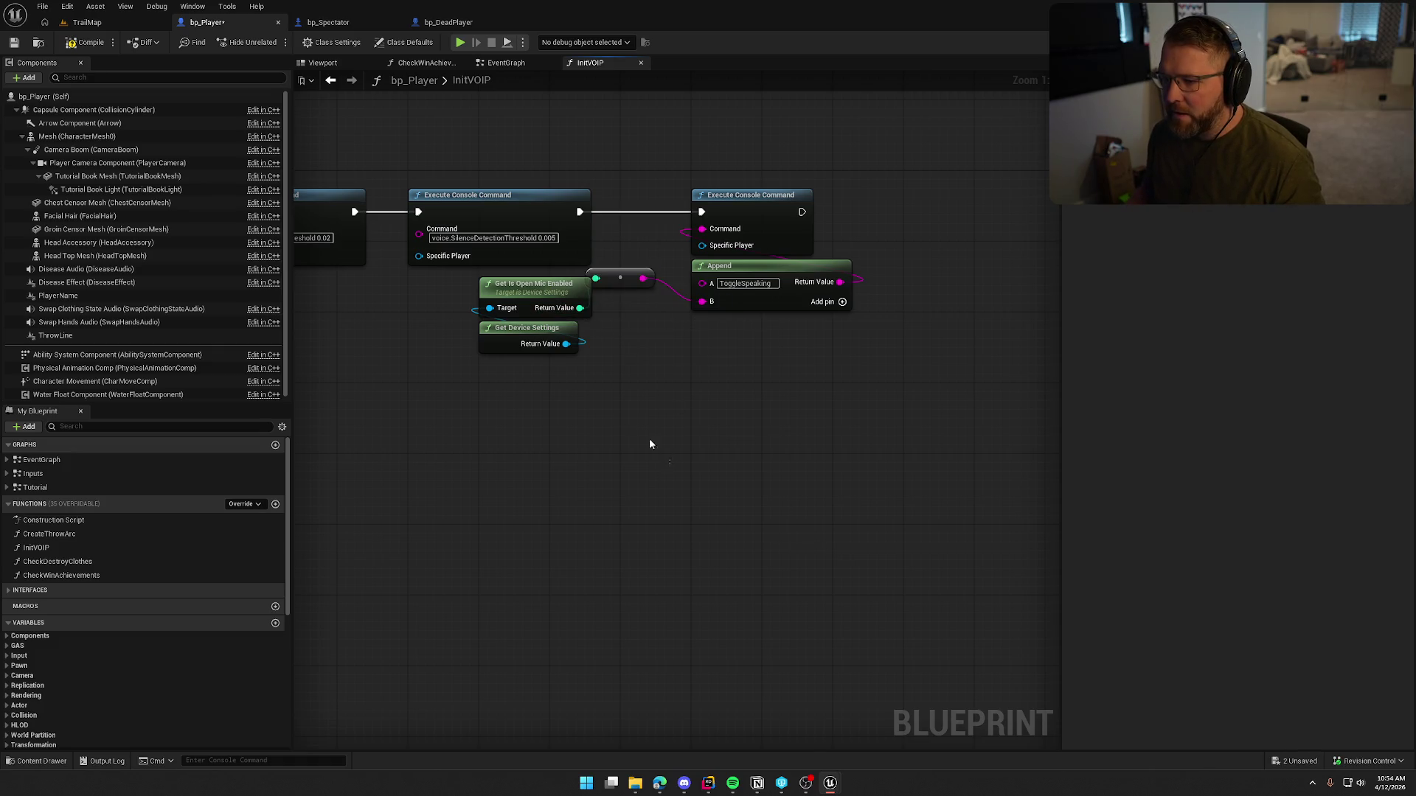
left_click_drag(590, 401, 509, 387)
left_click_drag(520, 308, 726, 322)
left_click(619, 278, "ctrl")
left_click(833, 408)
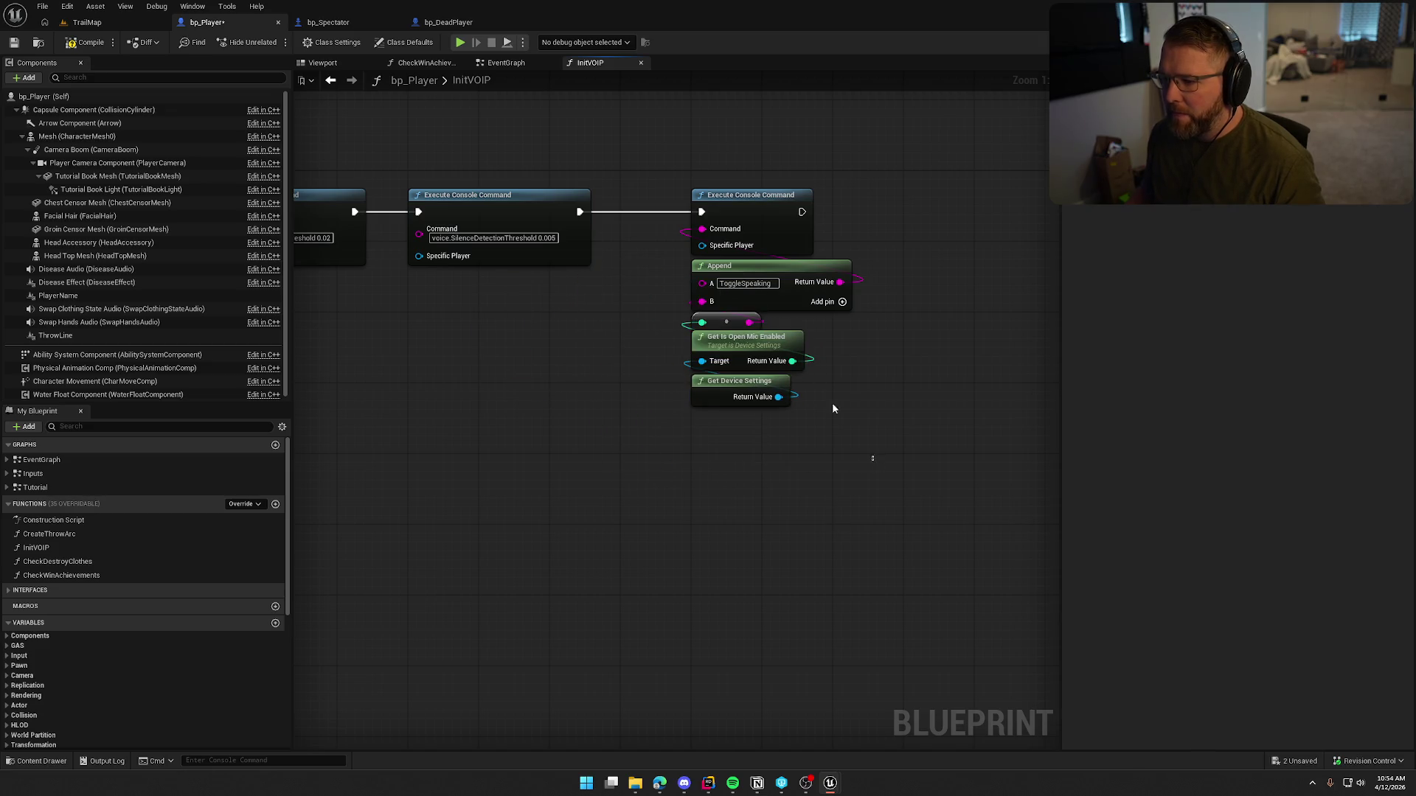
mouse_move(834, 408)
left_mouse_down()
mouse_move(781, 221)
mouse_move(710, 221)
left_mouse_up()
left_click(809, 221)
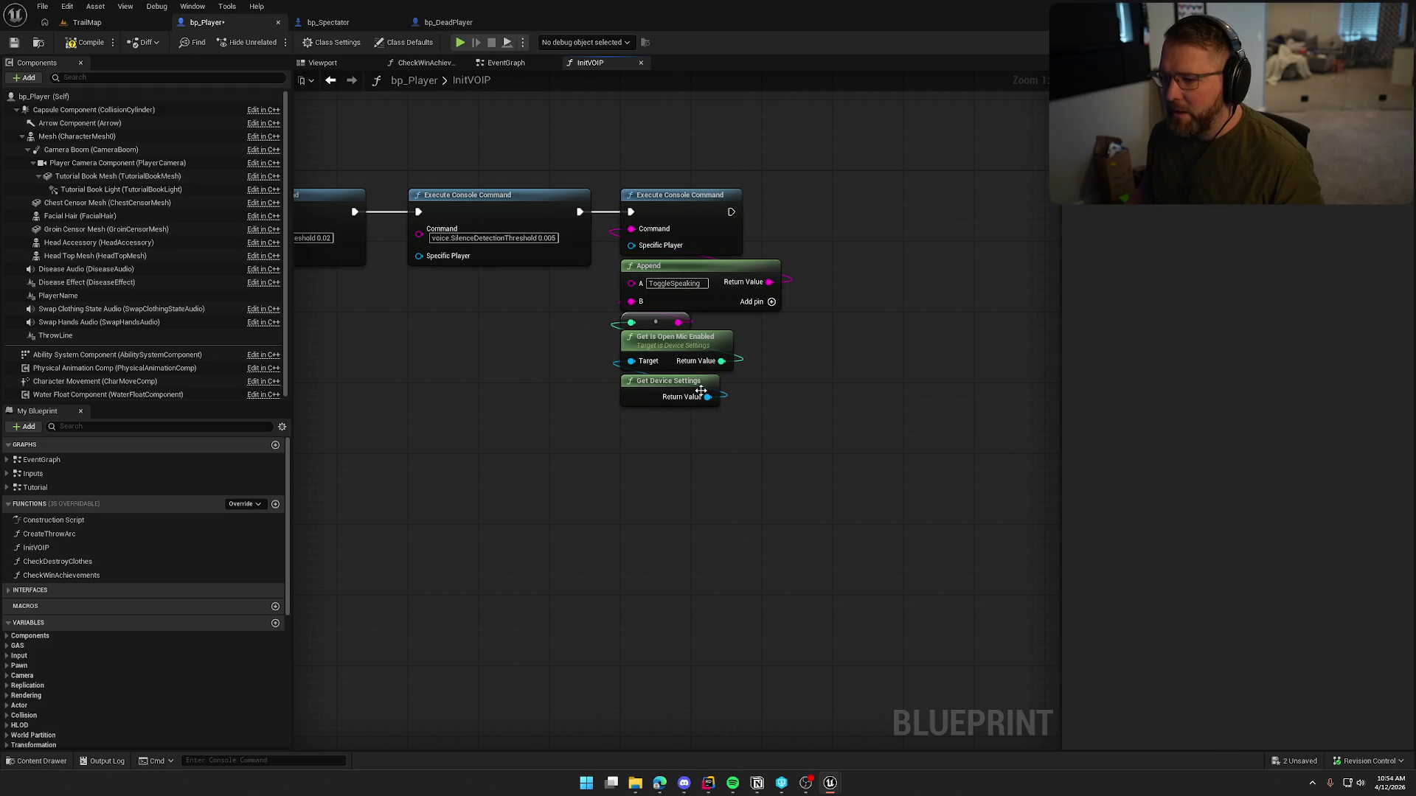
left_click_drag(700, 552, 1037, 584)
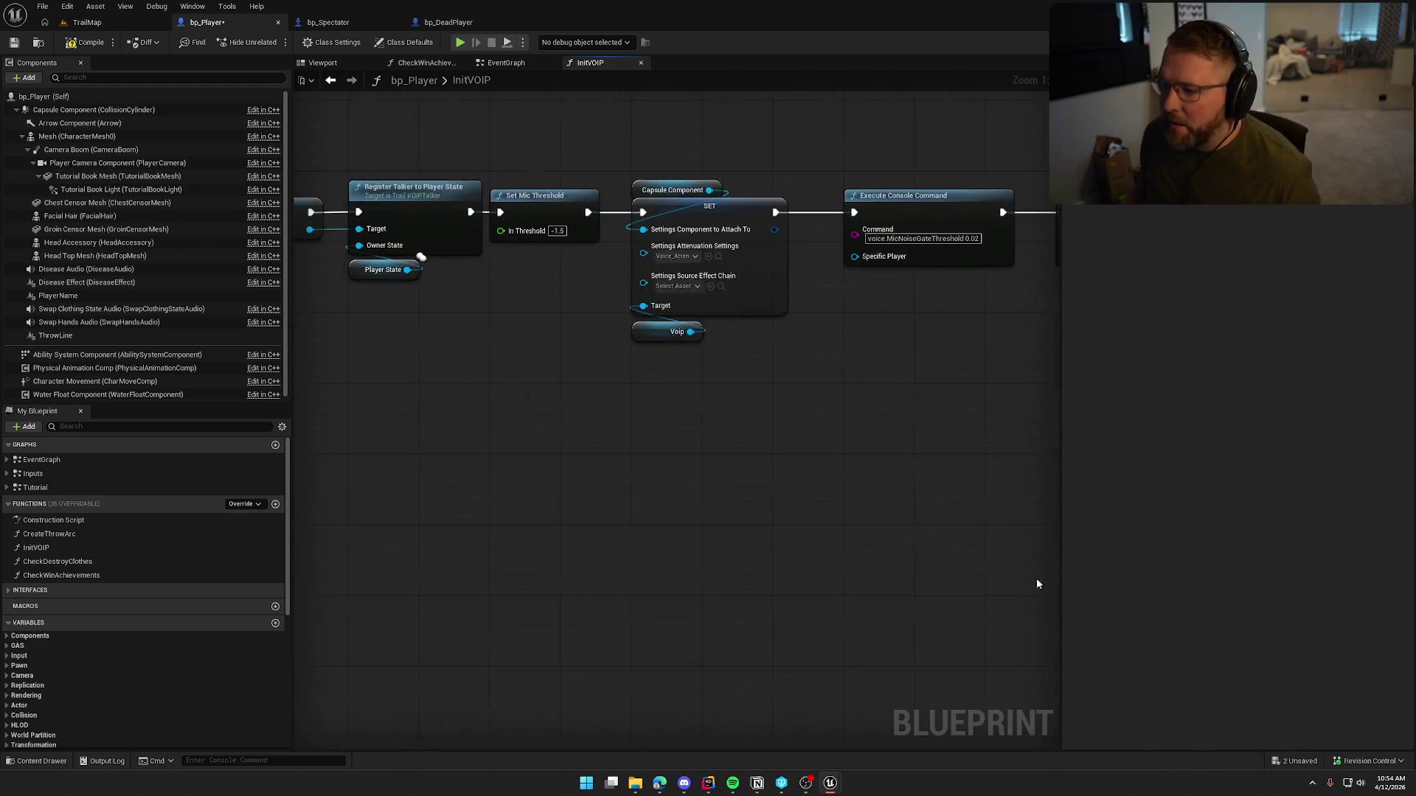
Step: Compile bp_Player and review the updated InitVOIP graph
left_click(87, 42)
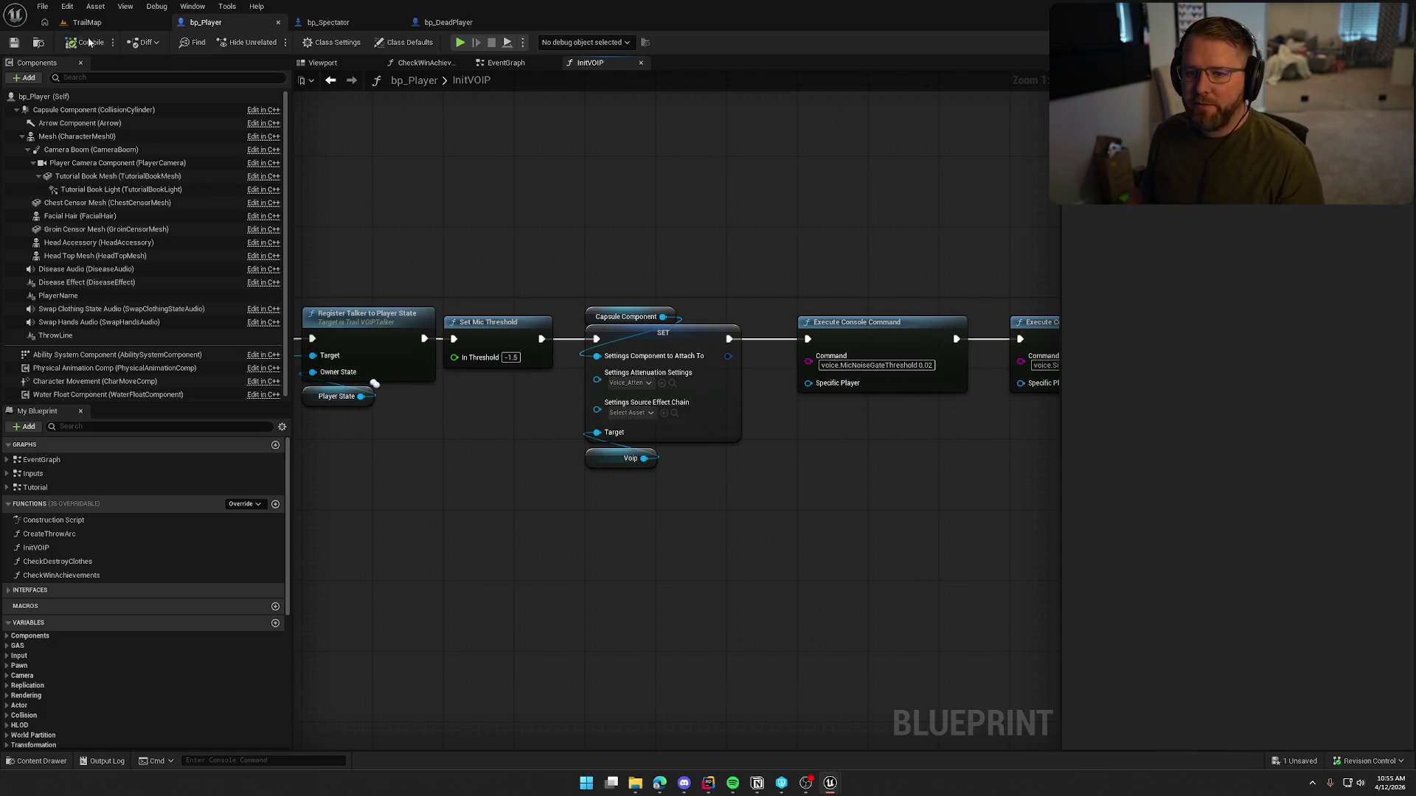
left_click_drag(696, 515, 537, 558)
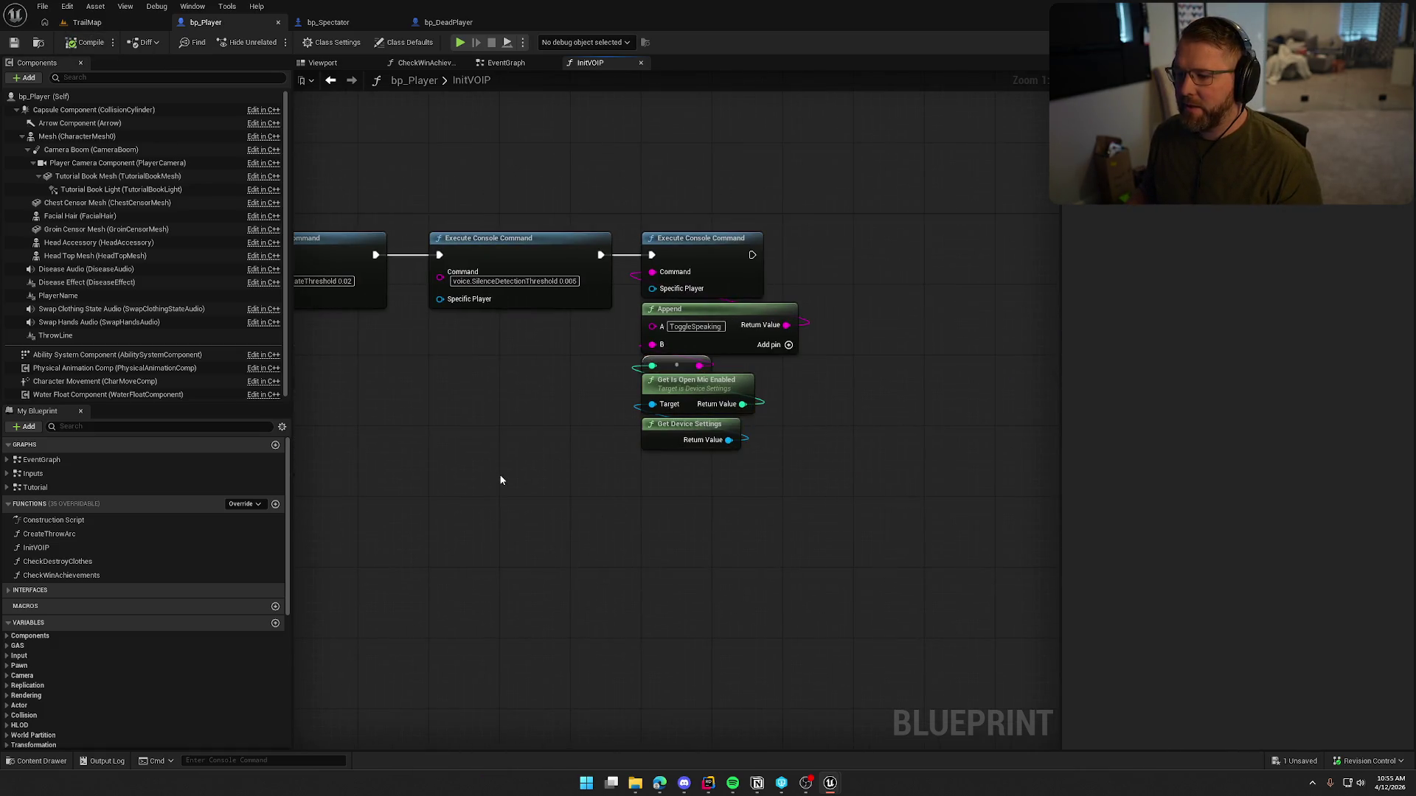
mouse_move(499, 480)
left_mouse_down()
mouse_move(662, 537)
mouse_move(731, 470)
left_mouse_up()
scroll(708, 466, "down", 2)
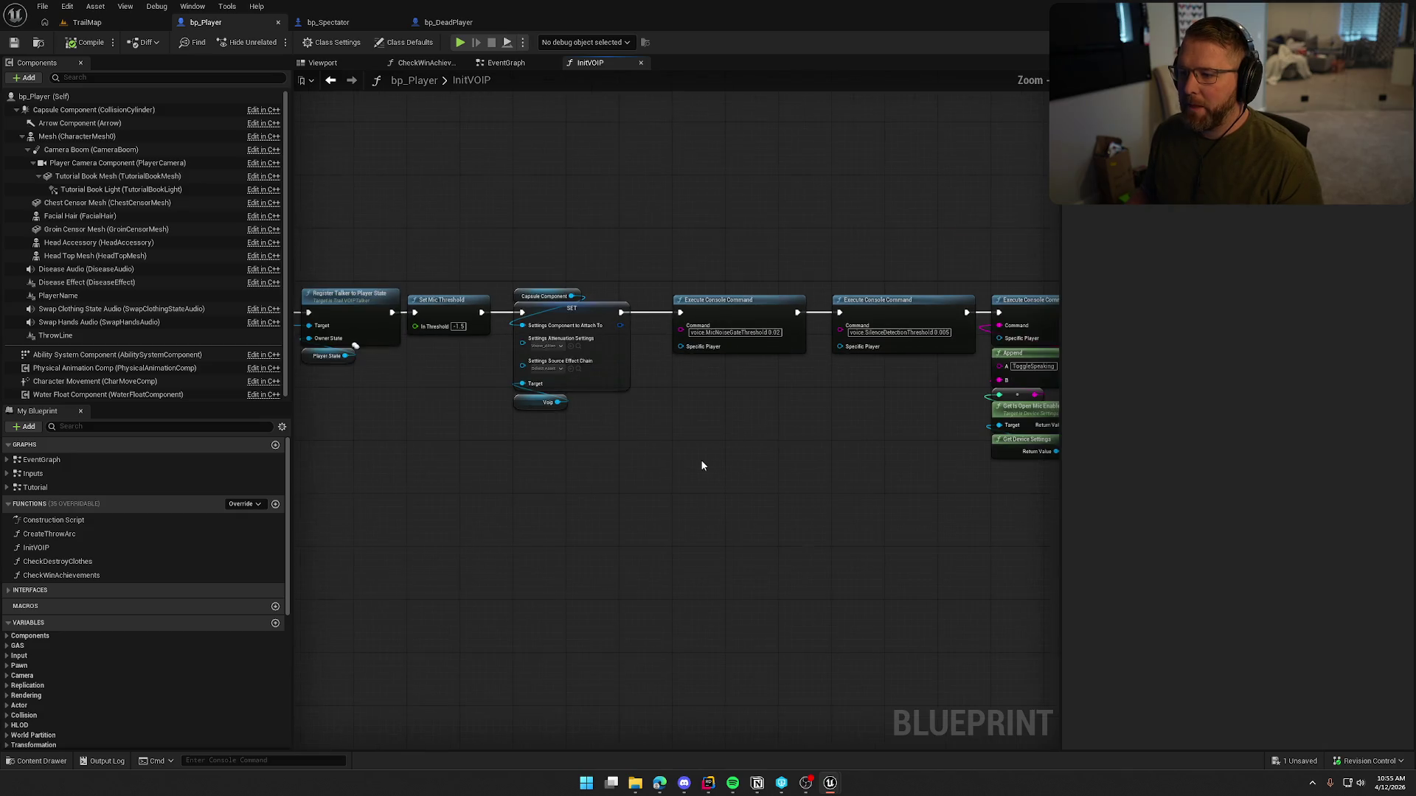
left_click_drag(638, 476, 1001, 464)
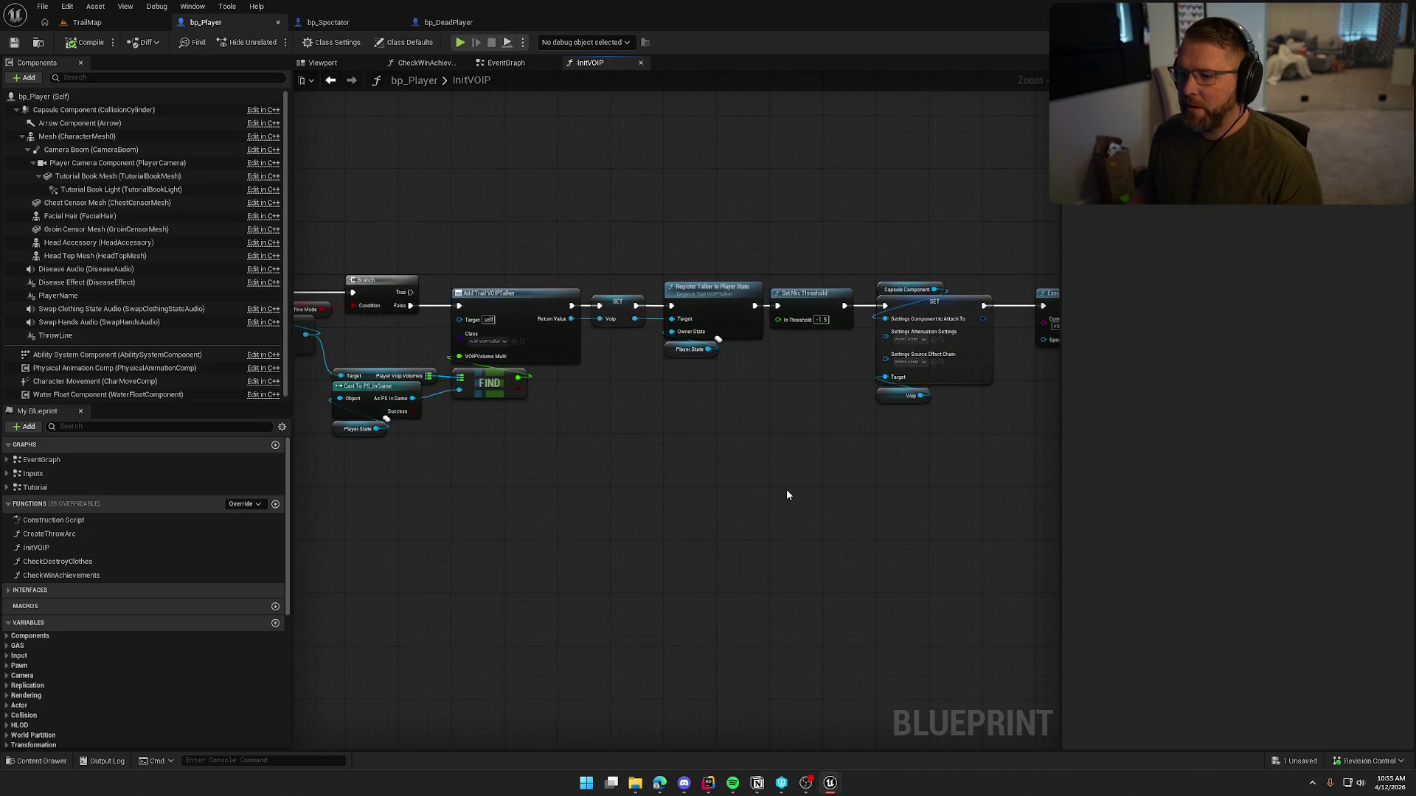
left_click_drag(786, 489, 929, 453)
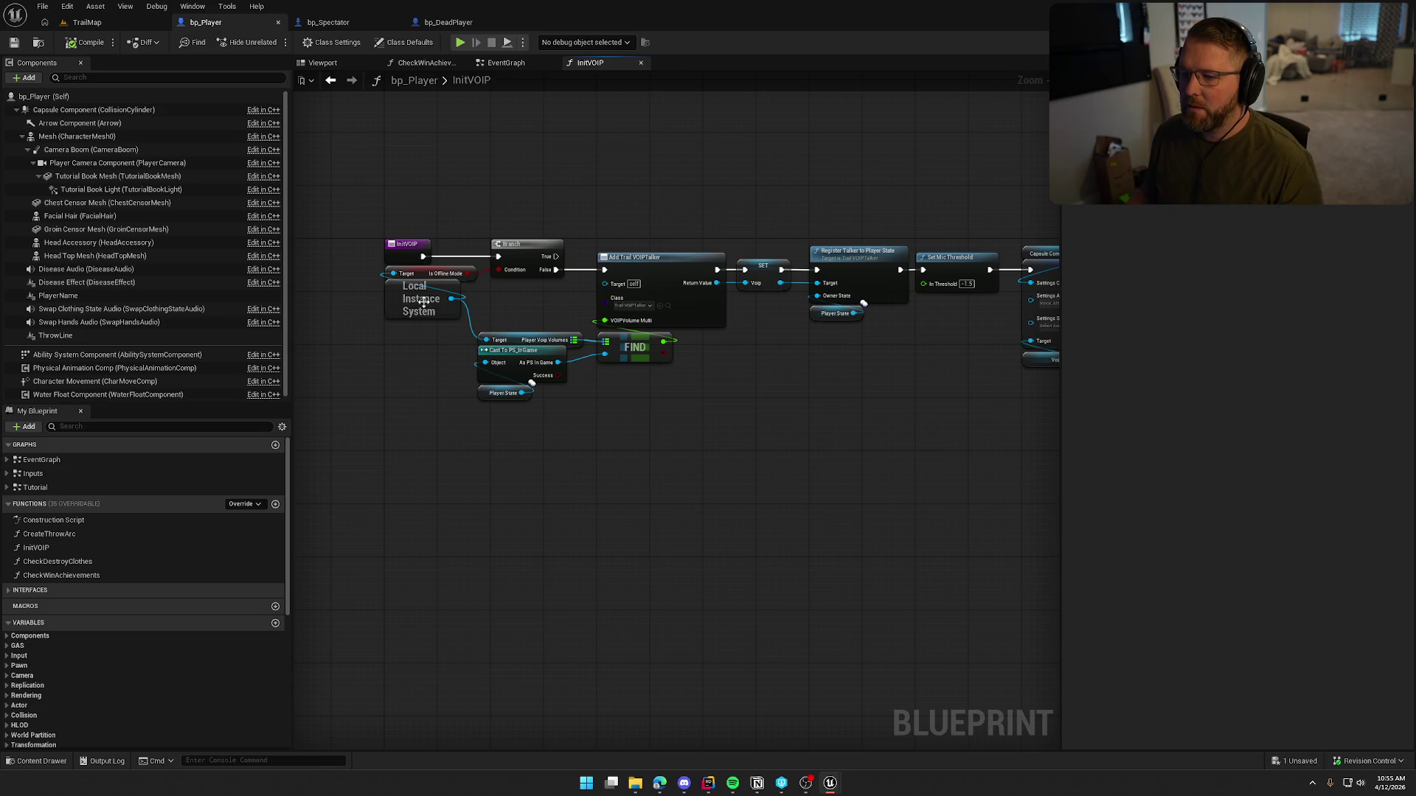
Step: Nudge the Local Instance System node down and select the InitVOIP function for copying
left_click_drag(422, 301, 421, 313)
left_click(445, 406)
left_click_drag(445, 405, 376, 416)
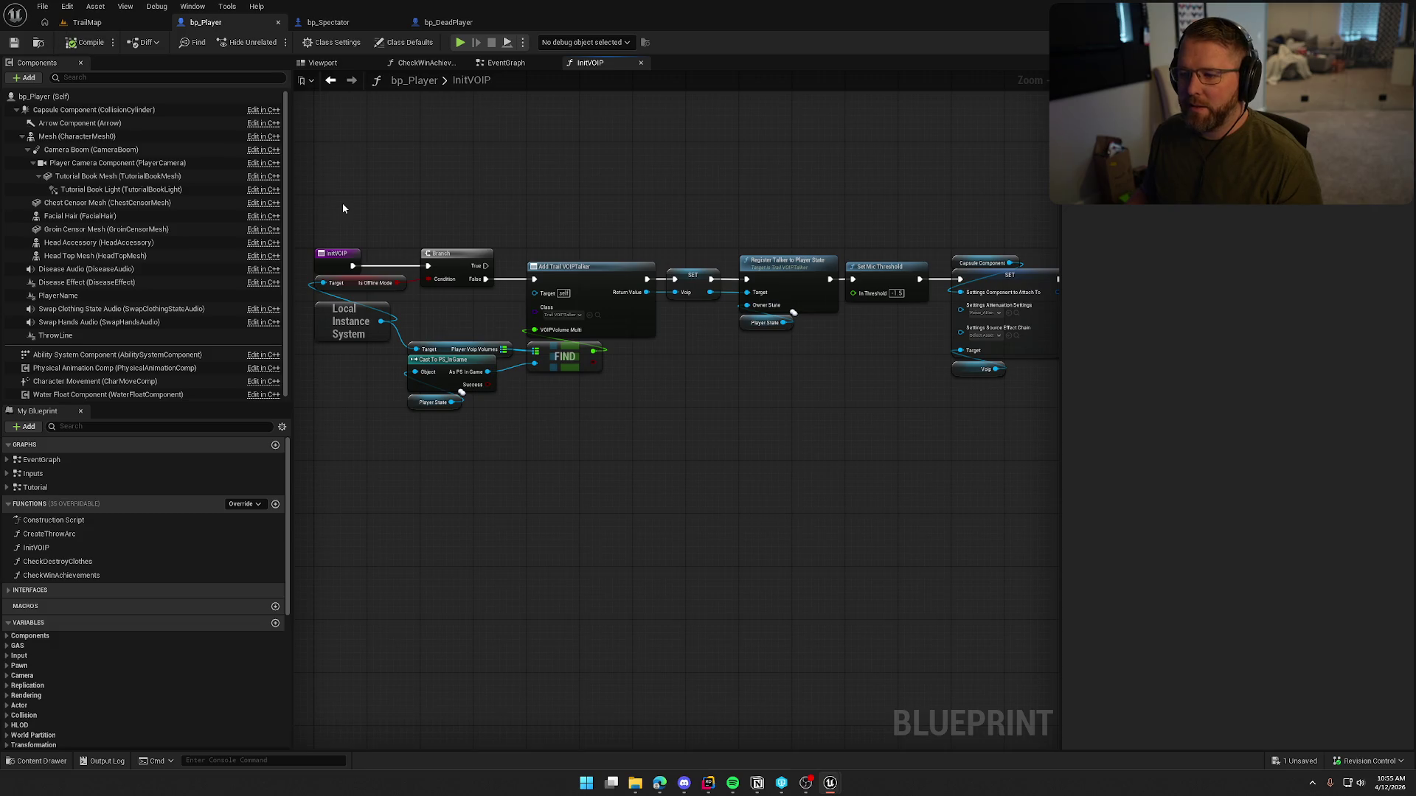
scroll(342, 207, "down", 3)
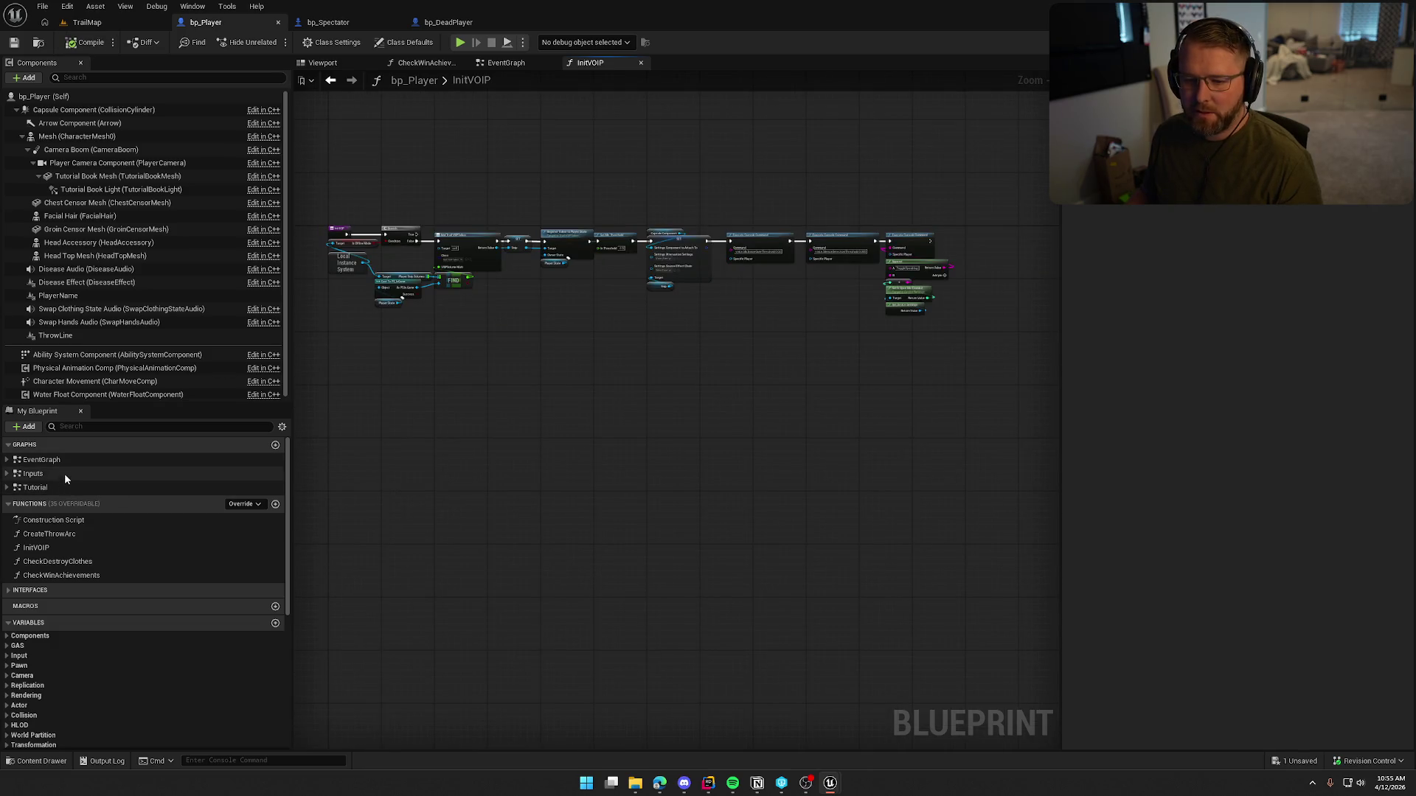
left_click(77, 548)
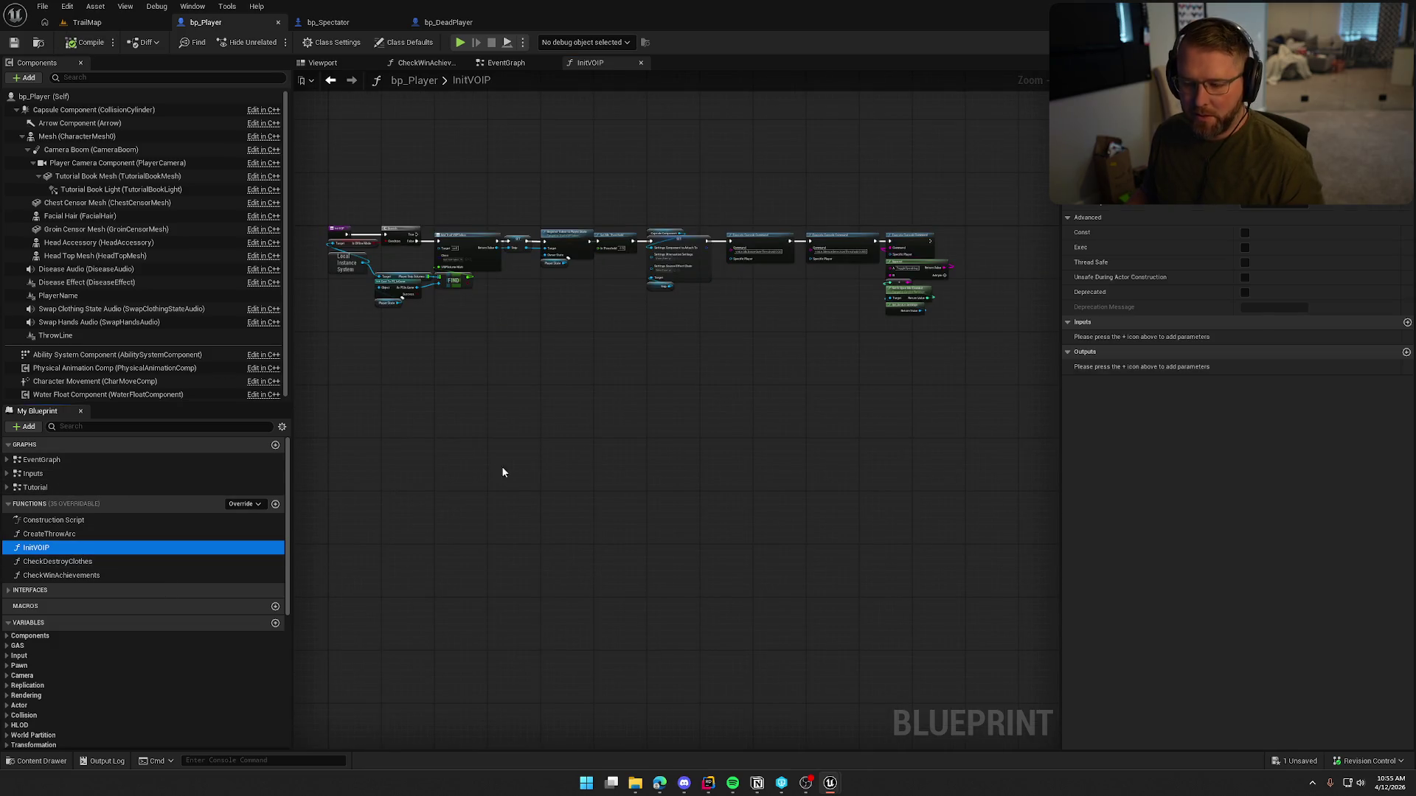
left_click(326, 22)
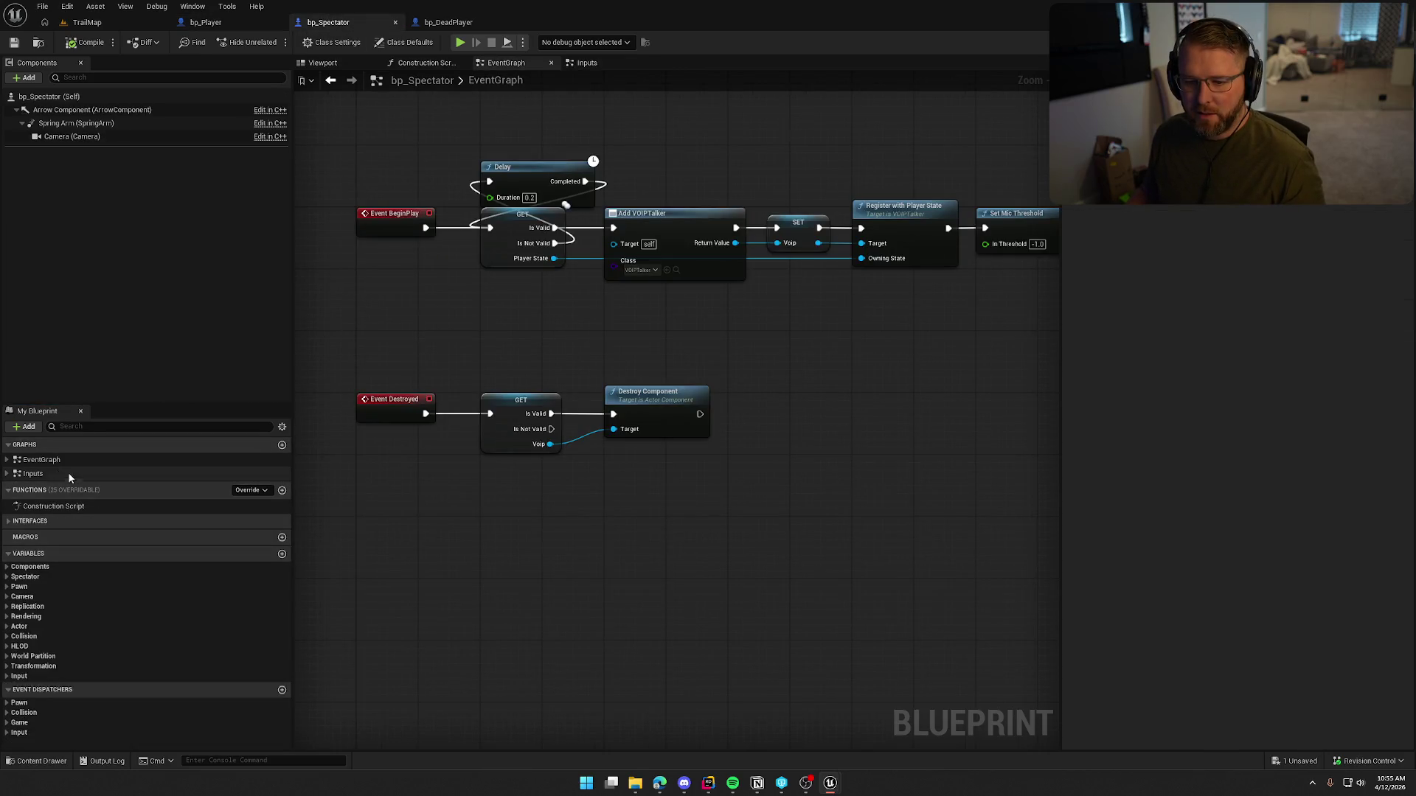
Step: Paste the copied InitVOIP function into bp_Spectator under the name InitVOIP
right_click(126, 489)
left_click(188, 544)
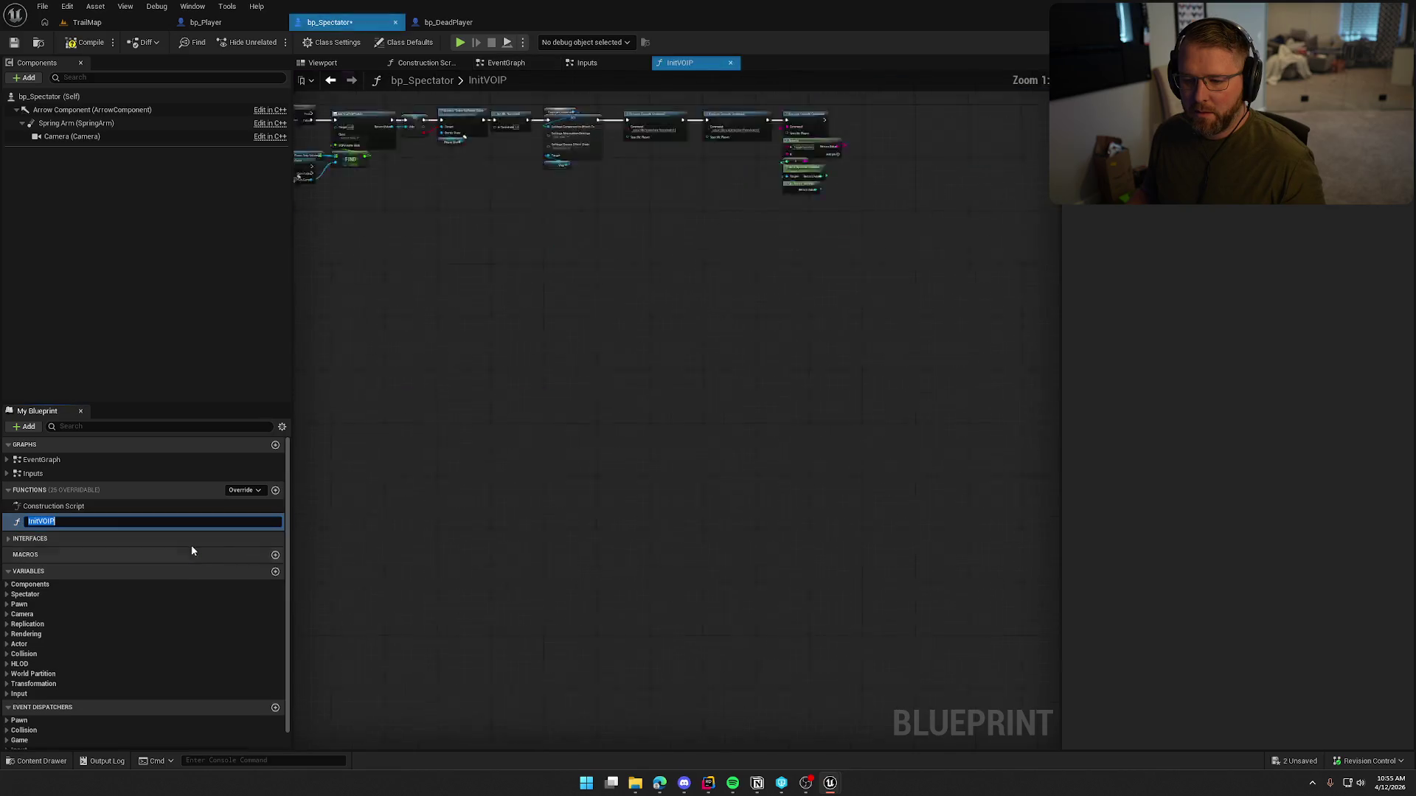
left_click(449, 543)
scroll(618, 485, "up", 4)
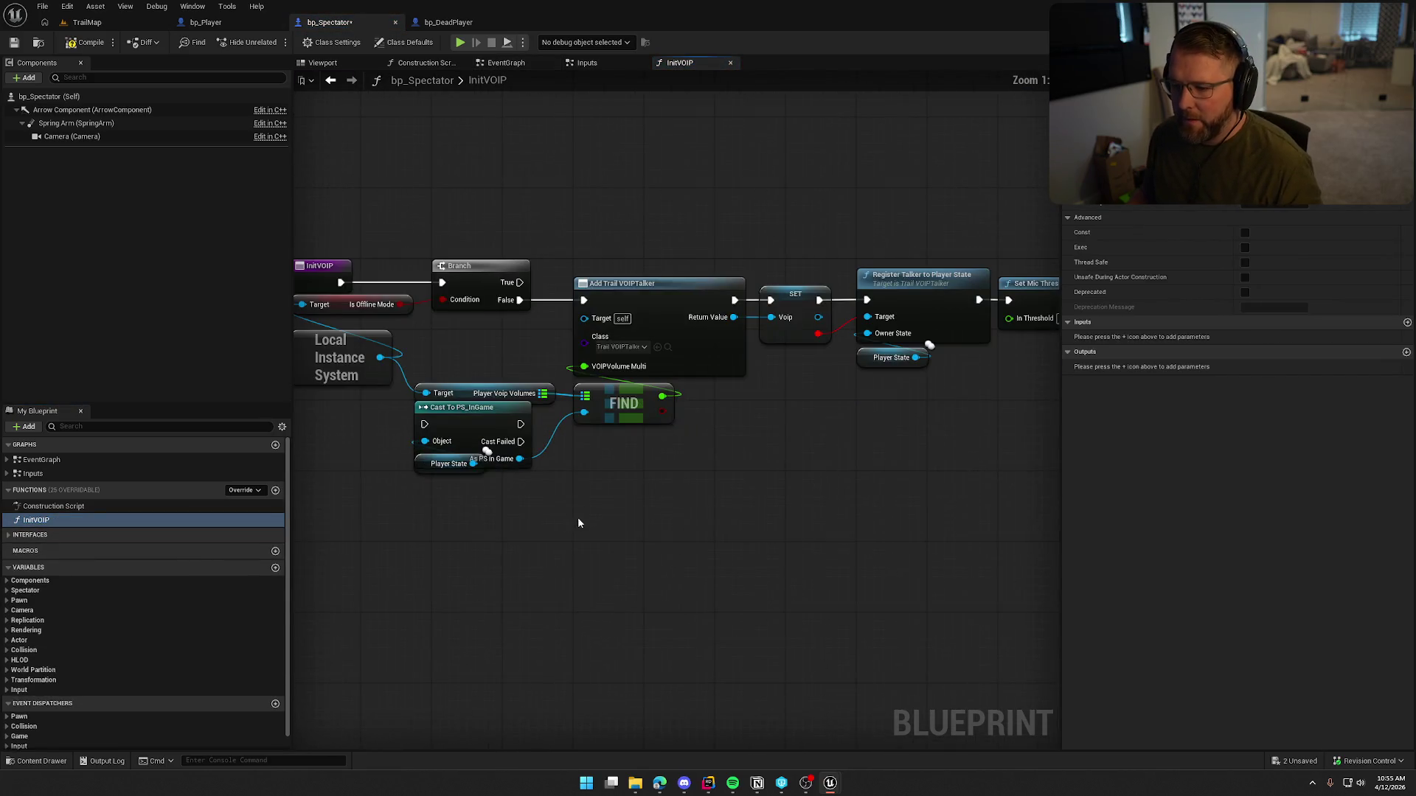
left_click_drag(441, 426, 530, 397)
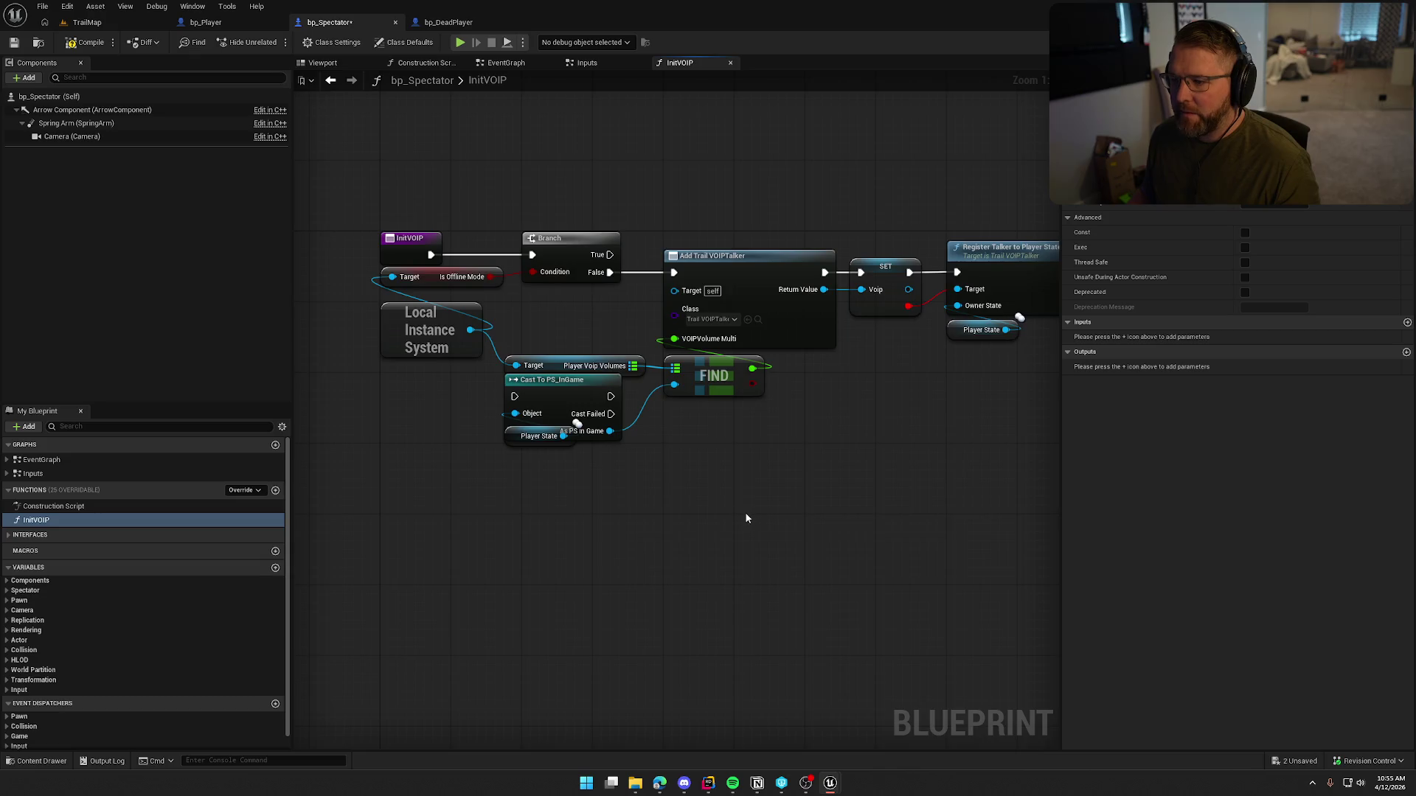
Step: Make the Cast To PS_InGame node pure and test rewiring the Voip output
left_click_drag(744, 518, 677, 496)
right_click(522, 383)
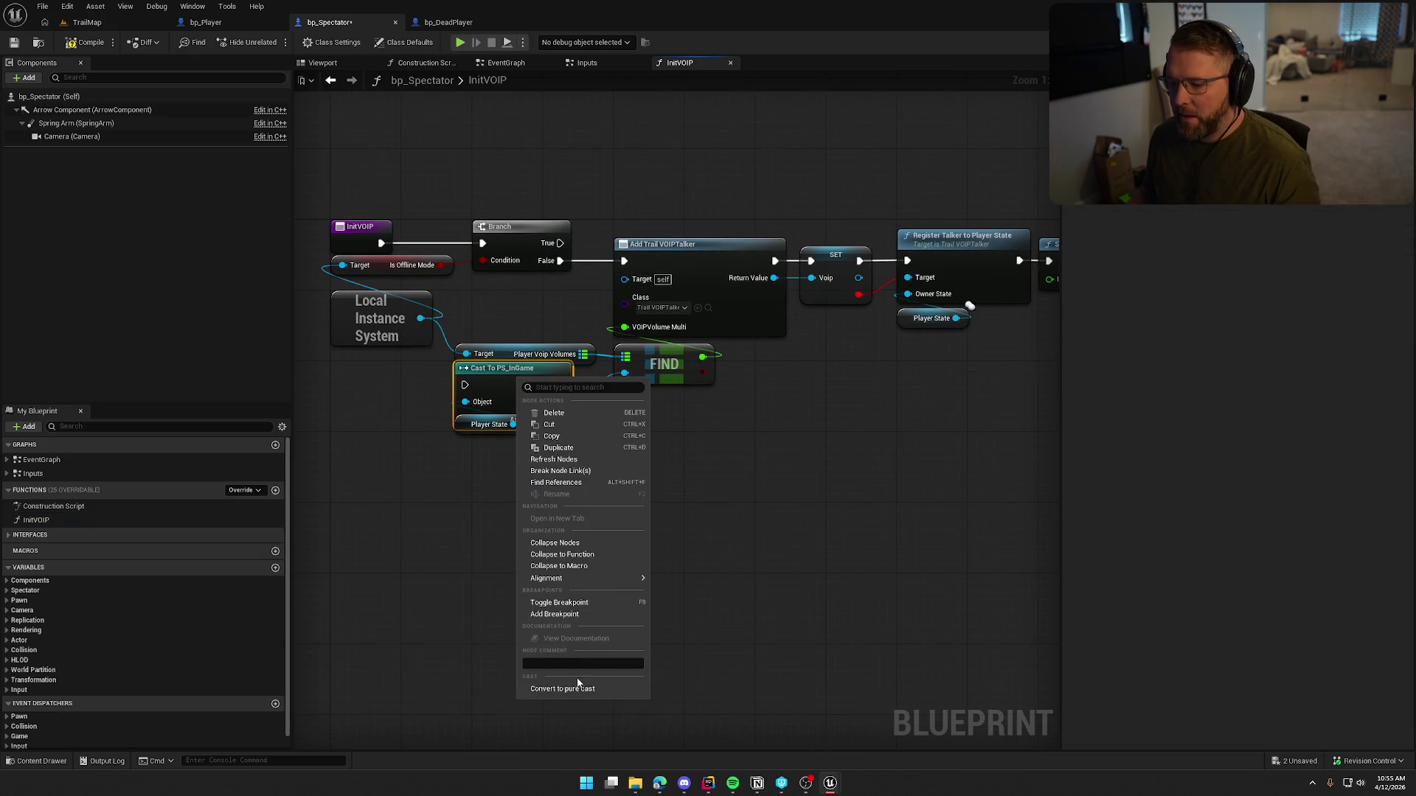
left_click(578, 684)
left_click_drag(728, 576, 603, 542)
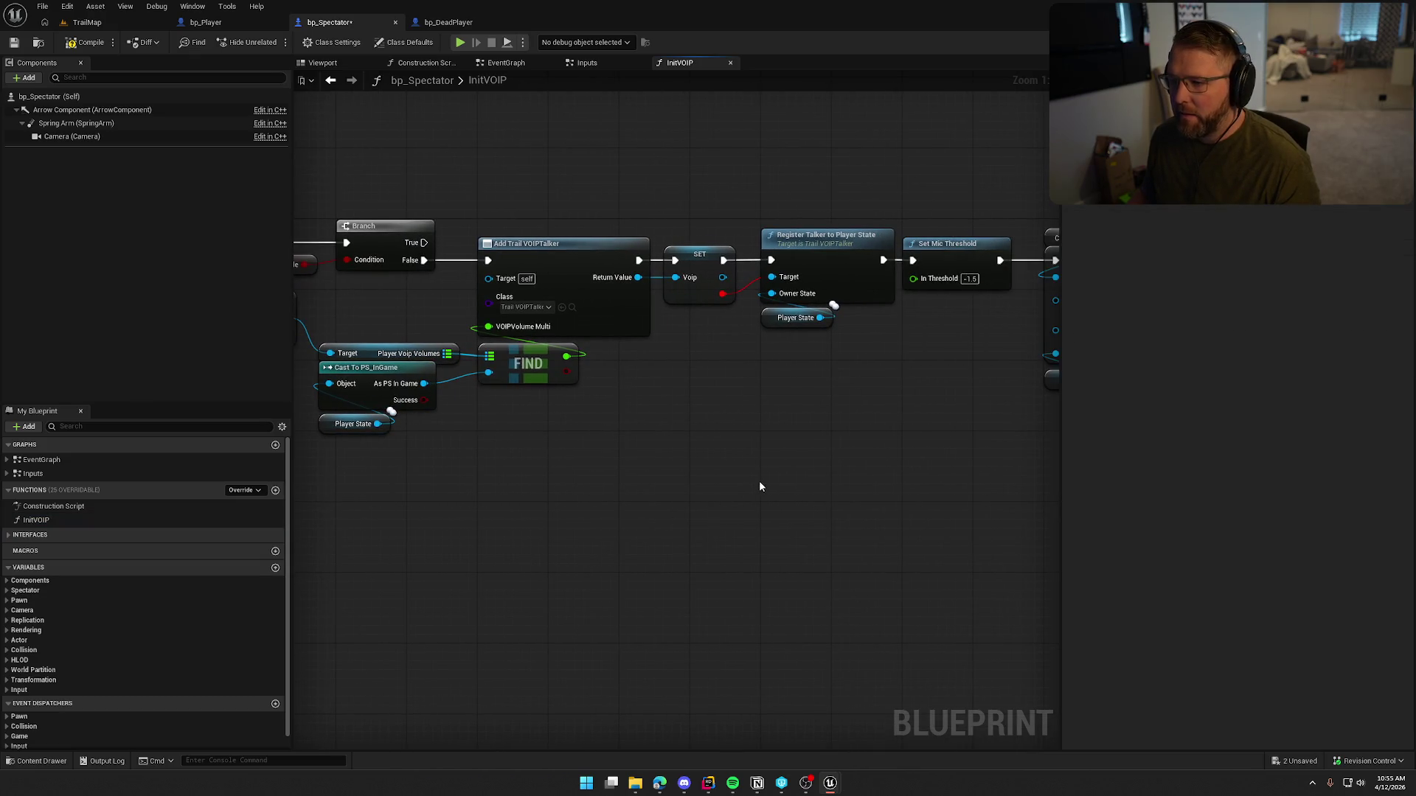
left_click_drag(780, 386, 705, 372)
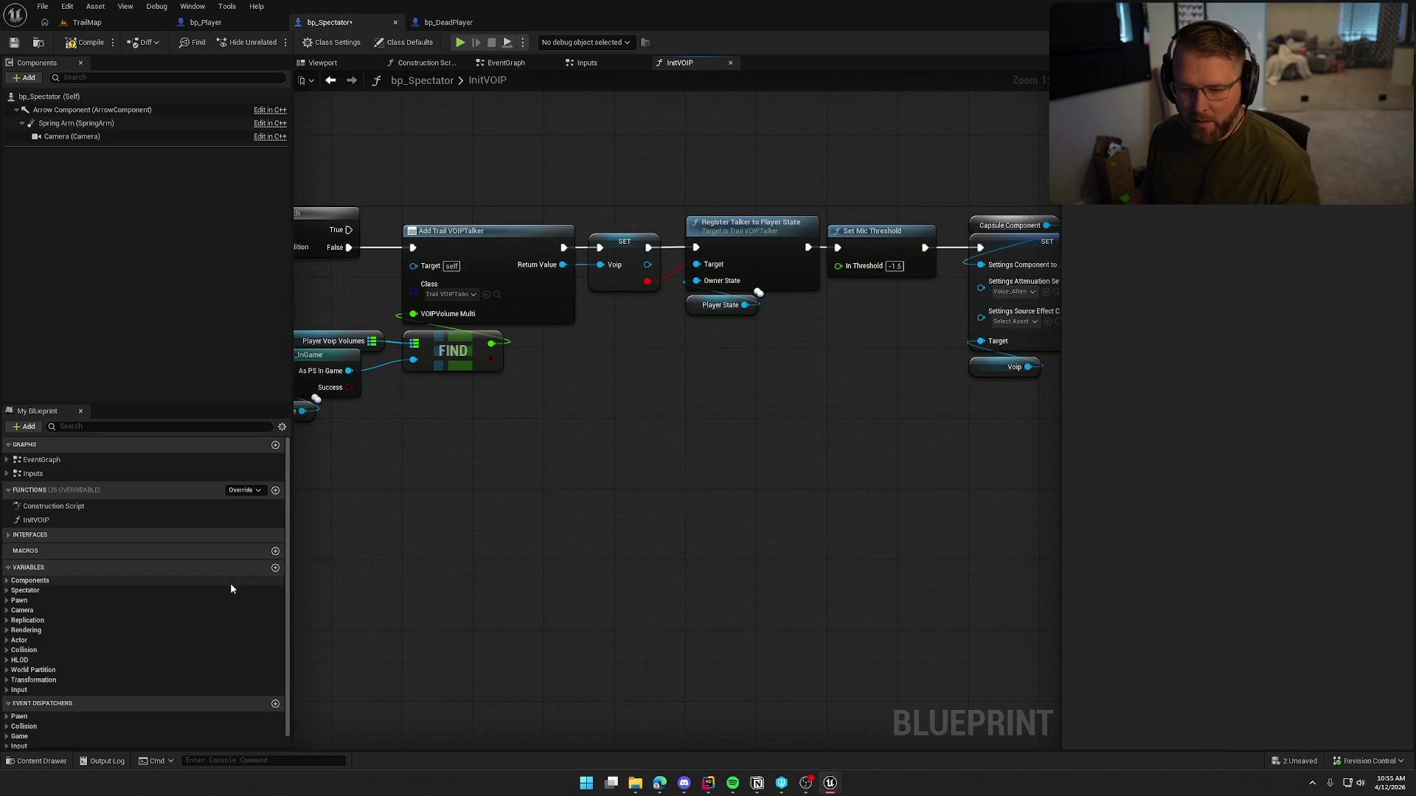
scroll(161, 656, "down", 1)
left_click(647, 281, "alt")
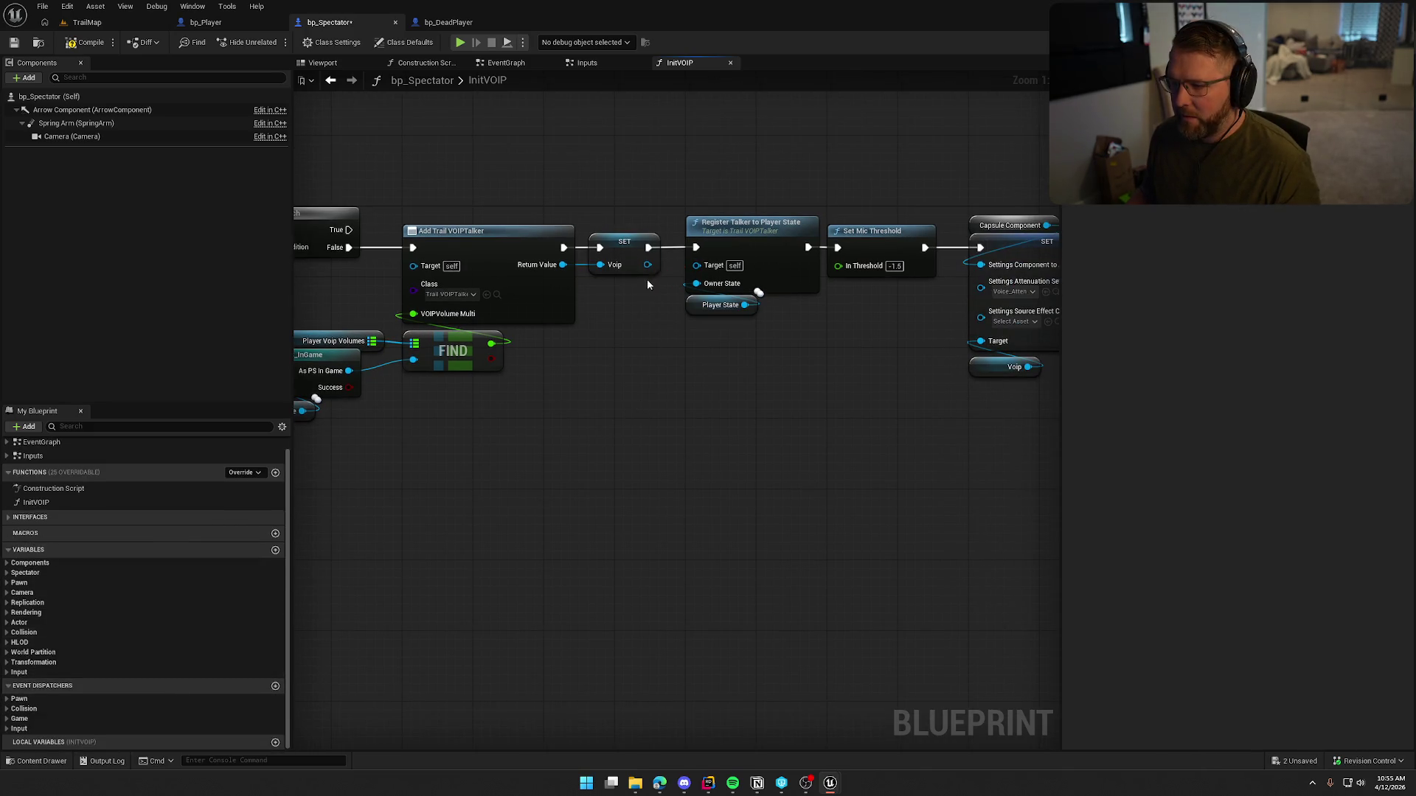
left_click_drag(648, 266, 722, 283)
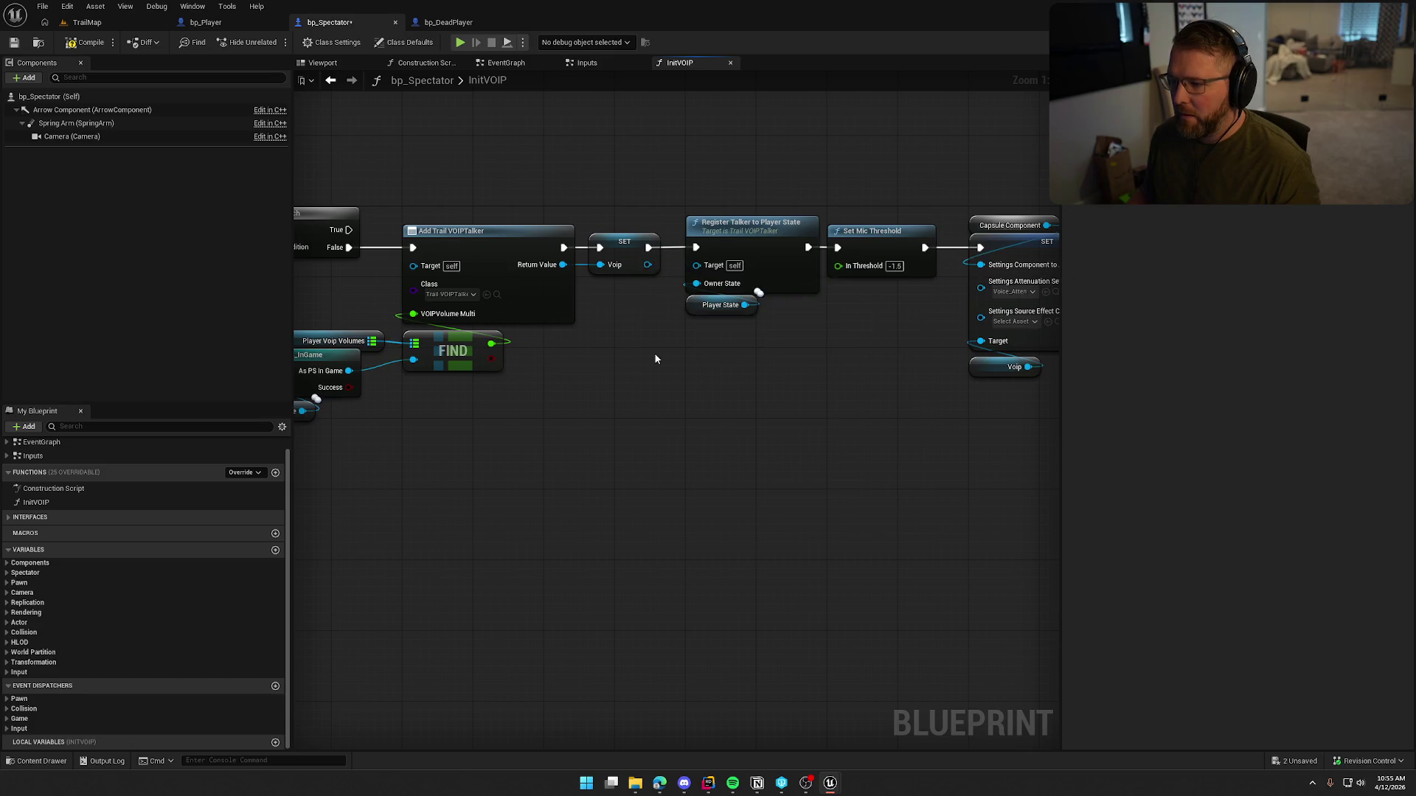
key("ctrl+z")
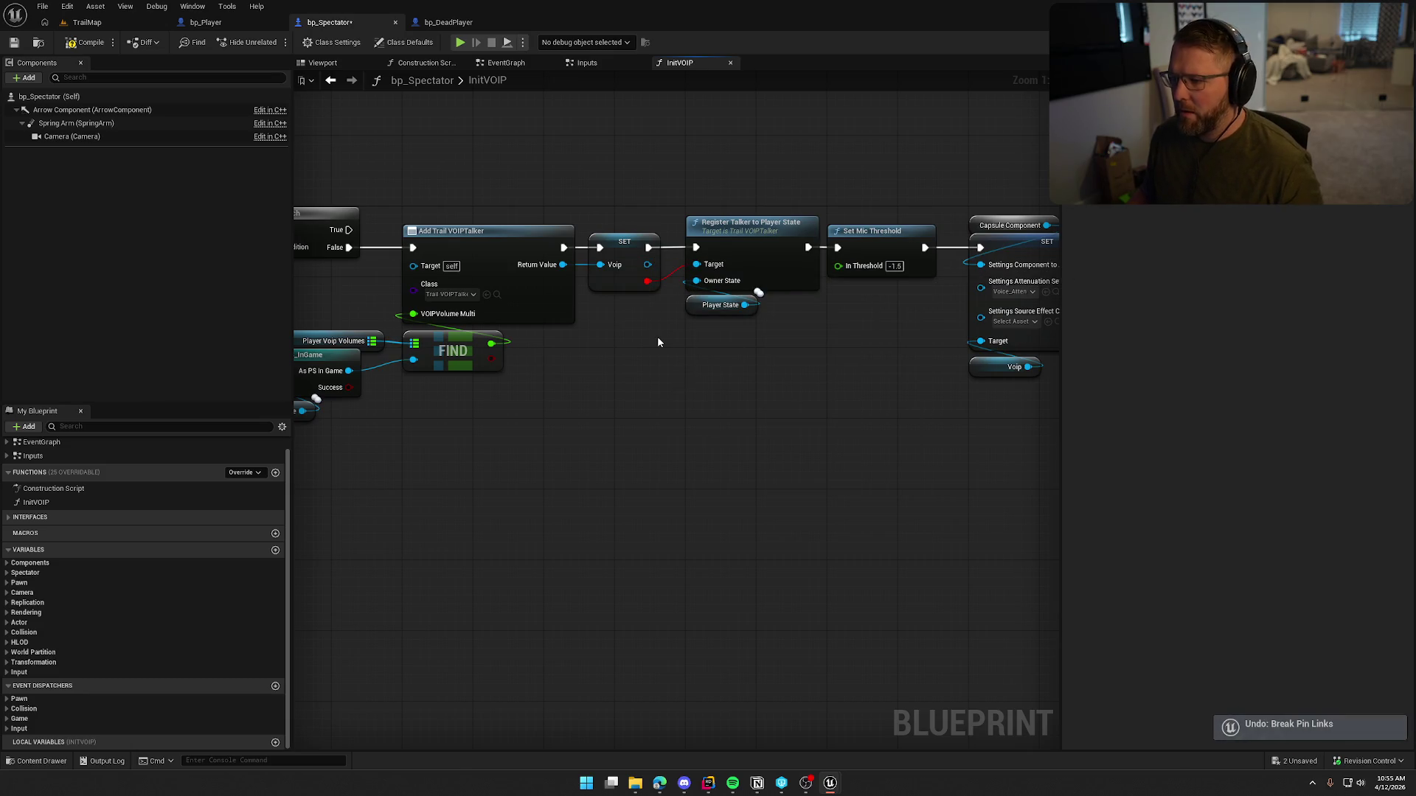
Step: Retype the Voip variable to the Trail VOIPTalker type found by searching 'voip'
left_click(626, 254)
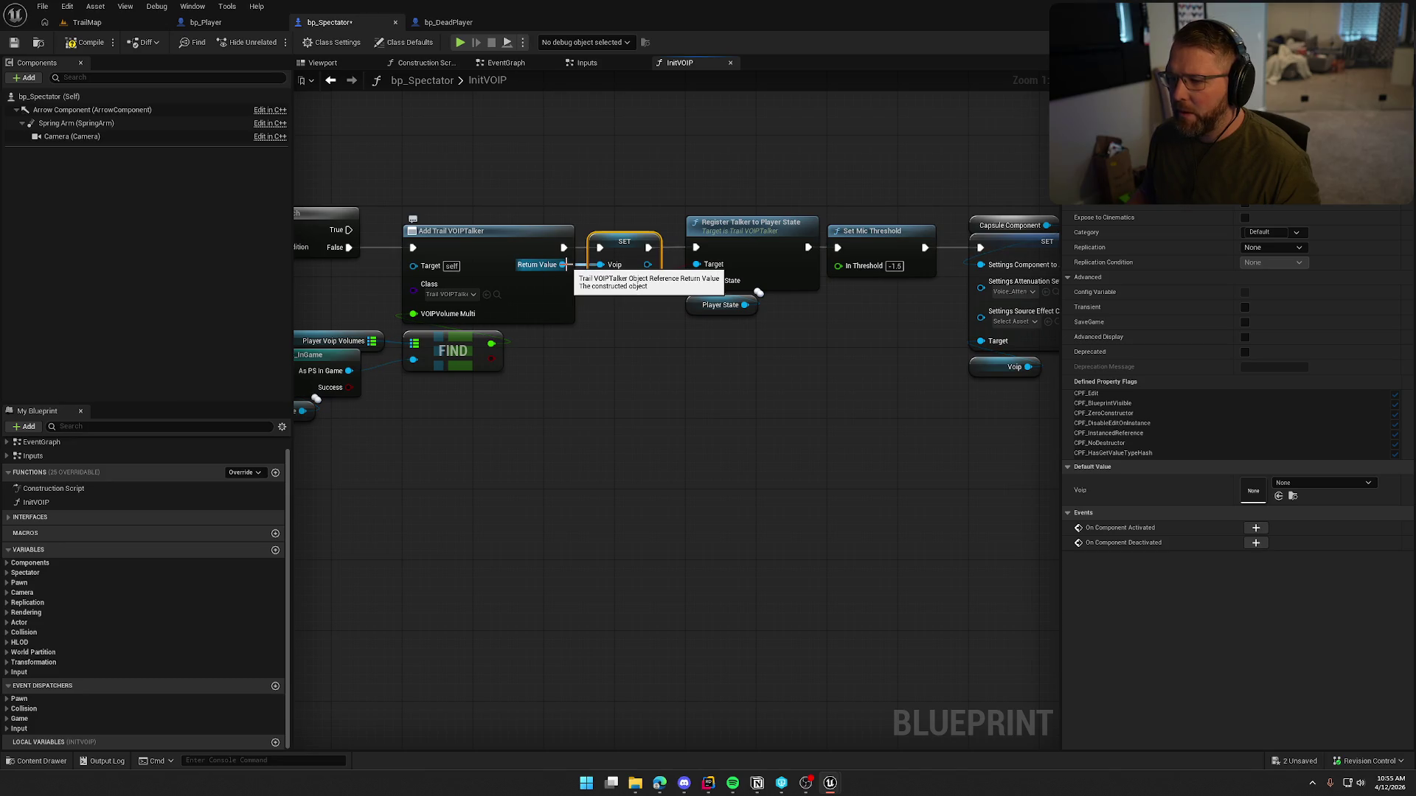
left_click(1268, 127)
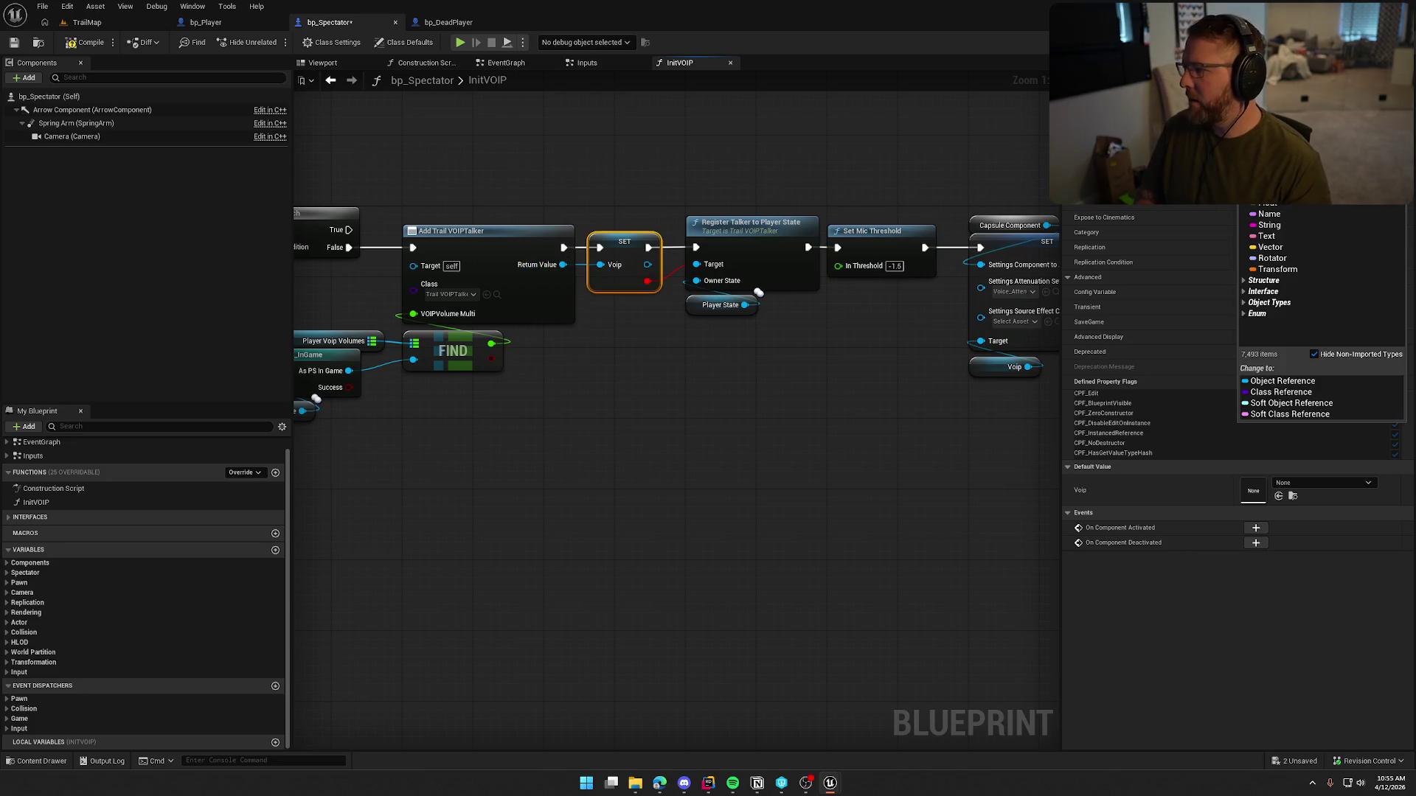
type("voip")
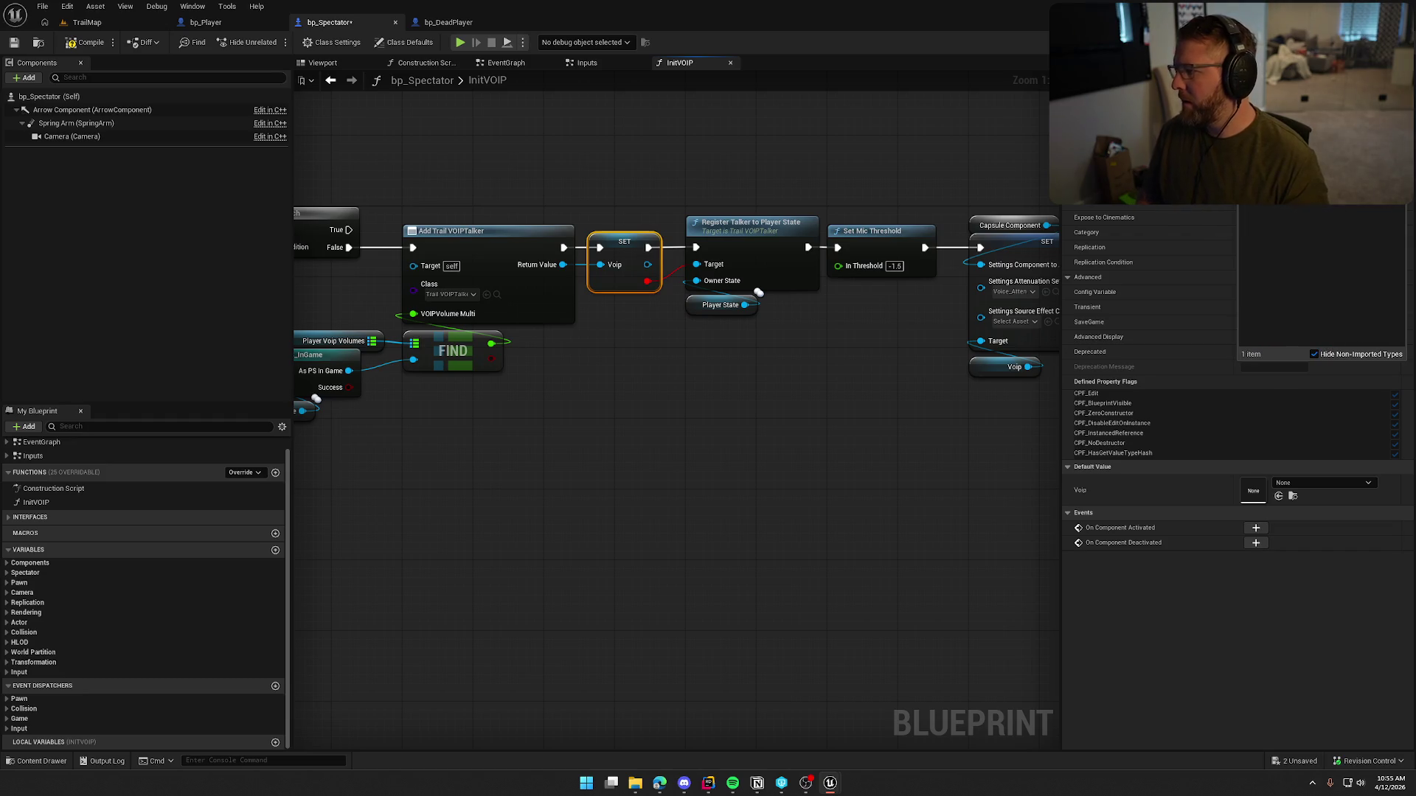
left_click(1210, 205)
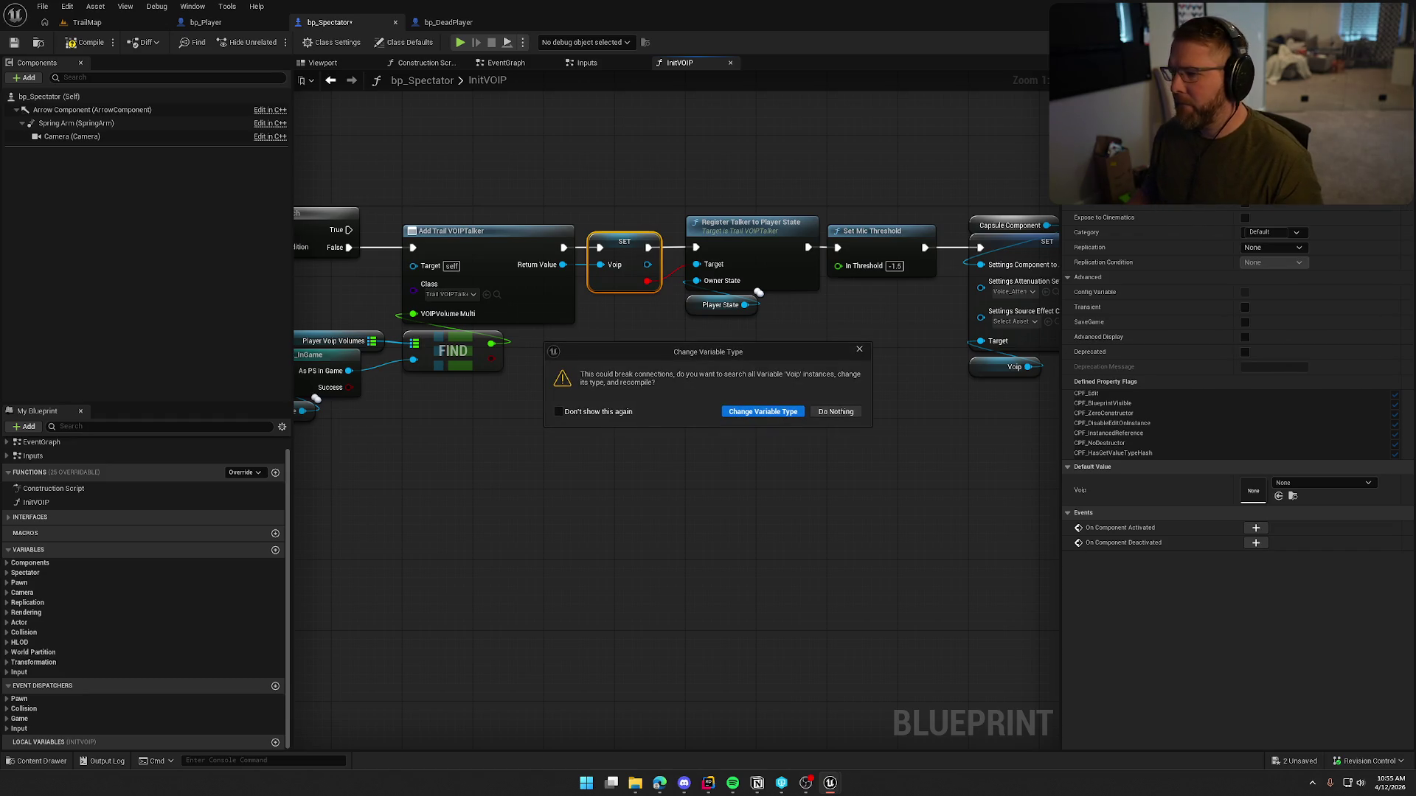
left_click(762, 413)
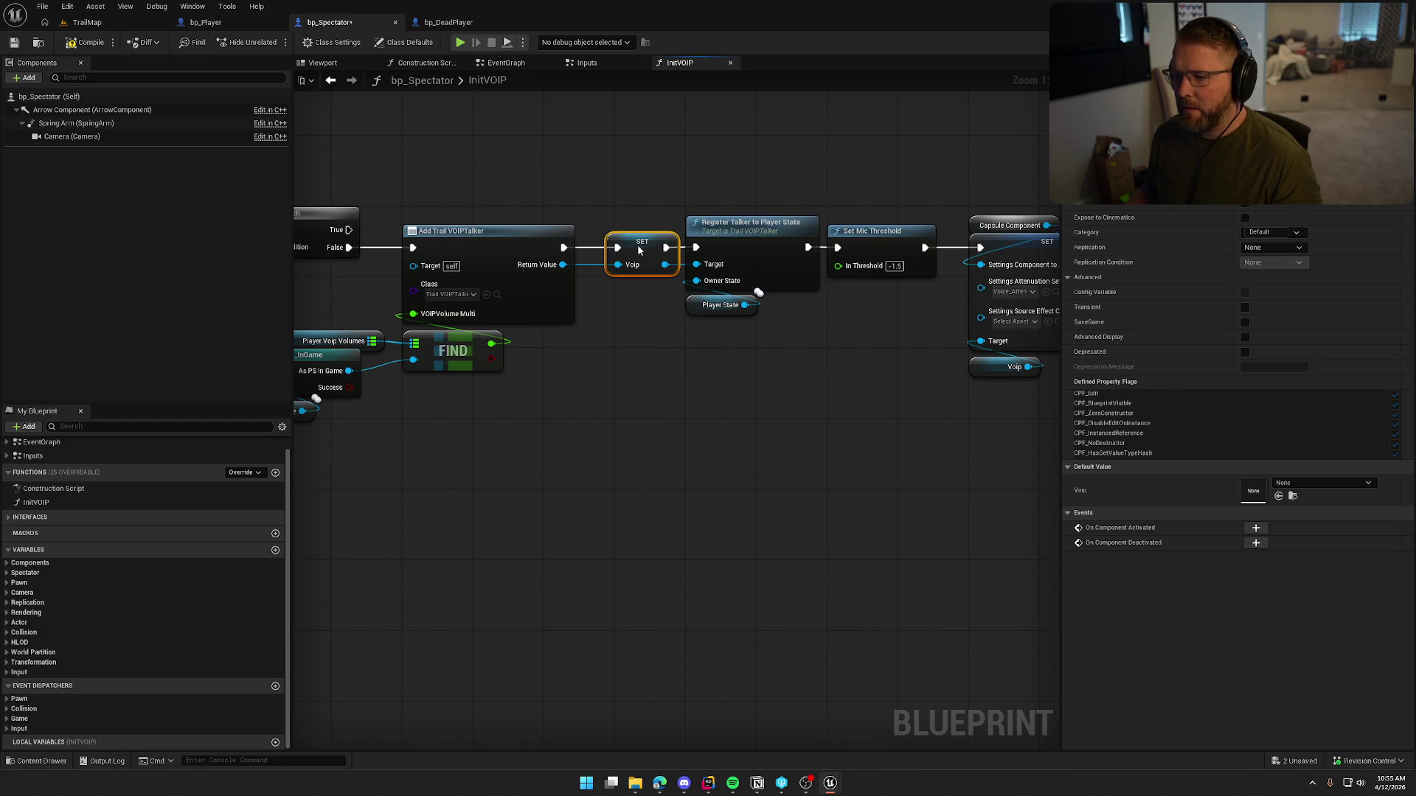
left_click(766, 407)
left_click_drag(767, 406, 672, 409)
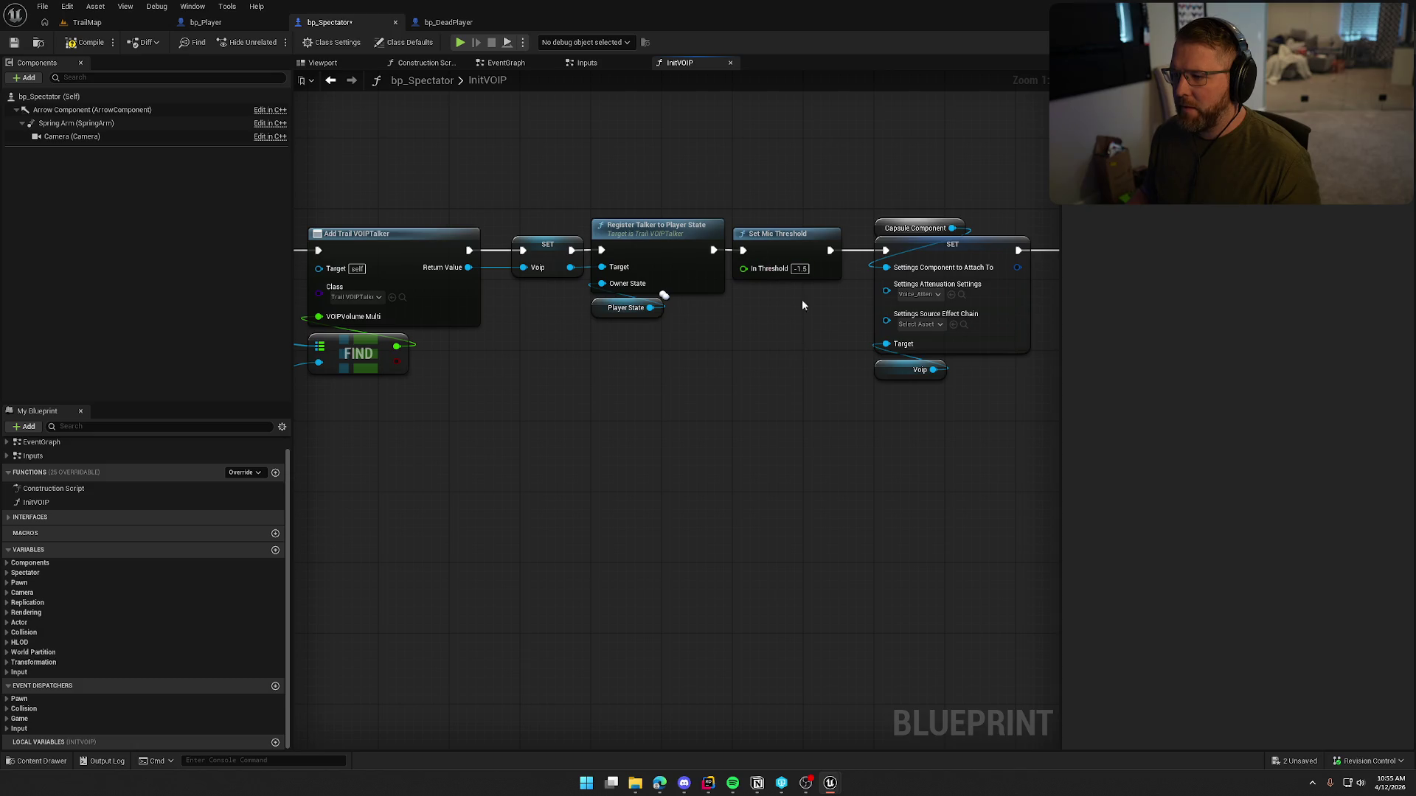
mouse_move(802, 360)
left_mouse_down()
mouse_move(460, 372)
mouse_move(534, 376)
left_mouse_up()
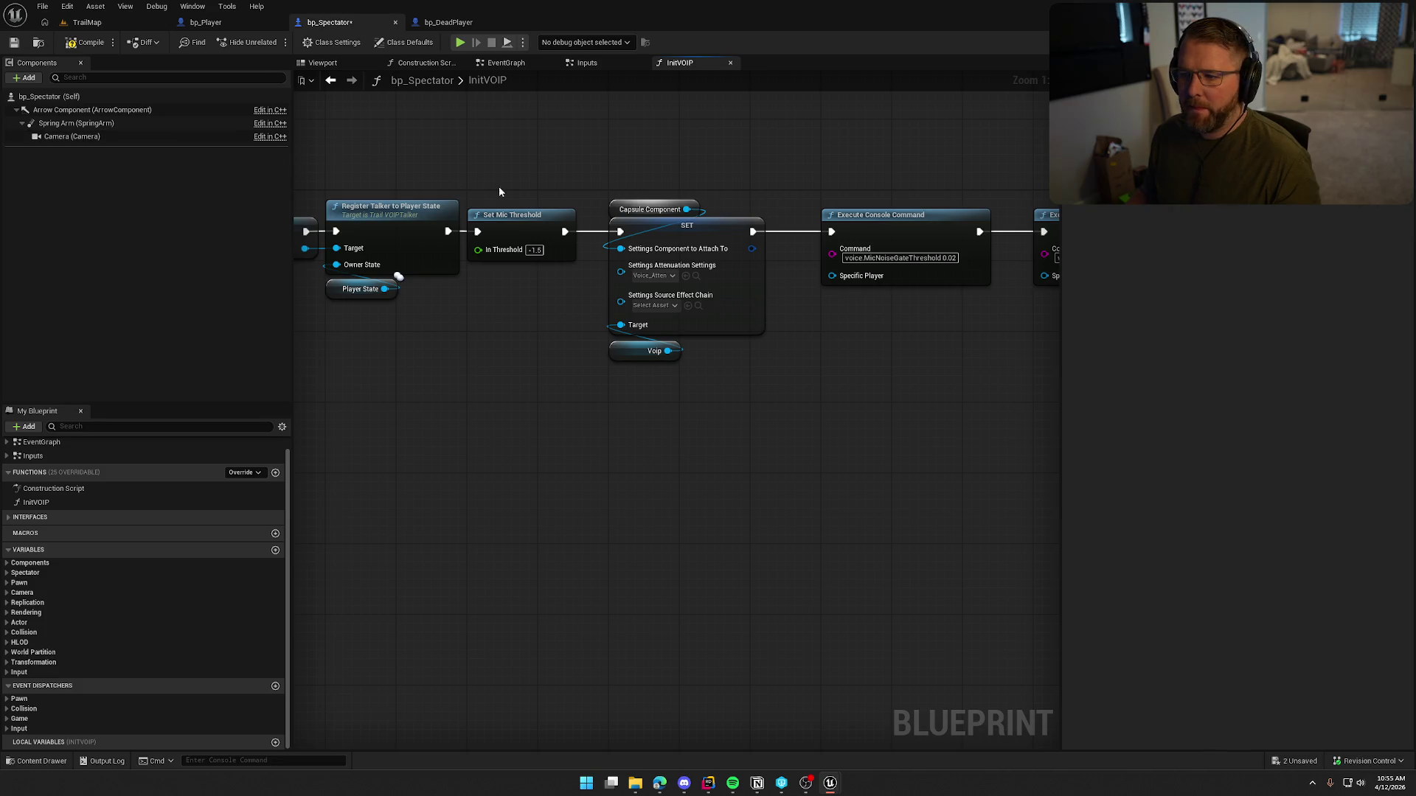
Step: Wire an Arrow Component getter to the attach-to setting and delete the Capsule getter
left_click(73, 124)
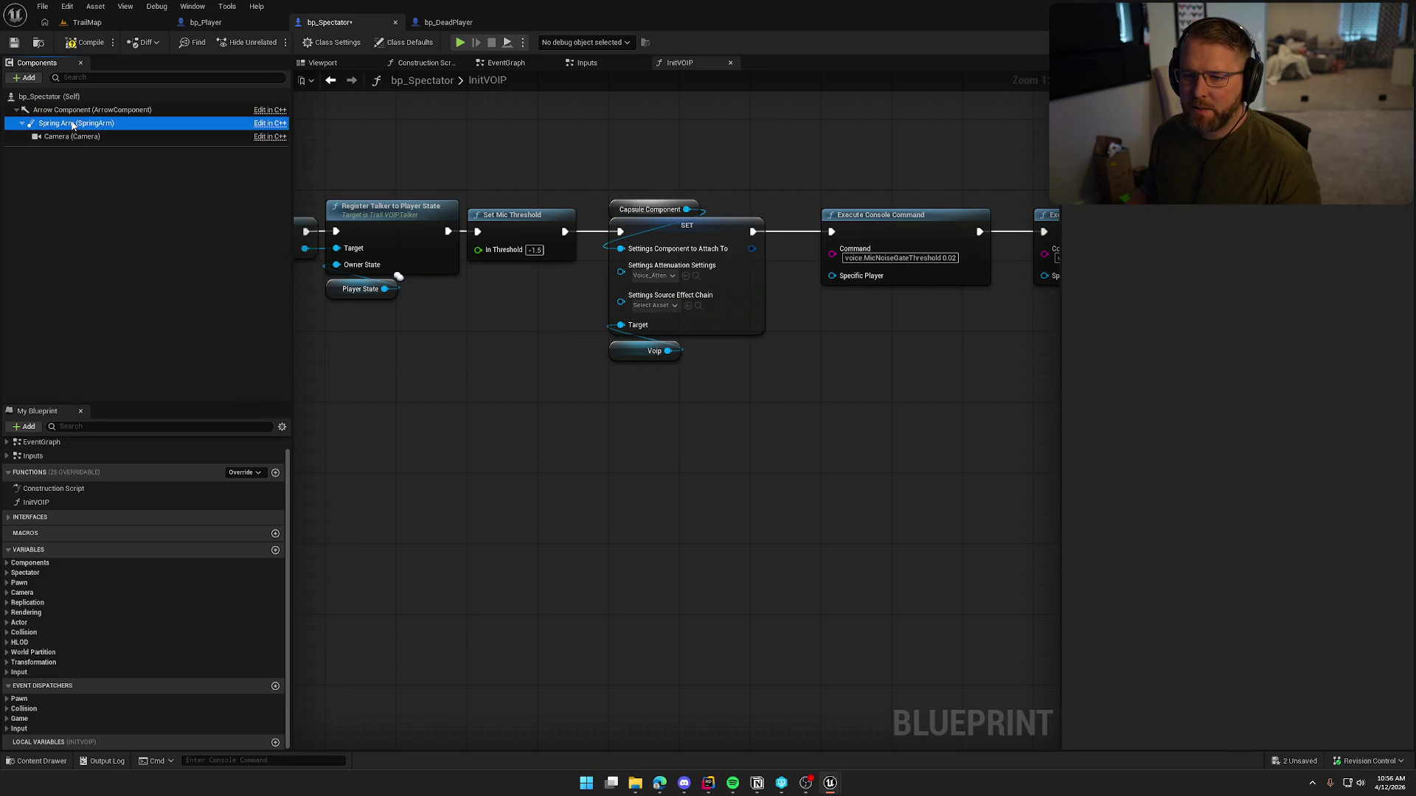
left_click(73, 110)
mouse_move(74, 110)
left_mouse_down()
mouse_move(701, 174)
mouse_move(621, 248)
left_mouse_up()
left_click(667, 210)
key("Delete")
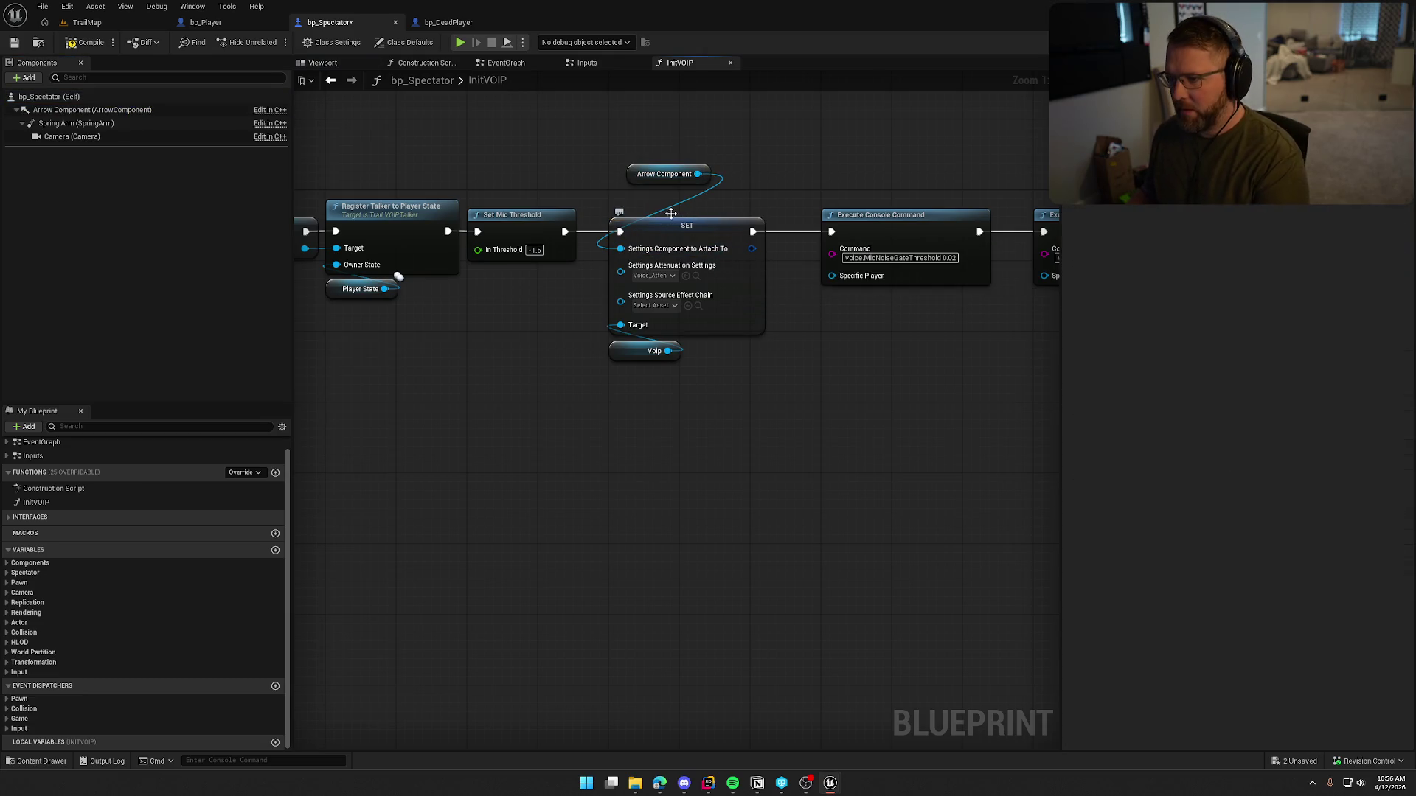
left_click_drag(663, 174, 634, 210)
left_click(644, 152)
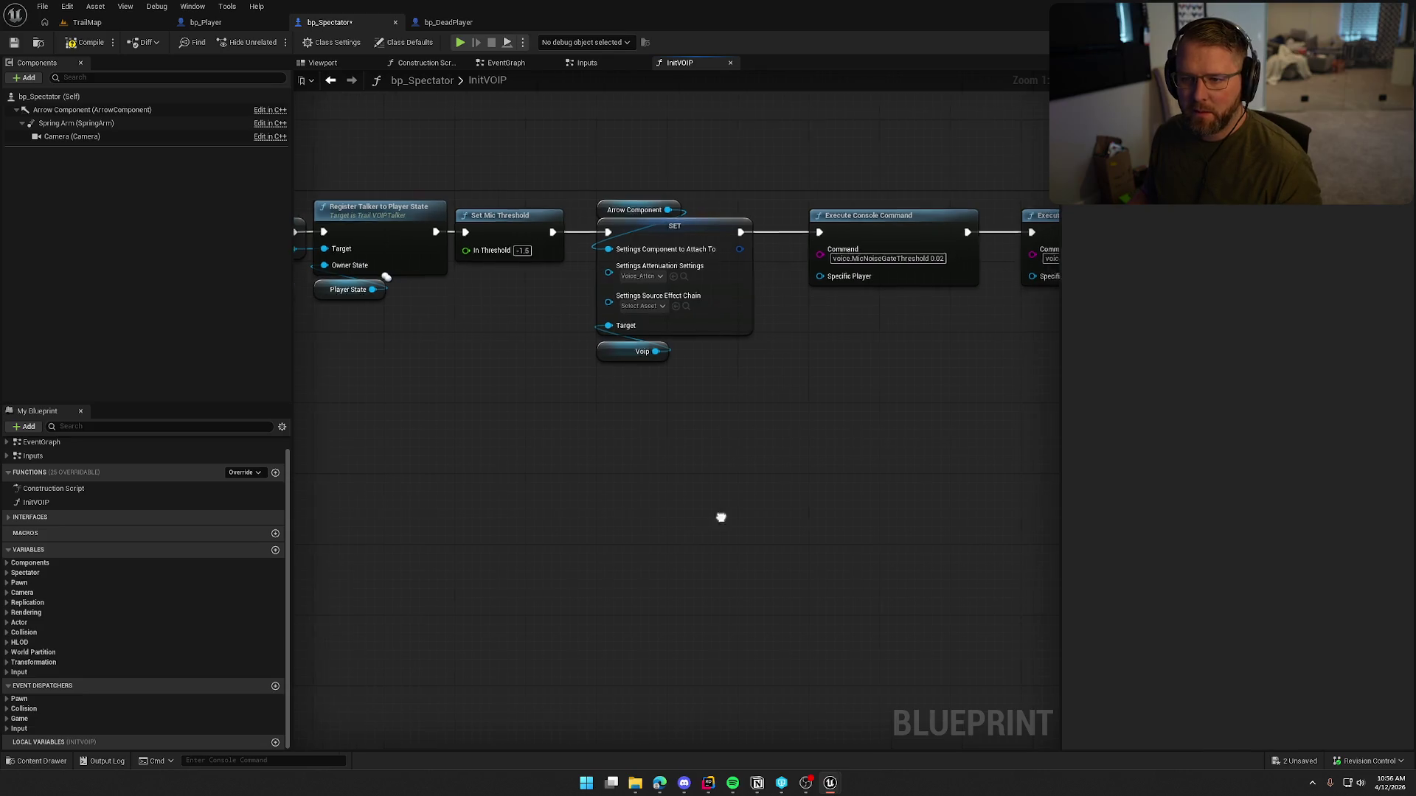
Step: Review the rest of InitVOIP and compile bp_Spectator, which fails with one error
left_click_drag(721, 517, 621, 510)
mouse_move(733, 445)
left_mouse_down()
mouse_move(585, 414)
mouse_move(670, 405)
mouse_move(567, 404)
left_mouse_up()
scroll(471, 414, "down", 3)
mouse_move(471, 414)
left_mouse_down()
mouse_move(796, 508)
mouse_move(996, 509)
left_mouse_up()
left_click(87, 42)
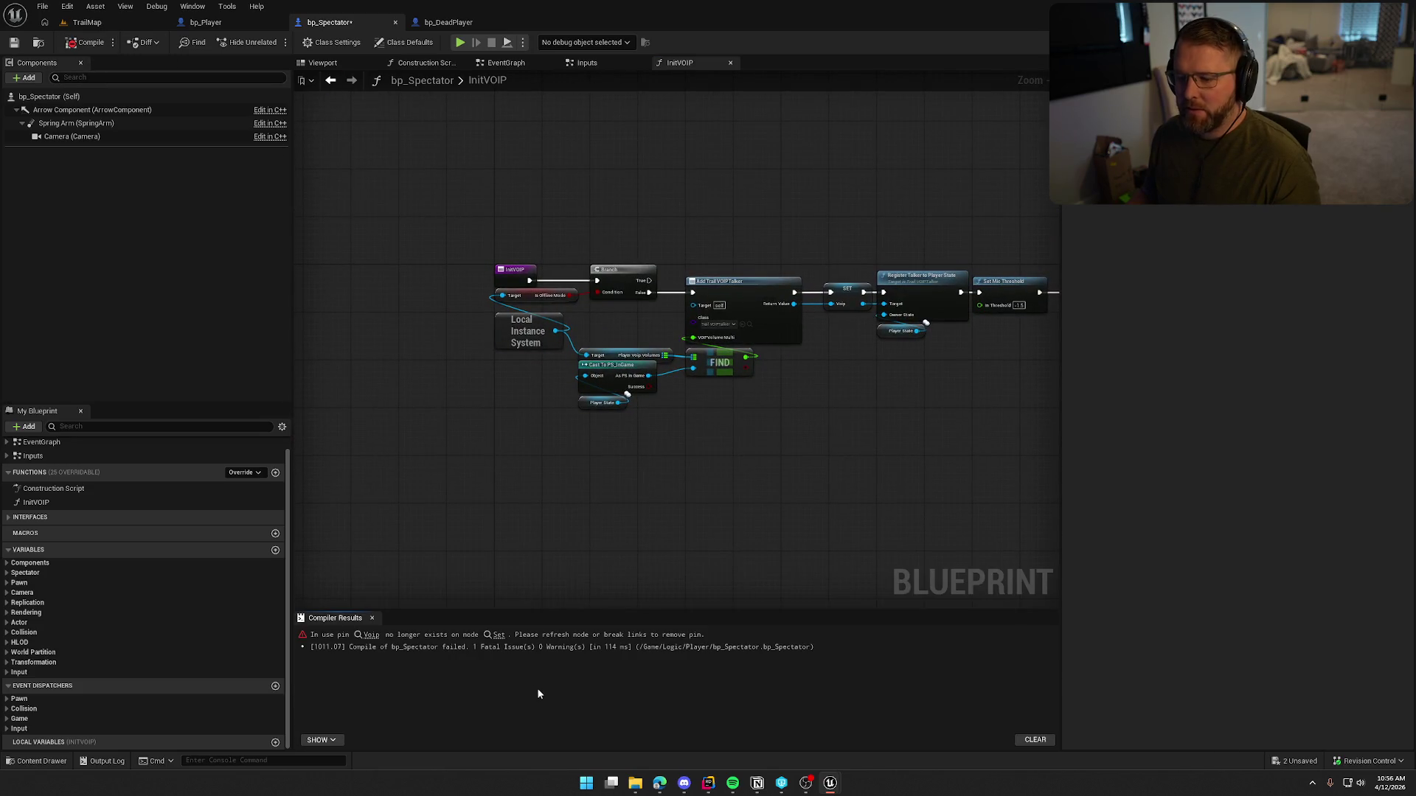
Step: Trace the compile error to the SET node and compare with bp_Player's BeginPlay Init VOIP setup
left_click(498, 635)
mouse_move(657, 457)
left_mouse_down()
mouse_move(718, 461)
mouse_move(642, 407)
left_mouse_up()
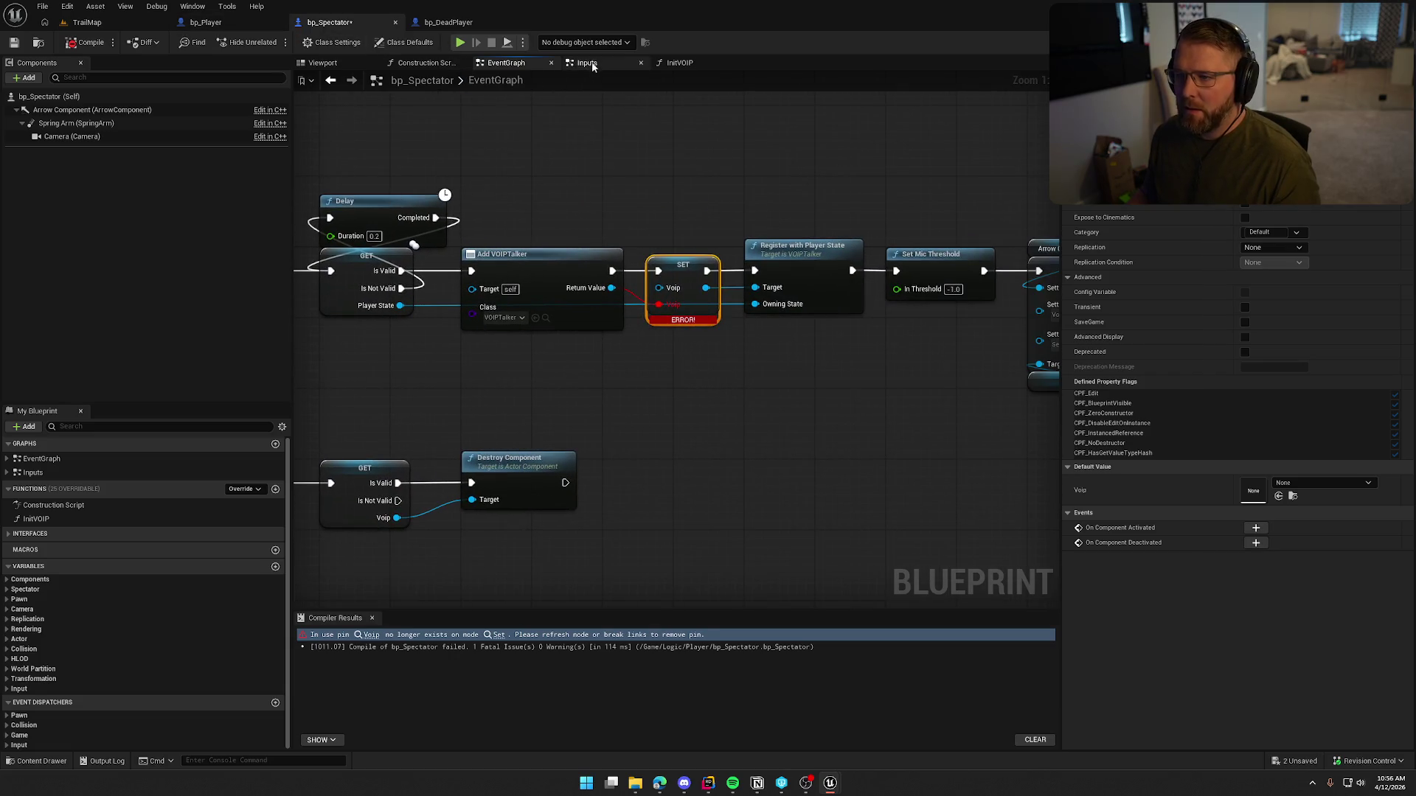
left_click(678, 63)
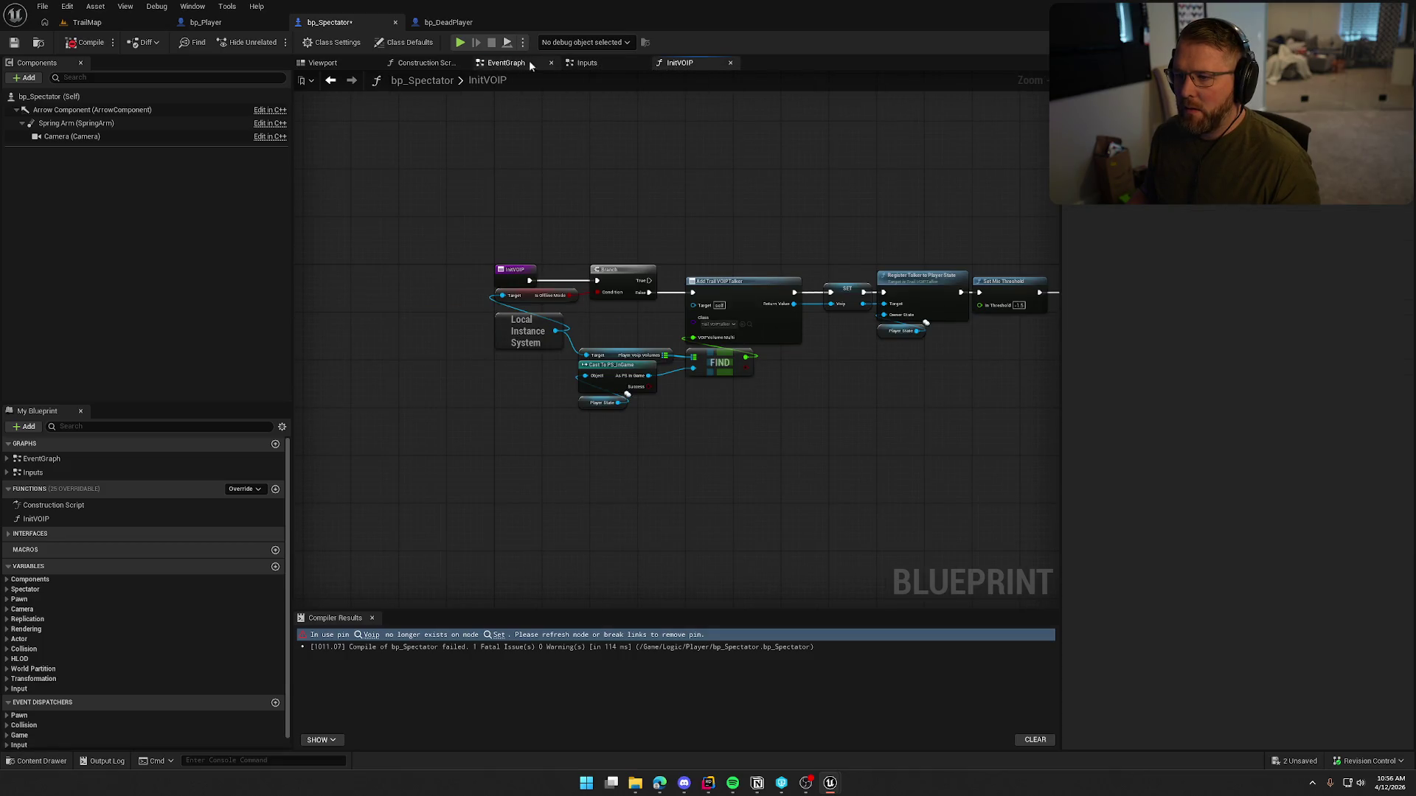
left_click(195, 24)
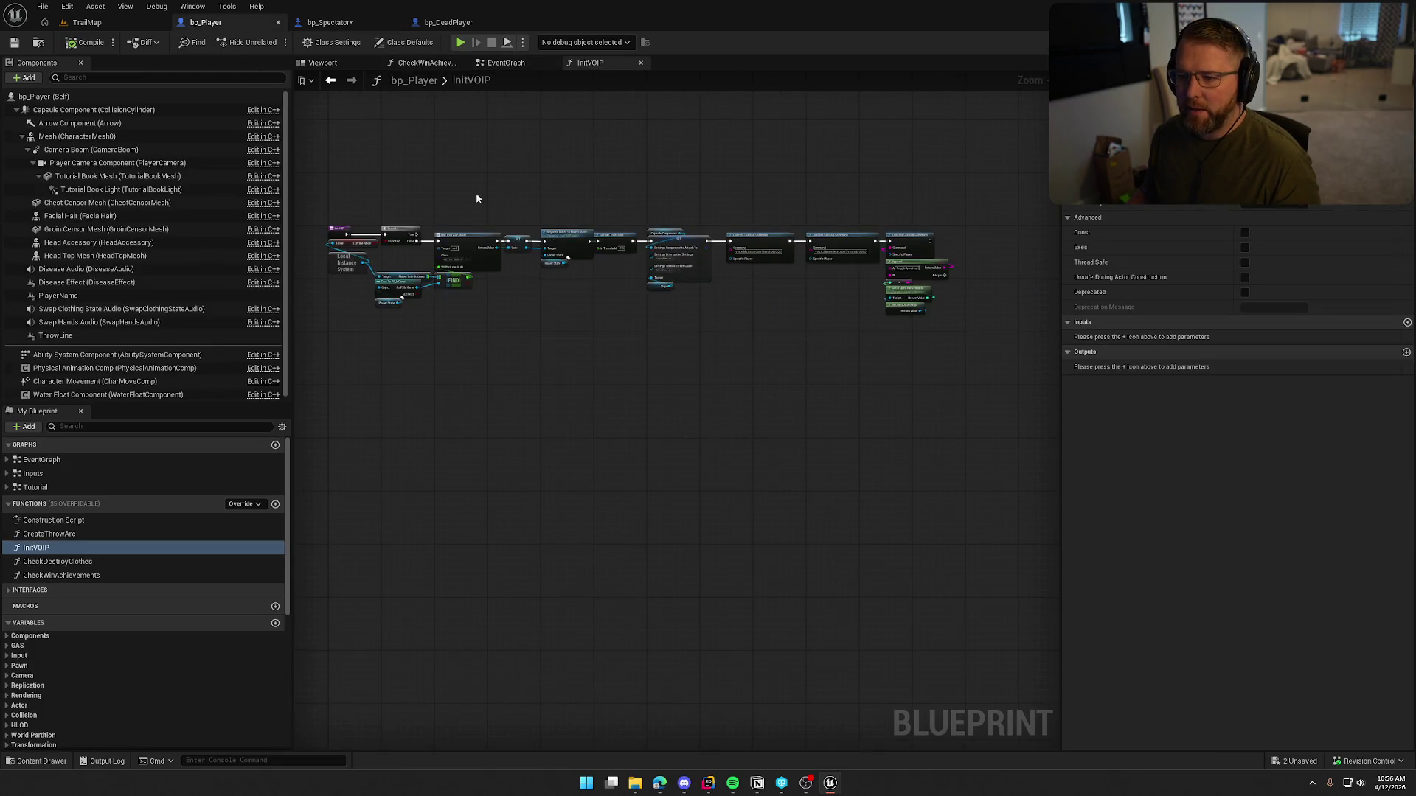
left_click(506, 63)
mouse_move(443, 184)
left_mouse_down()
mouse_move(623, 188)
mouse_move(612, 153)
mouse_move(550, 153)
left_mouse_up()
left_click_drag(506, 143, 697, 365)
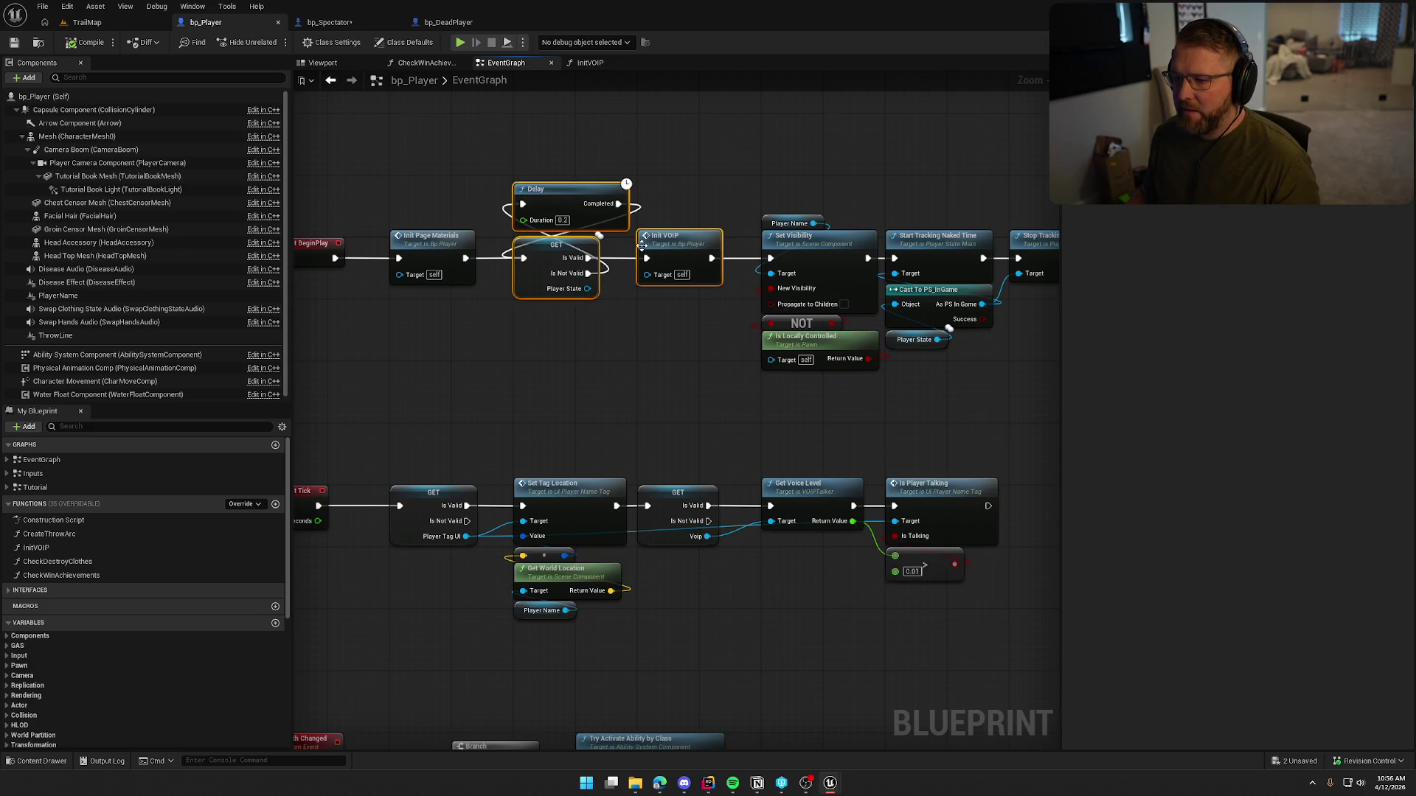
Step: Delete the old Add VOIPTalker chain from bp_Spectator's BeginPlay
left_click(332, 24)
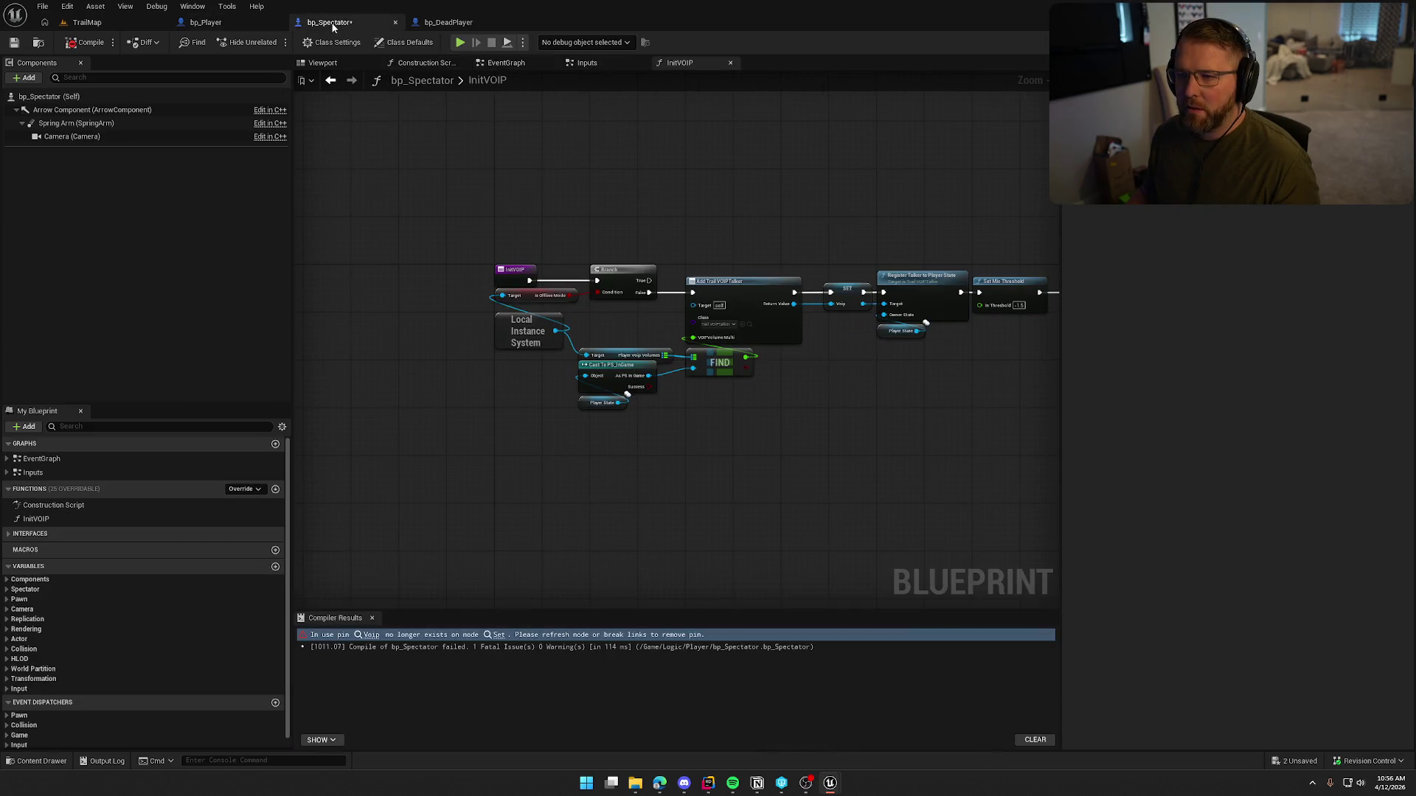
left_click(506, 63)
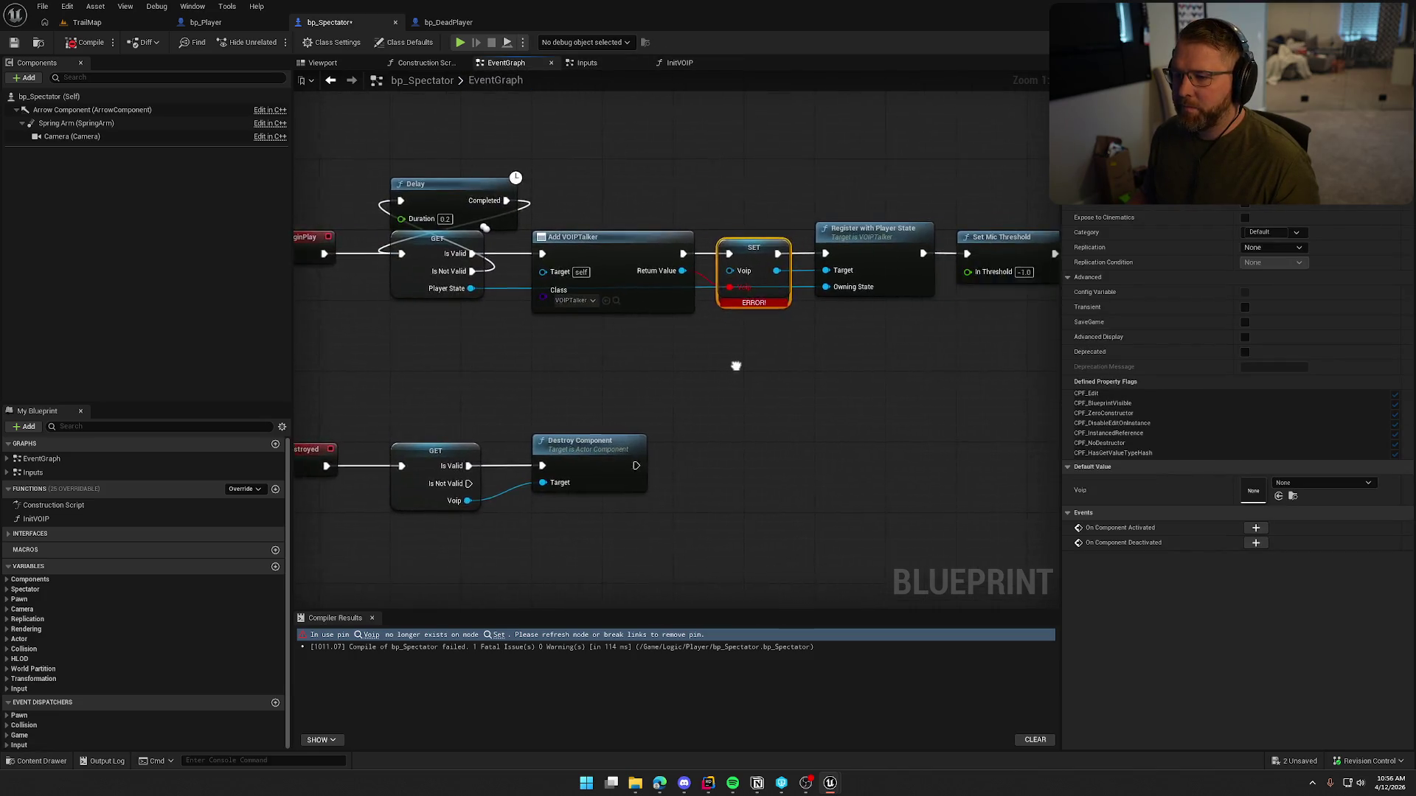
mouse_move(505, 164)
left_mouse_down()
mouse_move(639, 290)
mouse_move(935, 344)
left_mouse_up()
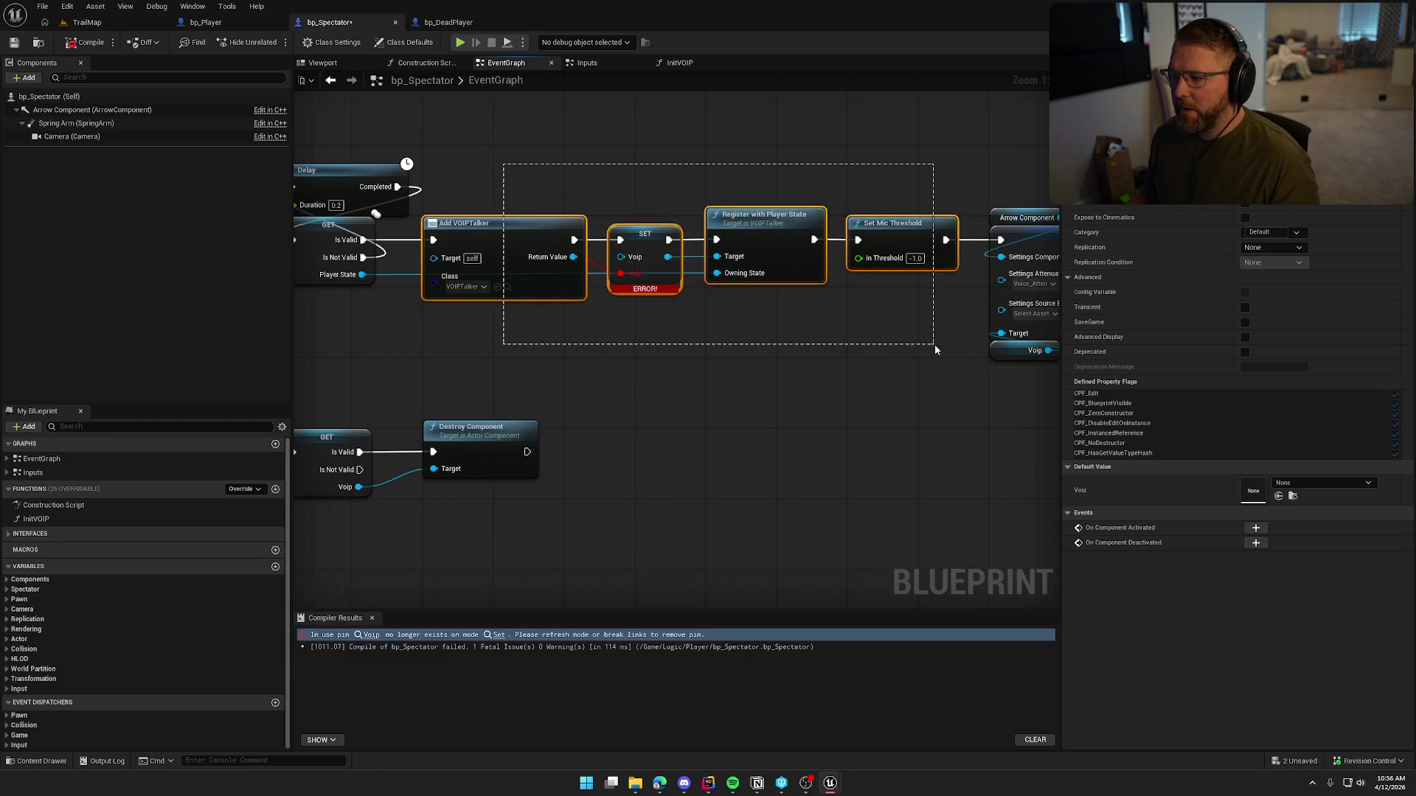
left_click_drag(551, 198, 868, 424)
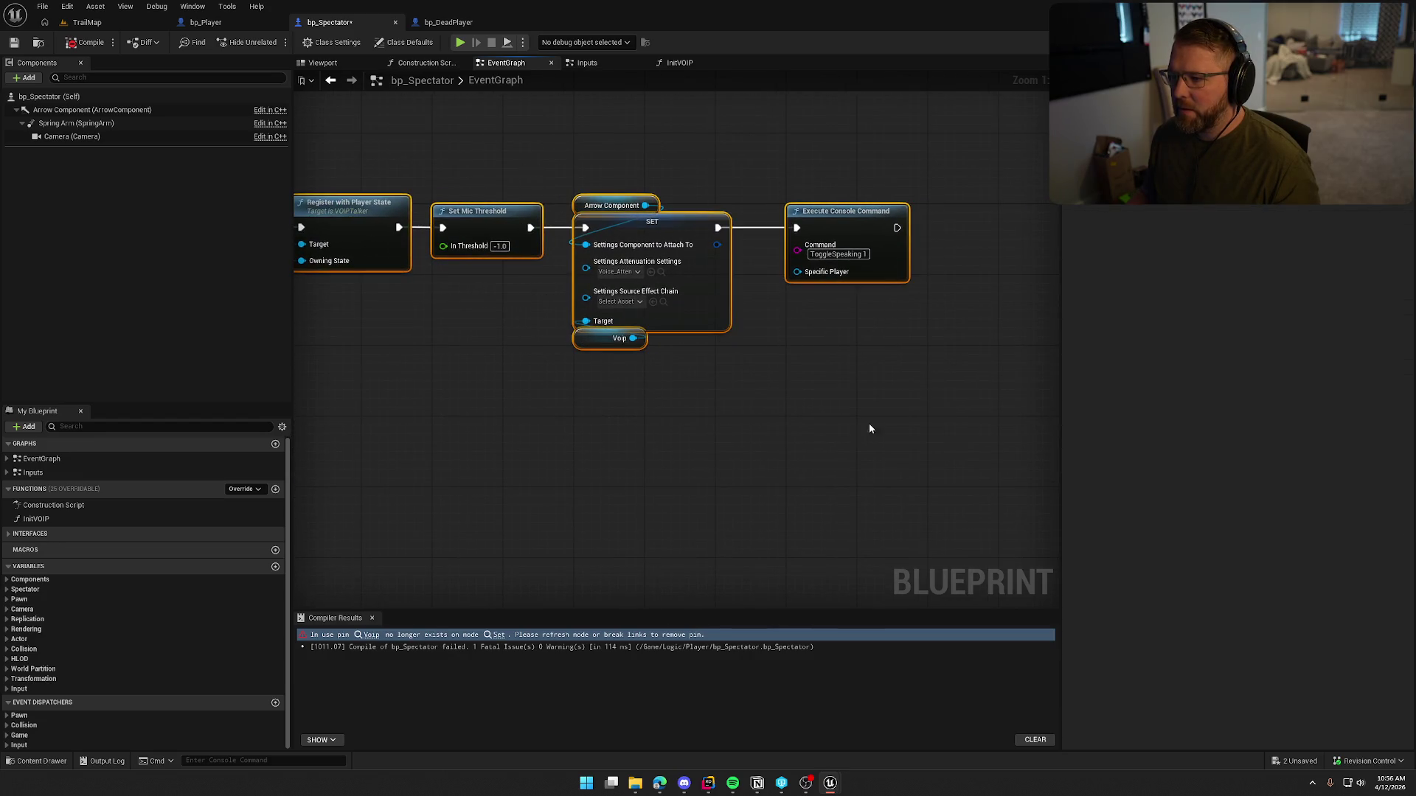
key("Delete")
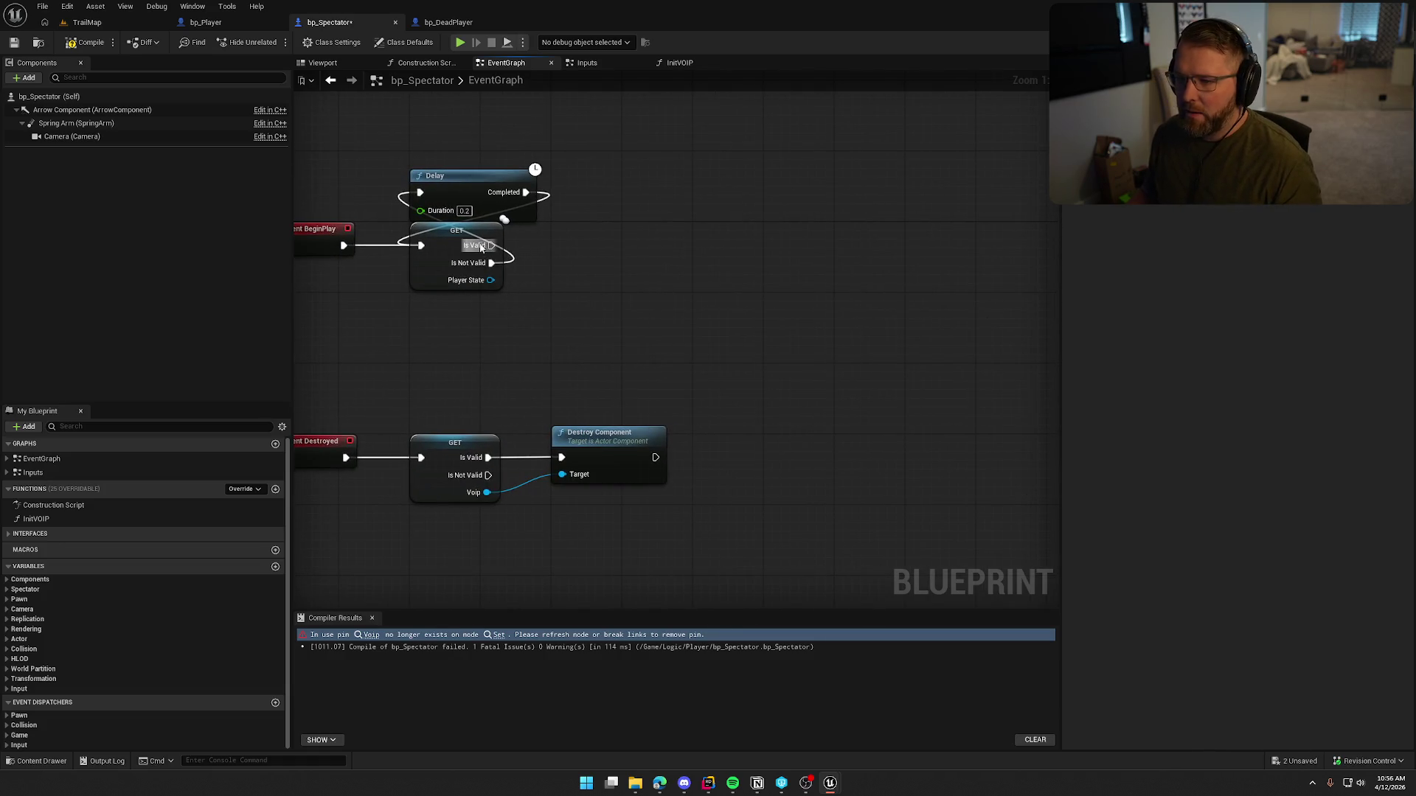
Step: Call Init VOIP from the Is Valid output of the Player State check
left_click_drag(490, 245, 561, 246)
type("init")
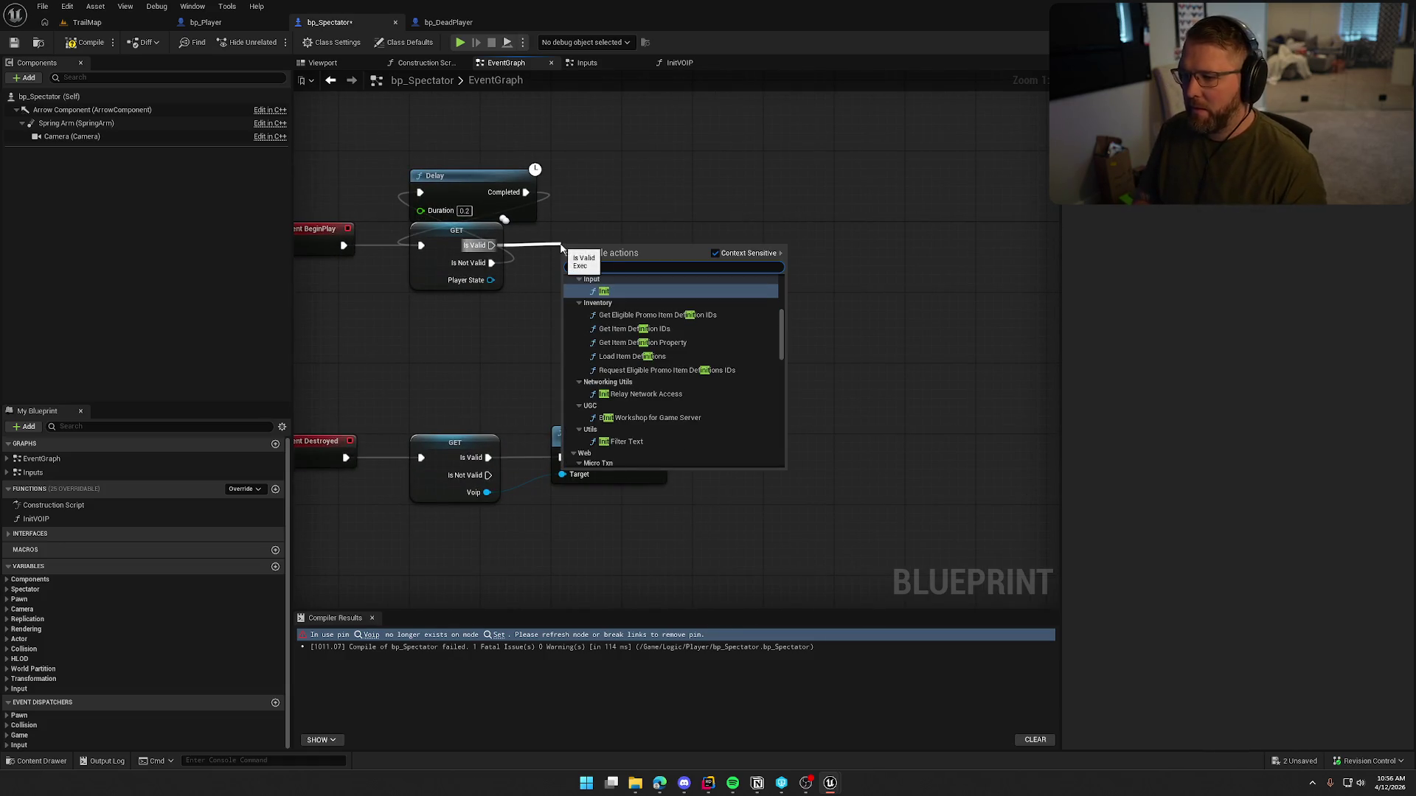
type("voip")
key("Return")
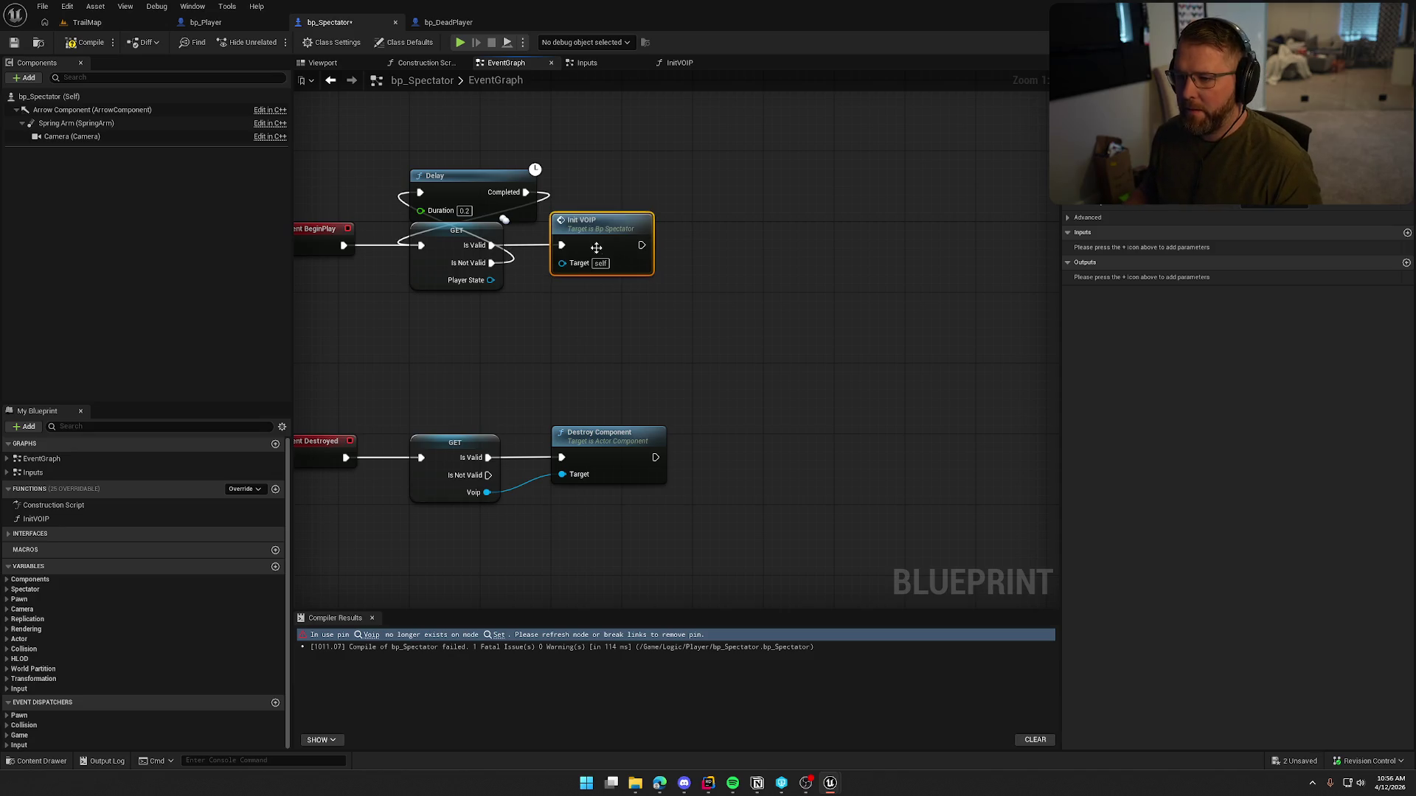
Step: Compile bp_Spectator successfully, recompile to confirm, and move on to bp_DeadPlayer
left_click(85, 42)
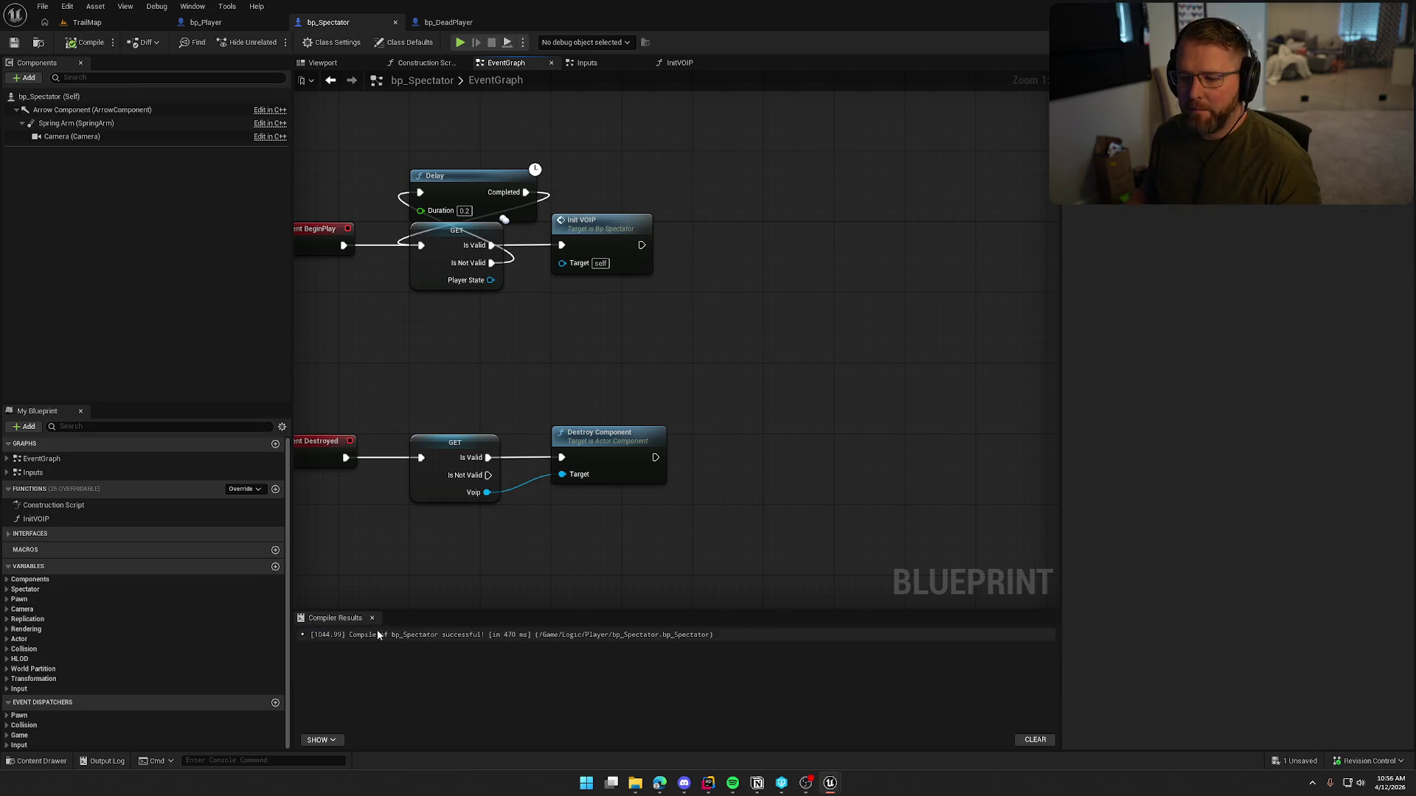
left_click(372, 618)
mouse_move(523, 340)
left_mouse_down()
mouse_move(624, 374)
mouse_move(699, 373)
left_mouse_up()
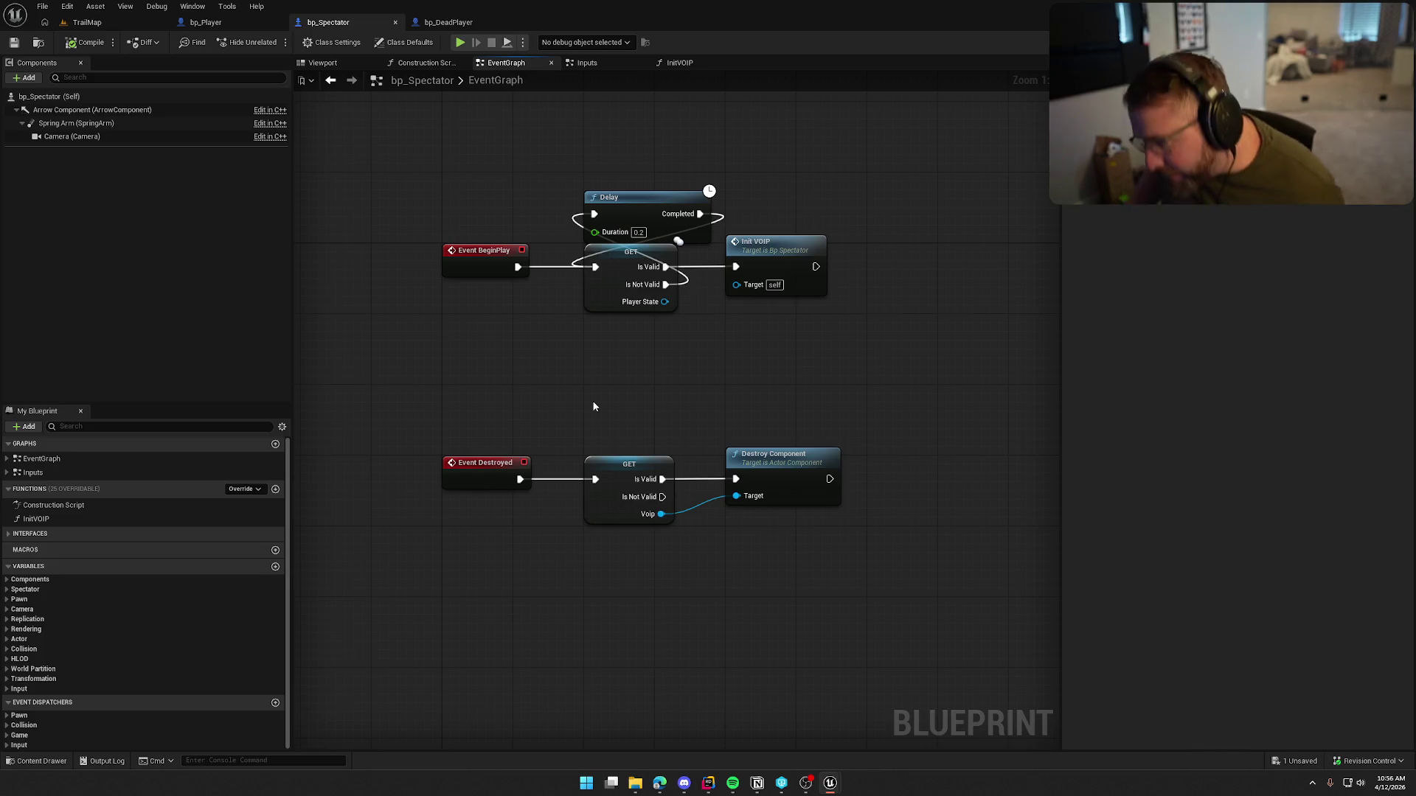
left_click(87, 42)
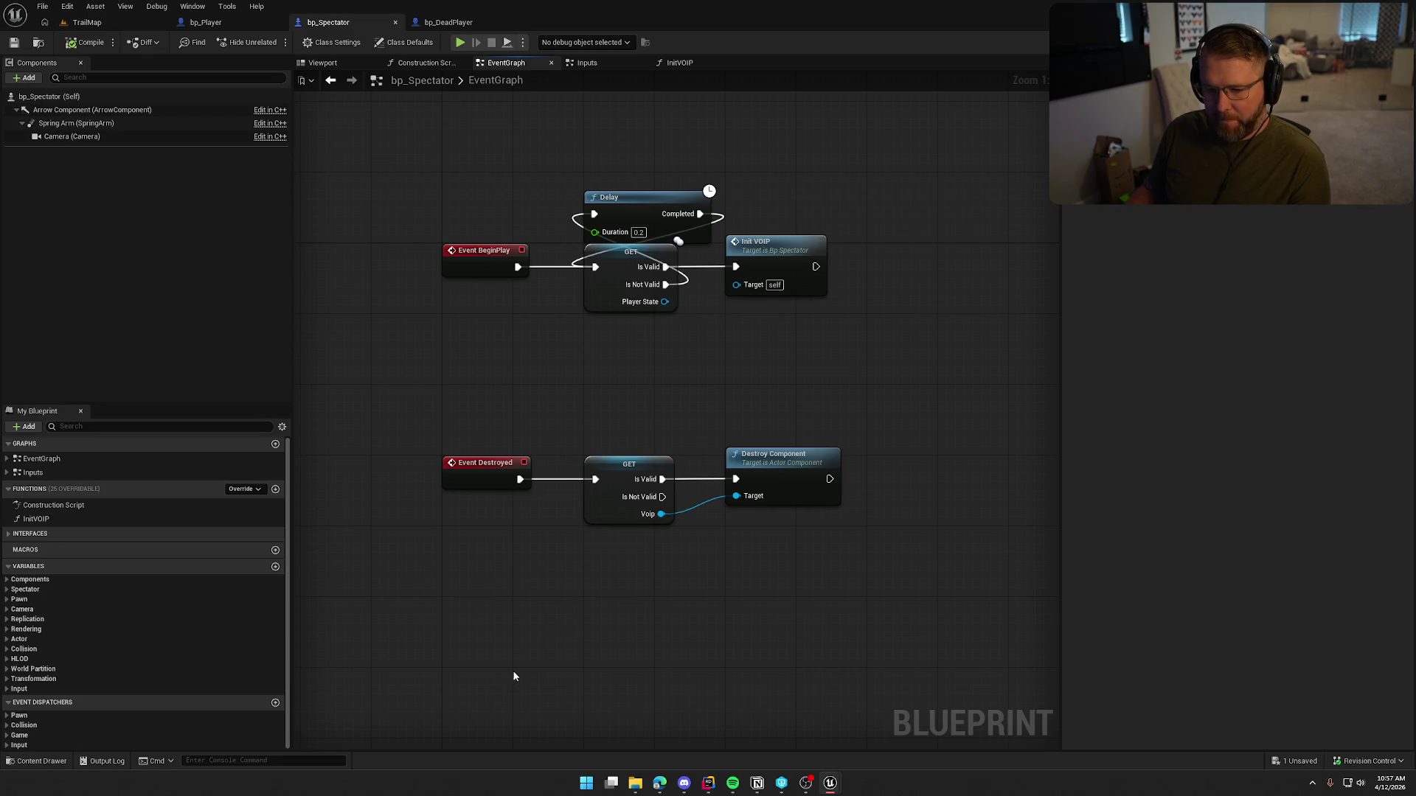
left_click_drag(572, 428, 535, 479)
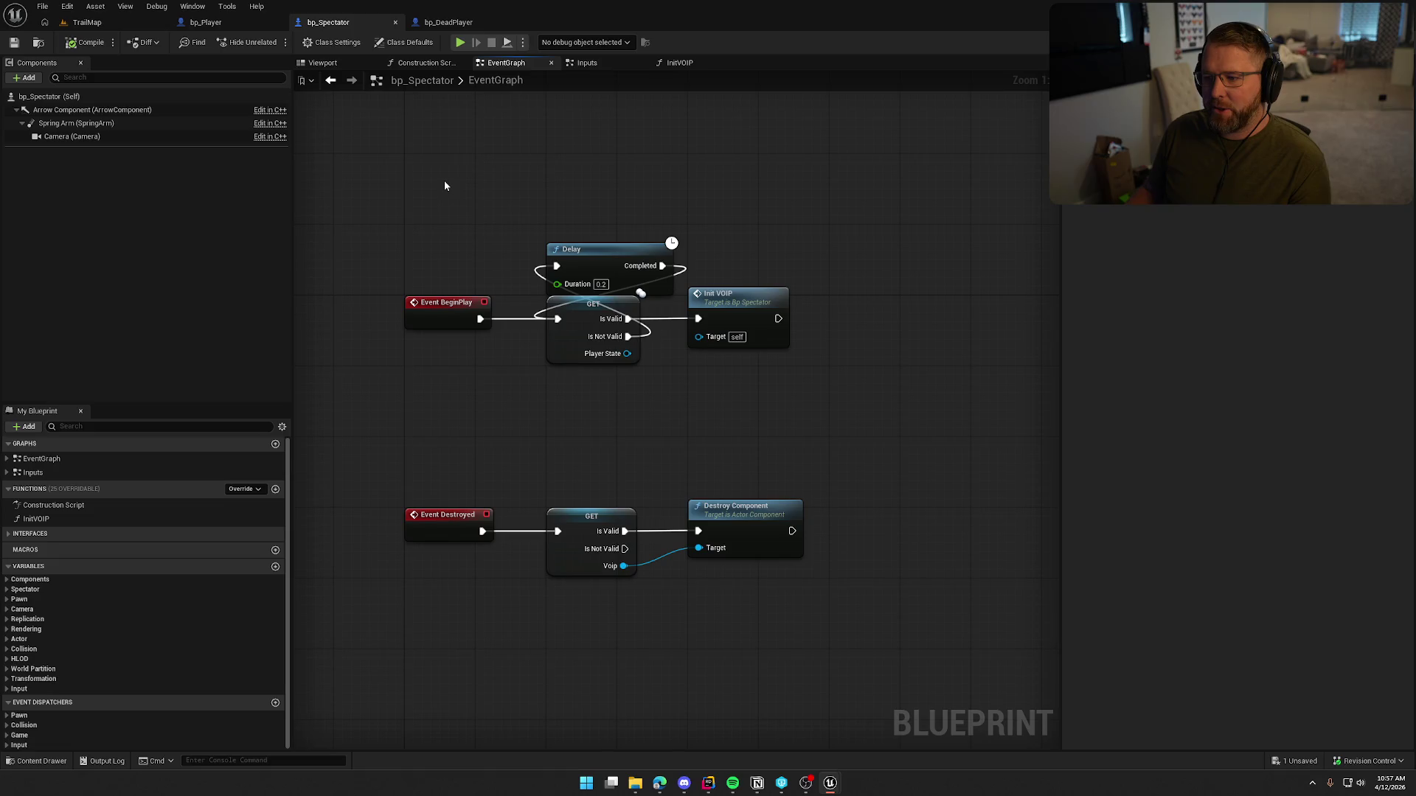
left_click(446, 24)
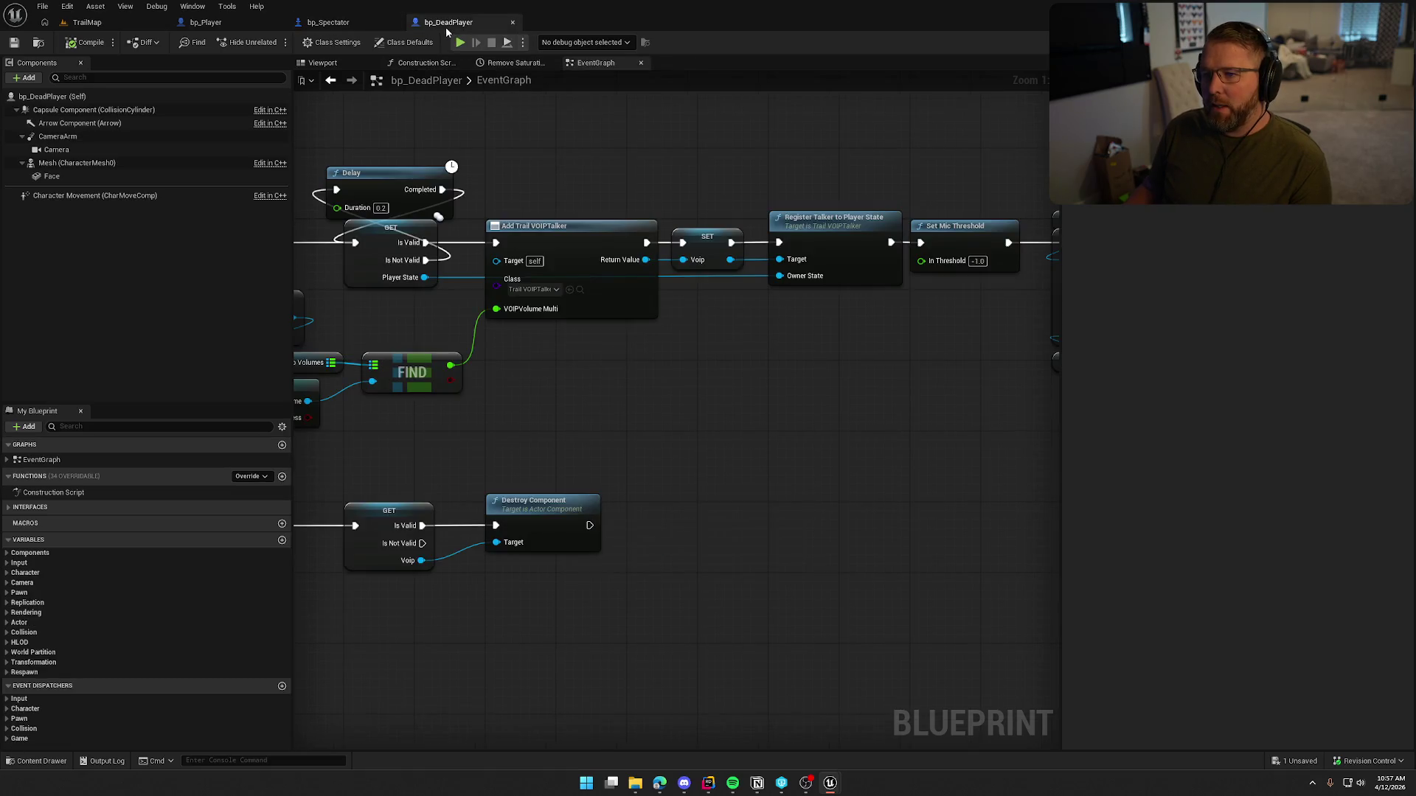
Step: Paste the copied voice-chat nodes into bp_DeadPlayer as a new InitVOIP function
mouse_move(640, 424)
left_mouse_down()
mouse_move(855, 427)
mouse_move(705, 418)
left_mouse_up()
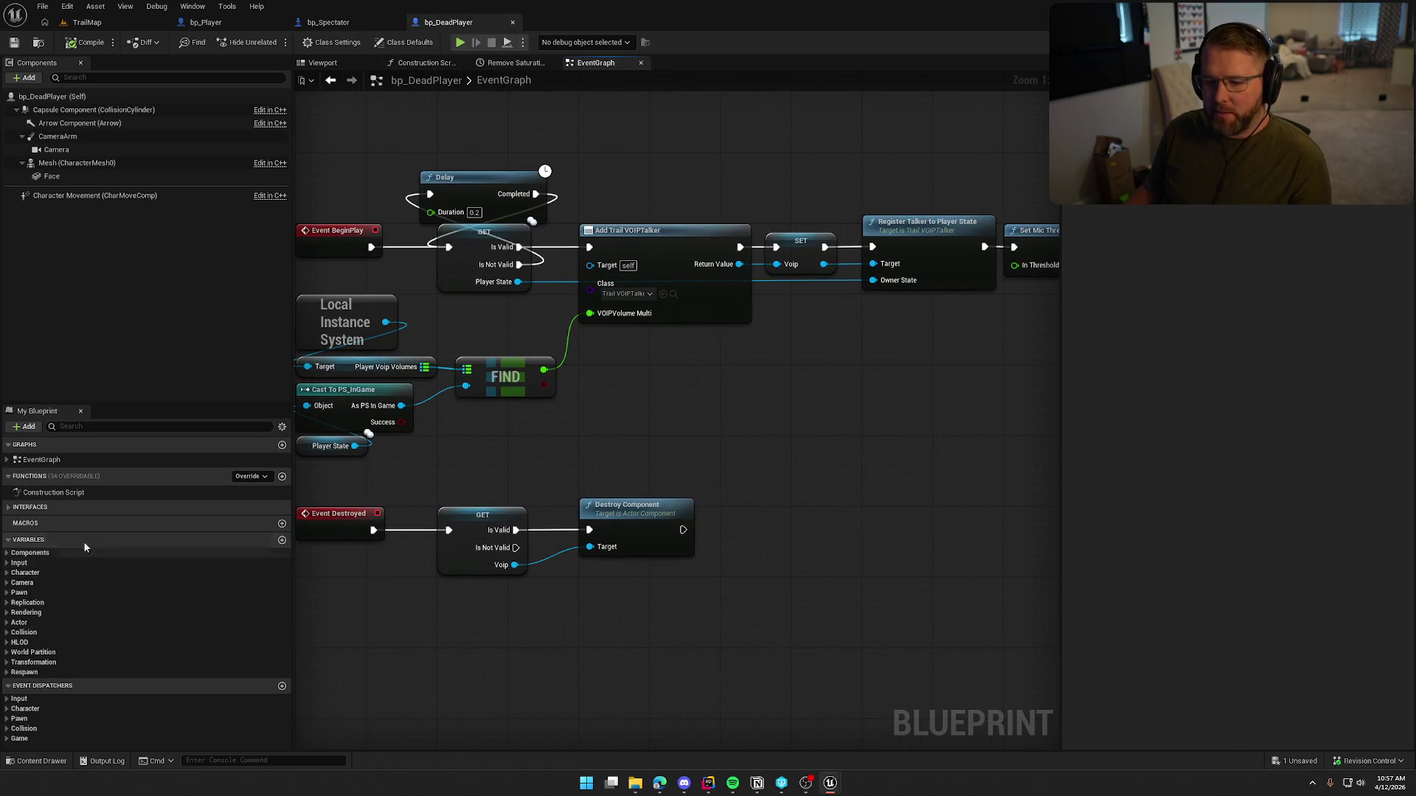
right_click(64, 469)
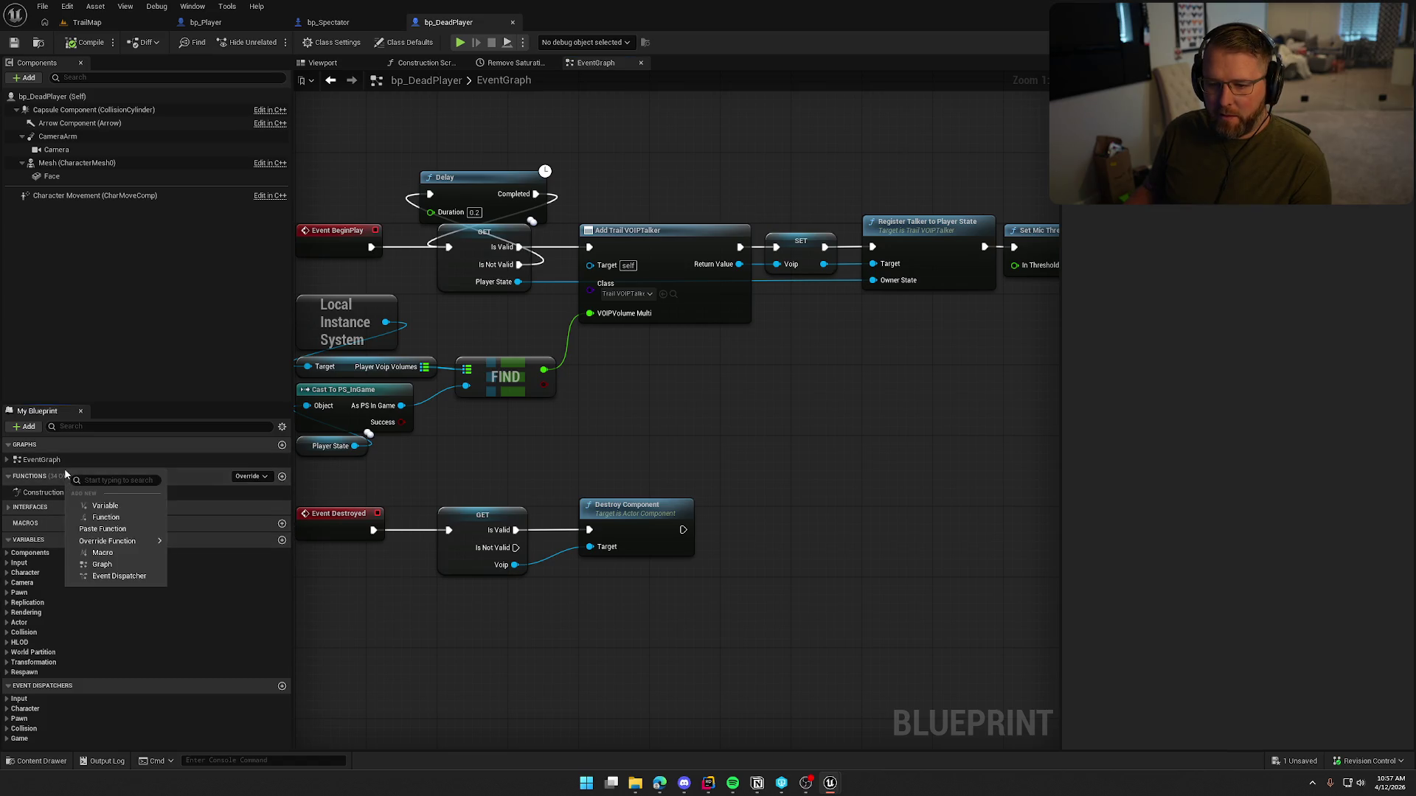
left_click(127, 529)
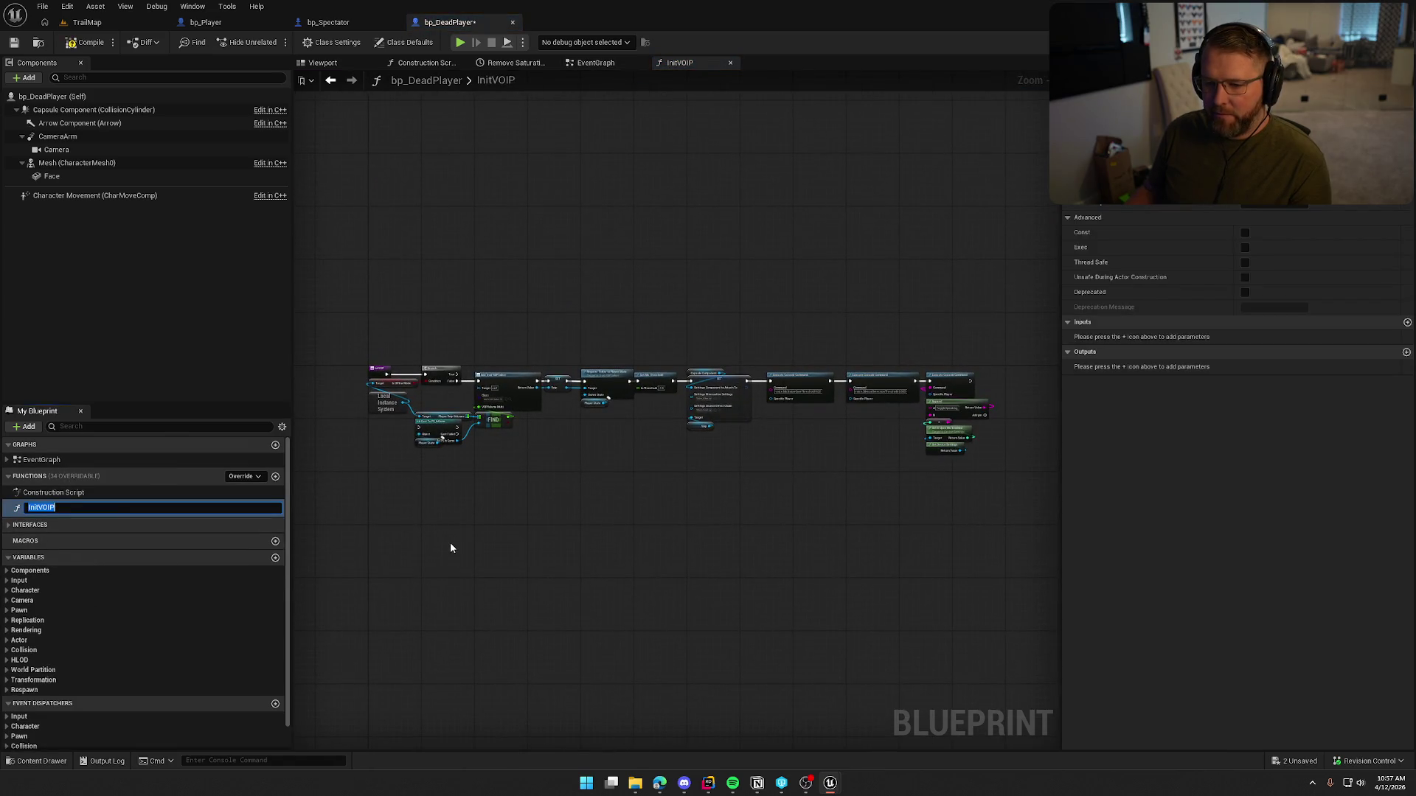
scroll(525, 561, "up", 5)
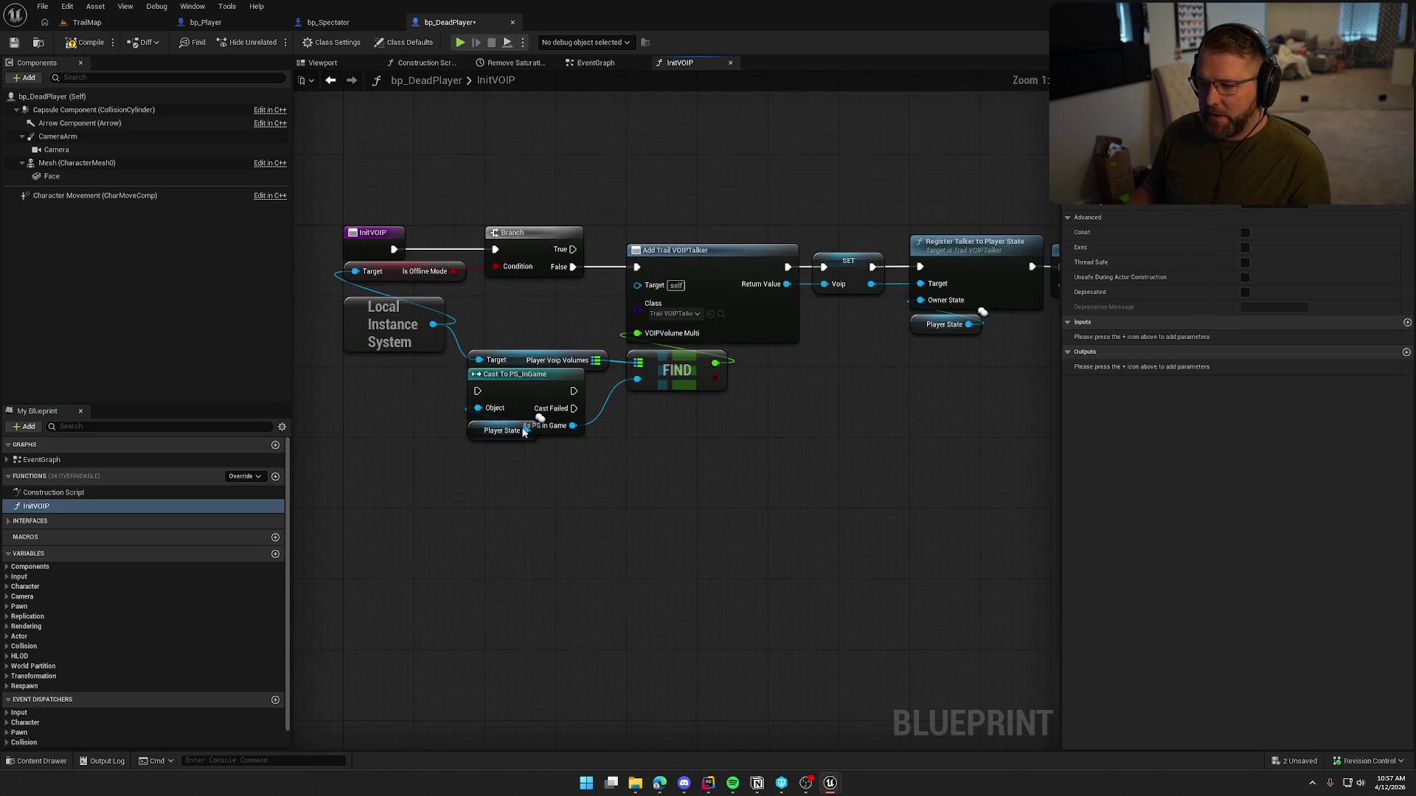
Step: Make the PS_InGame cast pure and shift it with its Player State and Voip Volumes getters
right_click(521, 407)
left_click(582, 712)
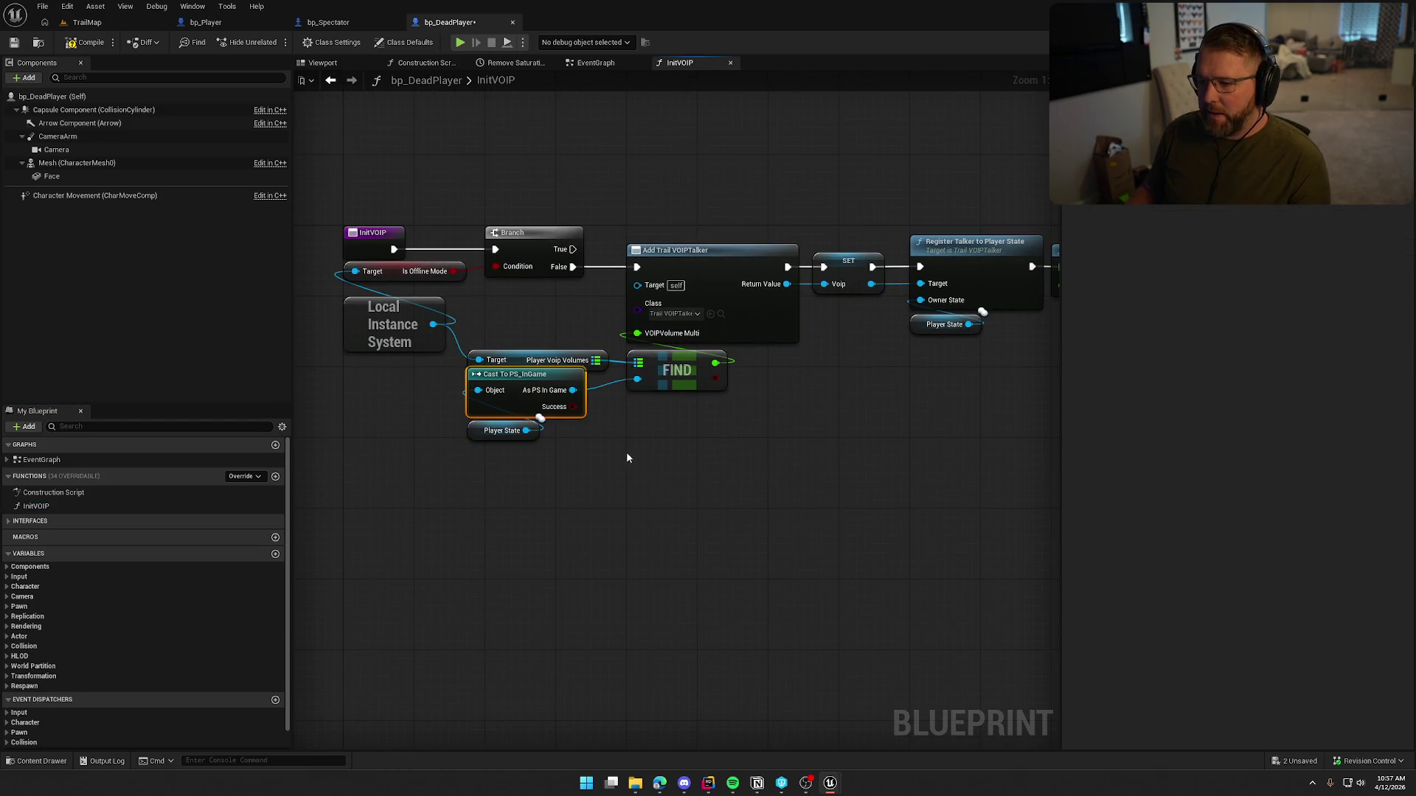
left_click(508, 431, "ctrl")
left_click(516, 361, "ctrl")
left_click_drag(523, 360, 541, 359)
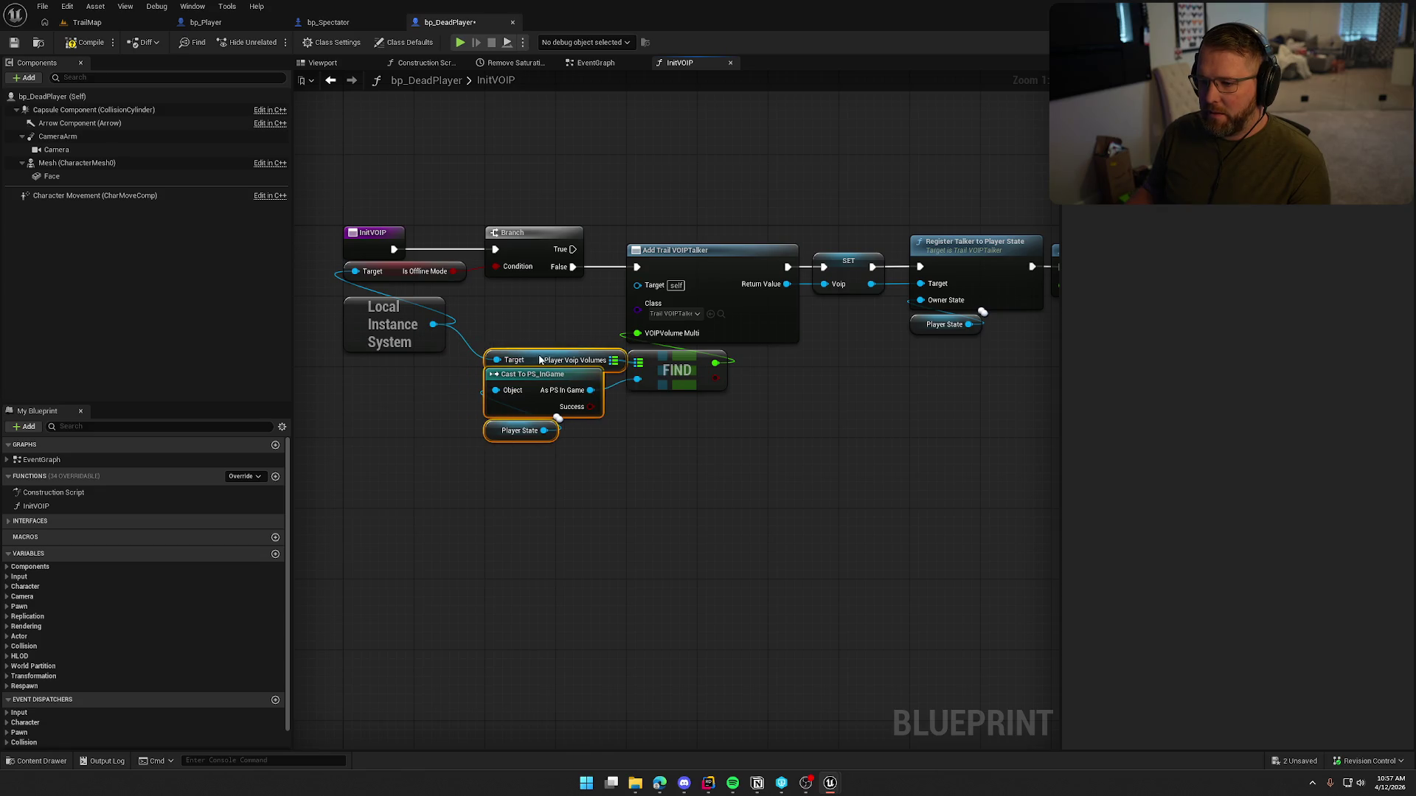
left_click(768, 491)
Step: Review the SET Voip and console command nodes, then check out and save bp_DeadPlayer
left_click_drag(726, 418, 573, 410)
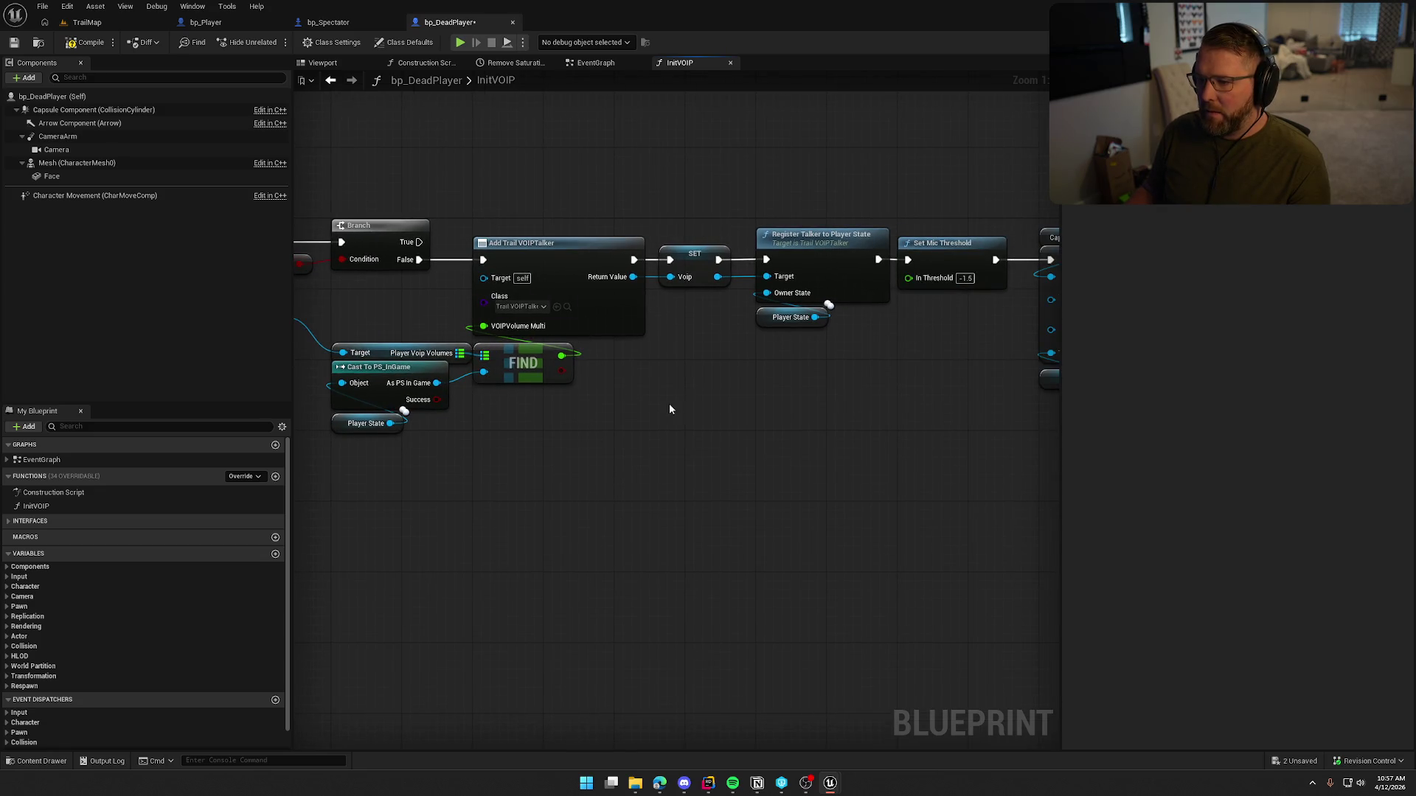
left_click_drag(670, 408, 547, 418)
left_click(559, 268)
left_click(481, 535)
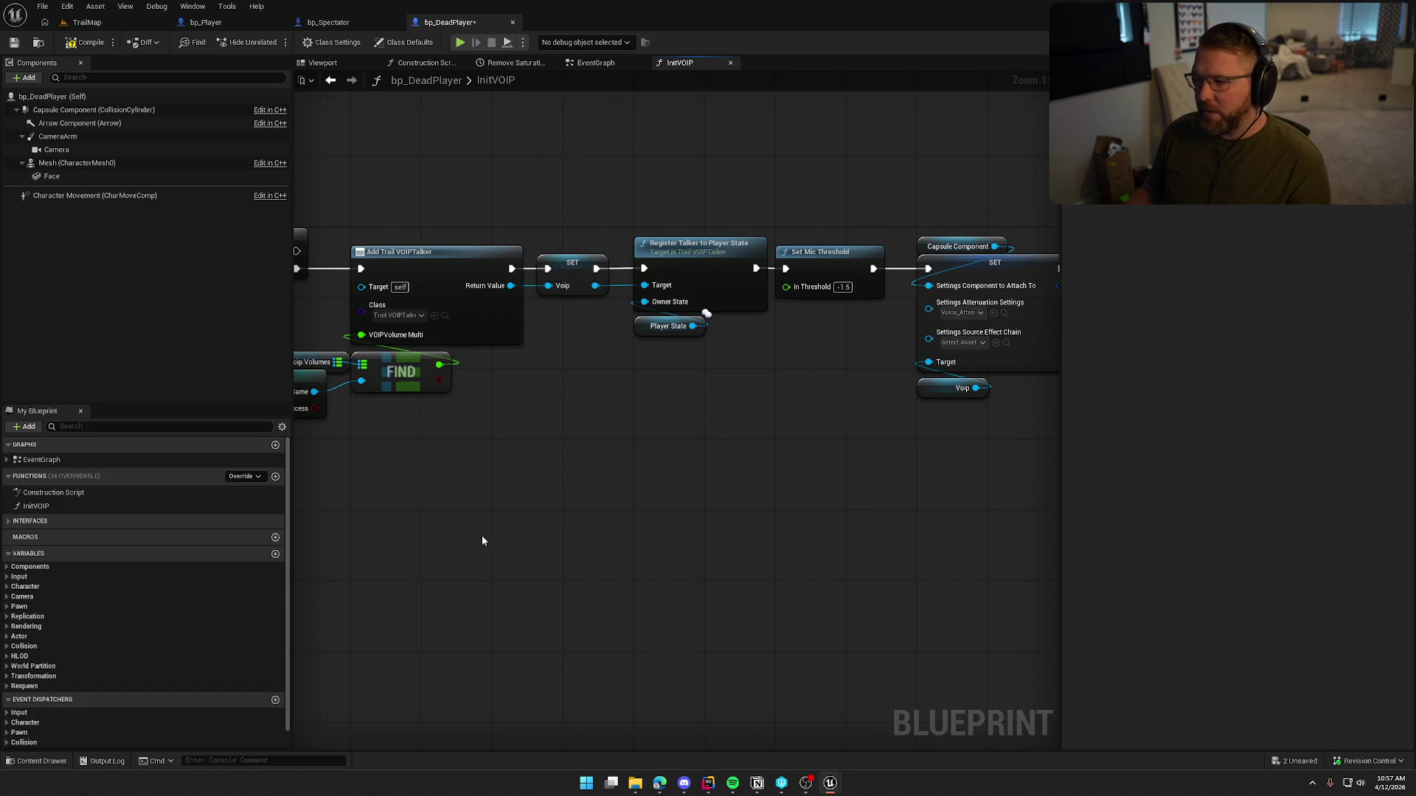
left_click_drag(800, 447, 545, 434)
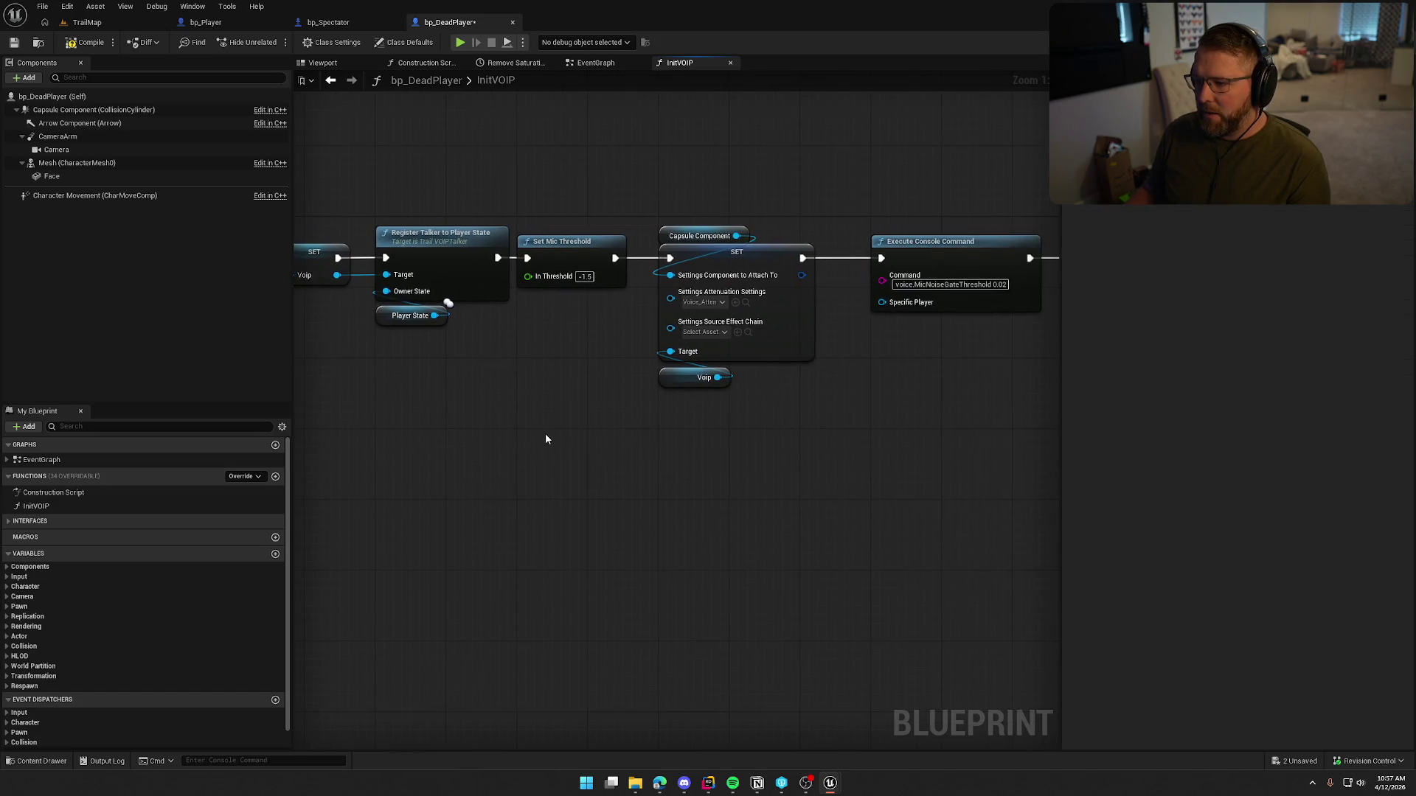
left_click_drag(826, 408, 611, 404)
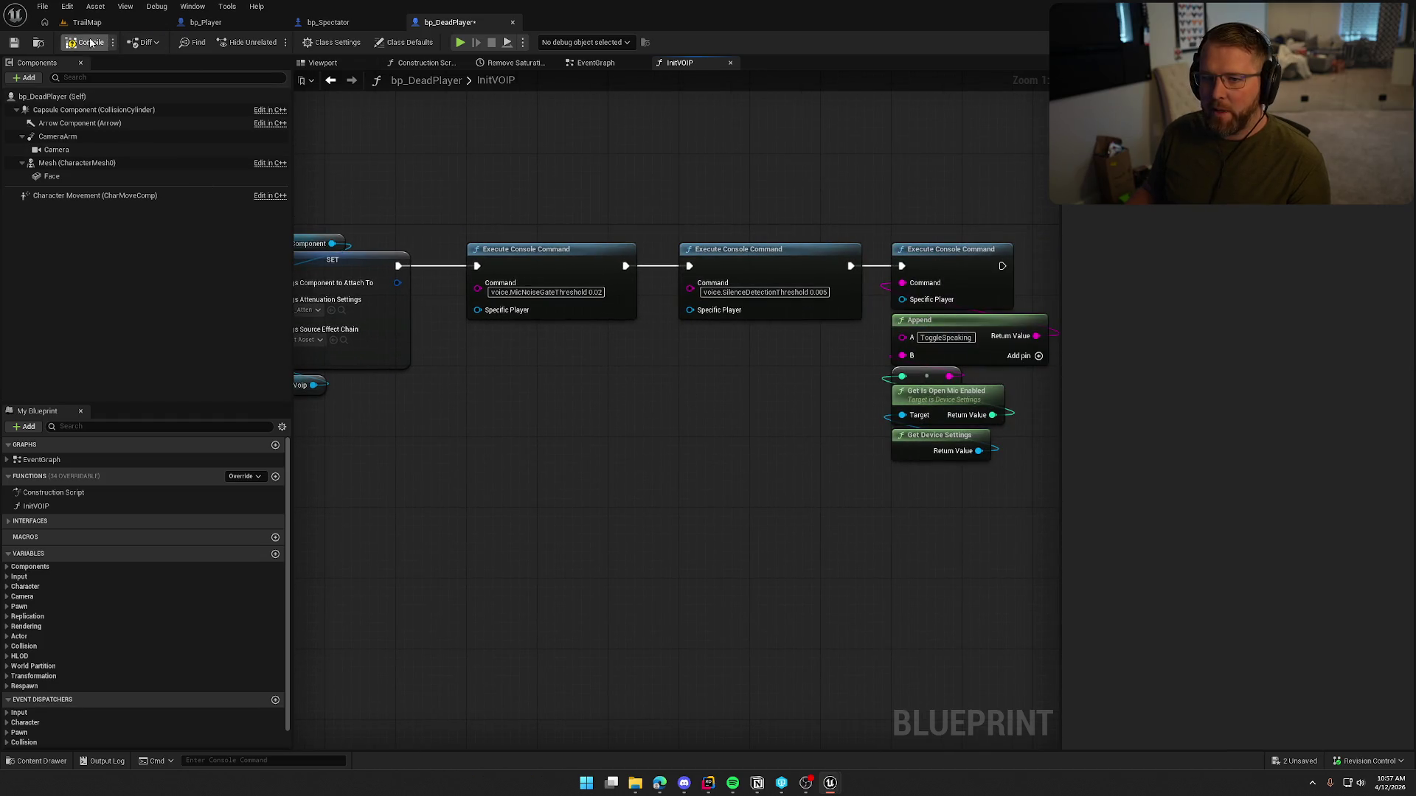
key("ctrl+s")
left_click(723, 515)
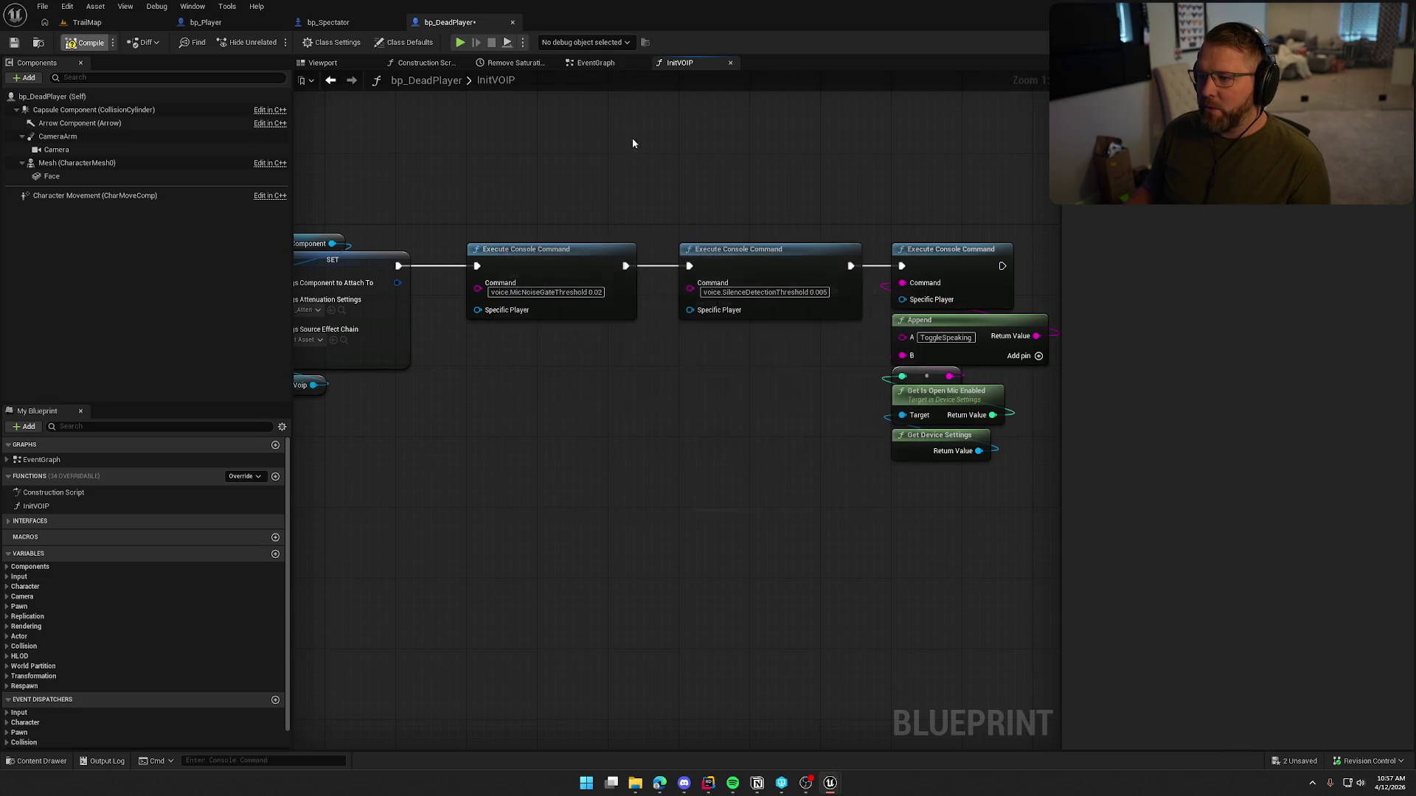
Step: Delete the old inline VOIP talker, threshold and console command nodes from BeginPlay
left_click(589, 63)
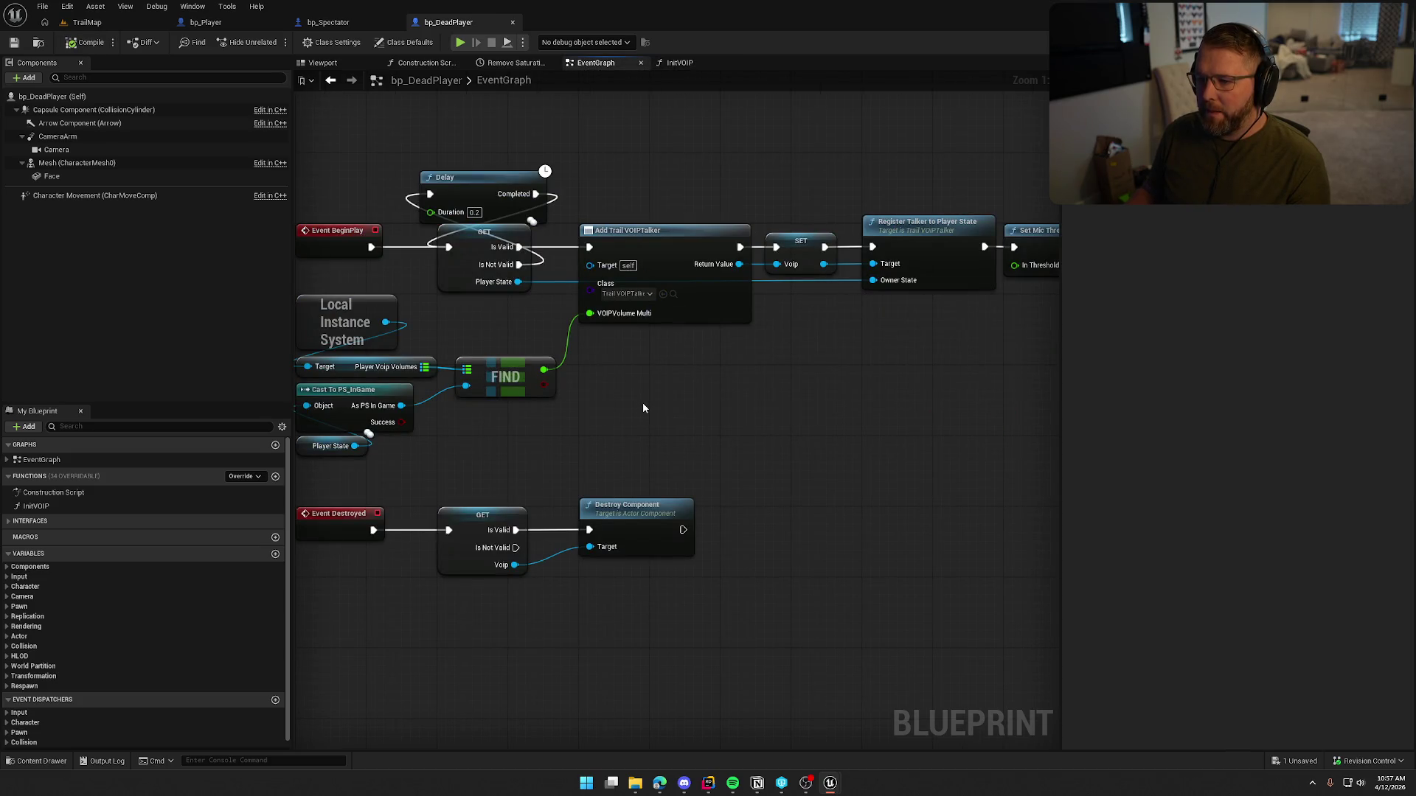
left_click_drag(649, 435, 398, 310)
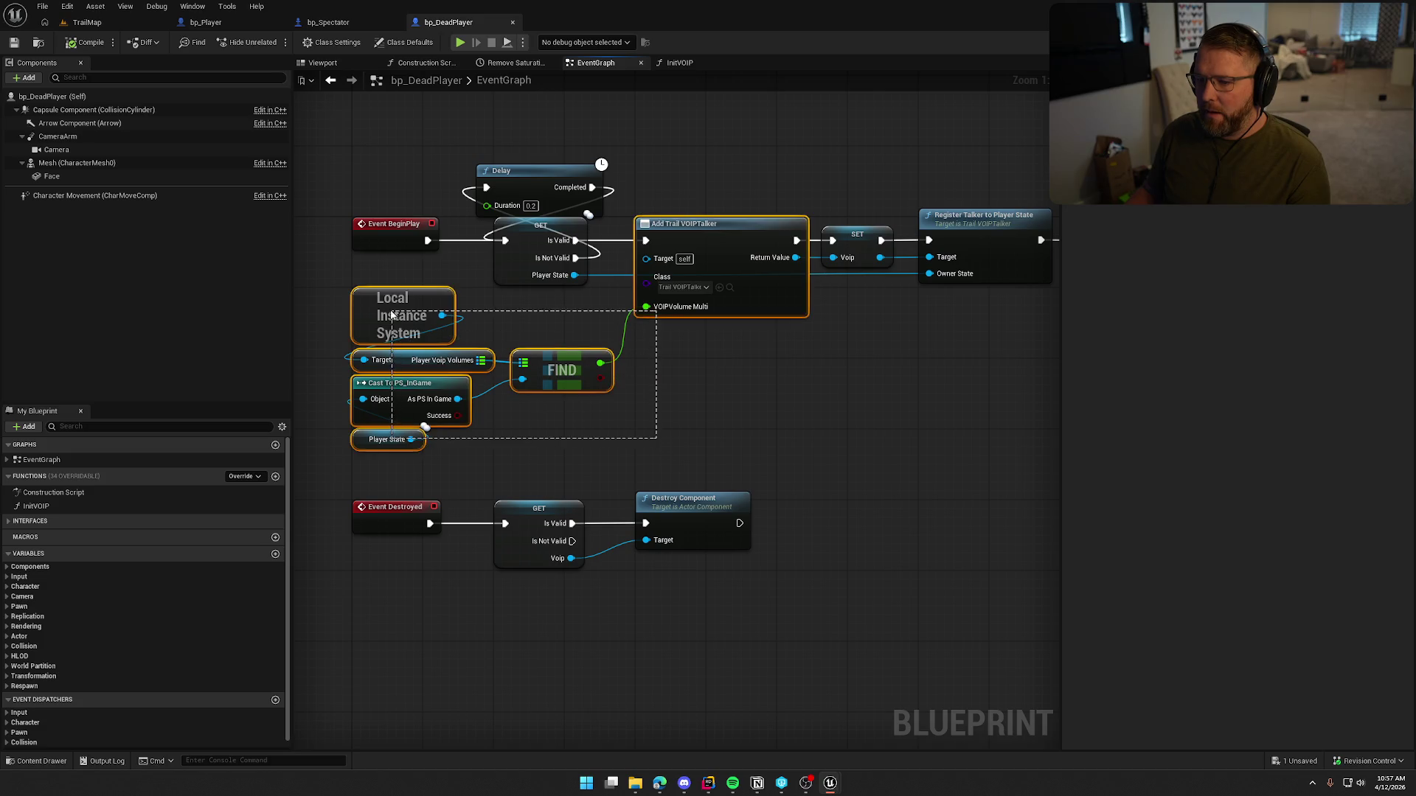
left_click_drag(817, 408, 504, 408)
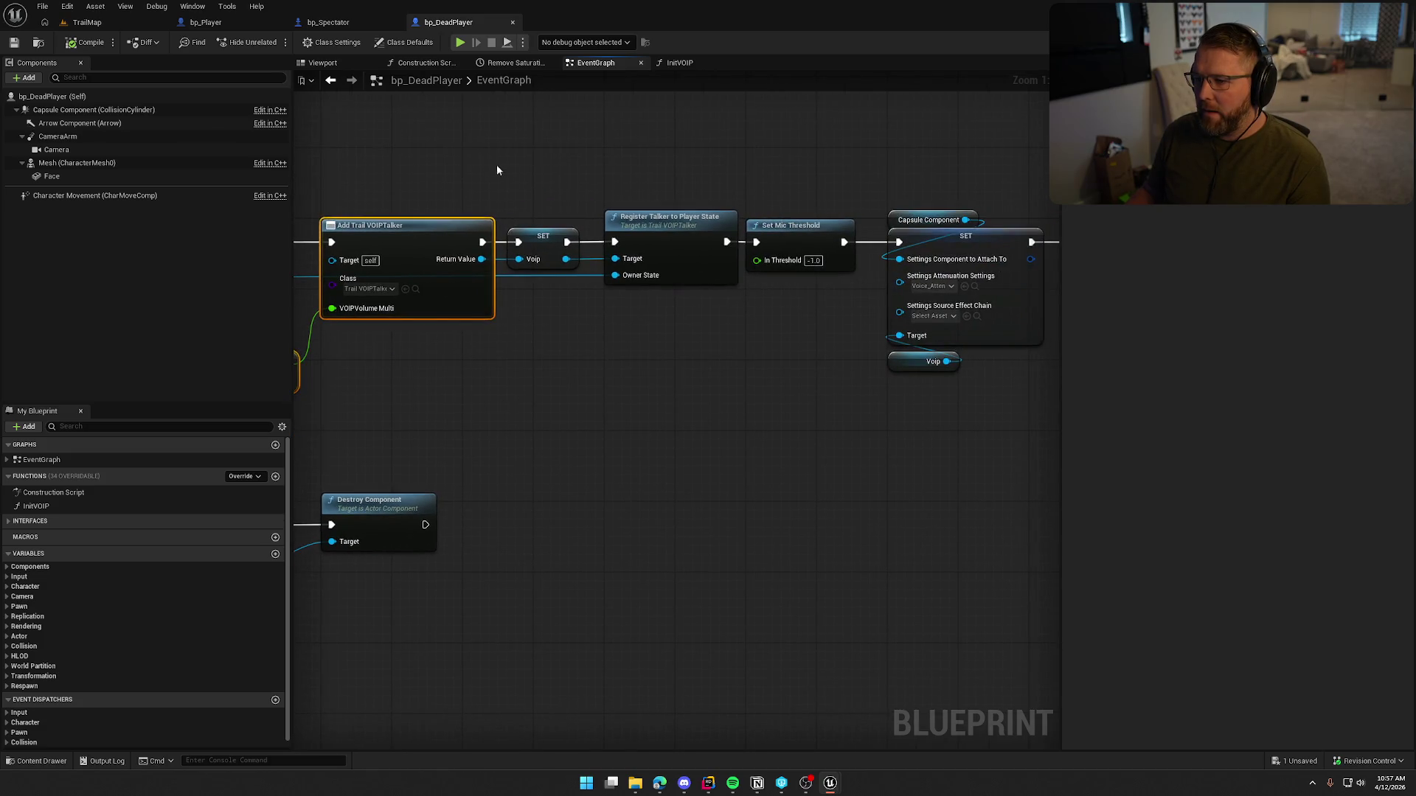
mouse_move(497, 162)
left_mouse_down()
mouse_move(722, 322)
mouse_move(841, 351)
left_mouse_up()
left_click_drag(817, 414, 435, 429)
mouse_move(442, 163)
left_mouse_down()
mouse_move(668, 383)
mouse_move(814, 472)
mouse_move(957, 427)
mouse_move(987, 433)
left_mouse_up()
key("Delete")
Step: Add an Init VOIP call after Is Valid and connect it onward into the BeginPlay chain
left_click_drag(440, 264, 520, 267)
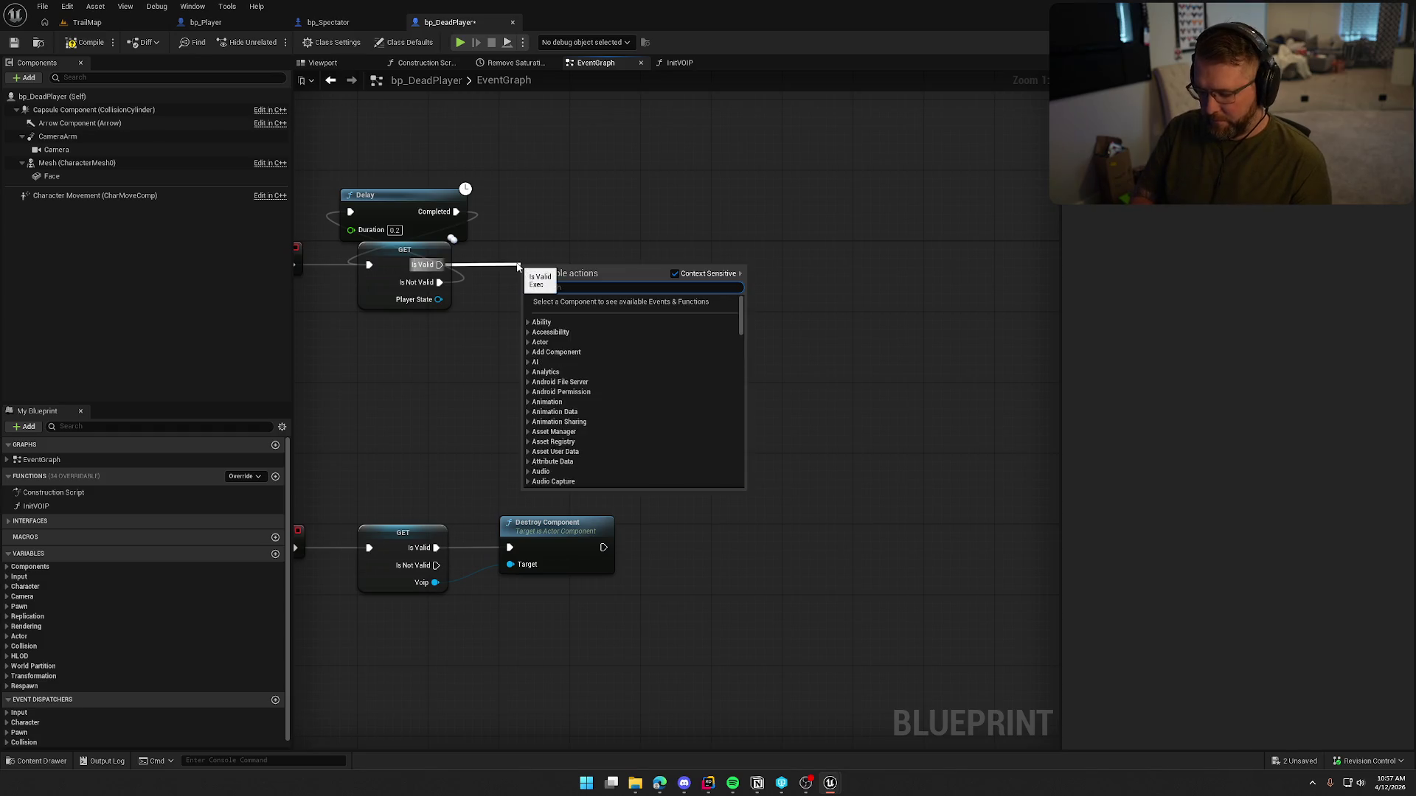
type("initi")
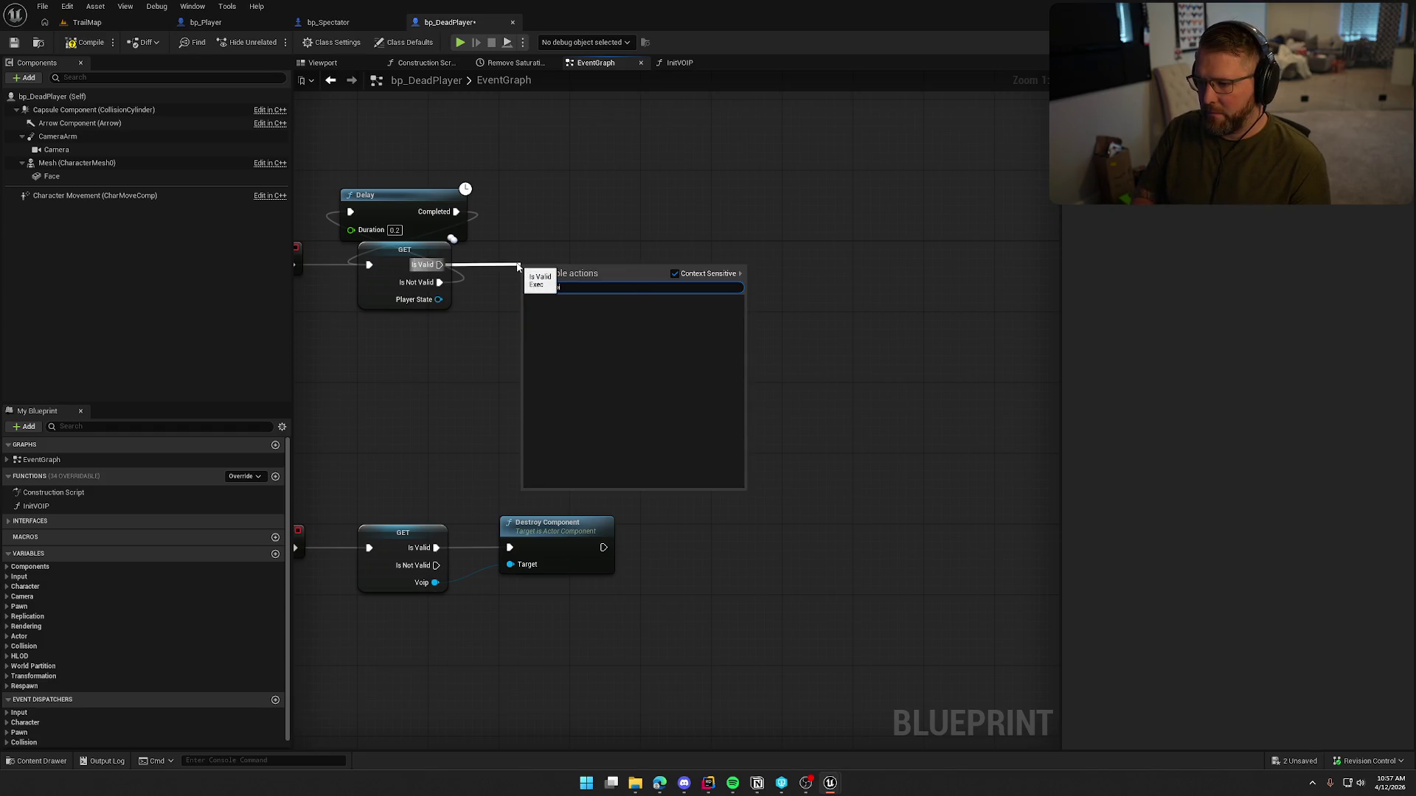
key("BackSpace")
type("voip")
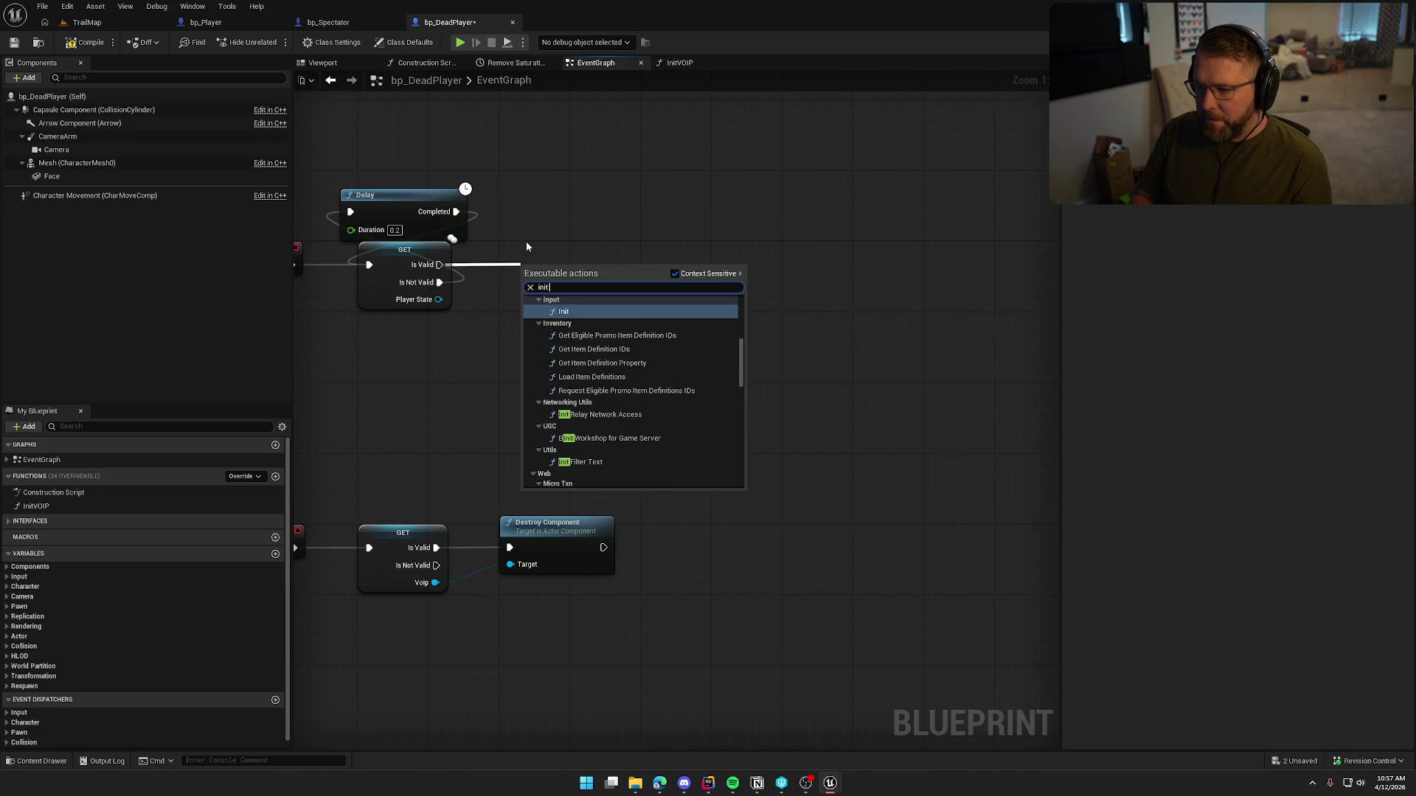
key("Return")
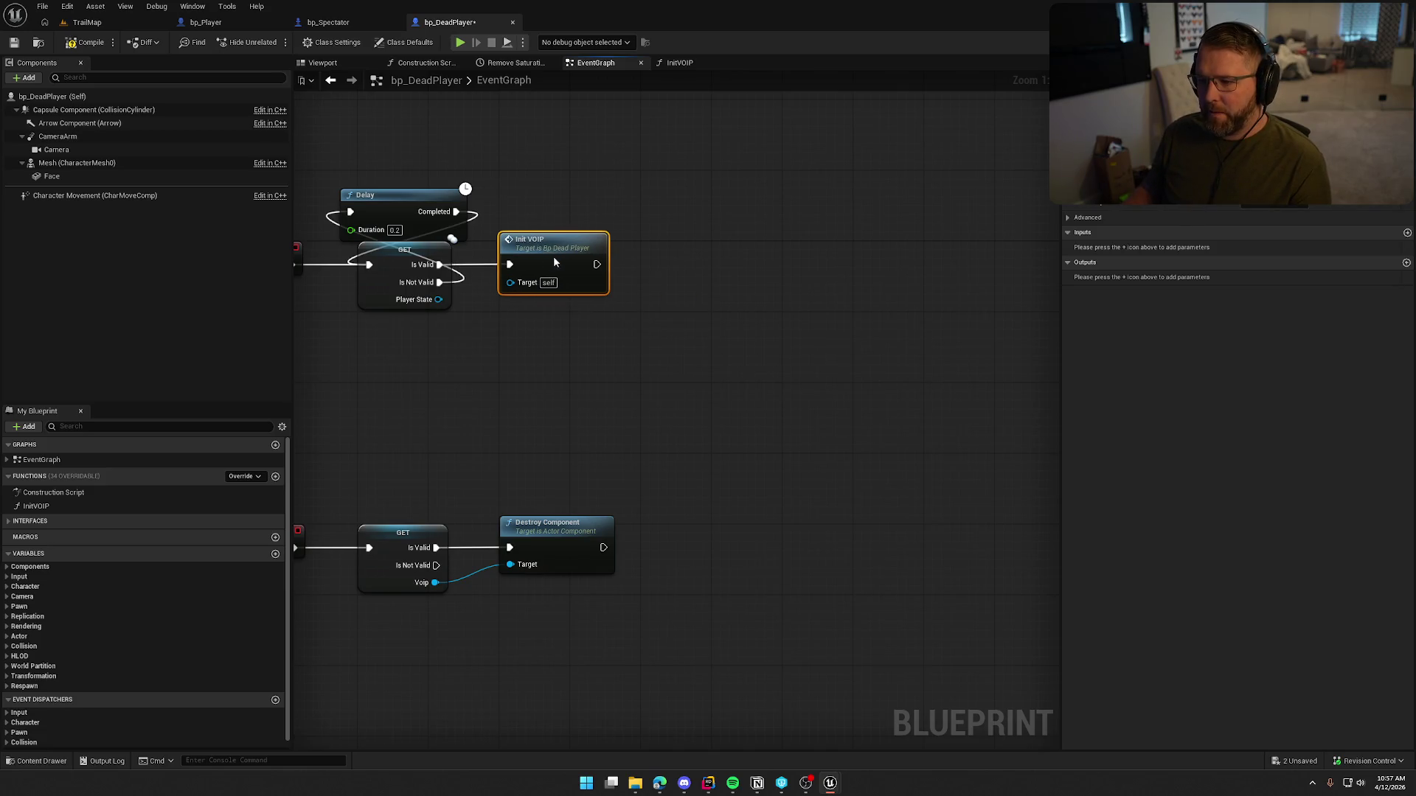
mouse_move(614, 291)
left_mouse_down()
mouse_move(661, 237)
mouse_move(1095, 311)
left_mouse_up()
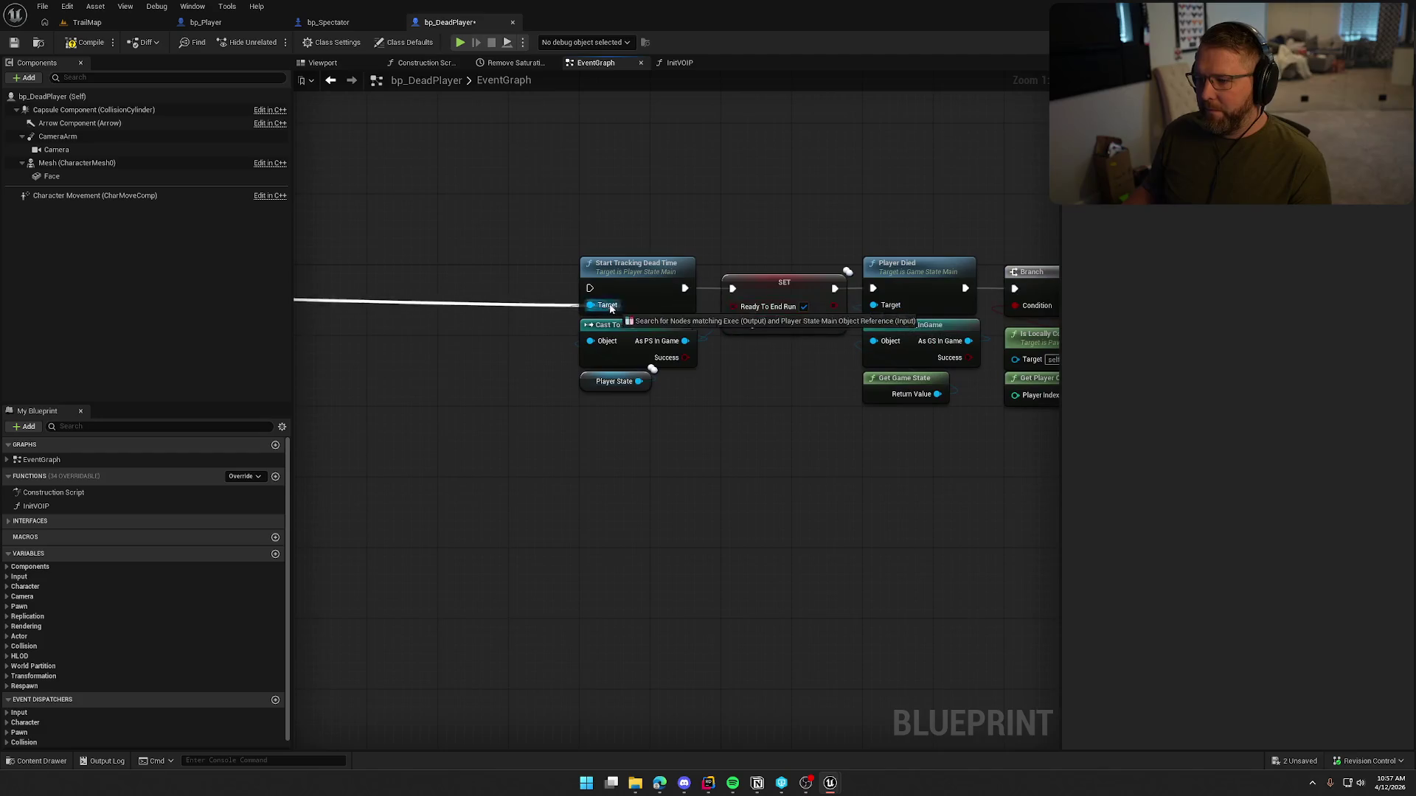
Step: Move the downstream node chain up beside Init VOIP
scroll(710, 477, "down", 5)
left_click_drag(606, 350, 1070, 542)
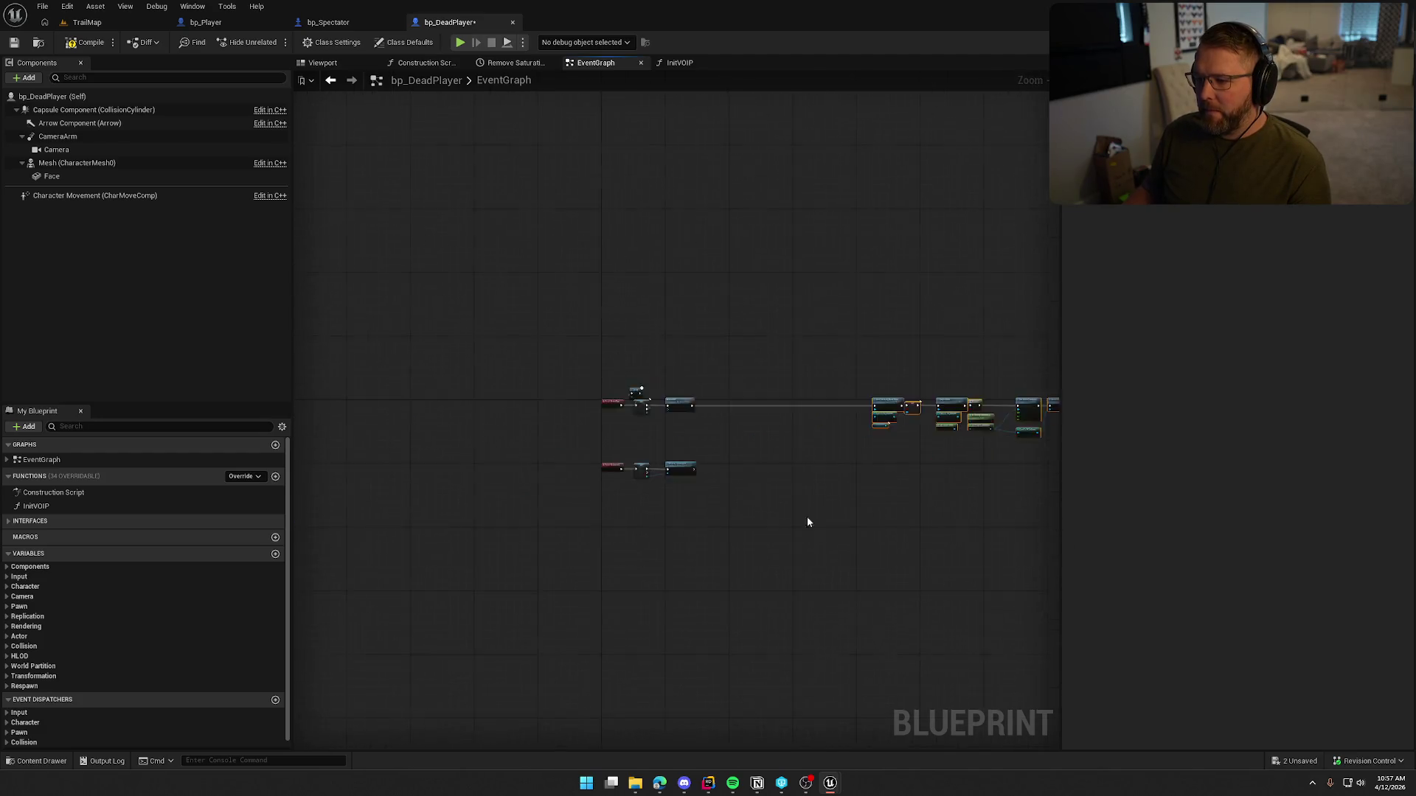
scroll(888, 326, "up", 4)
mouse_move(888, 325)
left_mouse_down()
mouse_move(870, 246)
mouse_move(539, 247)
mouse_move(729, 329)
mouse_move(618, 438)
mouse_move(692, 446)
mouse_move(572, 455)
mouse_move(133, 431)
mouse_move(737, 413)
left_mouse_up()
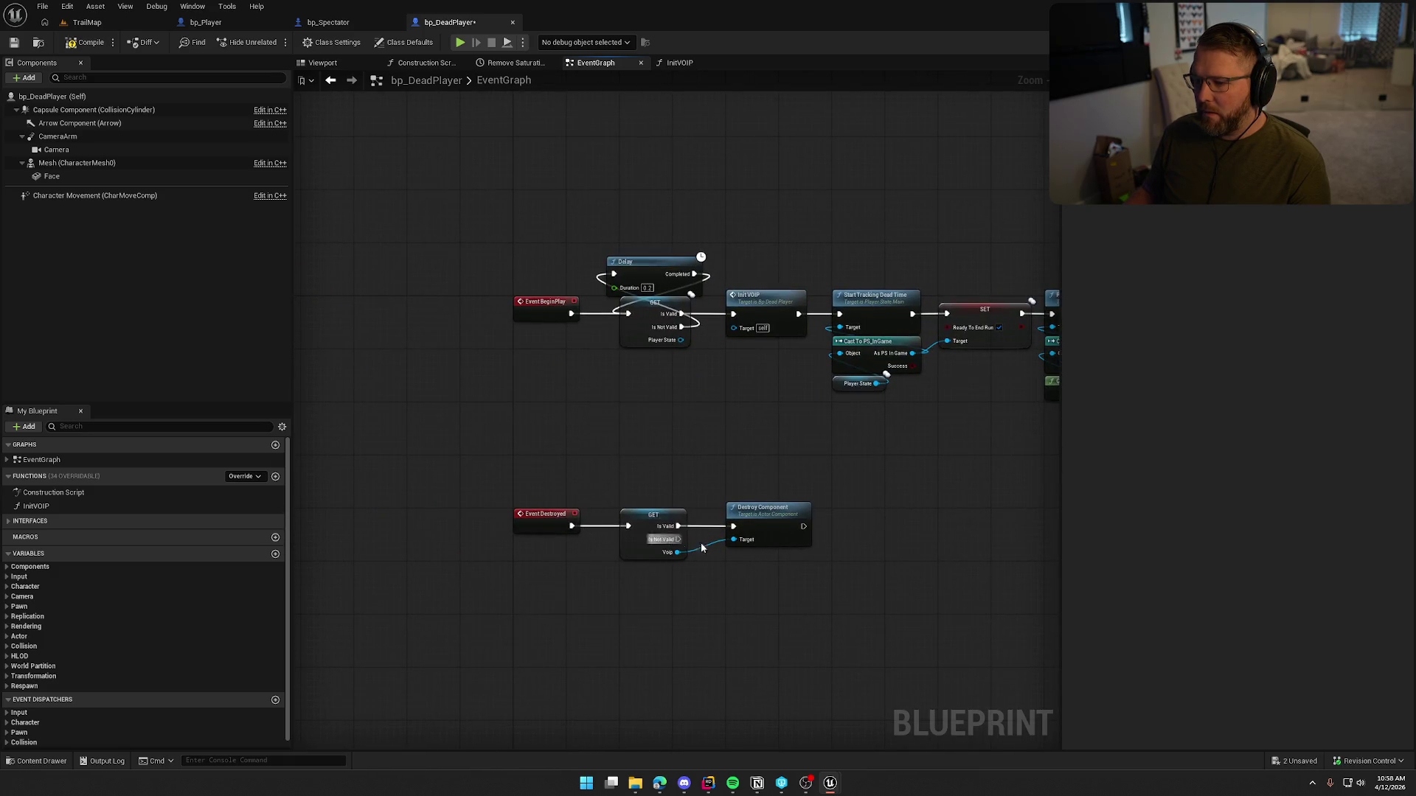
Step: Compile bp_DeadPlayer and bring the Player Died and Branch nodes into view
left_click(86, 42)
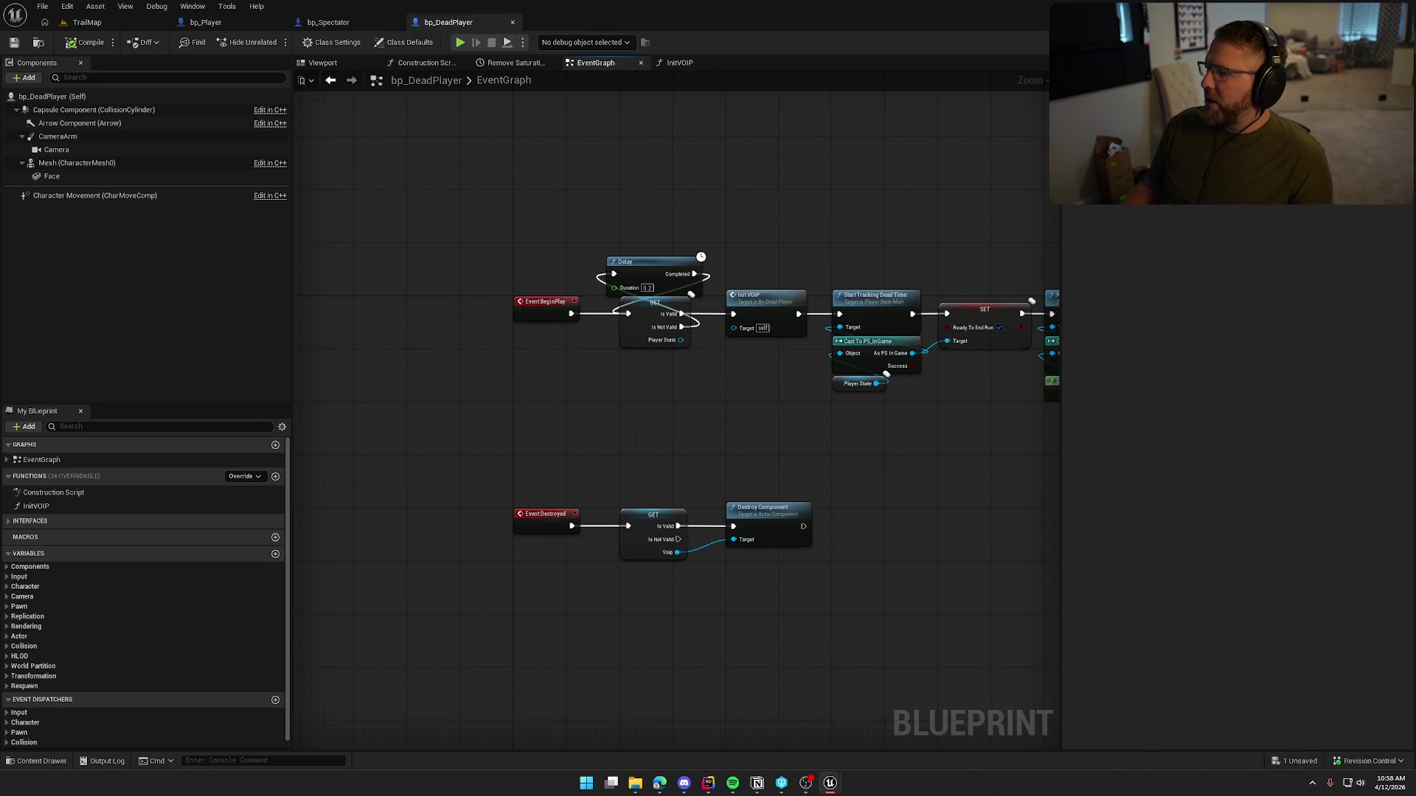
left_click_drag(522, 130, 529, 230)
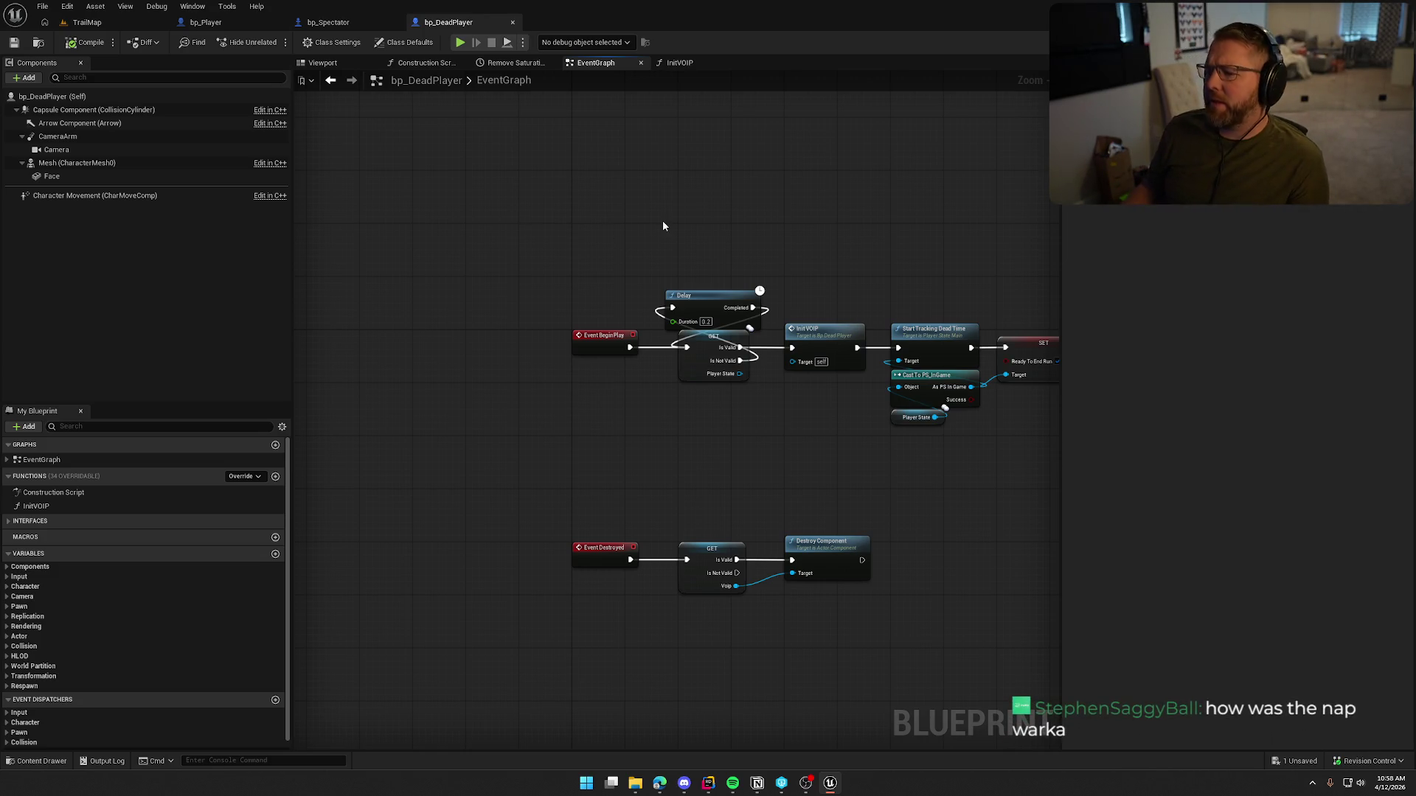
left_click_drag(694, 334, 490, 294)
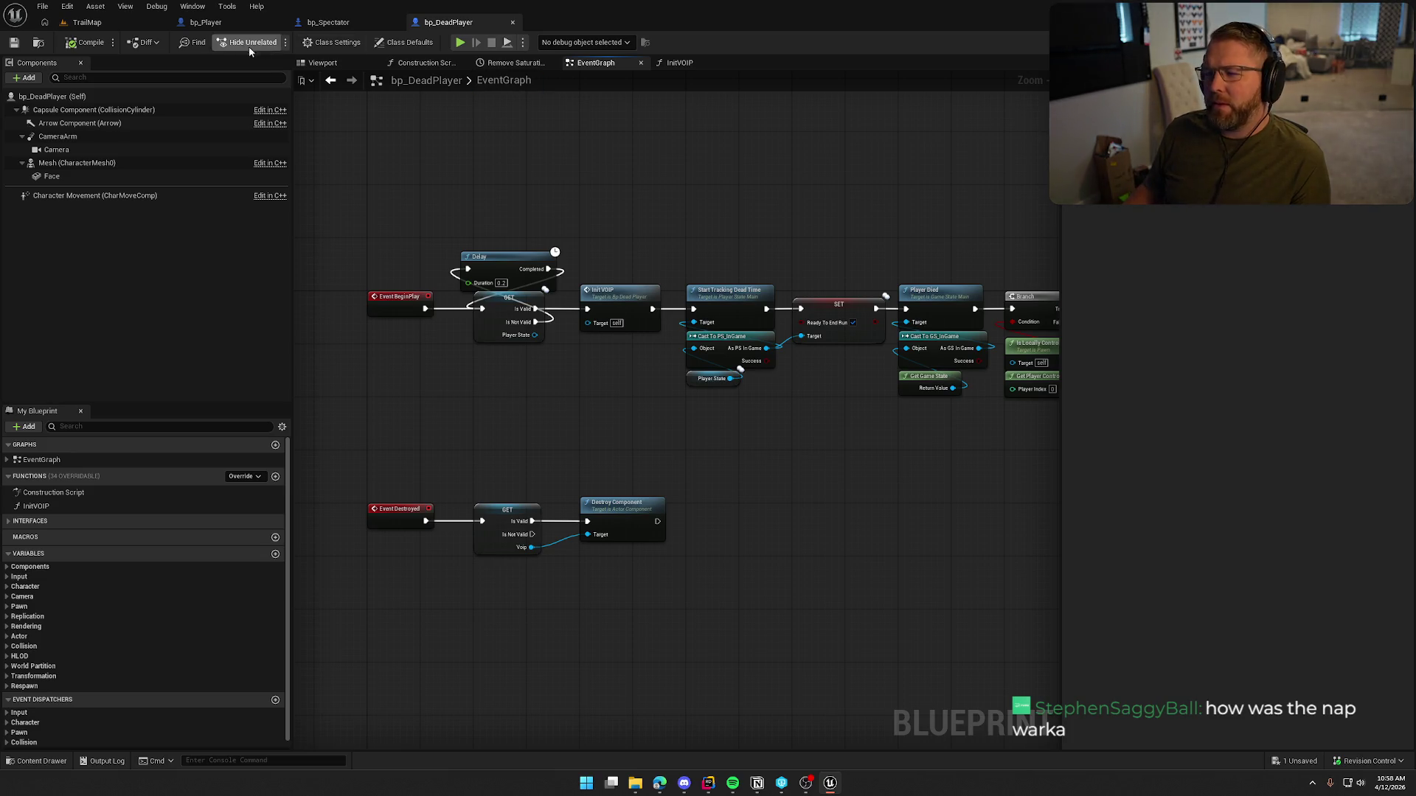
mouse_move(534, 220)
left_mouse_down()
mouse_move(582, 189)
mouse_move(563, 177)
left_mouse_up()
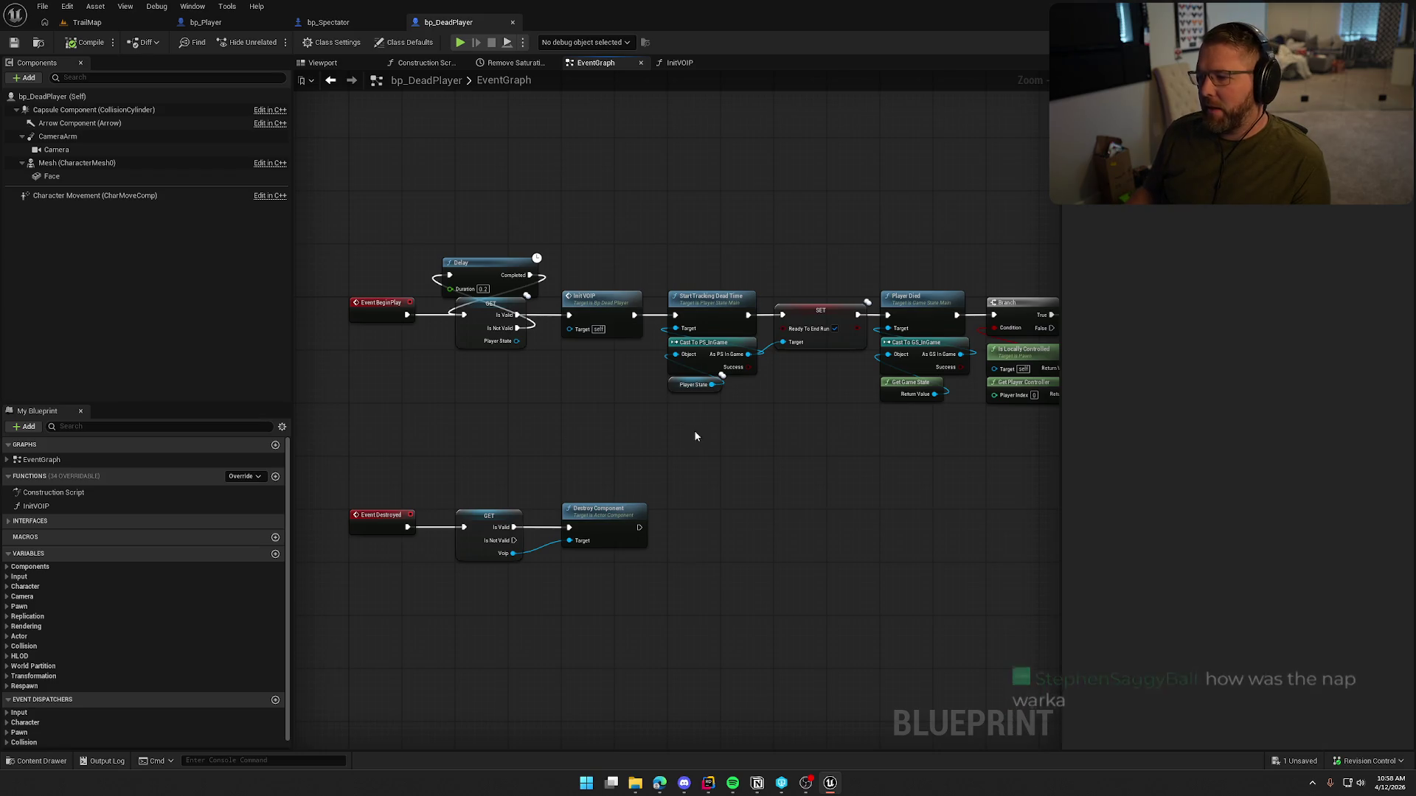
Step: Move the Event Destroyed cleanup nodes up beneath Event BeginPlay
left_click_drag(339, 382, 611, 530)
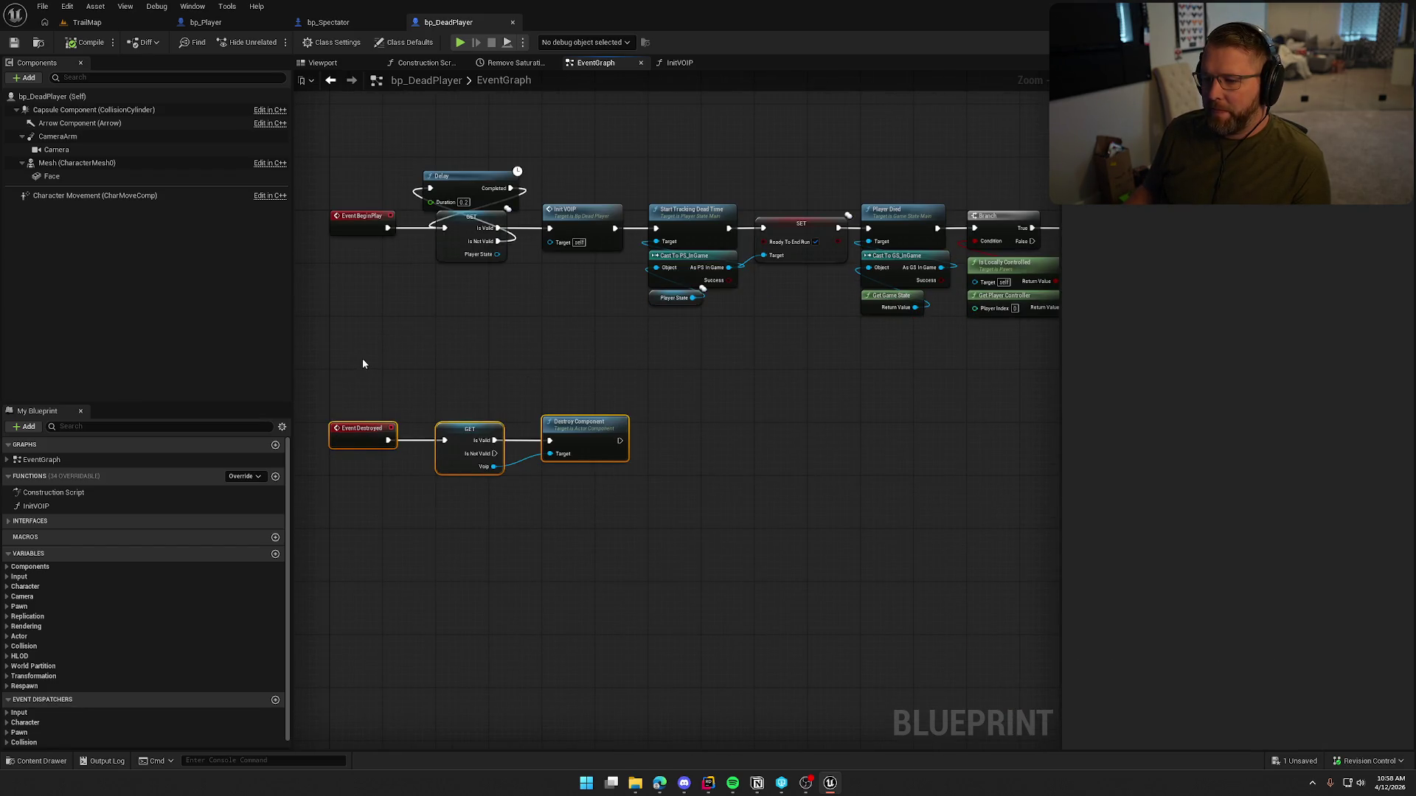
scroll(362, 358, "up", 2)
left_click_drag(502, 487, 501, 348)
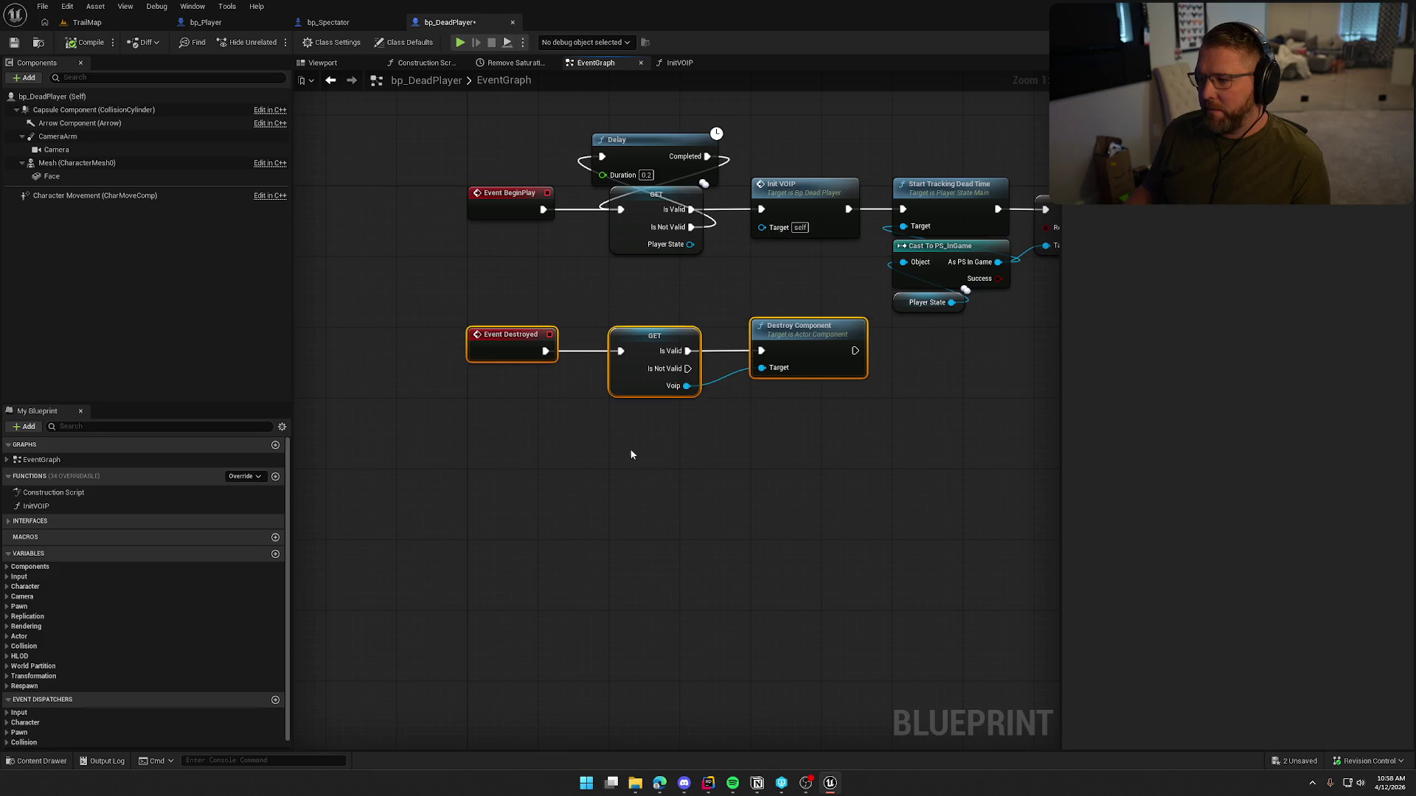
left_click_drag(630, 448, 467, 466)
left_click_drag(763, 473, 658, 476)
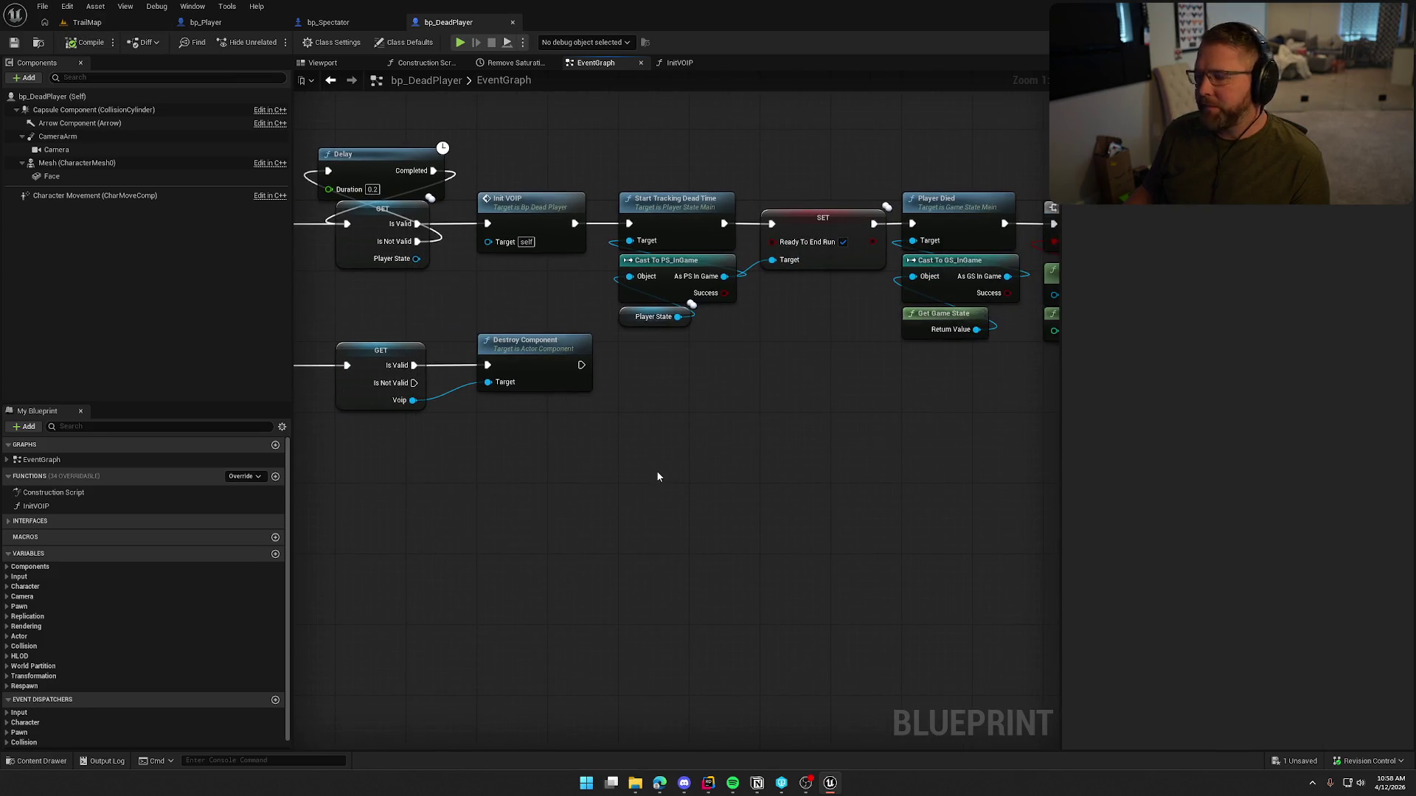
left_click_drag(808, 414, 930, 445)
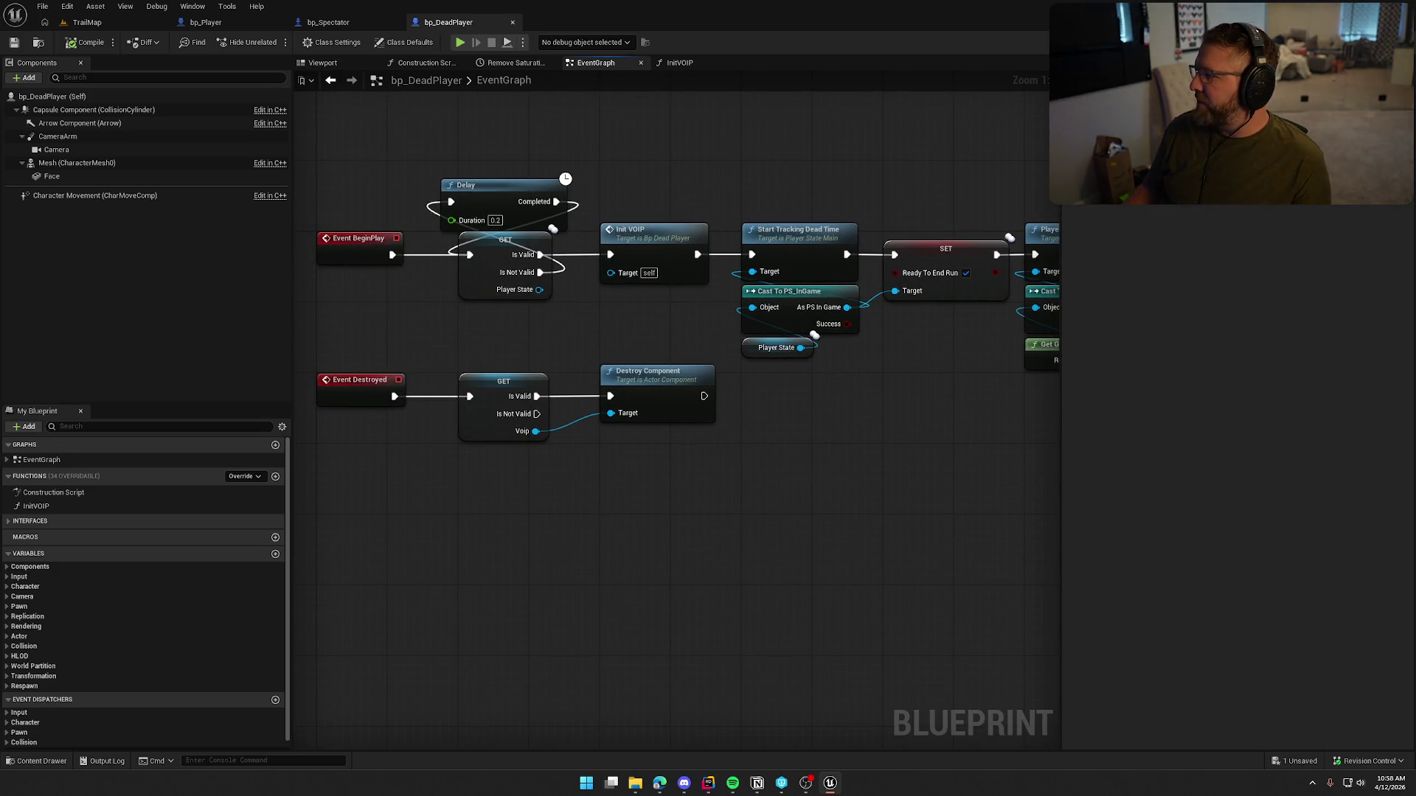
key("alt+Tab")
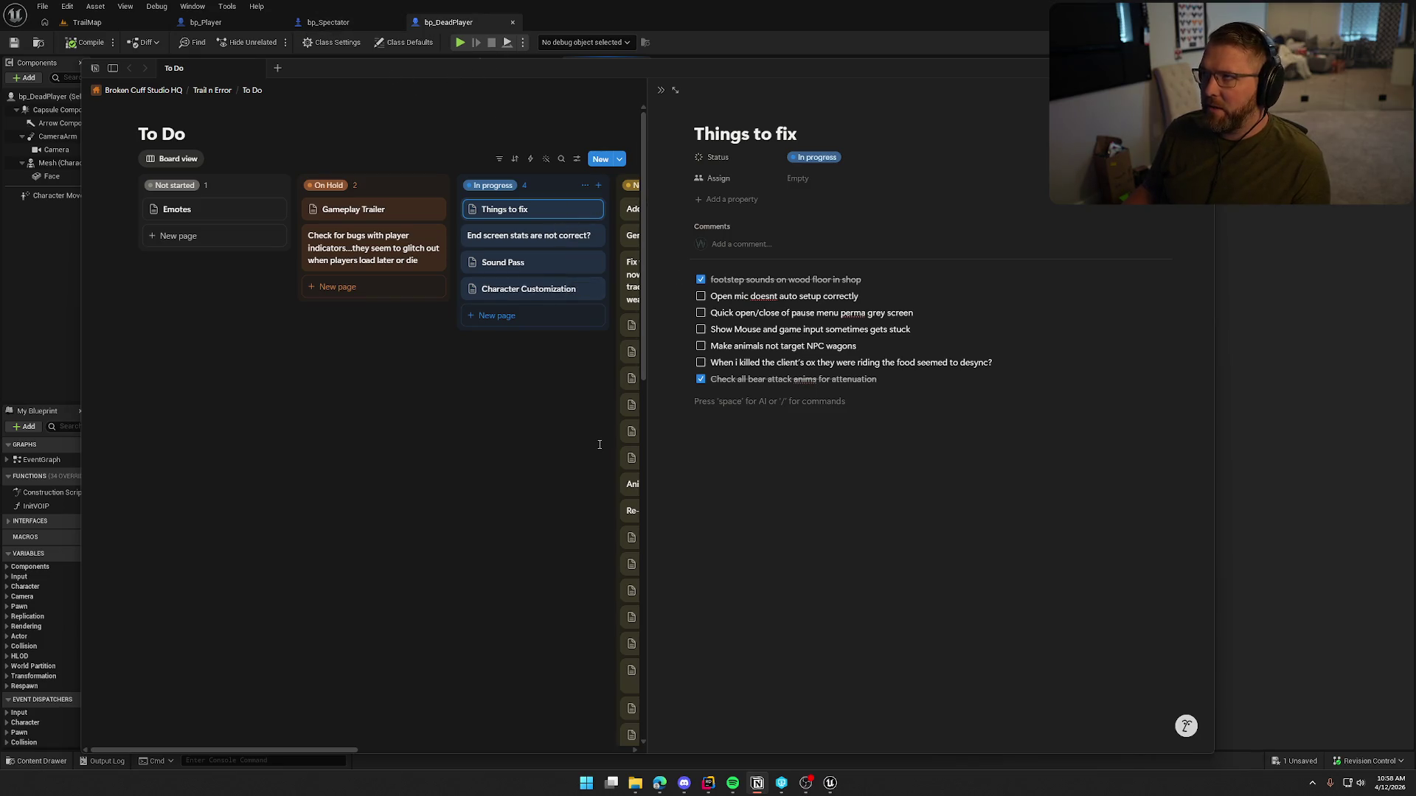
Step: Check off the open-mic bug on Notion's Things to fix page, then return to Unreal
key("alt+Tab")
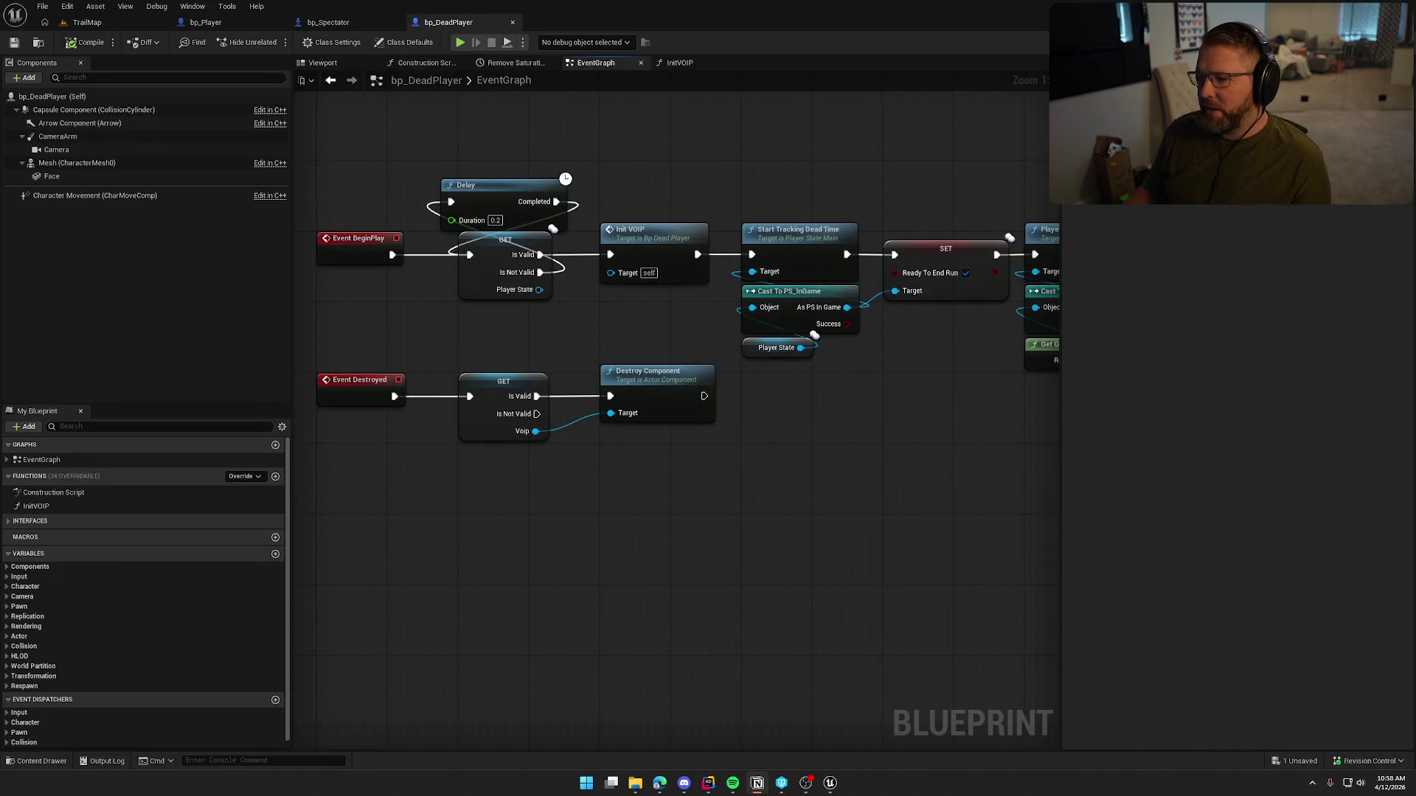
key("alt+Tab")
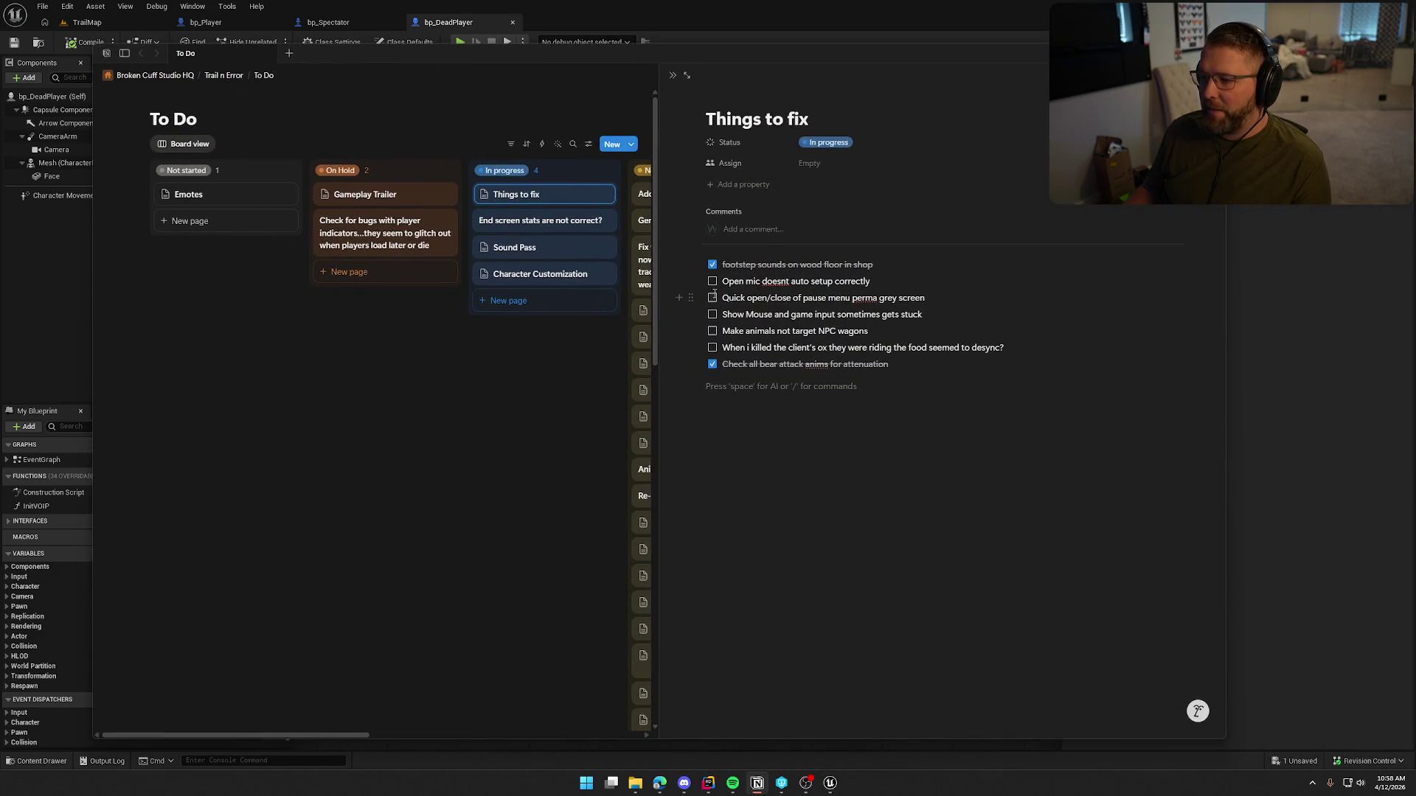
left_click(711, 284)
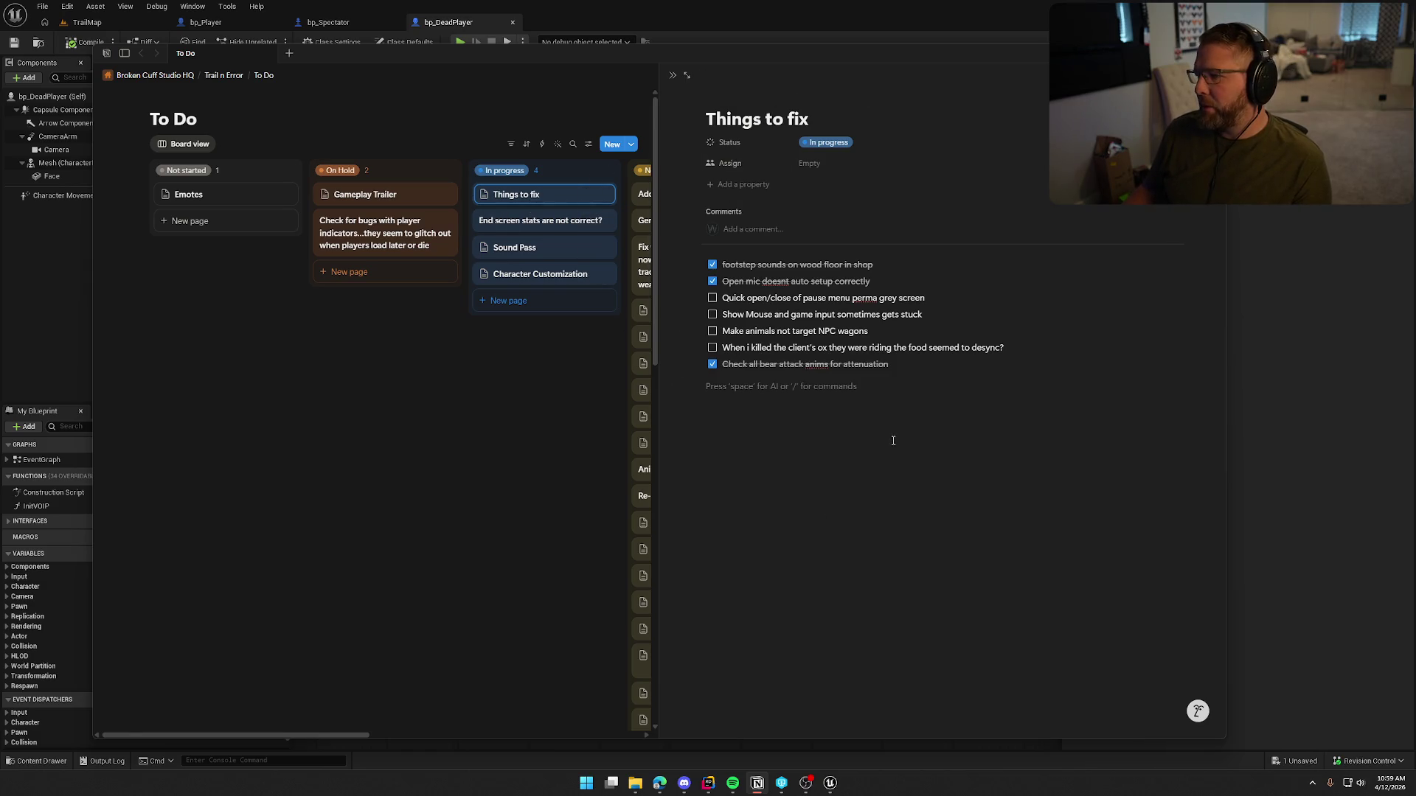
key("alt+Tab")
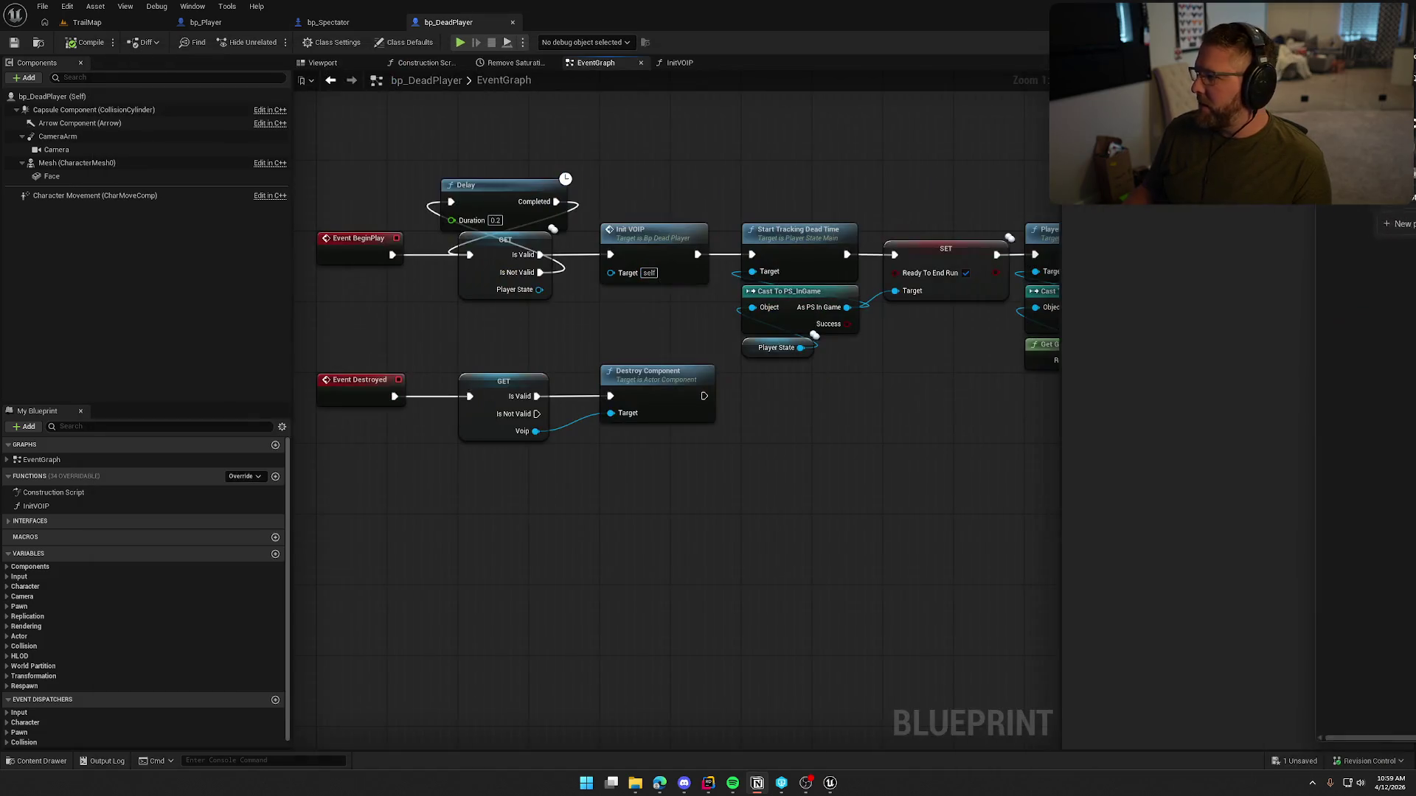
Step: Close the bp_Player, bp_Spectator and bp_DeadPlayer tabs and open PC_InGame from the Content Drawer
left_click(278, 22)
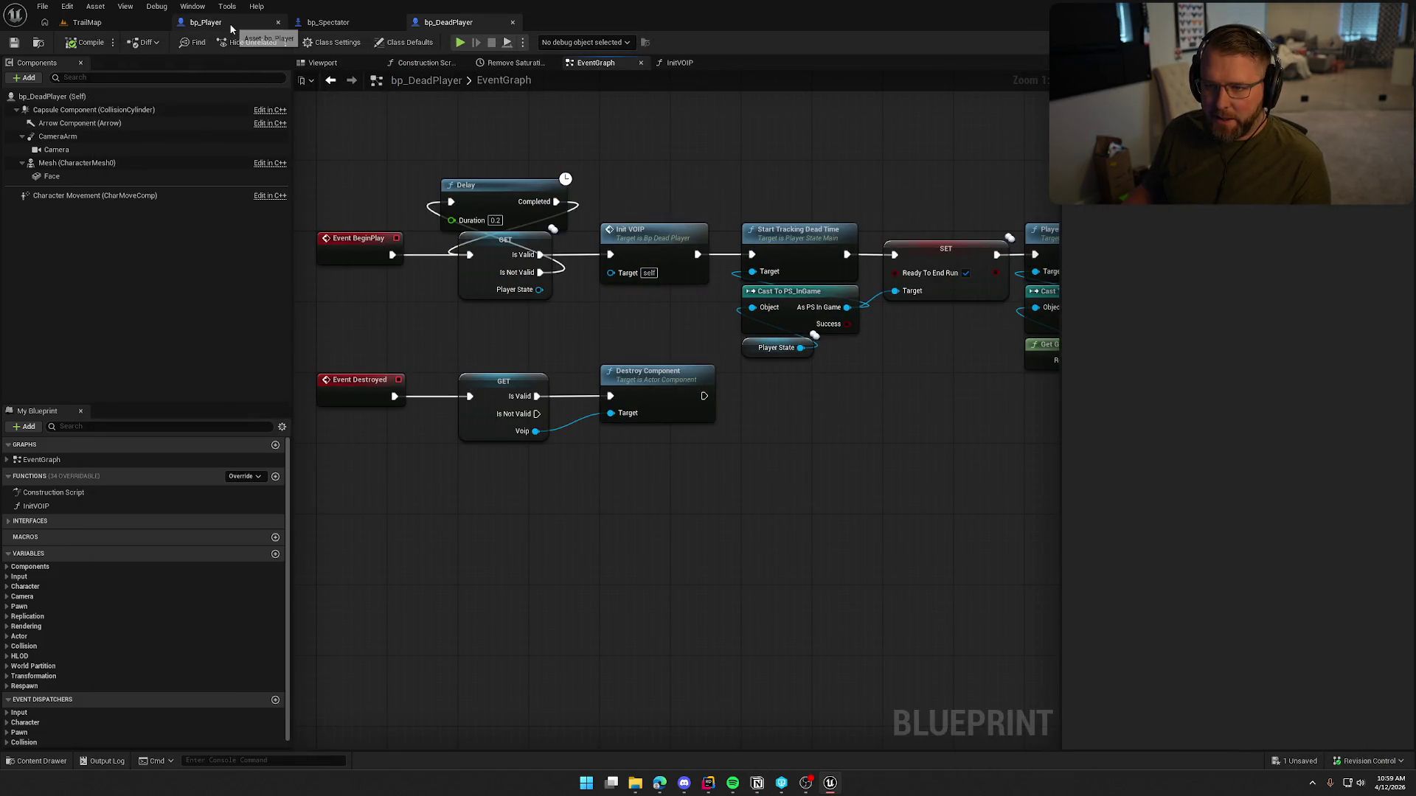
left_click(278, 22)
left_click(278, 22)
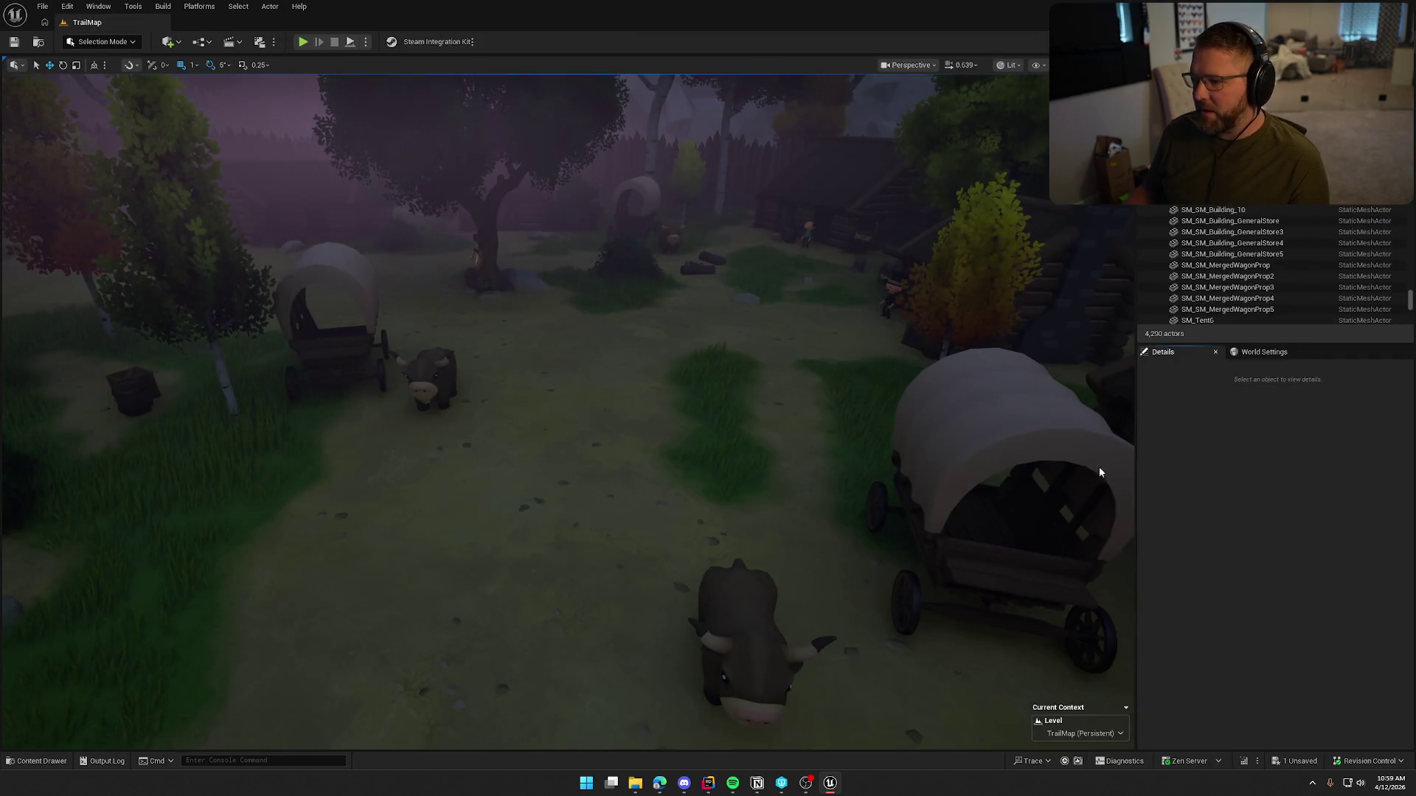
key("ctrl+space")
left_click(443, 571)
double_click(443, 571)
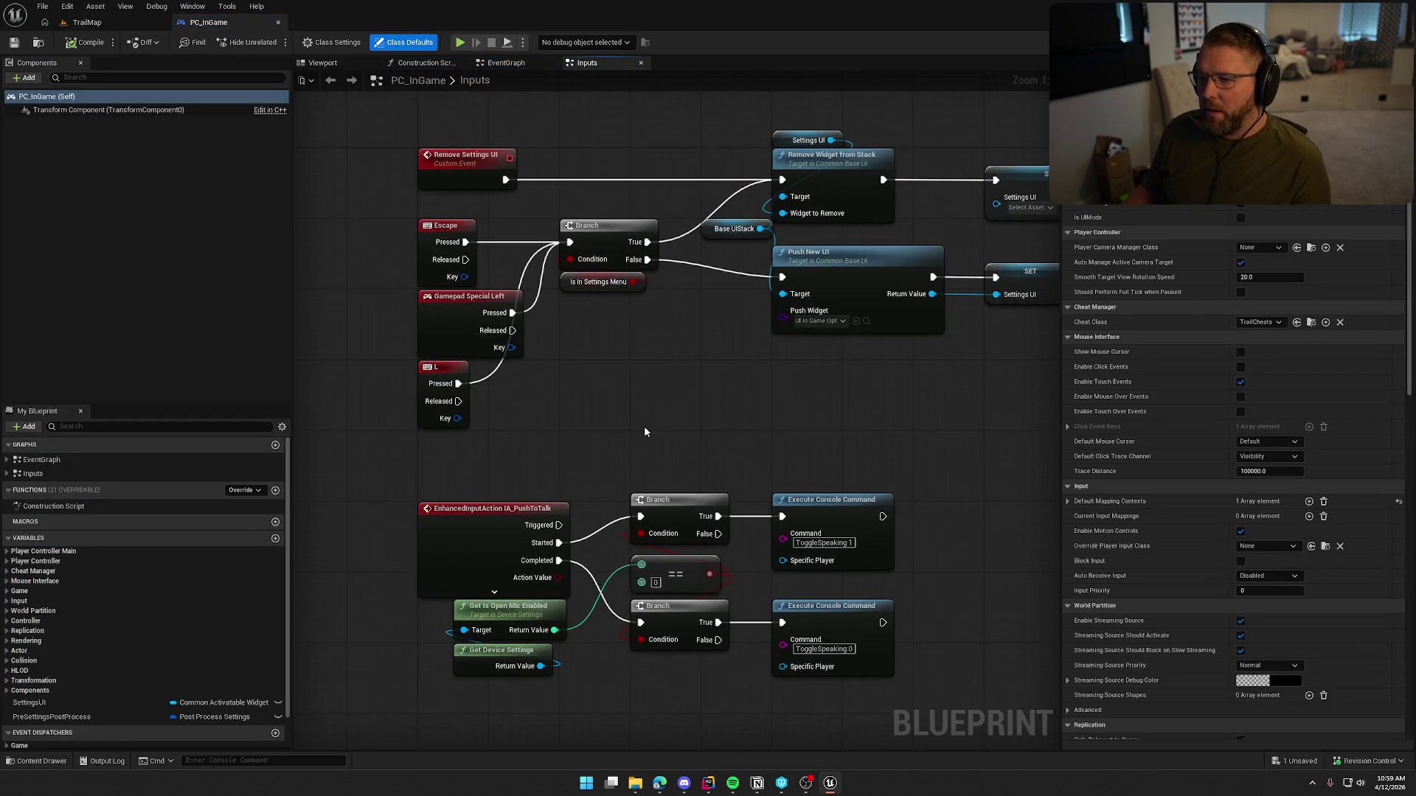
Step: Find the Apply Desaturation call in the Inputs graph and jump to its event definition
scroll(665, 417, "down", 2)
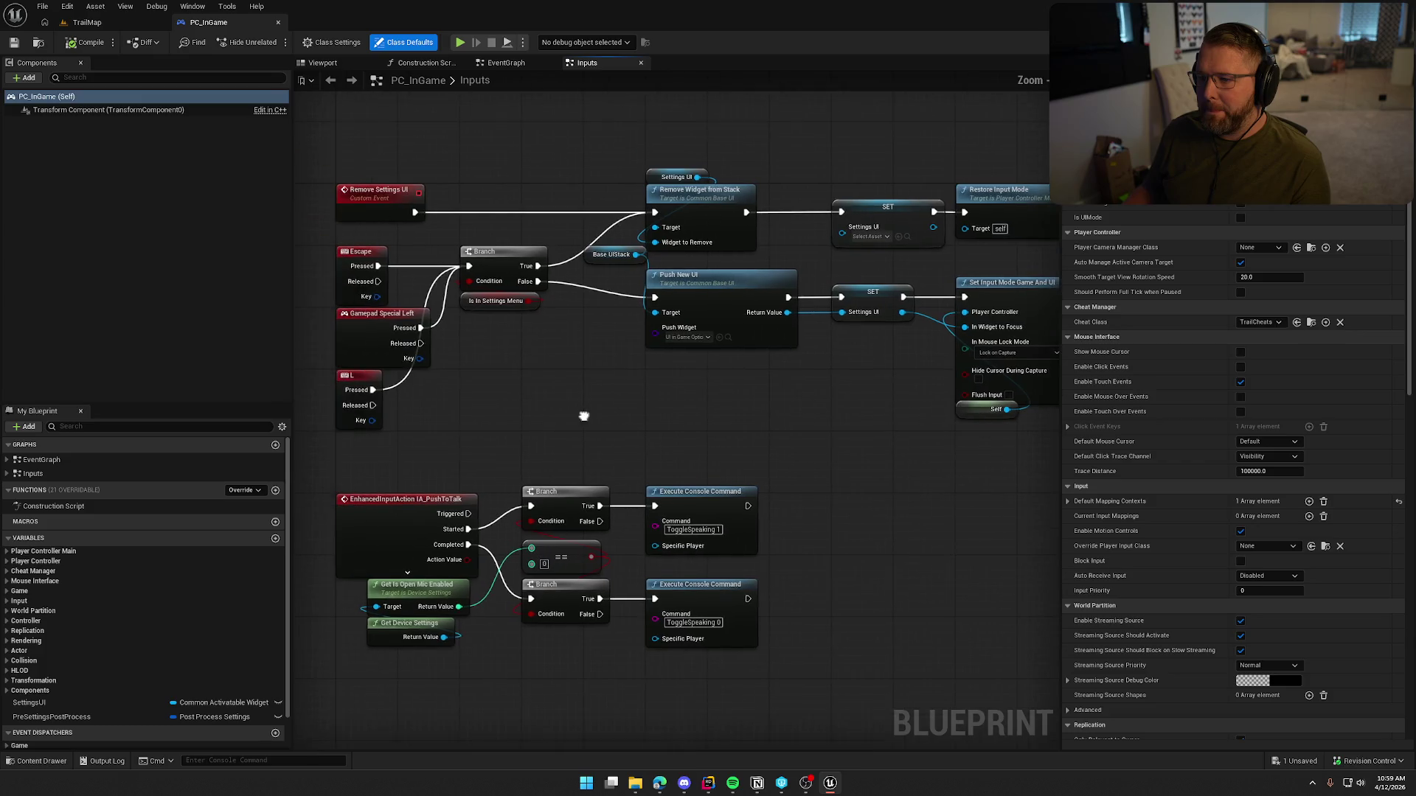
left_click_drag(604, 396, 397, 390)
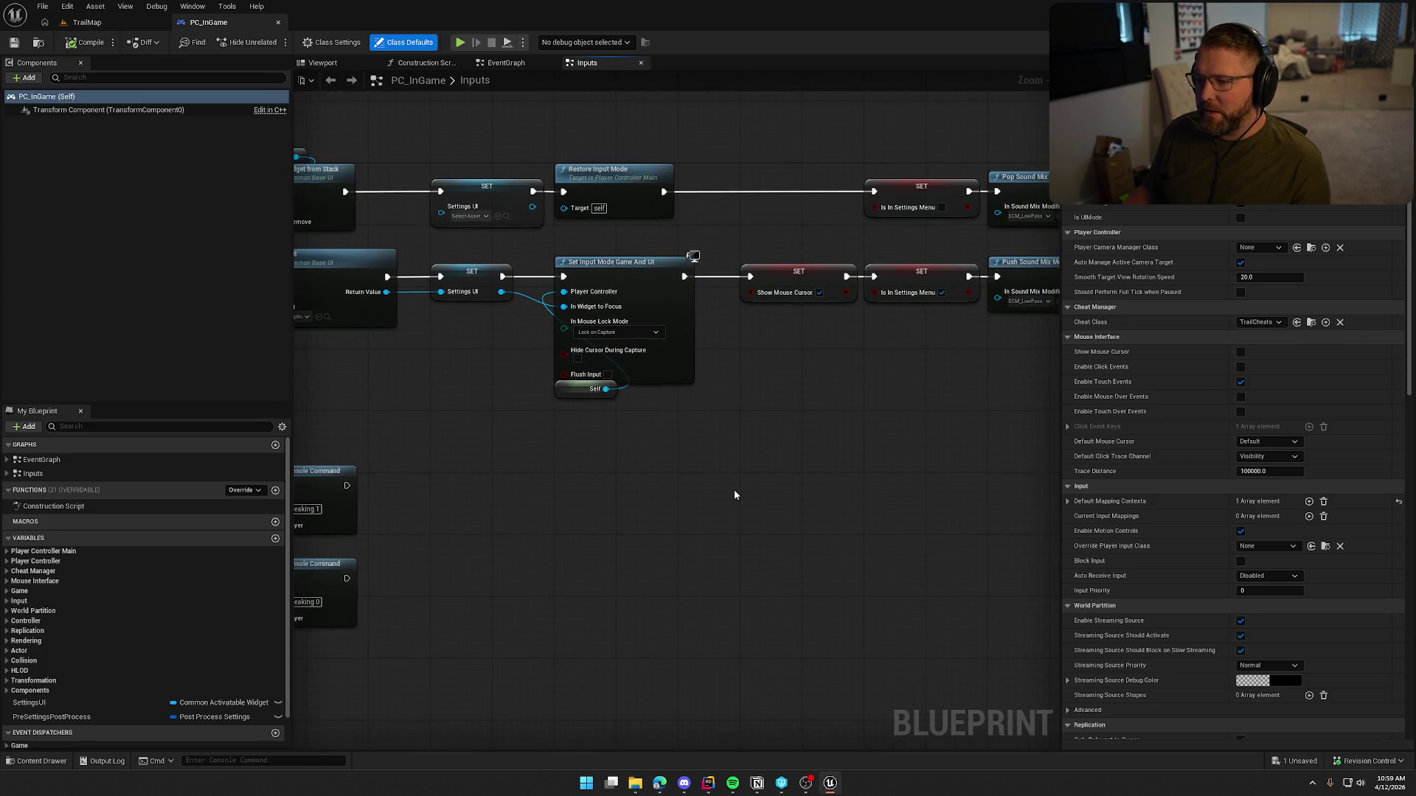
mouse_move(818, 450)
left_mouse_down()
mouse_move(553, 410)
mouse_move(281, 461)
mouse_move(764, 339)
mouse_move(986, 535)
mouse_move(1061, 414)
mouse_move(938, 443)
mouse_move(895, 577)
left_mouse_up()
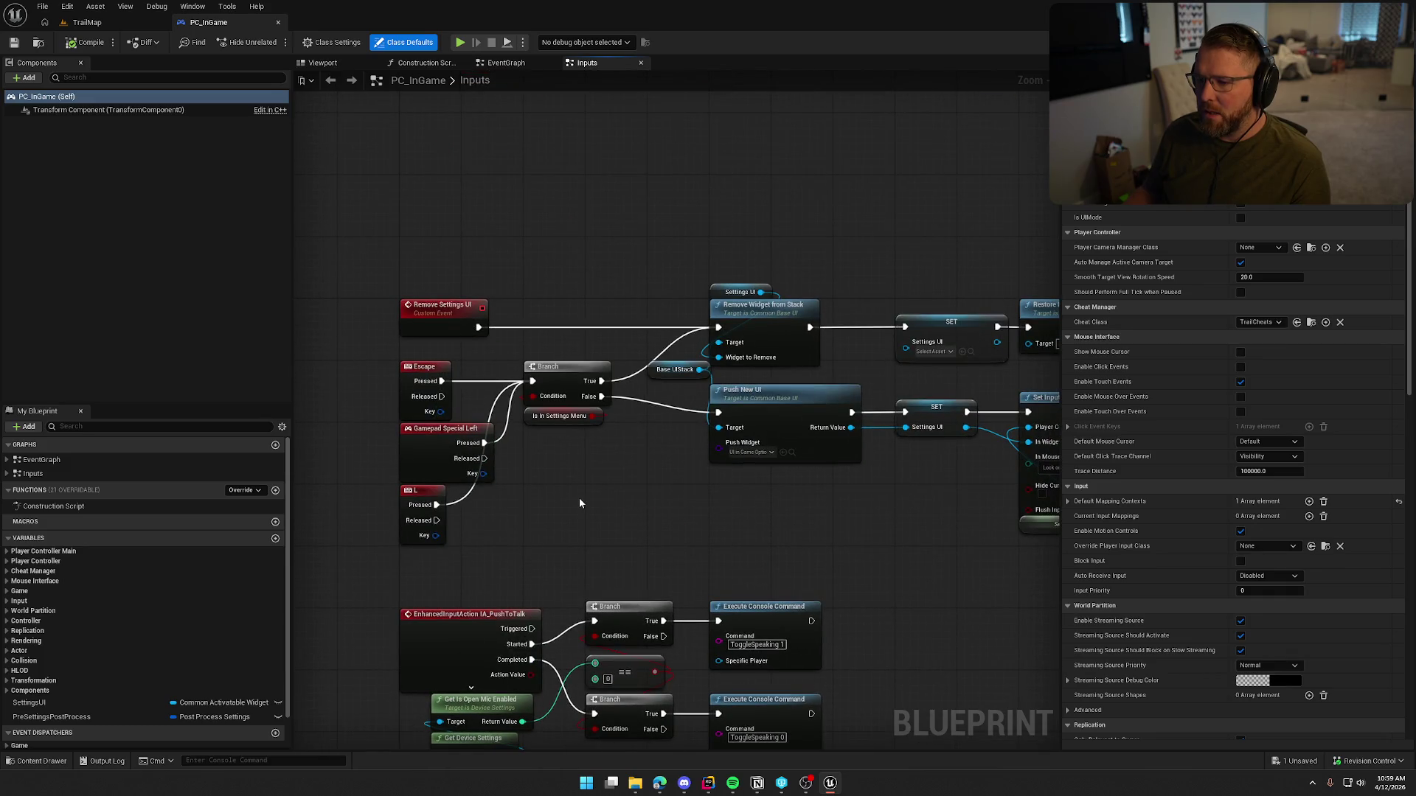
left_click_drag(685, 536, 478, 515)
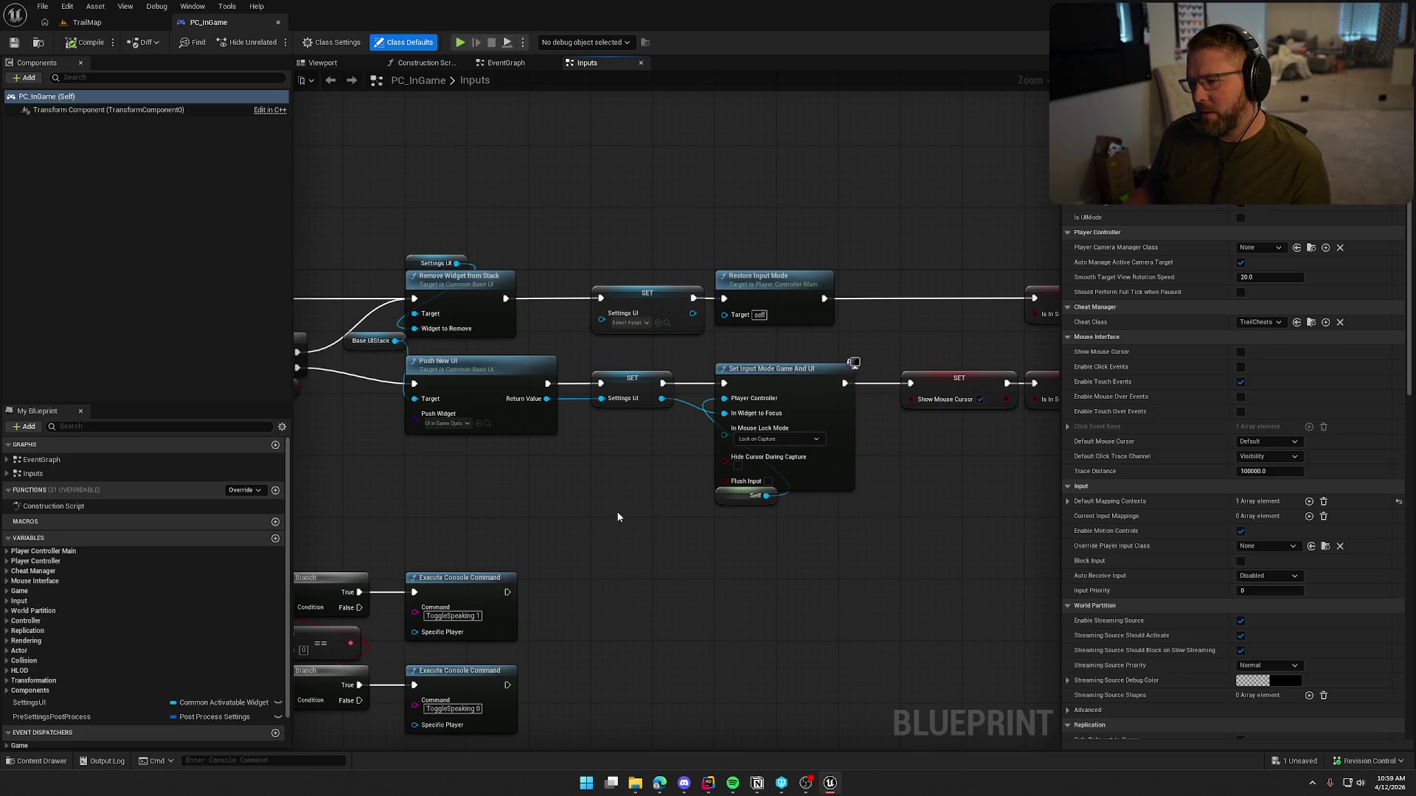
mouse_move(616, 515)
left_mouse_down()
mouse_move(705, 564)
mouse_move(623, 536)
left_mouse_up()
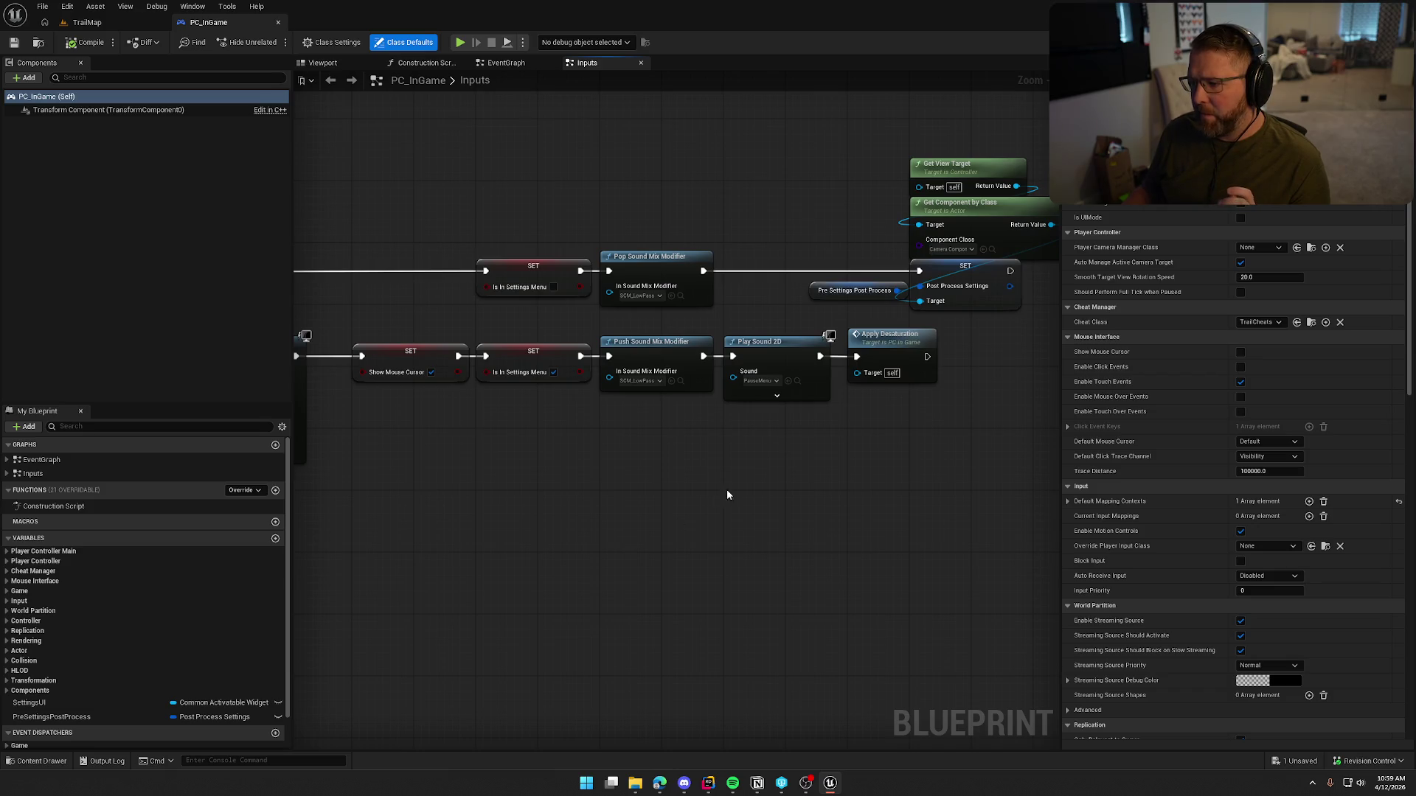
mouse_move(727, 494)
left_mouse_down()
mouse_move(618, 475)
mouse_move(582, 451)
left_mouse_up()
double_click(782, 343)
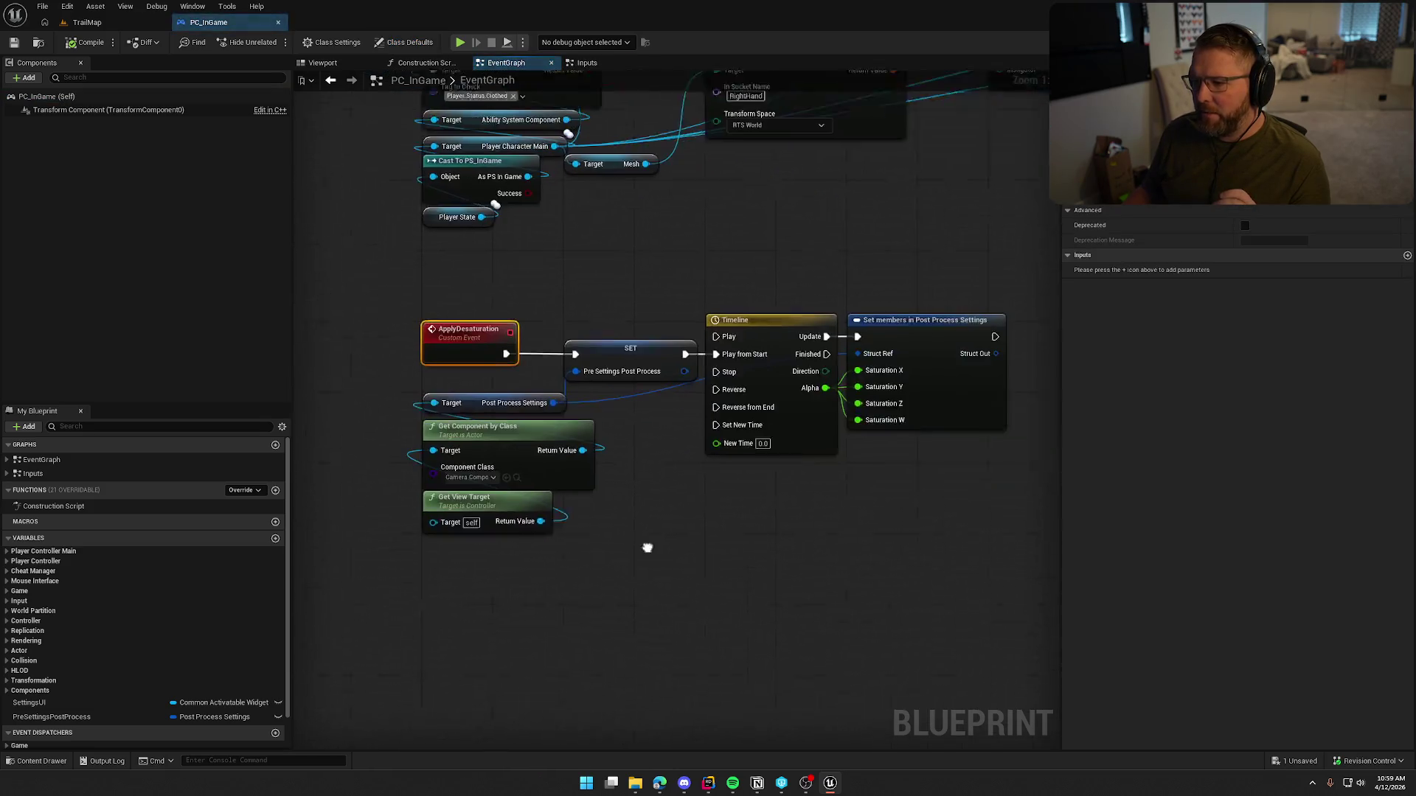
Step: Inspect the Pre Settings Post Process variable in the ApplyDesaturation chain, then return to the Inputs graph
left_click_drag(648, 548, 597, 530)
left_click_drag(373, 259, 856, 546)
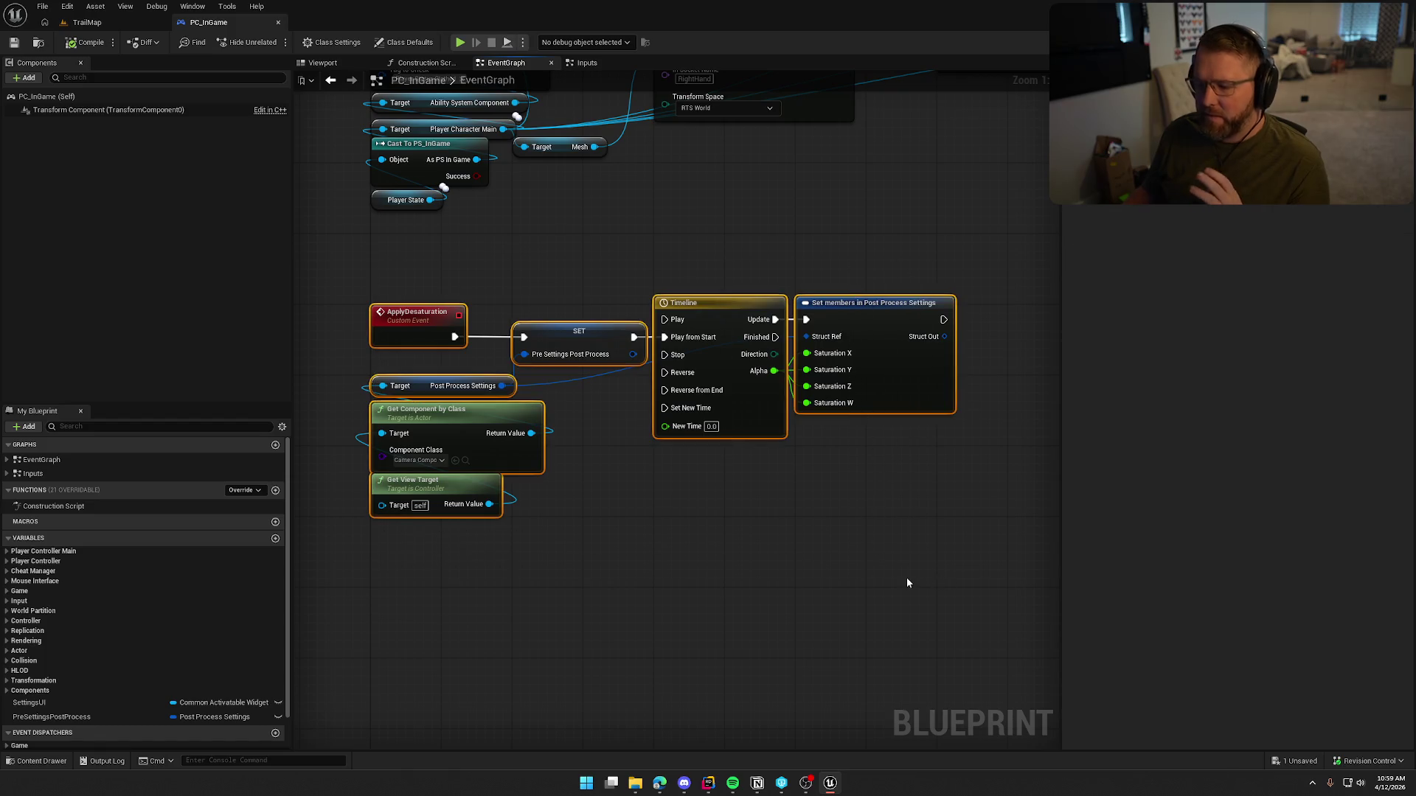
left_click(745, 550)
left_click(563, 341)
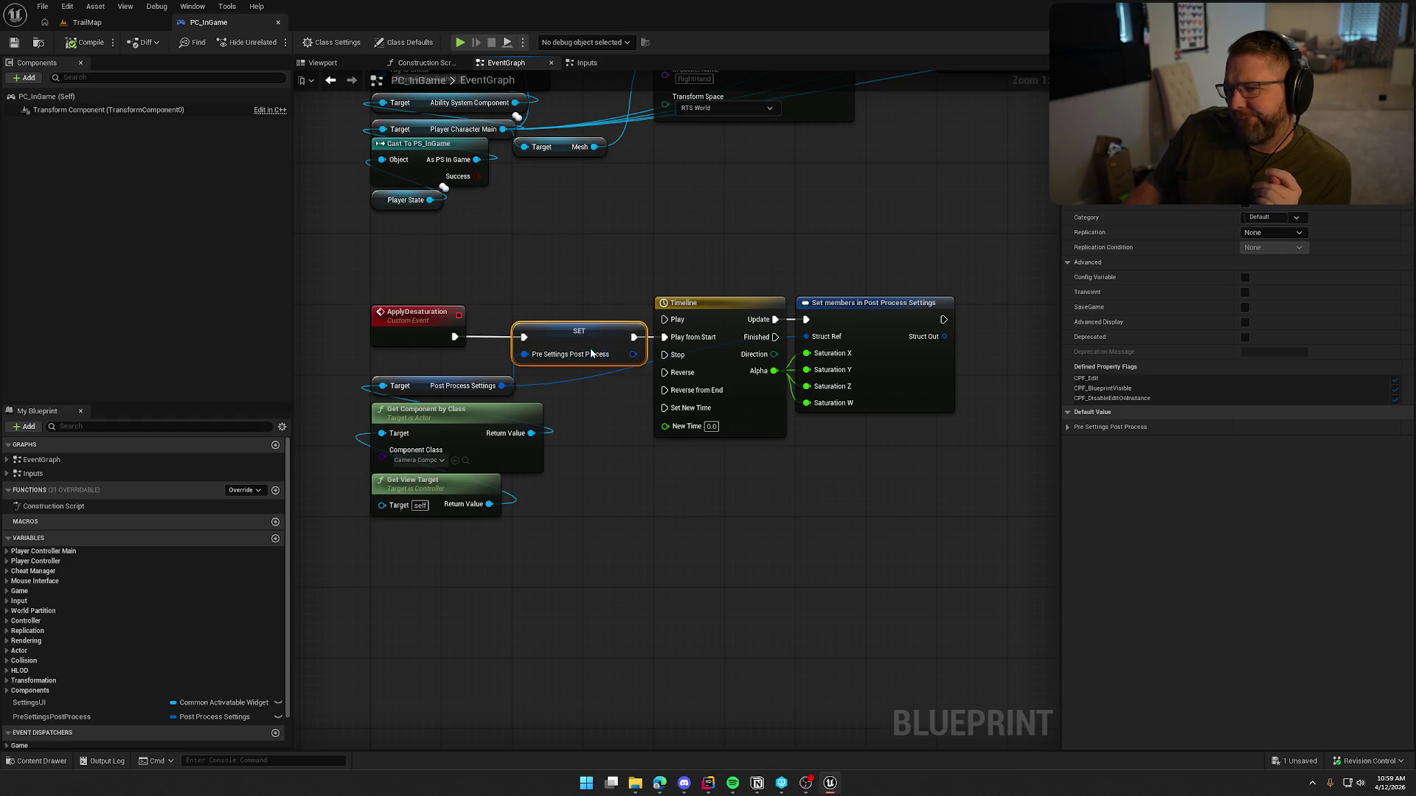
left_click(577, 63)
left_click_drag(823, 241, 846, 490)
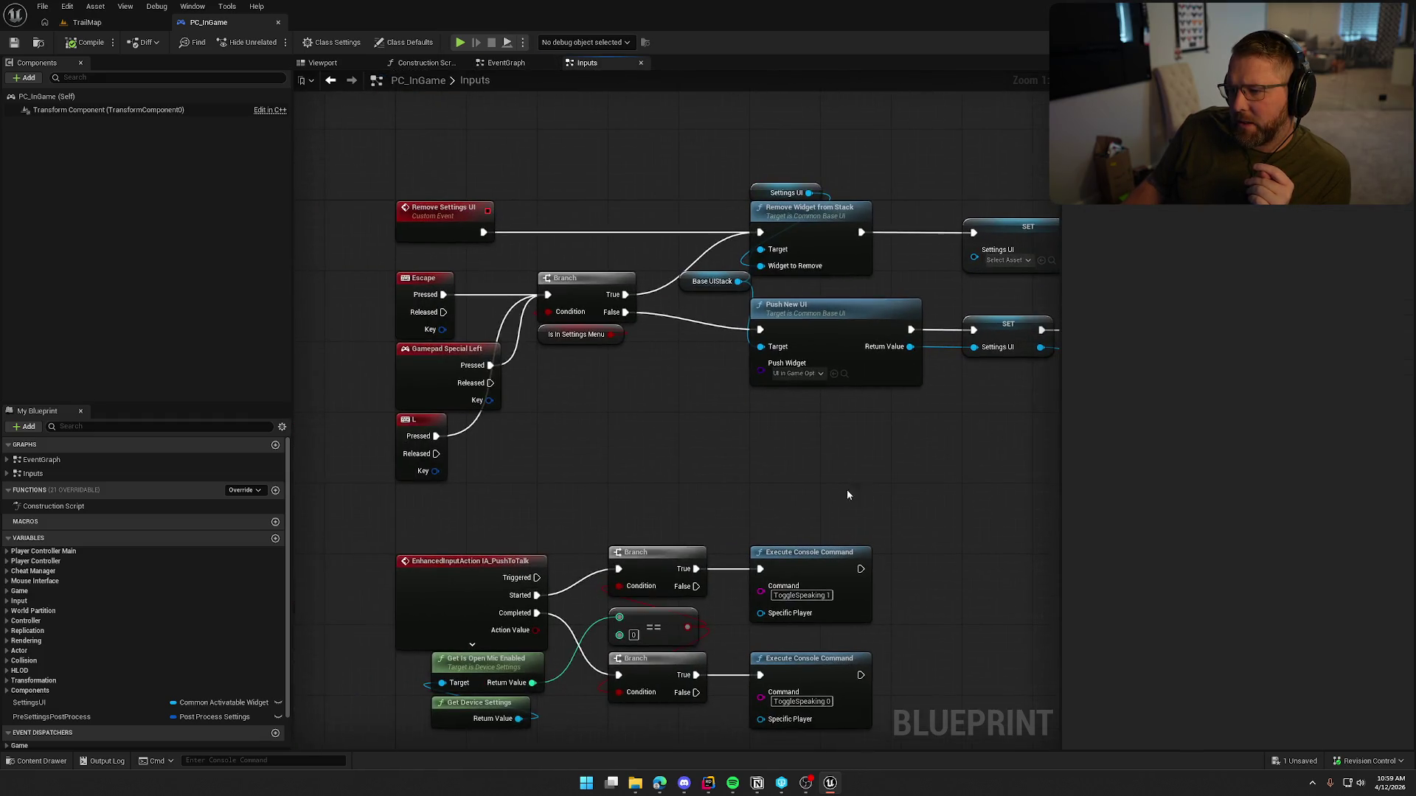
mouse_move(702, 459)
left_mouse_down()
mouse_move(580, 461)
mouse_move(615, 470)
left_mouse_up()
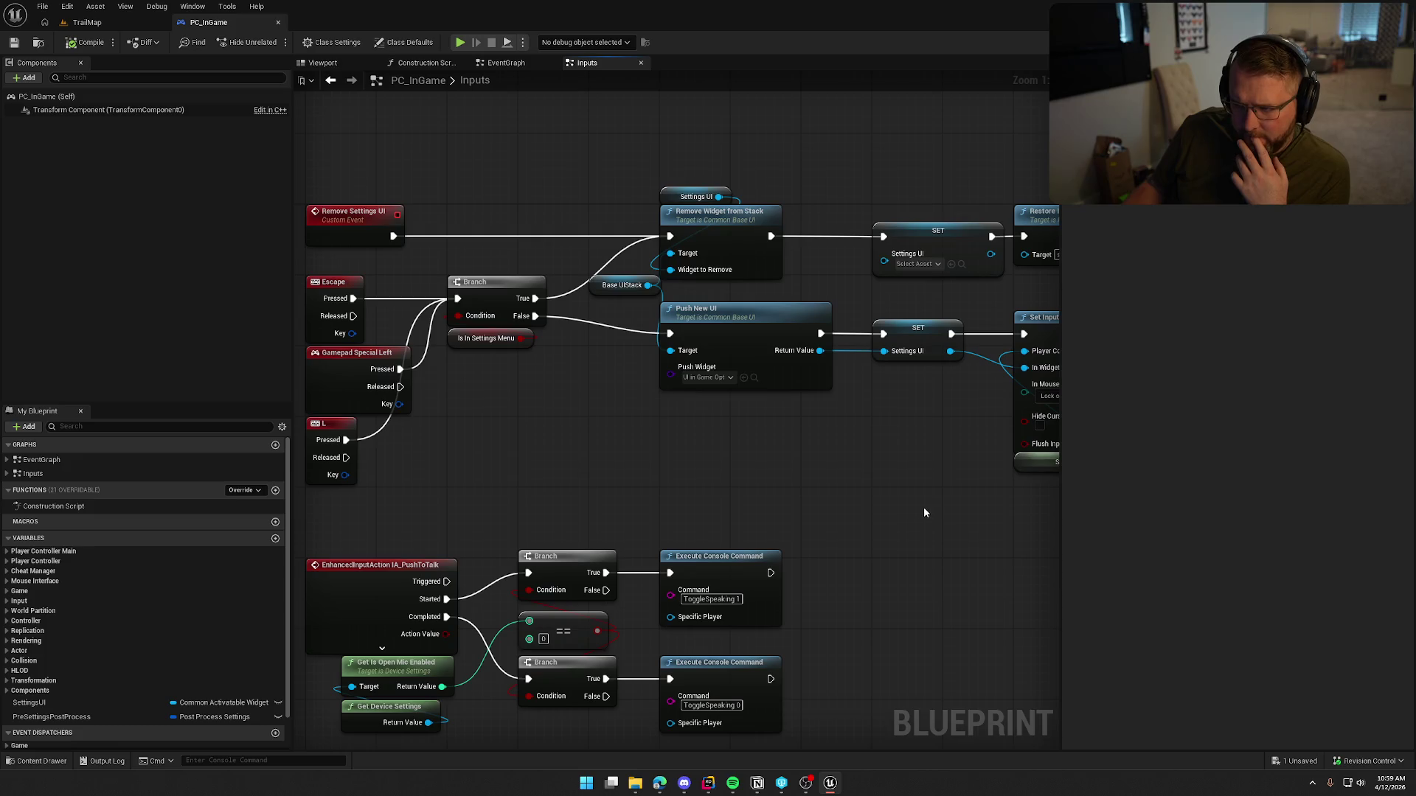
mouse_move(924, 509)
left_mouse_down()
mouse_move(679, 474)
mouse_move(786, 454)
mouse_move(561, 454)
left_mouse_up()
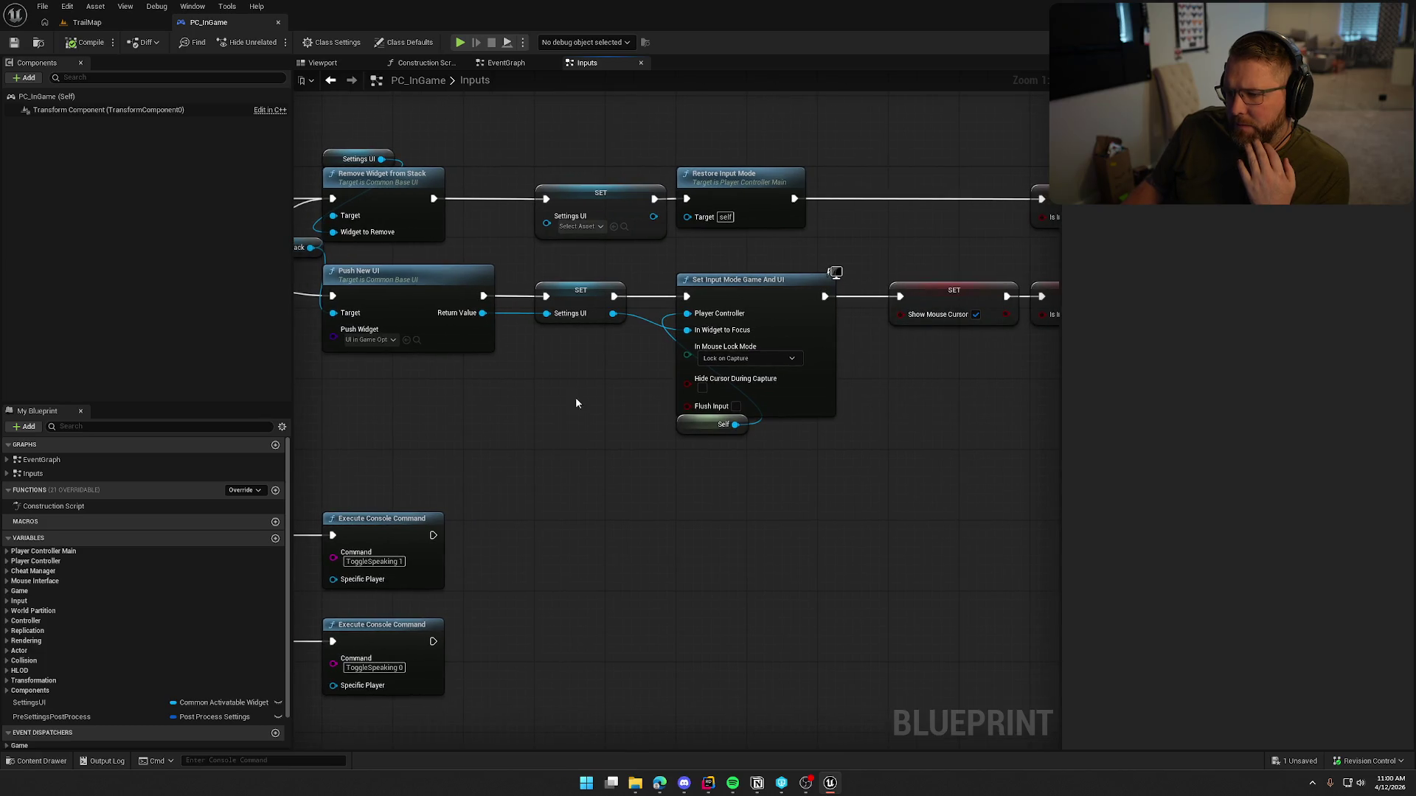
mouse_move(789, 266)
left_mouse_down()
mouse_move(690, 273)
mouse_move(523, 184)
left_mouse_up()
left_click(535, 203)
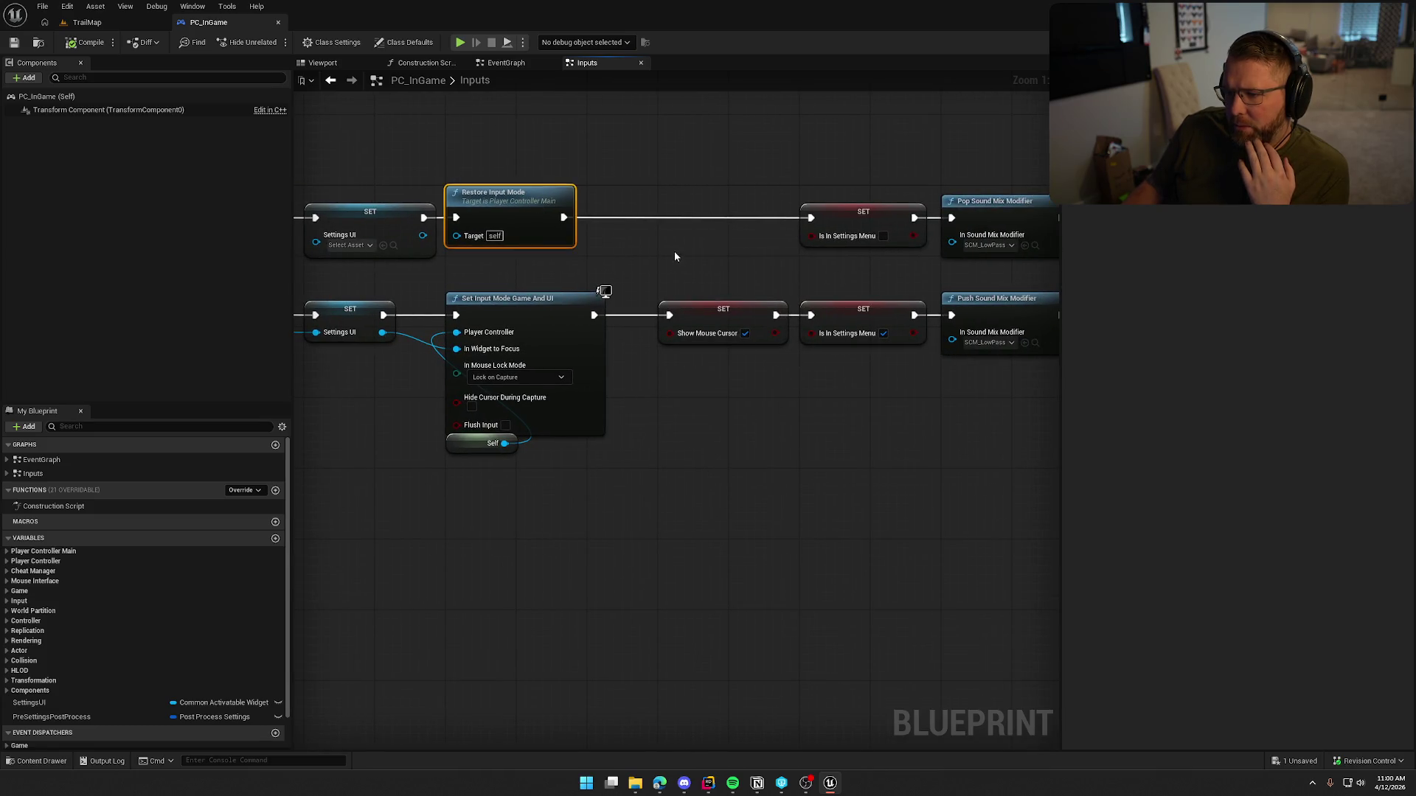
left_click_drag(680, 479, 428, 475)
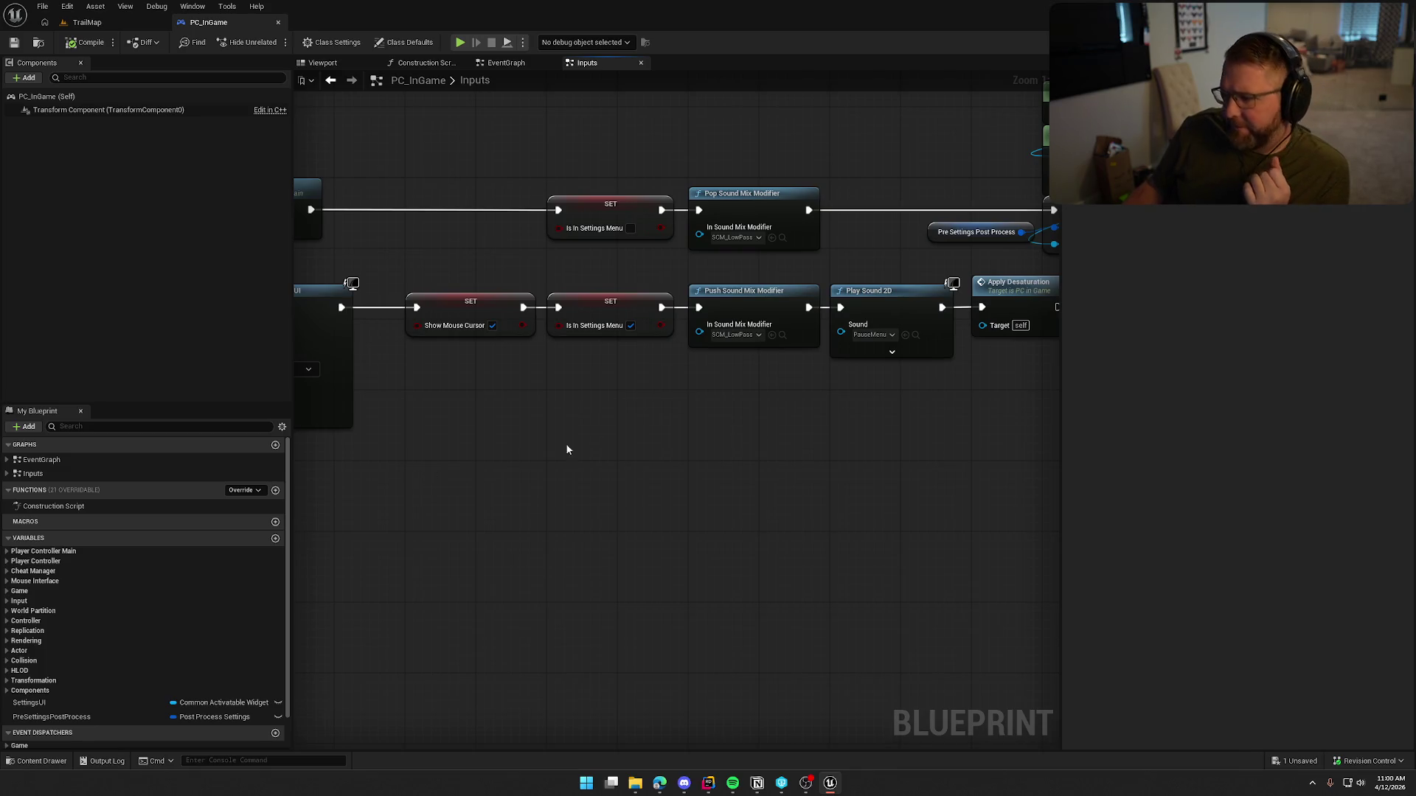
left_click_drag(774, 414, 535, 451)
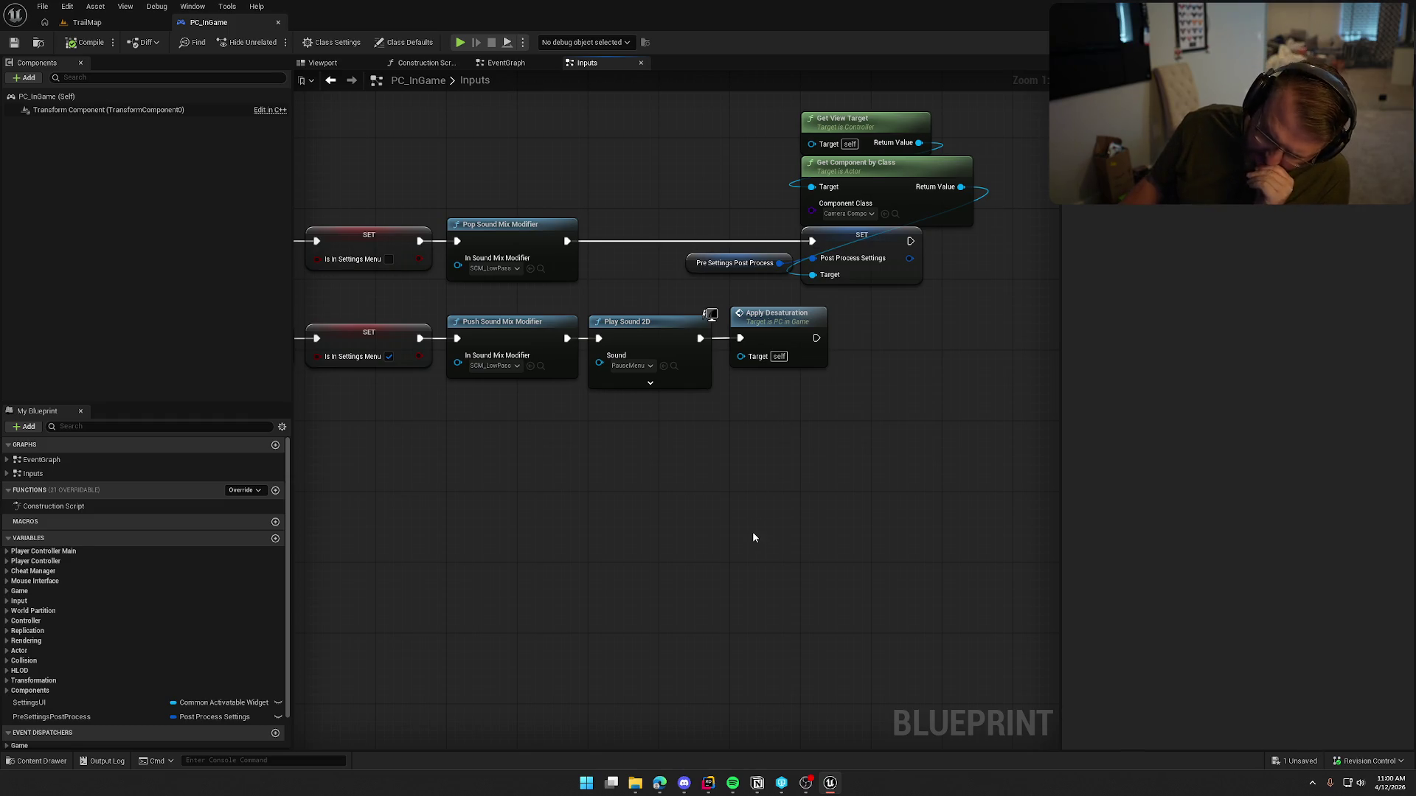
mouse_move(752, 531)
left_mouse_down()
mouse_move(959, 563)
mouse_move(723, 563)
mouse_move(997, 420)
left_mouse_up()
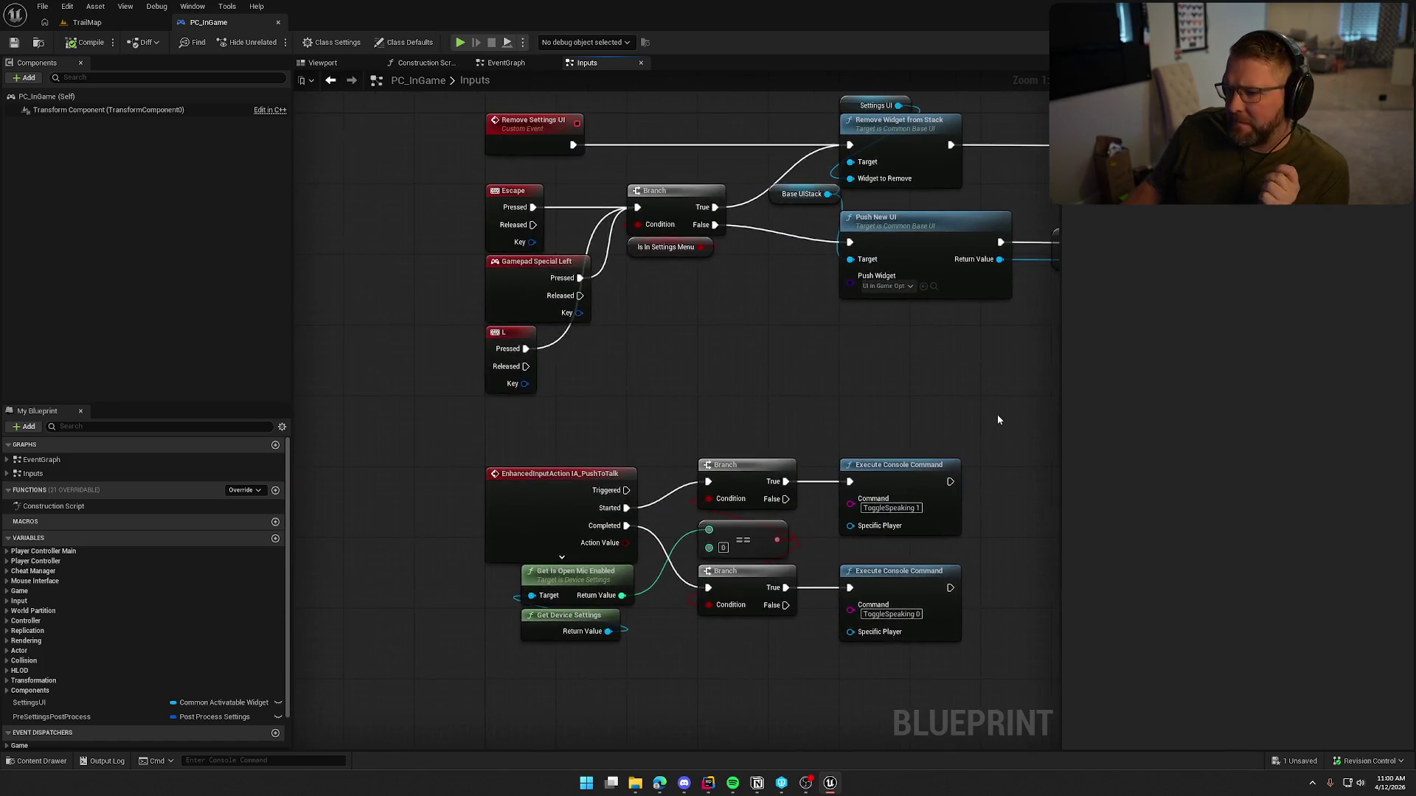
left_click_drag(876, 387, 722, 419)
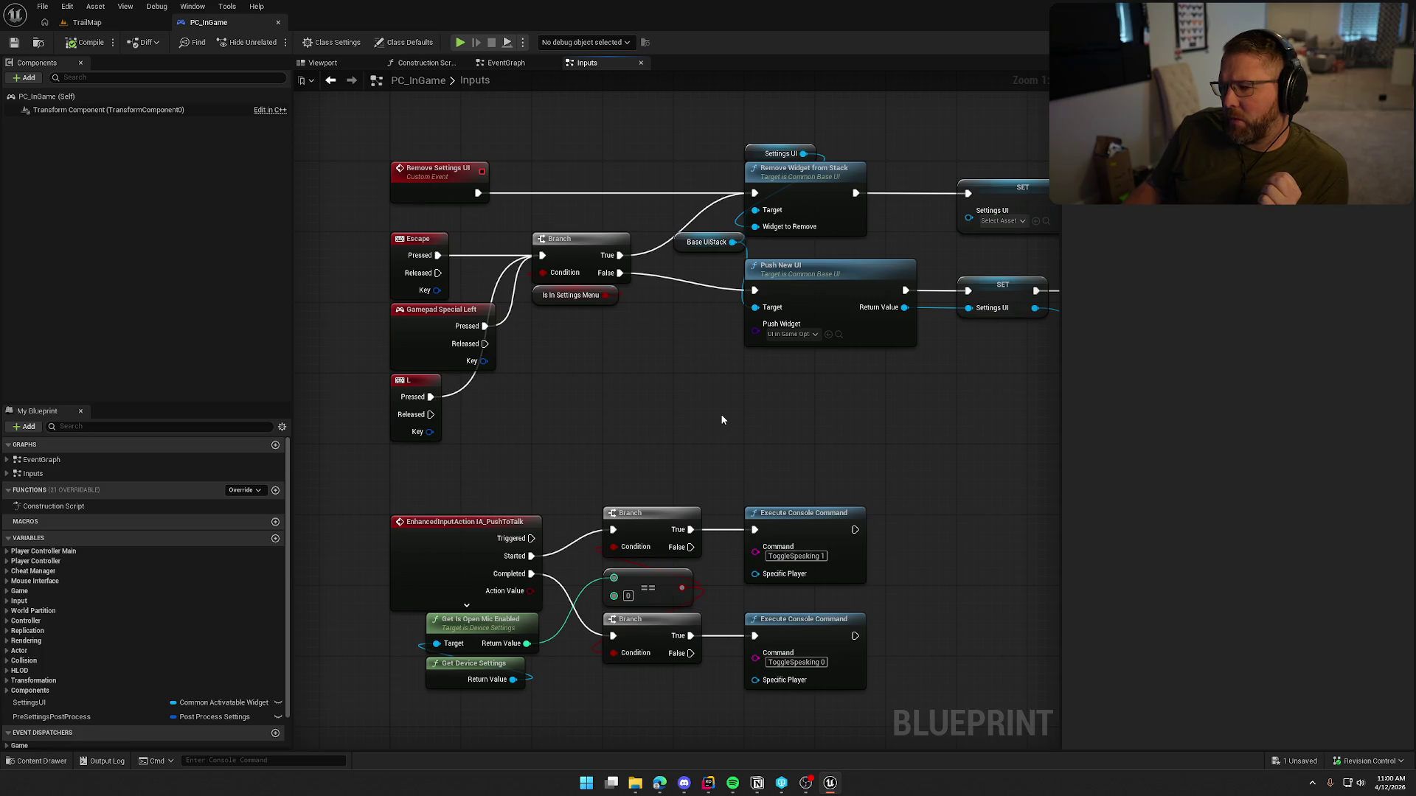
left_click(524, 63)
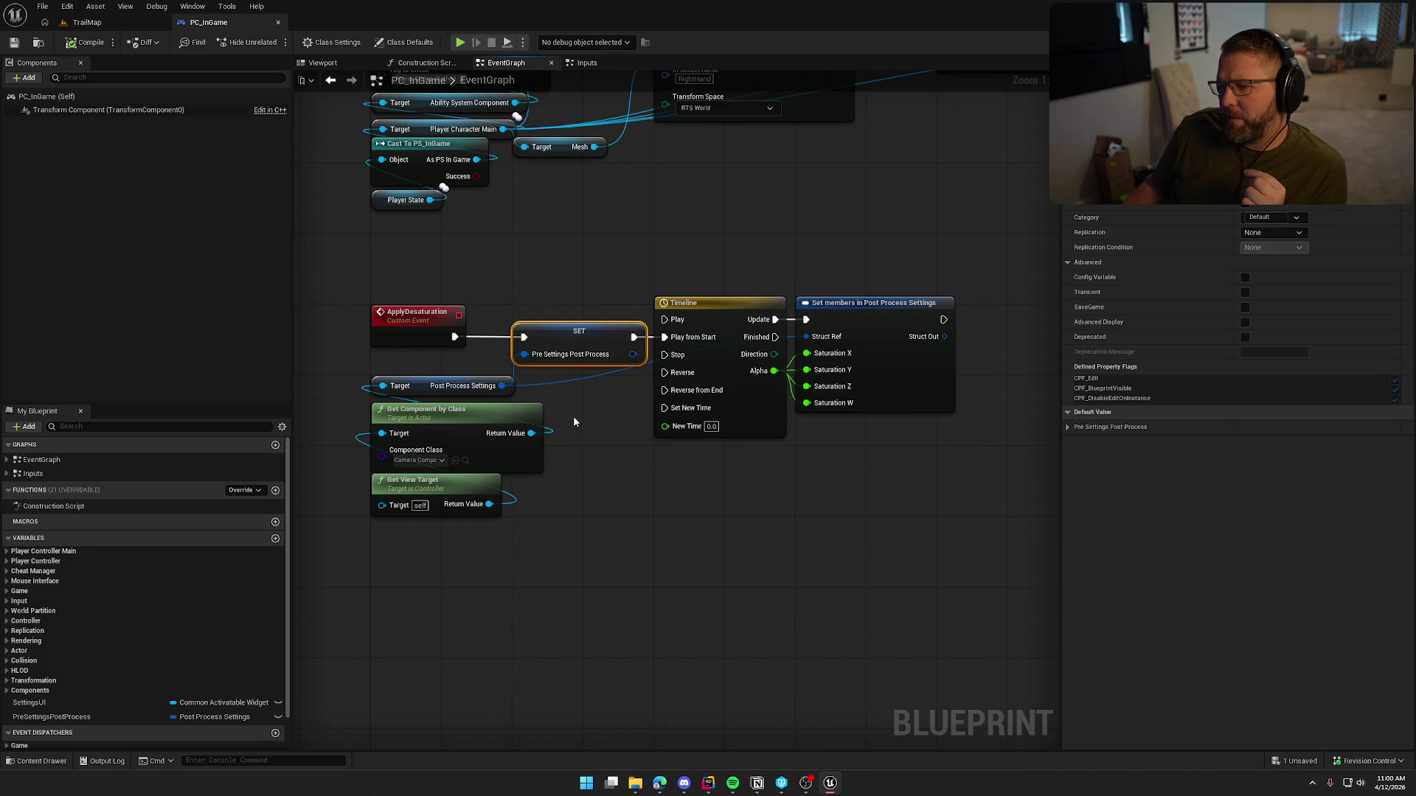
left_click(593, 65)
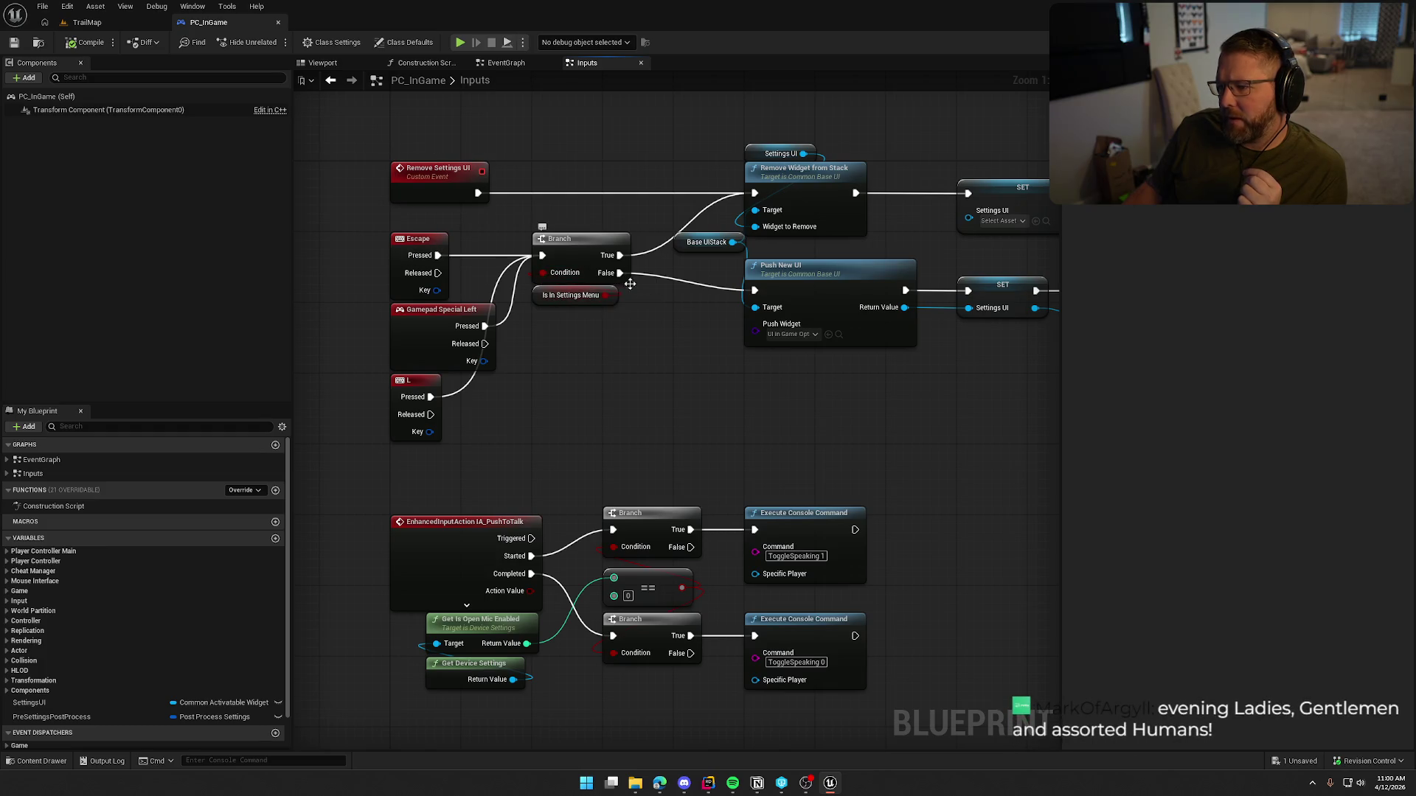
left_click_drag(630, 284, 393, 271)
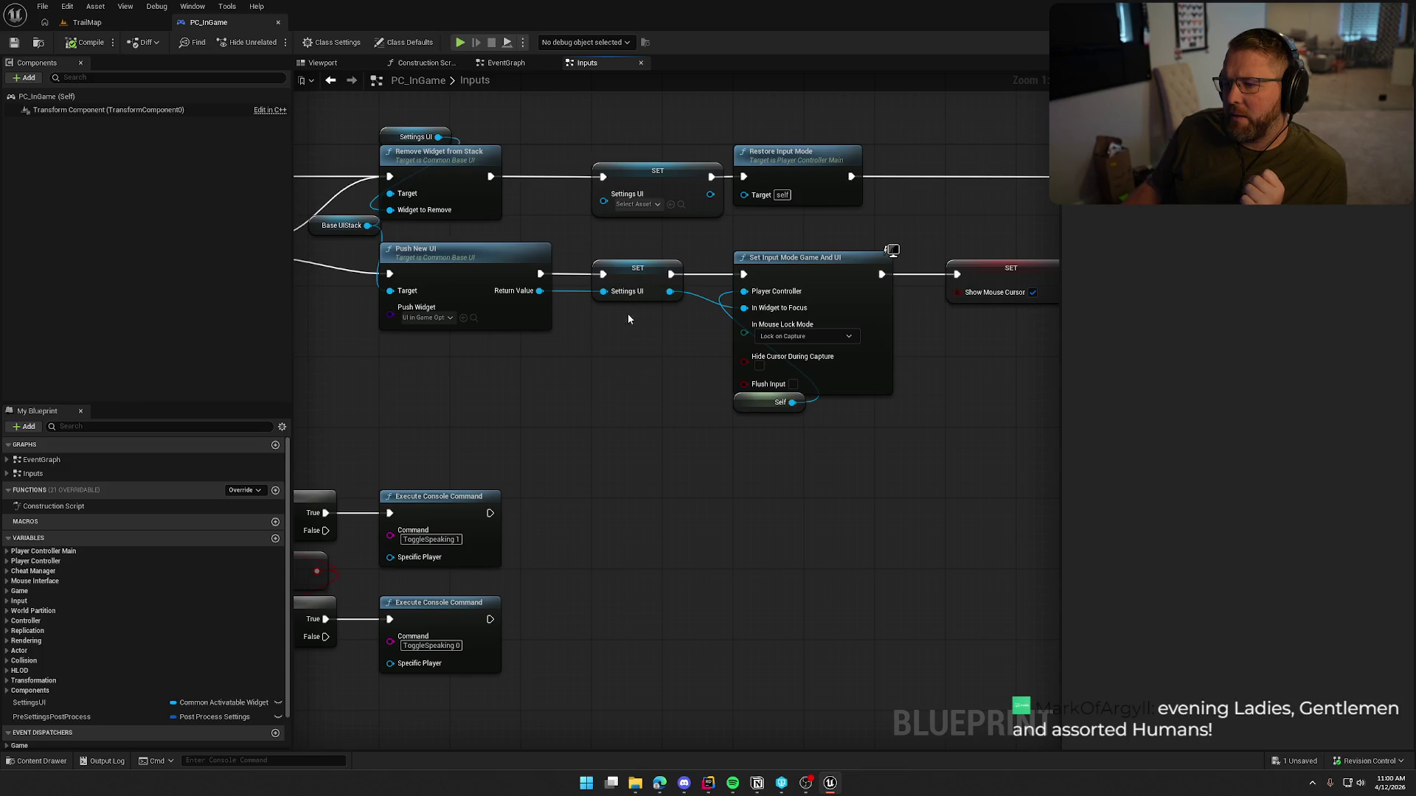
left_click_drag(647, 432, 449, 415)
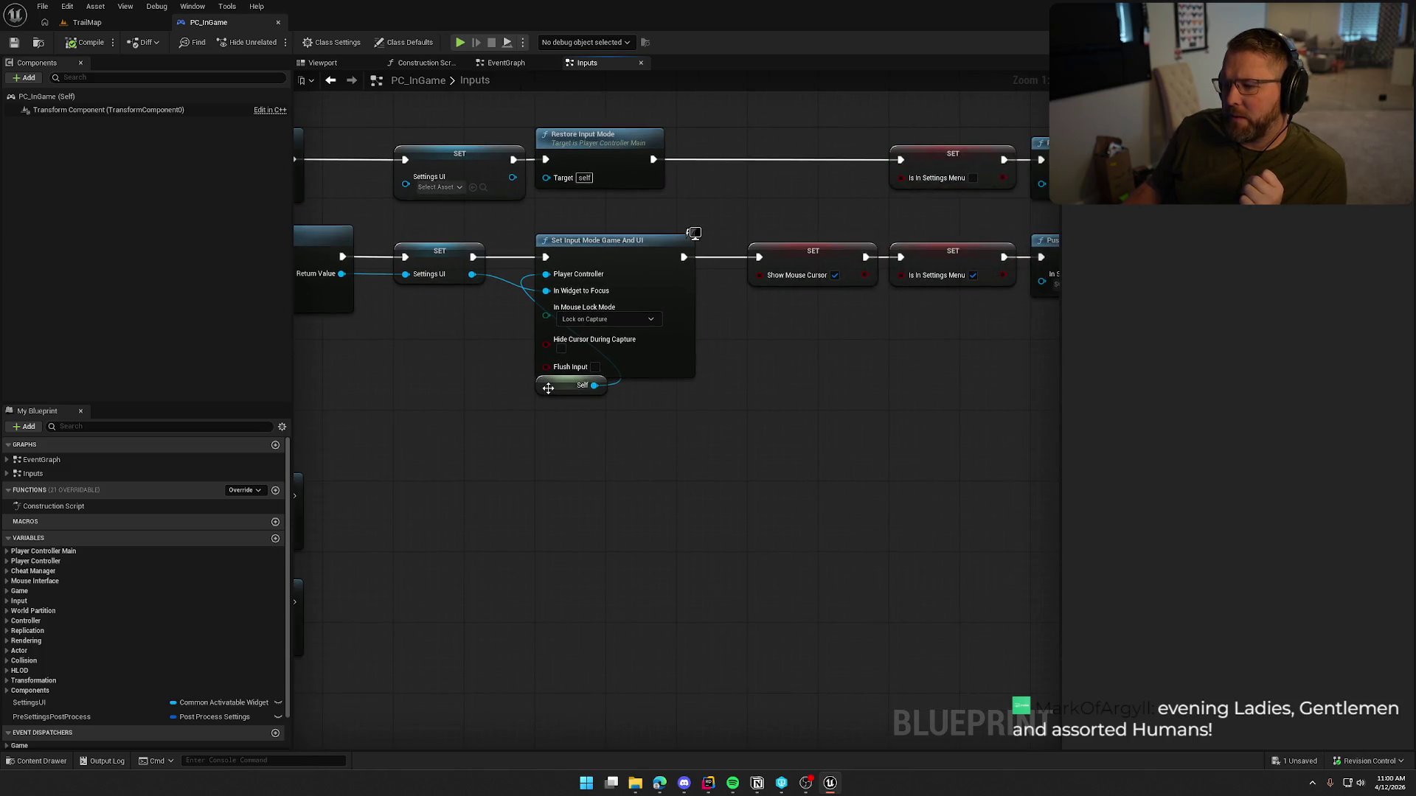
left_click_drag(550, 388, 409, 299)
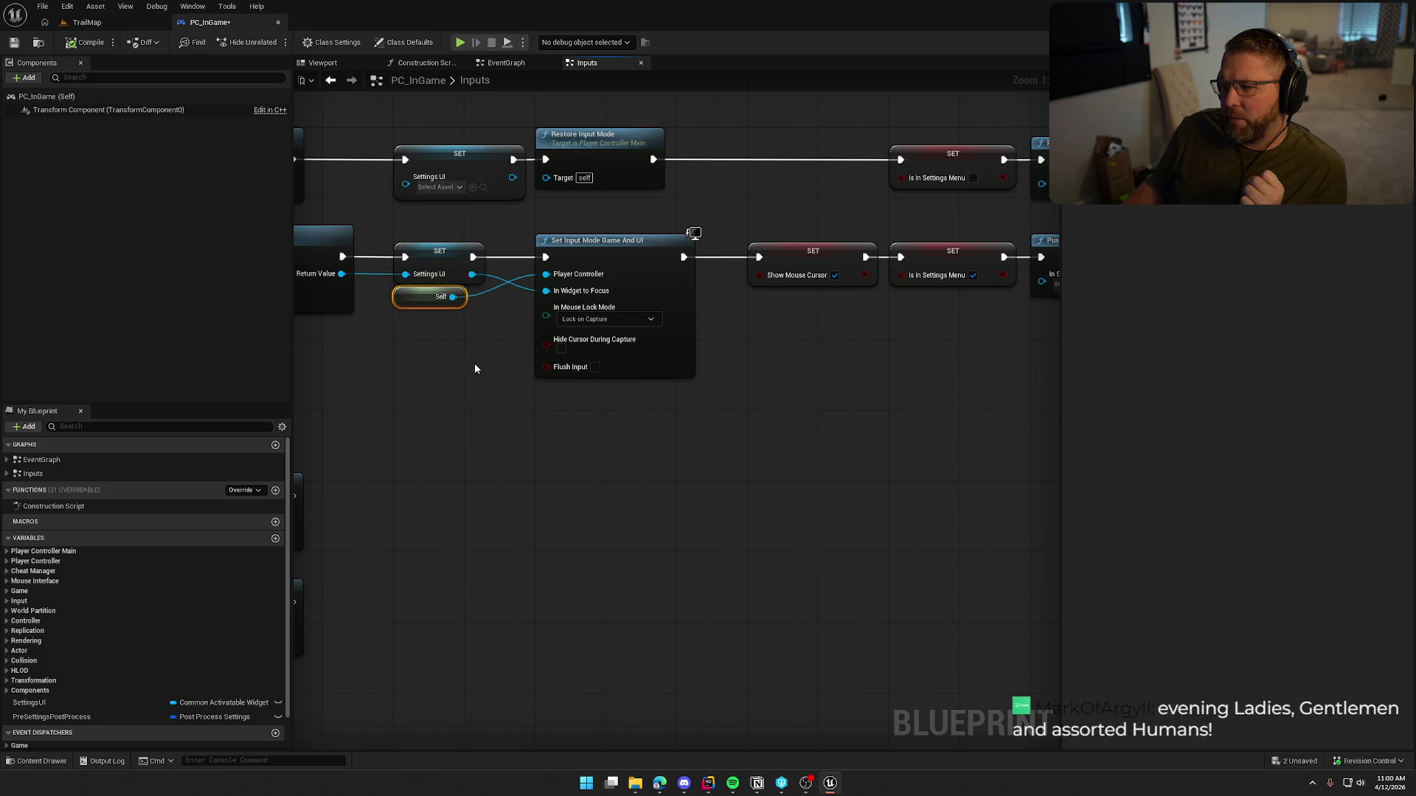
left_click_drag(474, 362, 401, 357)
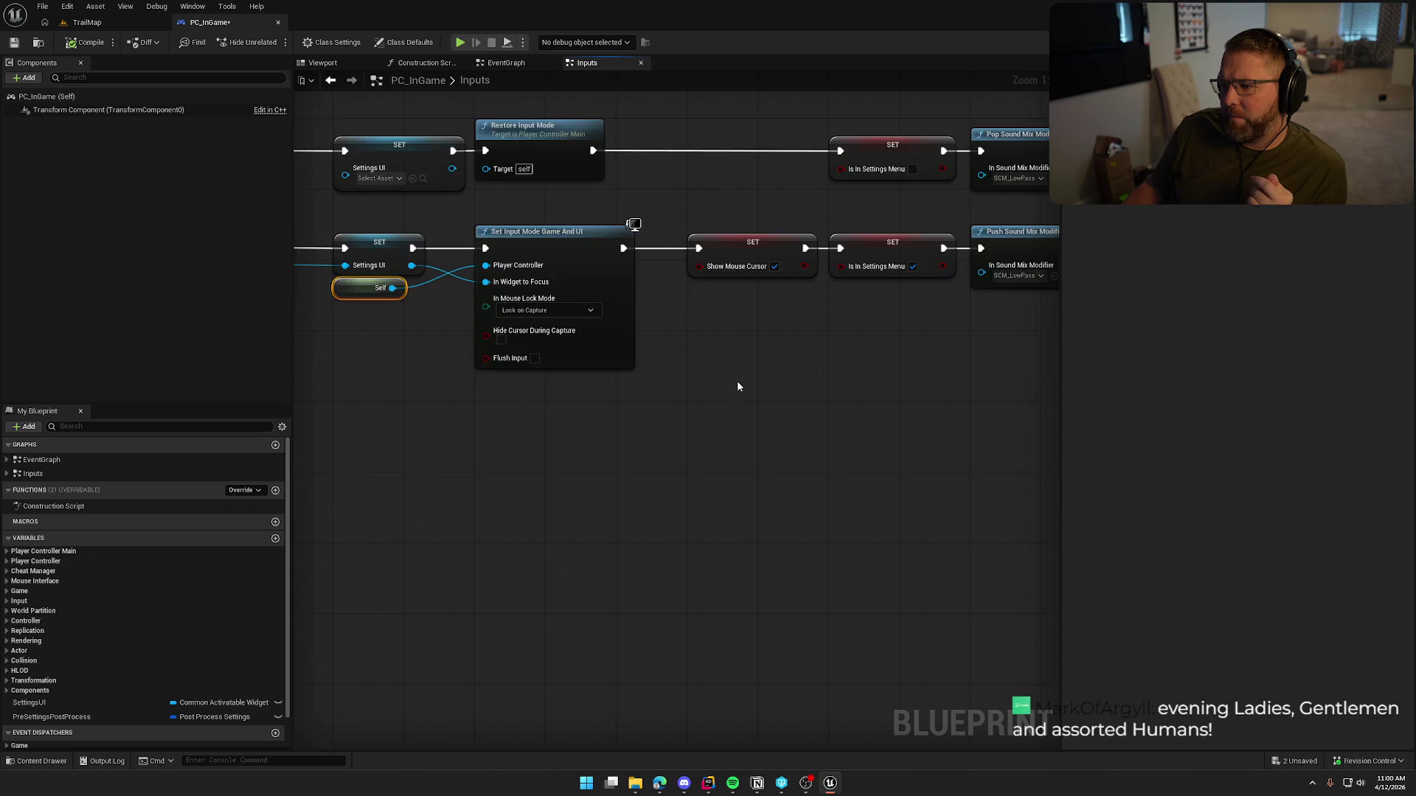
left_click_drag(737, 380, 542, 396)
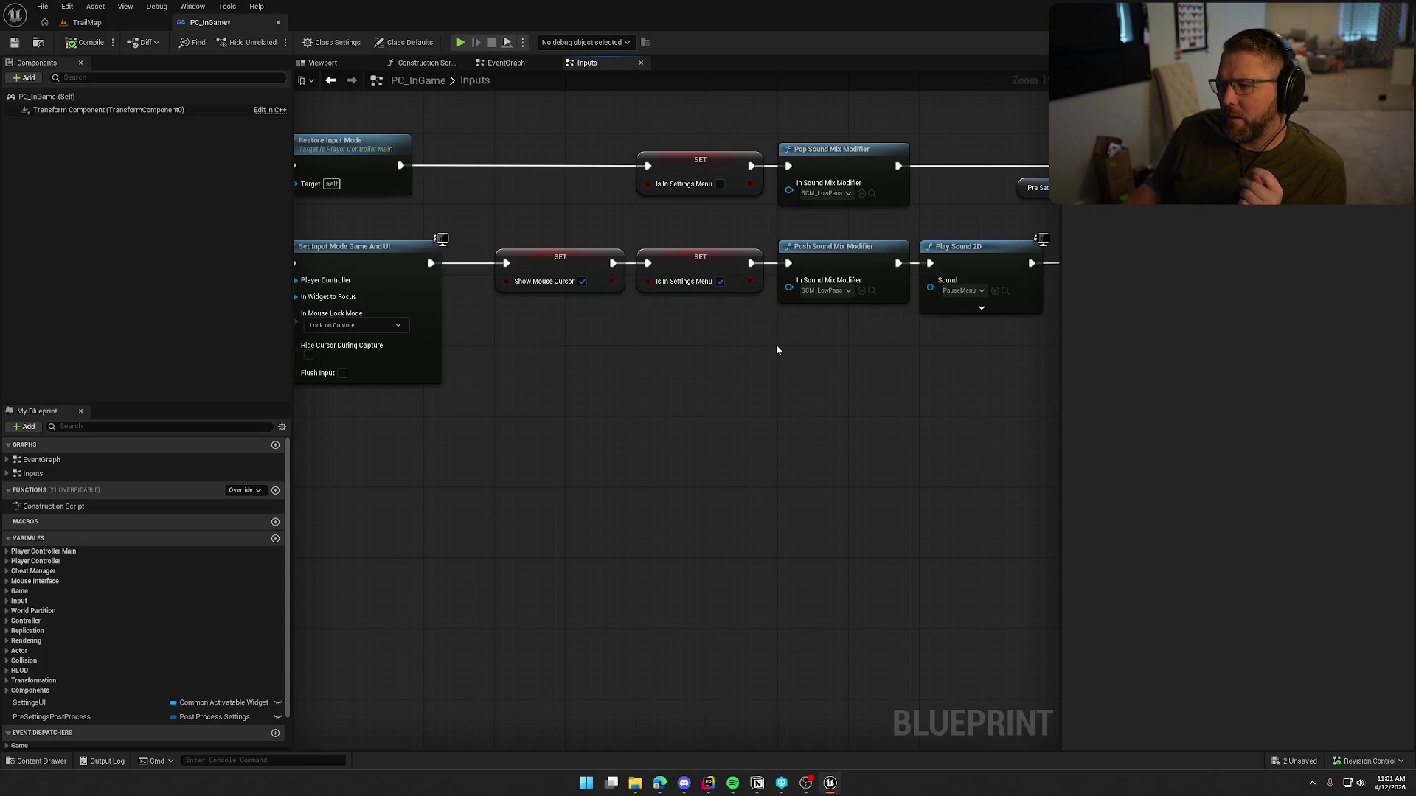
left_click_drag(776, 346, 559, 335)
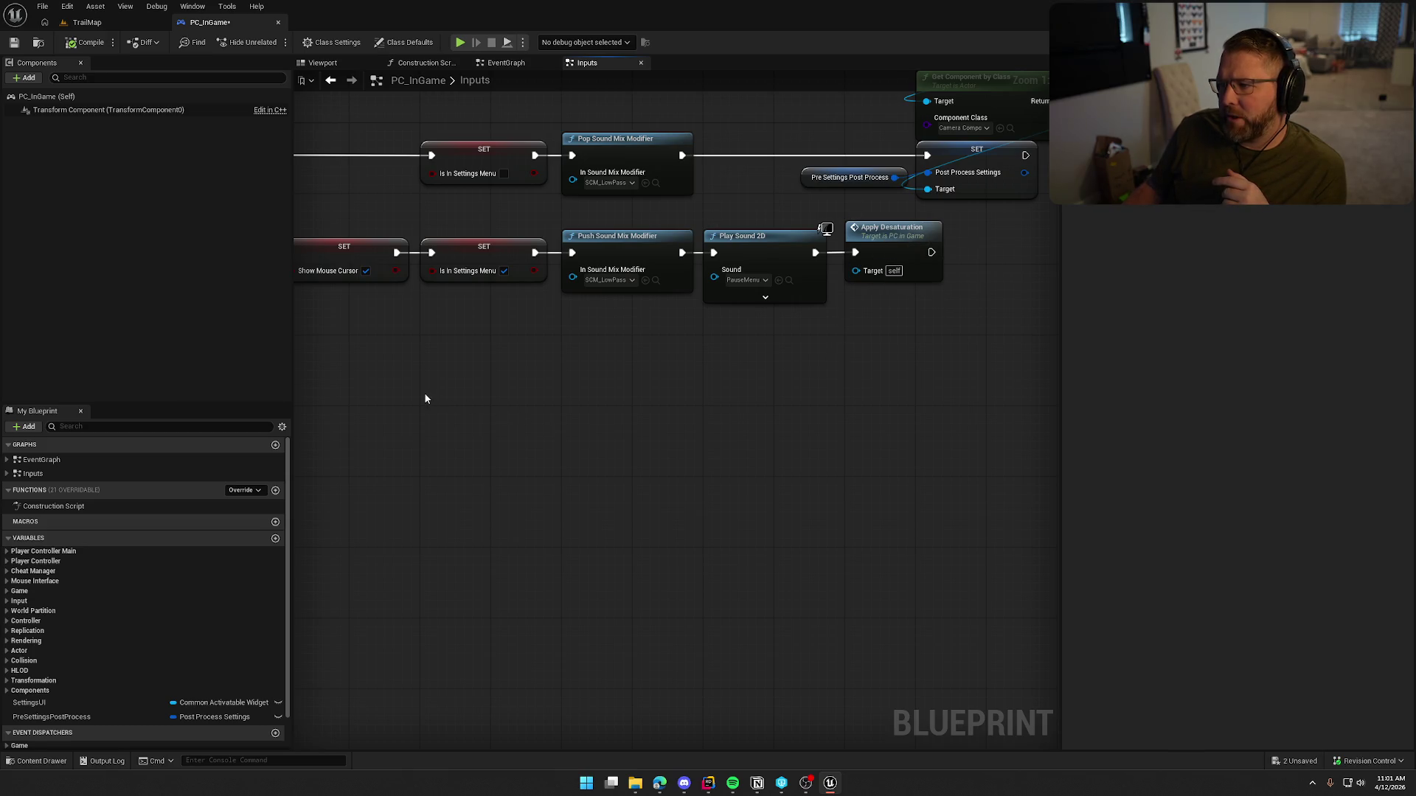
mouse_move(423, 392)
left_mouse_down()
mouse_move(910, 441)
mouse_move(1106, 435)
left_mouse_up()
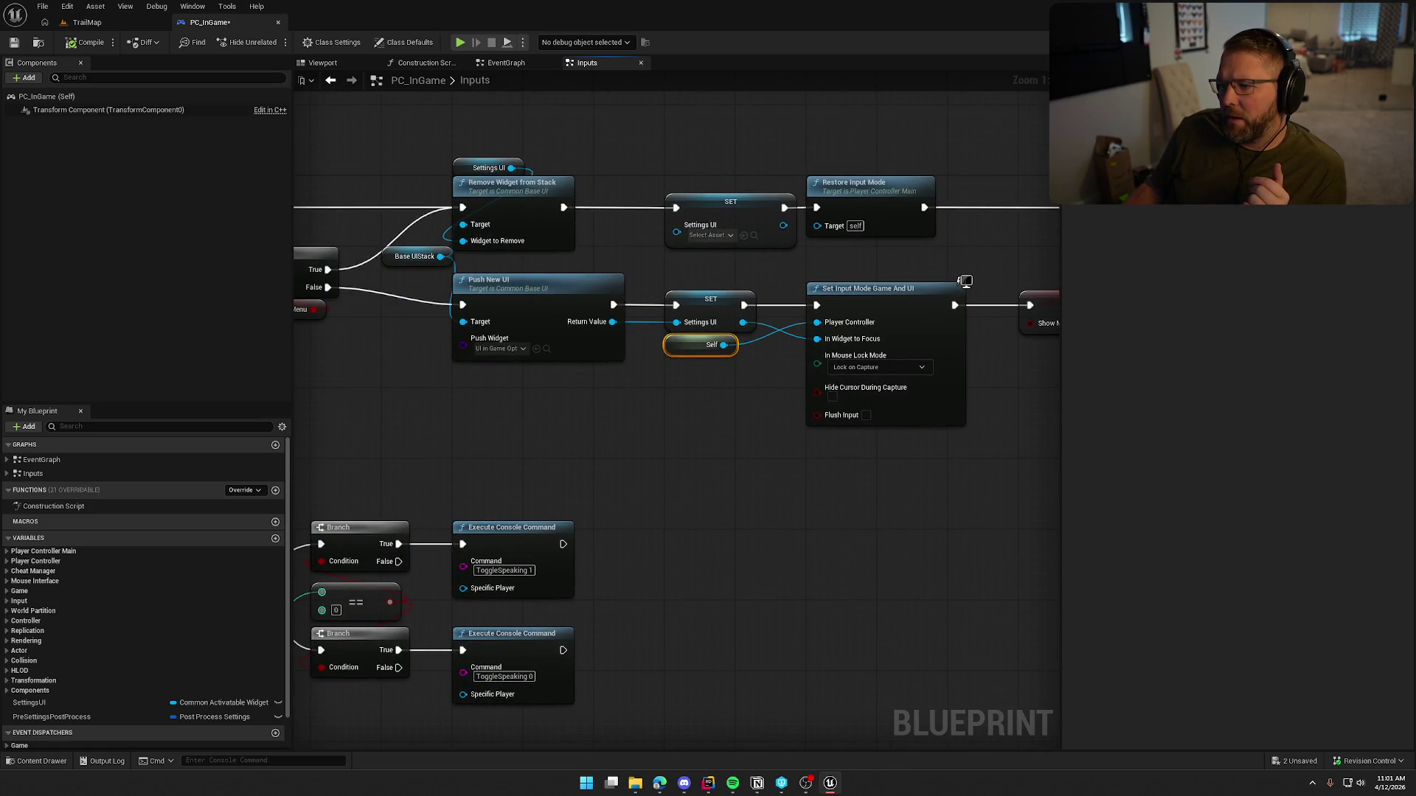
left_click_drag(965, 281, 1336, 263)
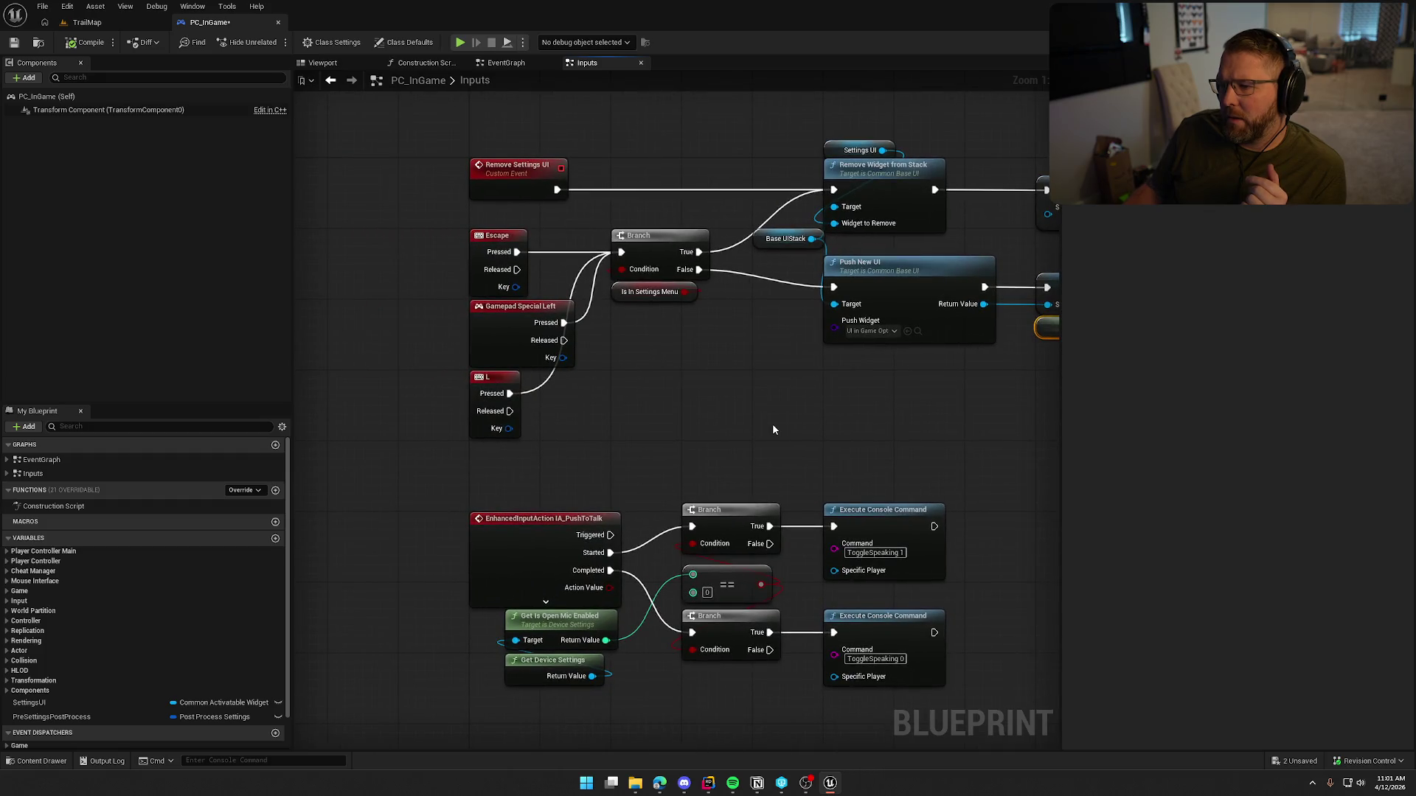
left_click_drag(847, 439, 508, 438)
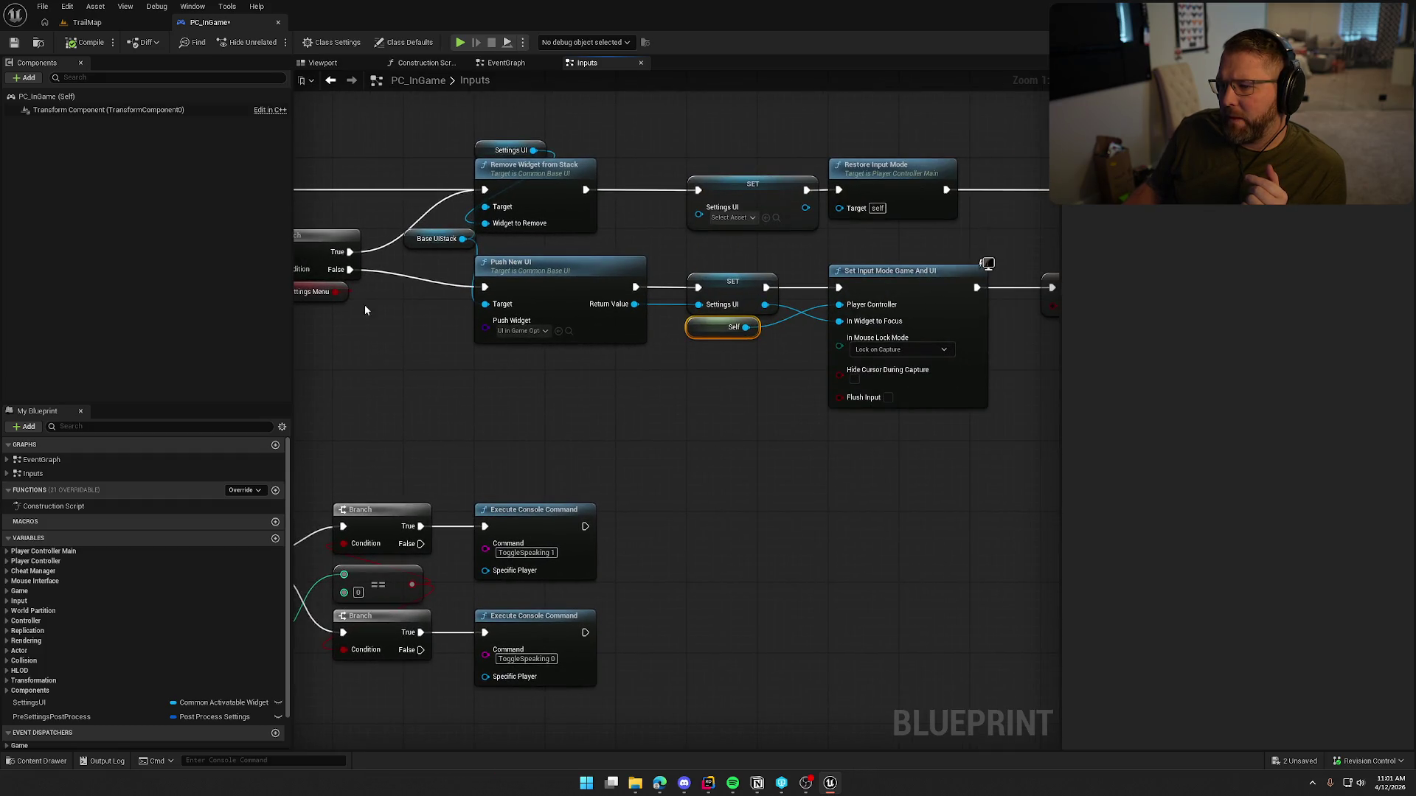
mouse_move(967, 462)
left_mouse_down()
mouse_move(572, 448)
mouse_move(1044, 419)
mouse_move(462, 417)
left_mouse_up()
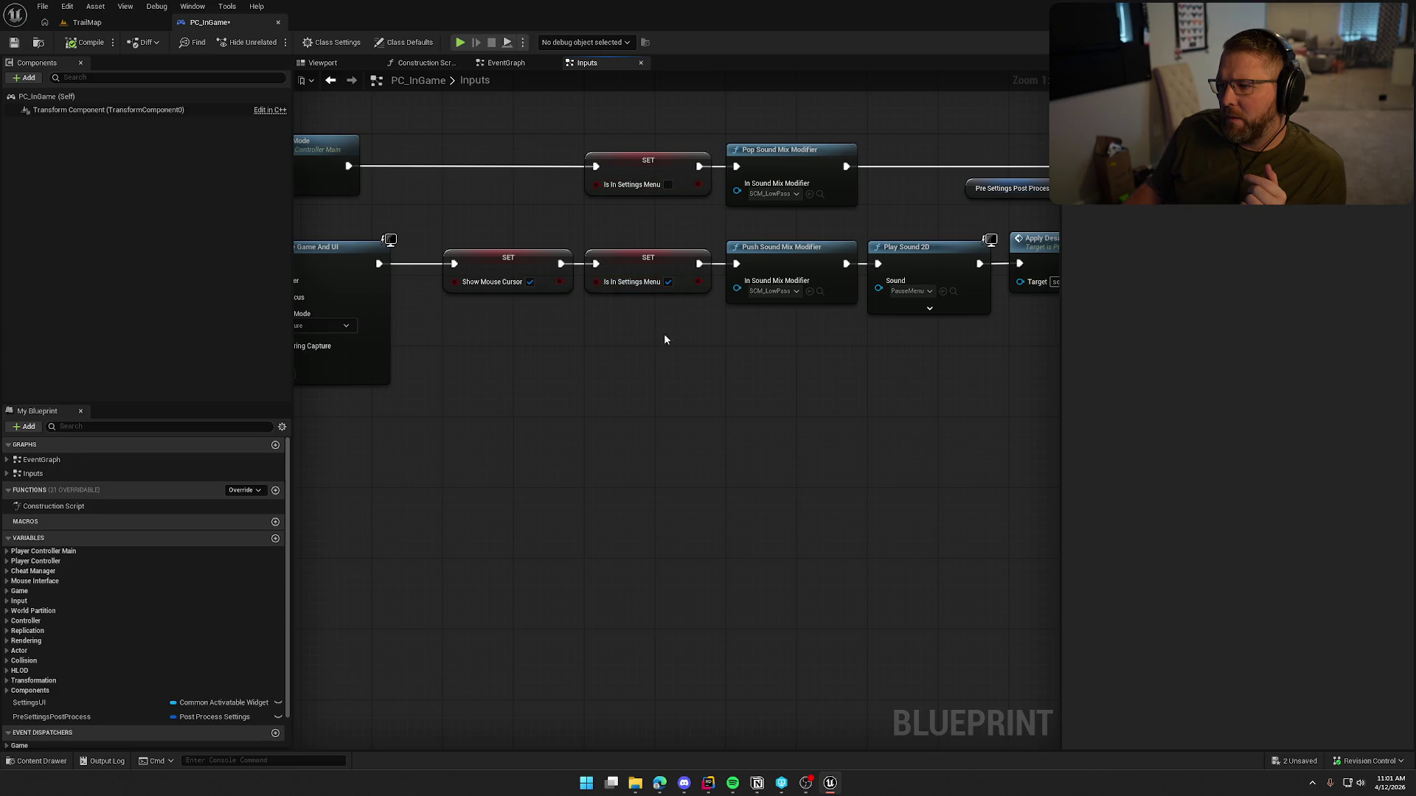
mouse_move(663, 339)
left_mouse_down()
mouse_move(587, 383)
mouse_move(420, 389)
mouse_move(378, 450)
mouse_move(474, 504)
left_mouse_up()
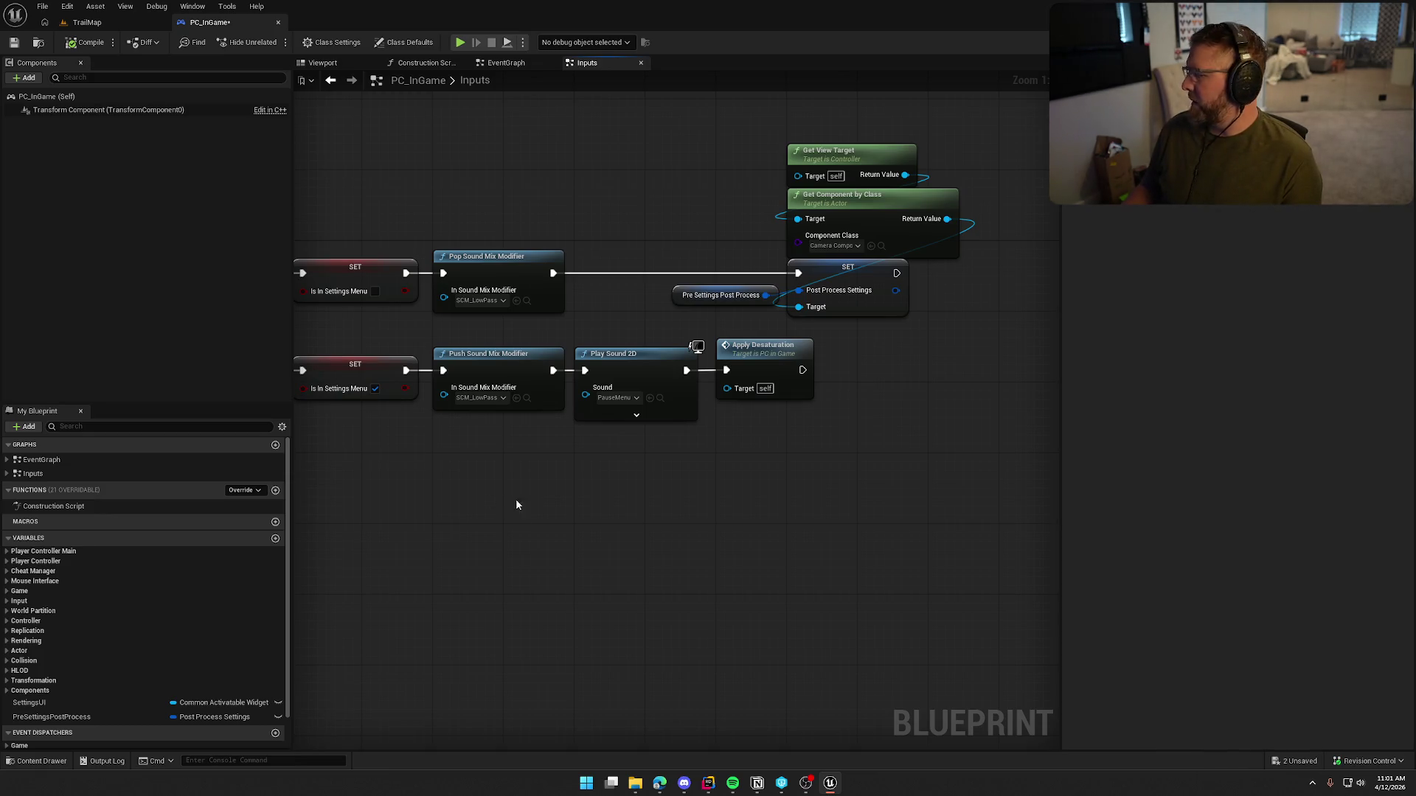
left_click(87, 22)
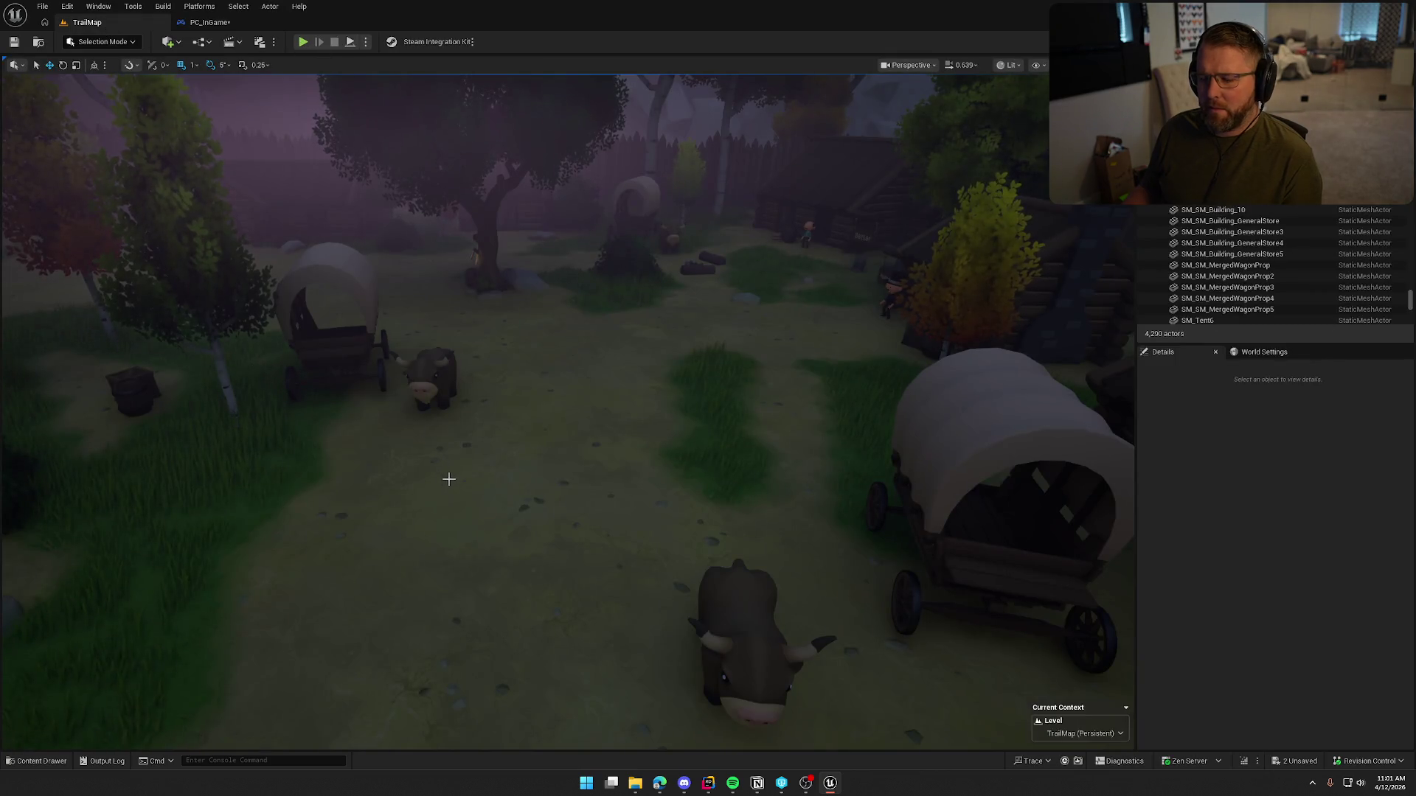
Step: Open the GameWorld level from Maps, saving and checking out the modified assets
key("ctrl+space")
left_click(40, 646)
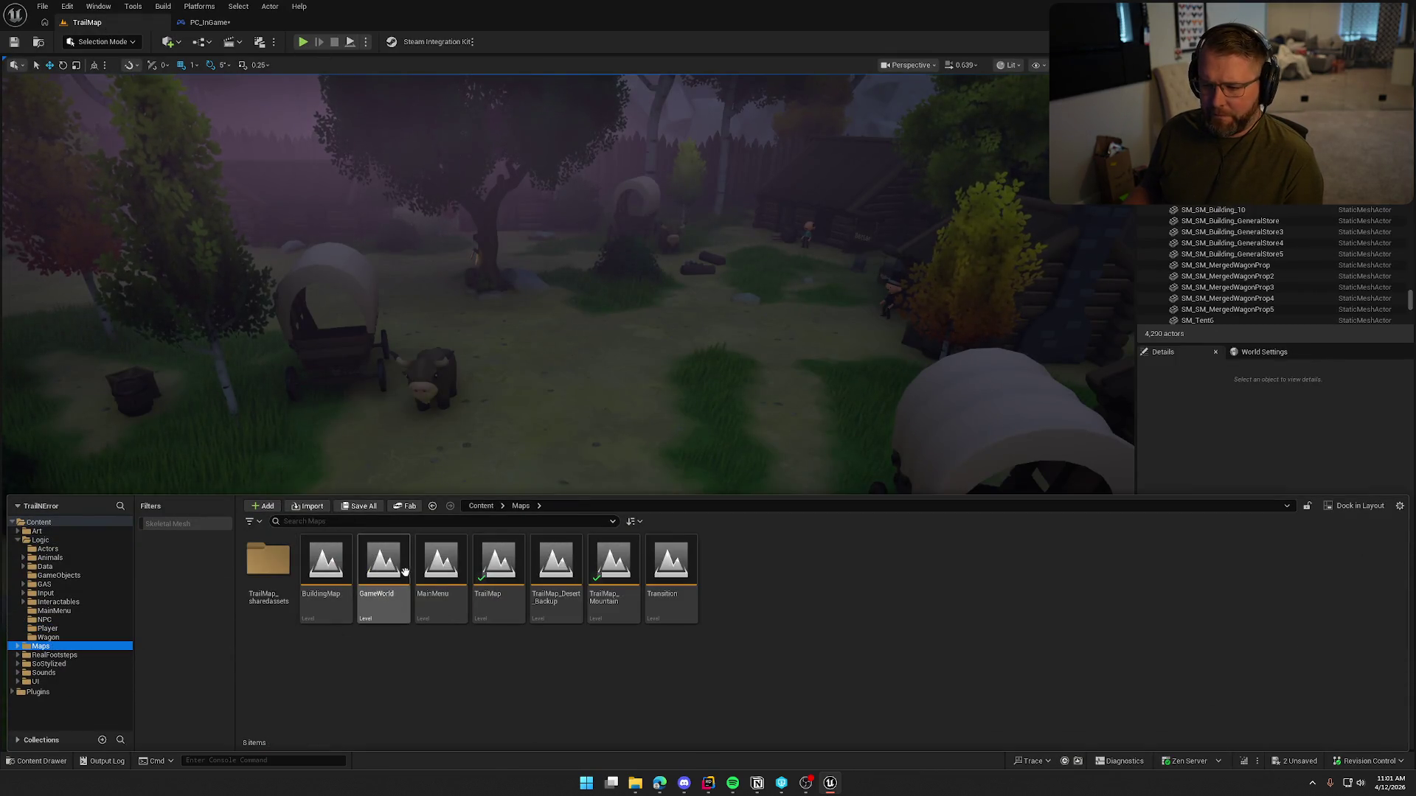
double_click(407, 564)
left_click(743, 514)
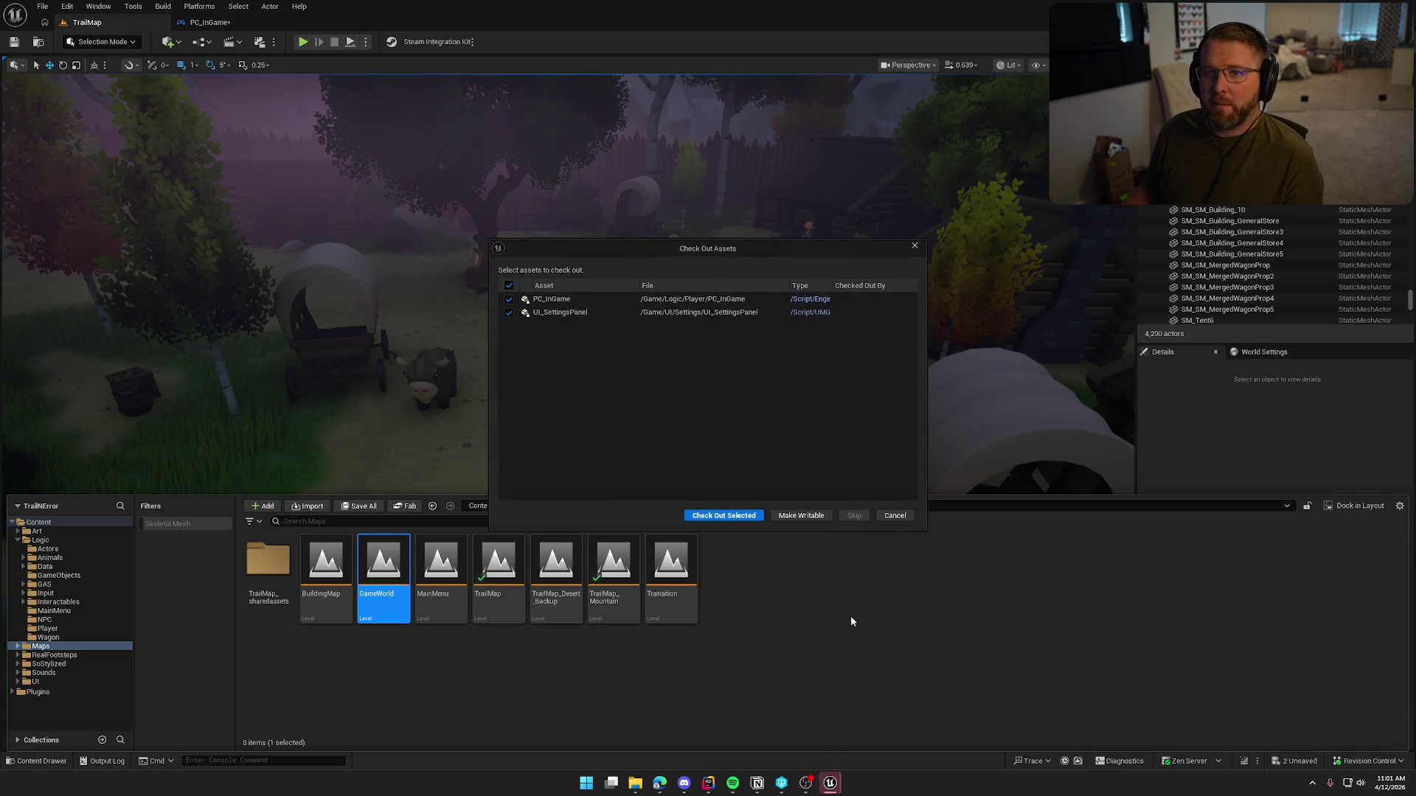
left_click(747, 514)
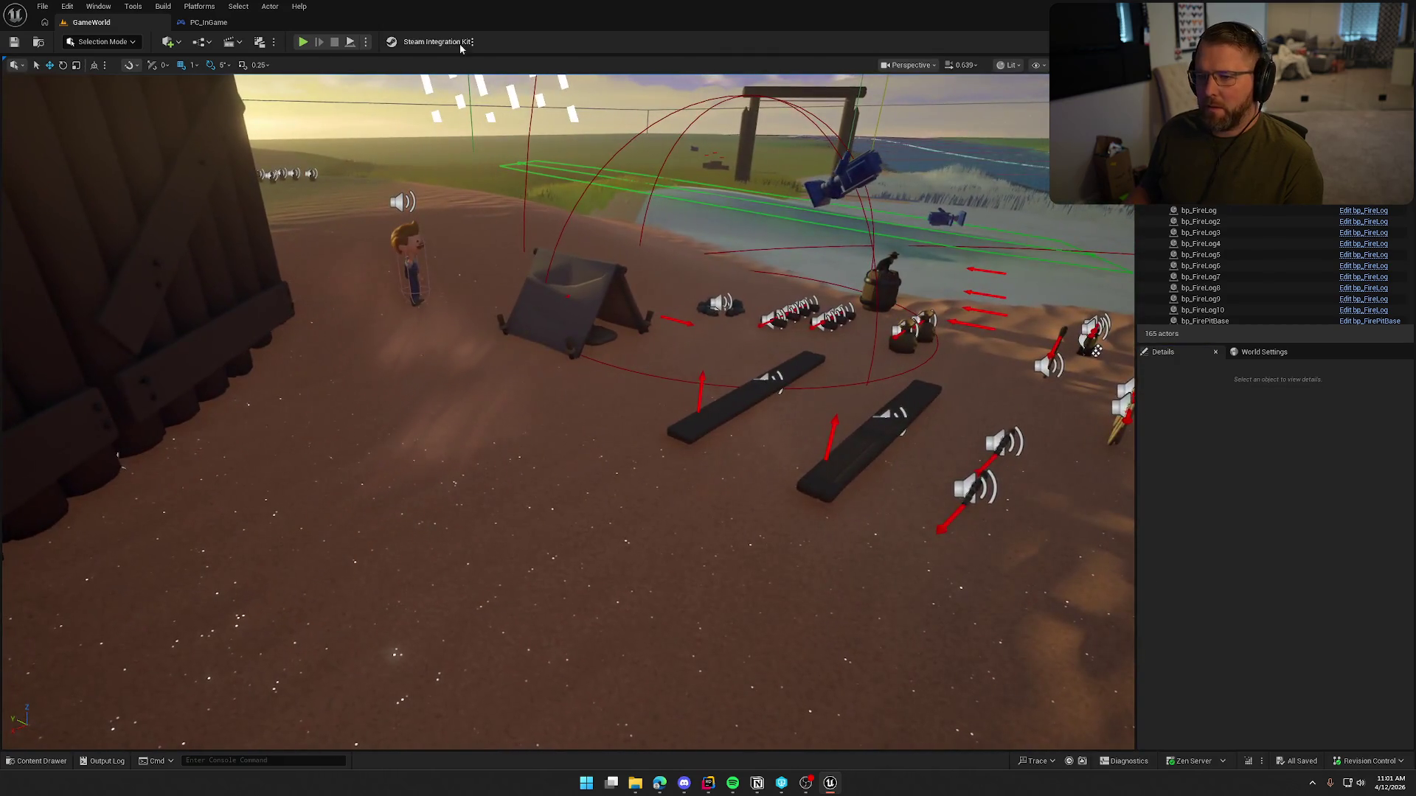
Step: Play-test the level, opening and resuming the Escape pause menu, then stop the session
left_click(303, 41)
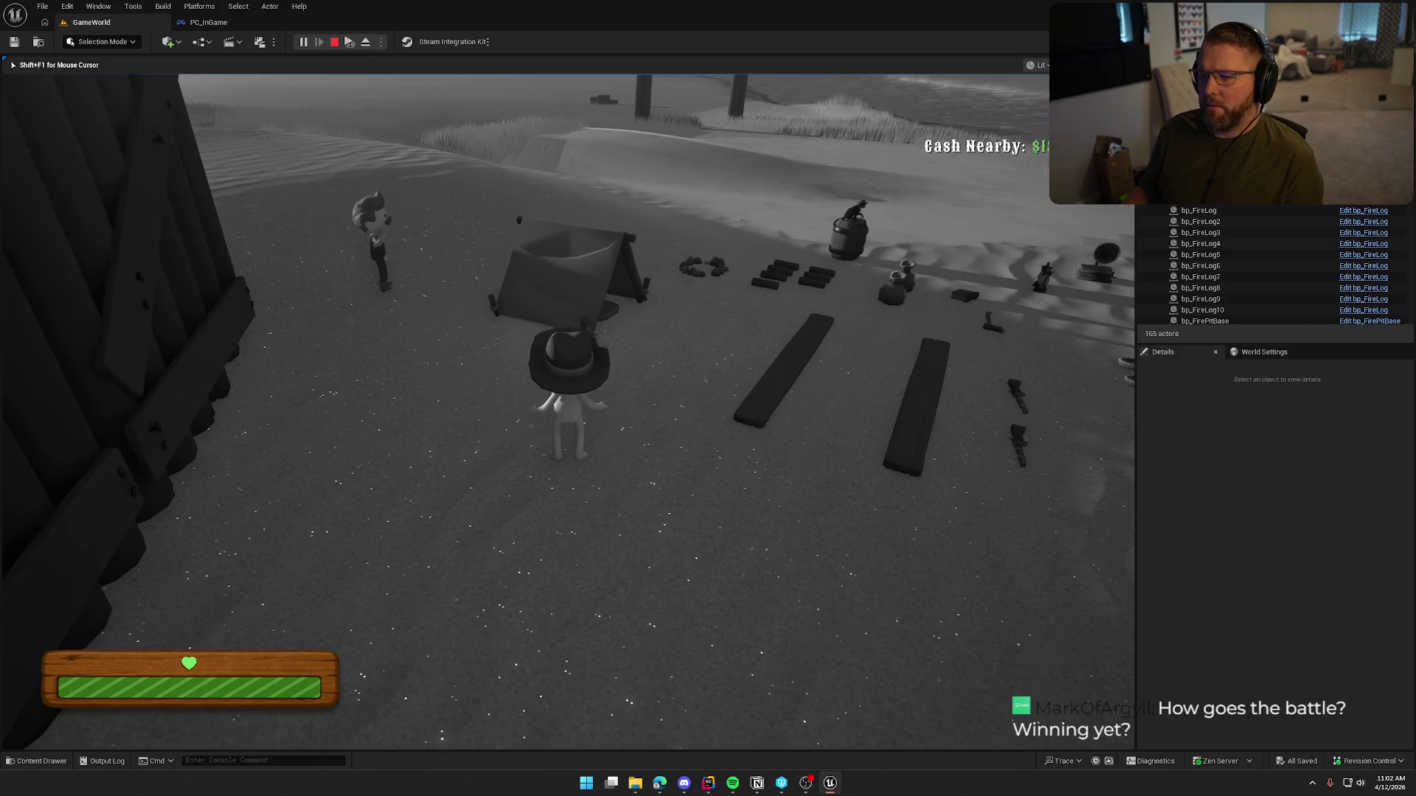
key("Escape")
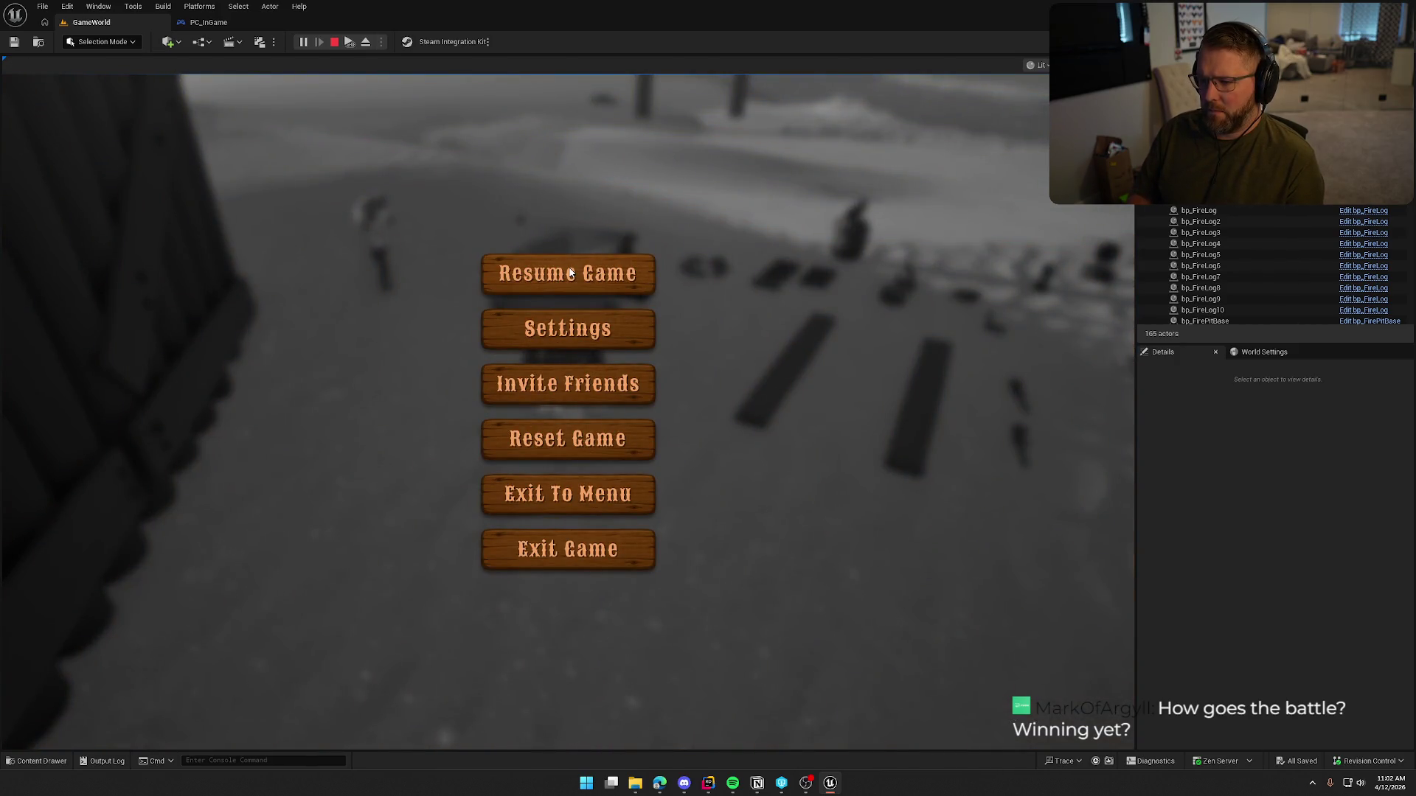
left_click(570, 273)
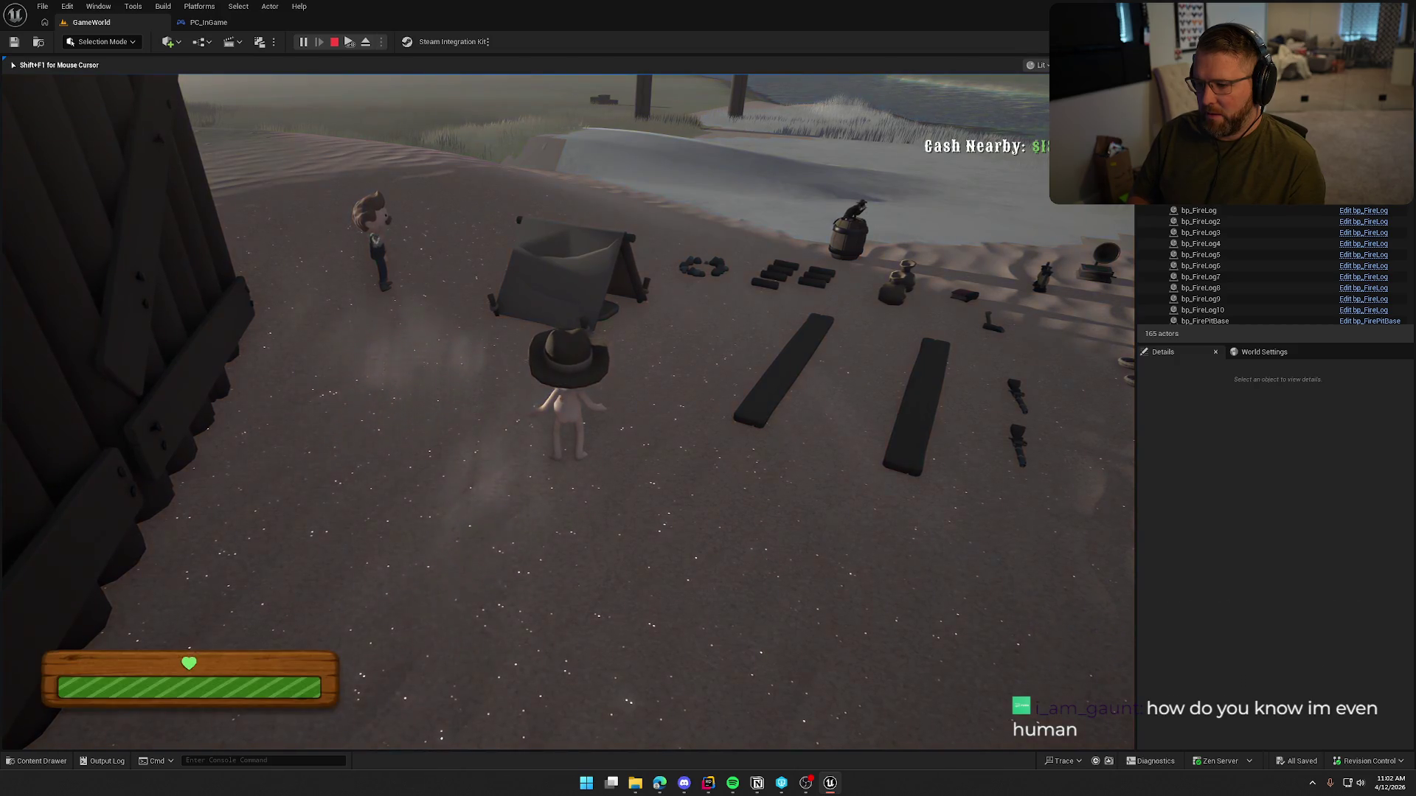
key("Escape")
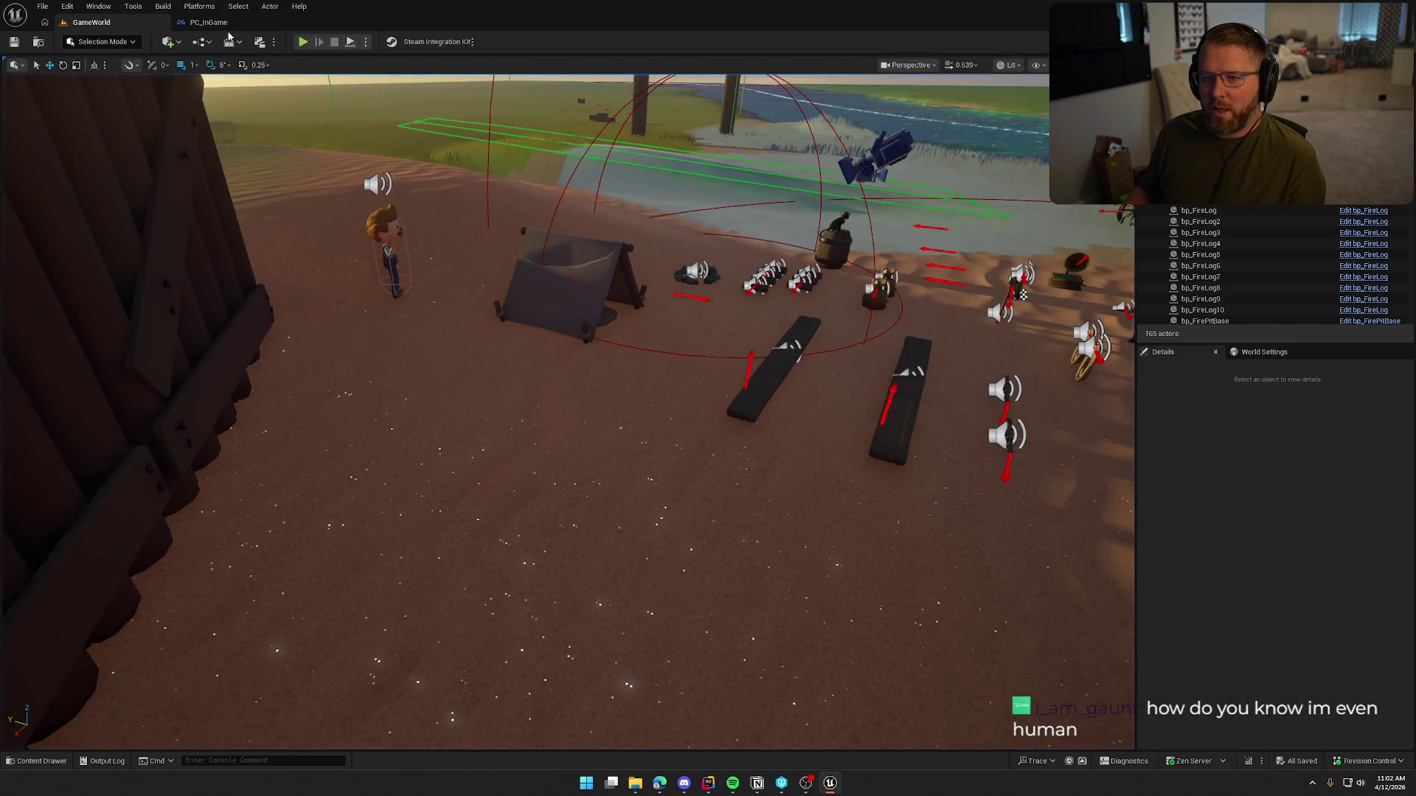
Step: Switch to PC_InGame and review the settings-menu input events and Restore Input Mode node
left_click(208, 22)
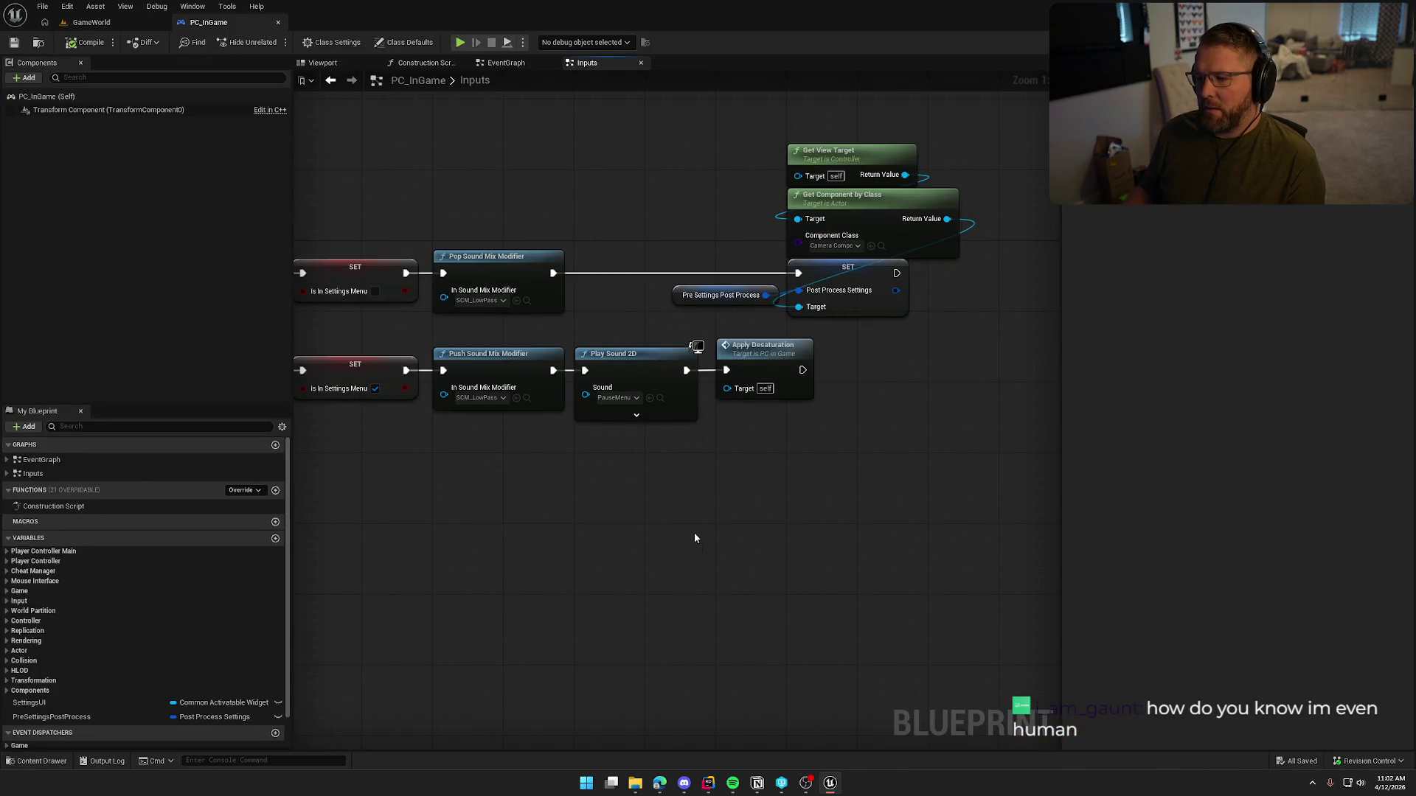
mouse_move(694, 538)
left_mouse_down()
mouse_move(755, 499)
mouse_move(1032, 475)
left_mouse_up()
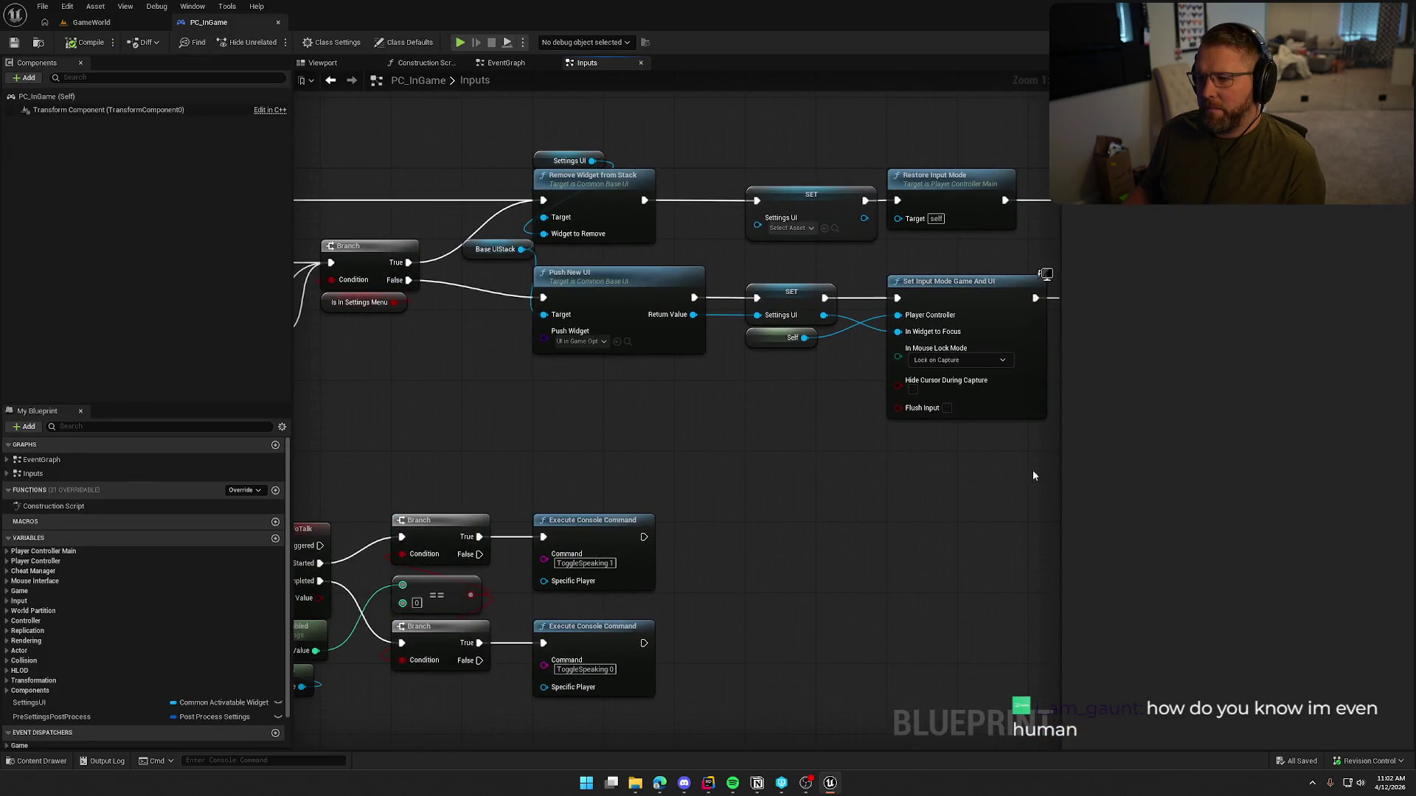
left_click_drag(723, 432, 935, 420)
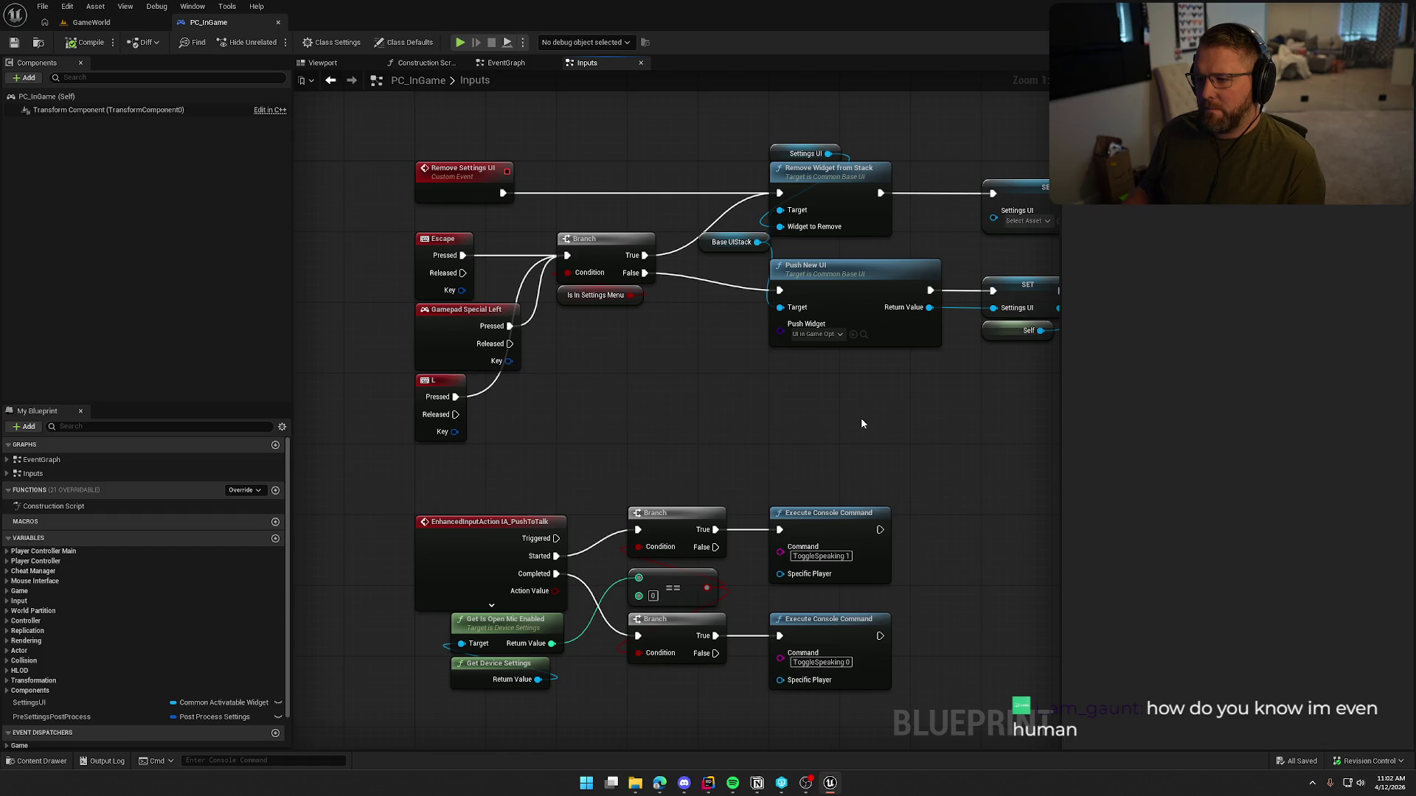
mouse_move(861, 417)
left_mouse_down()
mouse_move(456, 406)
mouse_move(429, 486)
mouse_move(617, 476)
left_mouse_up()
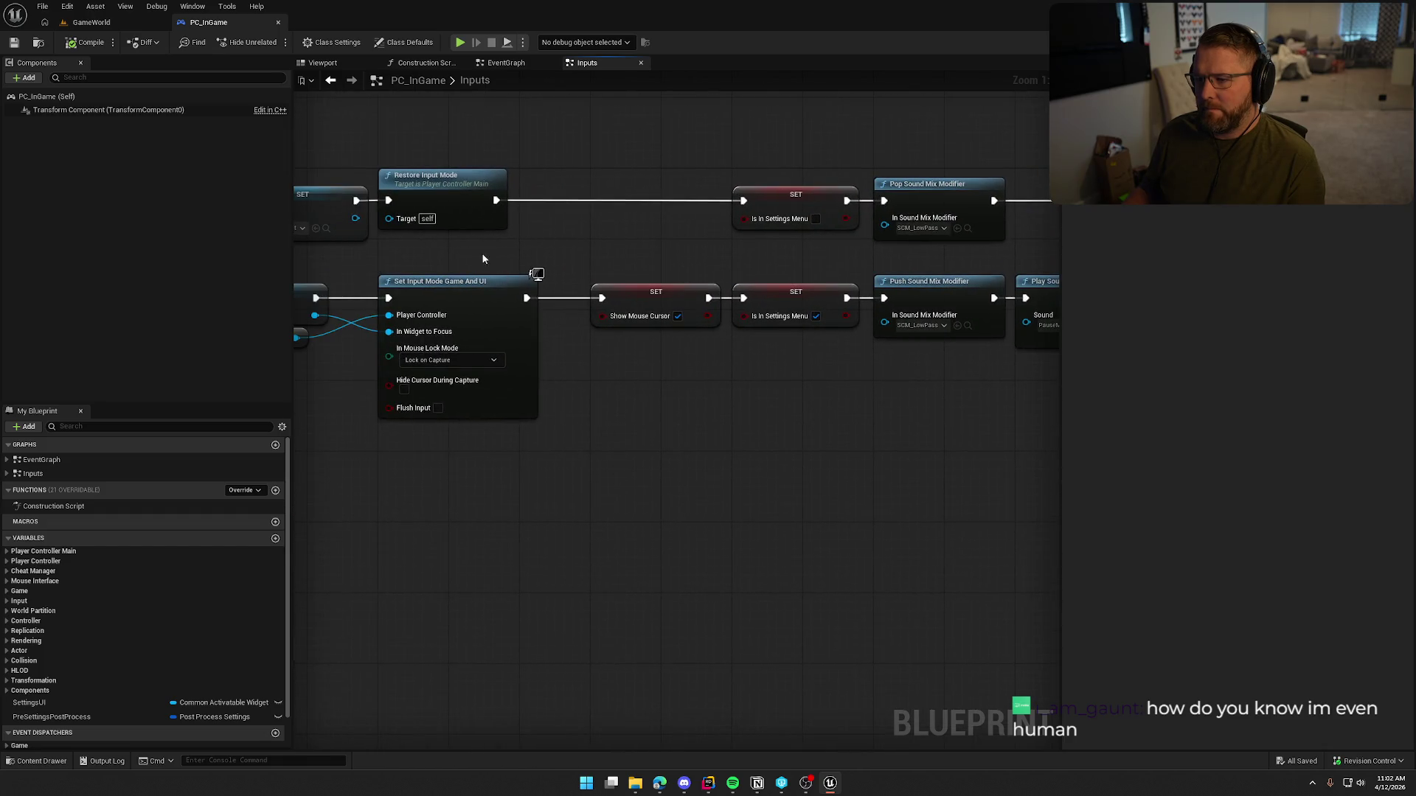
left_click(479, 222)
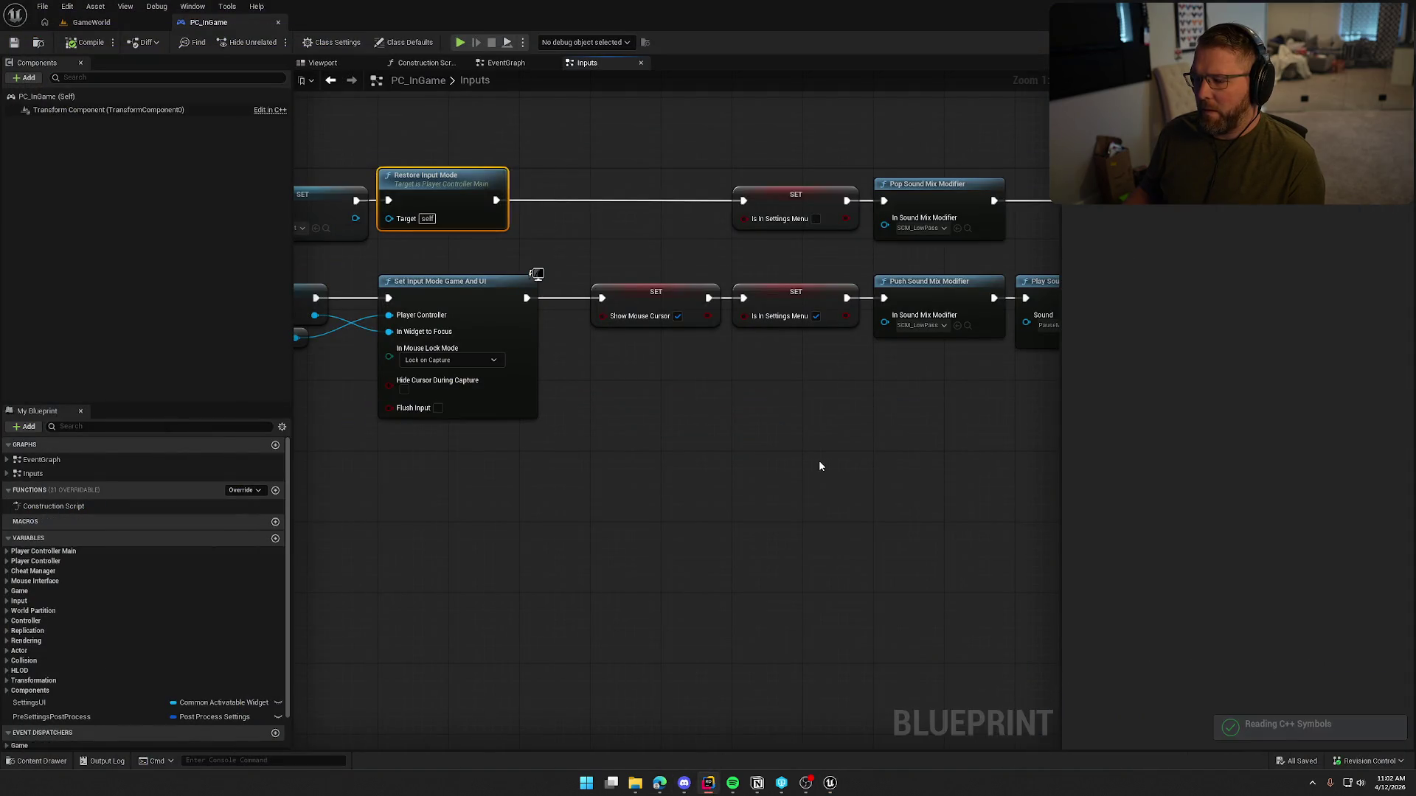
Step: Check the post-process SET nodes that restore Pre Settings Post Process, then clear the selection
mouse_move(853, 463)
left_mouse_down()
mouse_move(894, 484)
mouse_move(509, 459)
left_mouse_up()
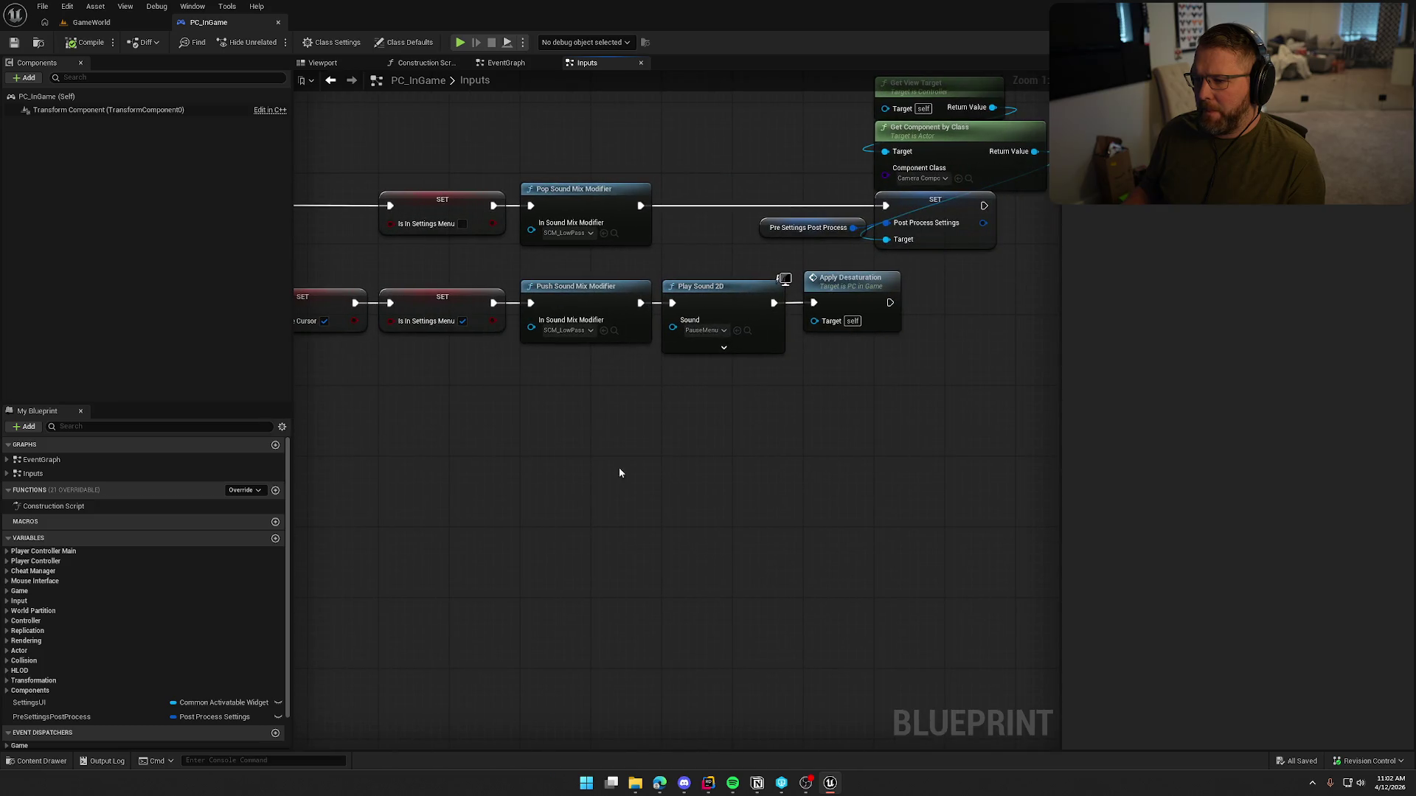
mouse_move(773, 496)
left_mouse_down()
mouse_move(656, 476)
mouse_move(666, 523)
left_mouse_up()
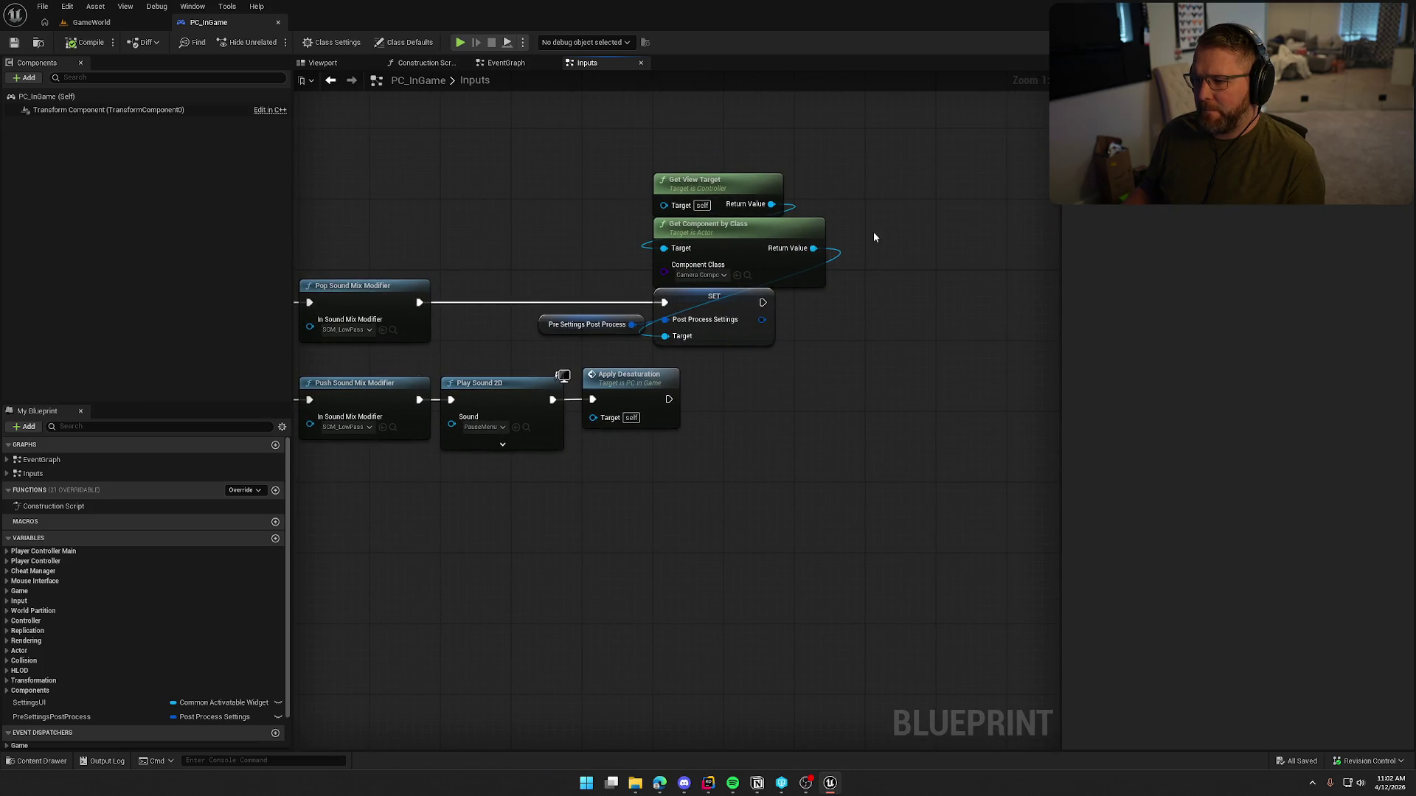
mouse_move(557, 161)
left_mouse_down()
mouse_move(642, 245)
mouse_move(863, 361)
left_mouse_up()
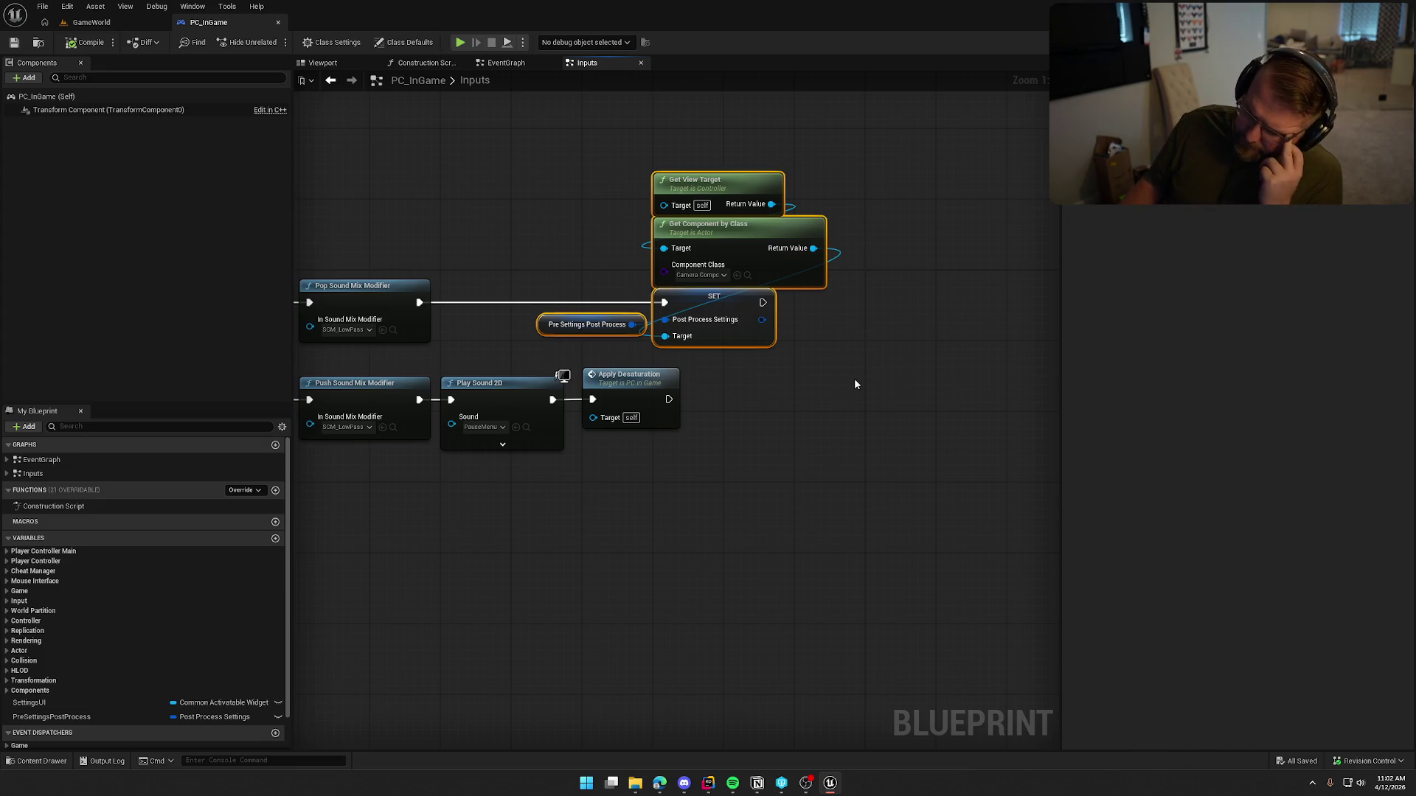
left_click(603, 330)
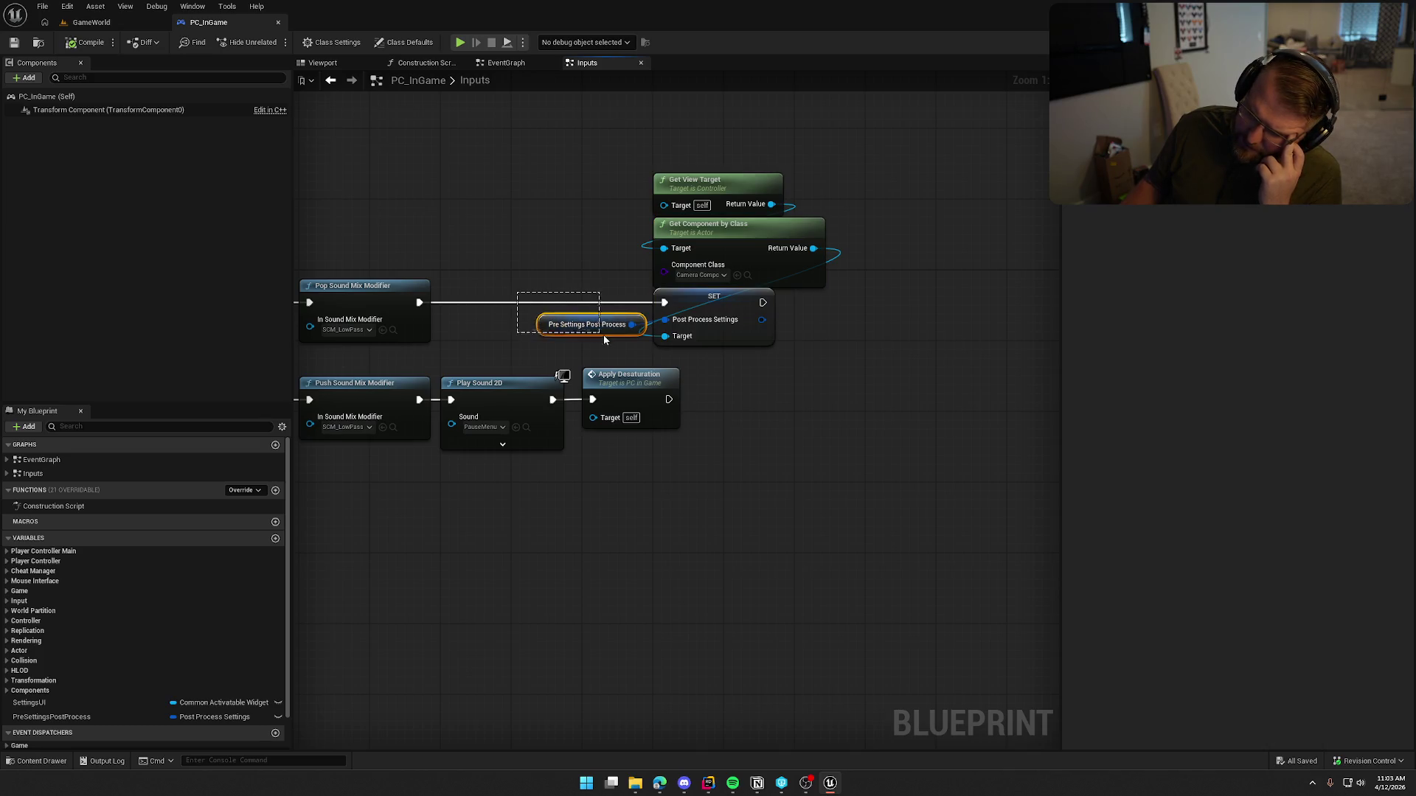
left_click(663, 487)
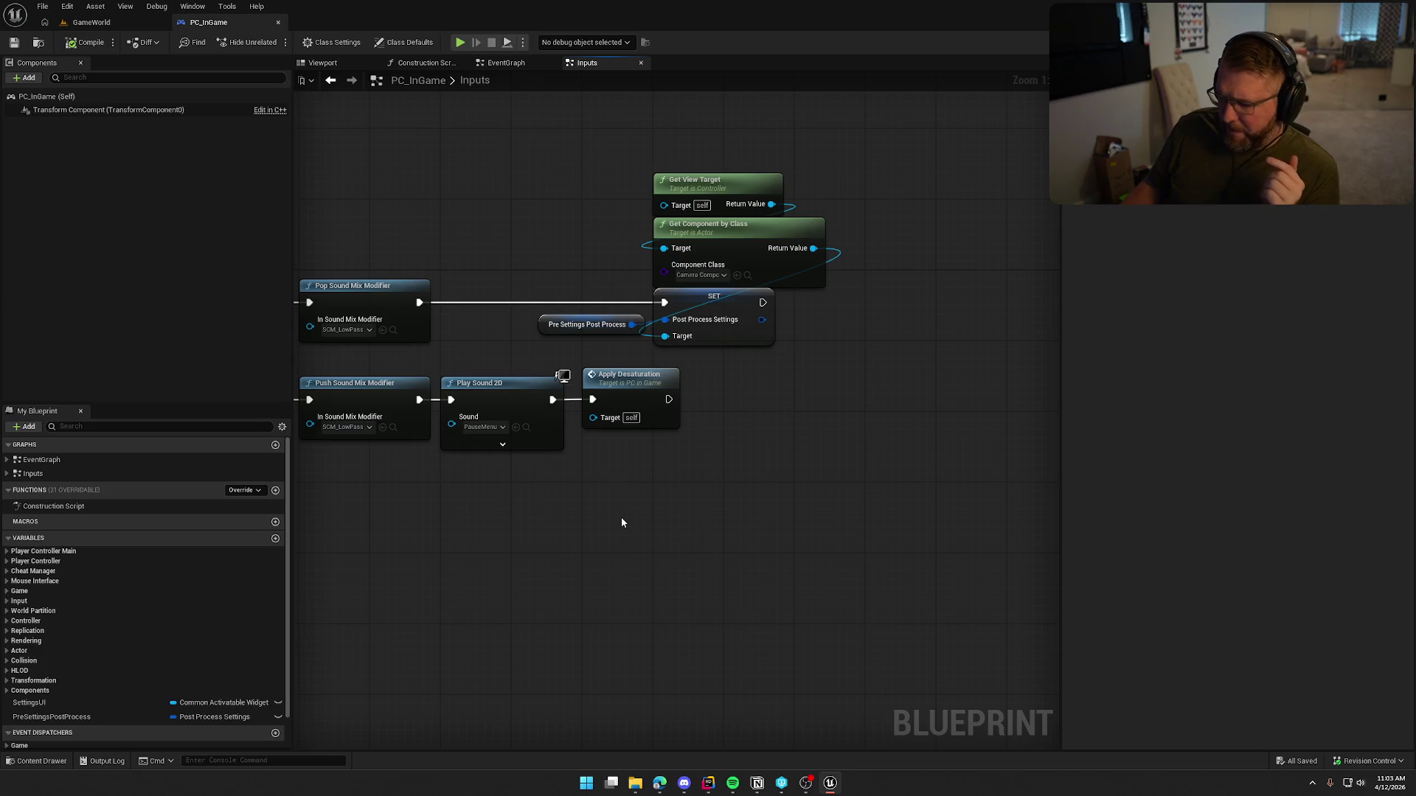
left_click_drag(621, 522, 773, 519)
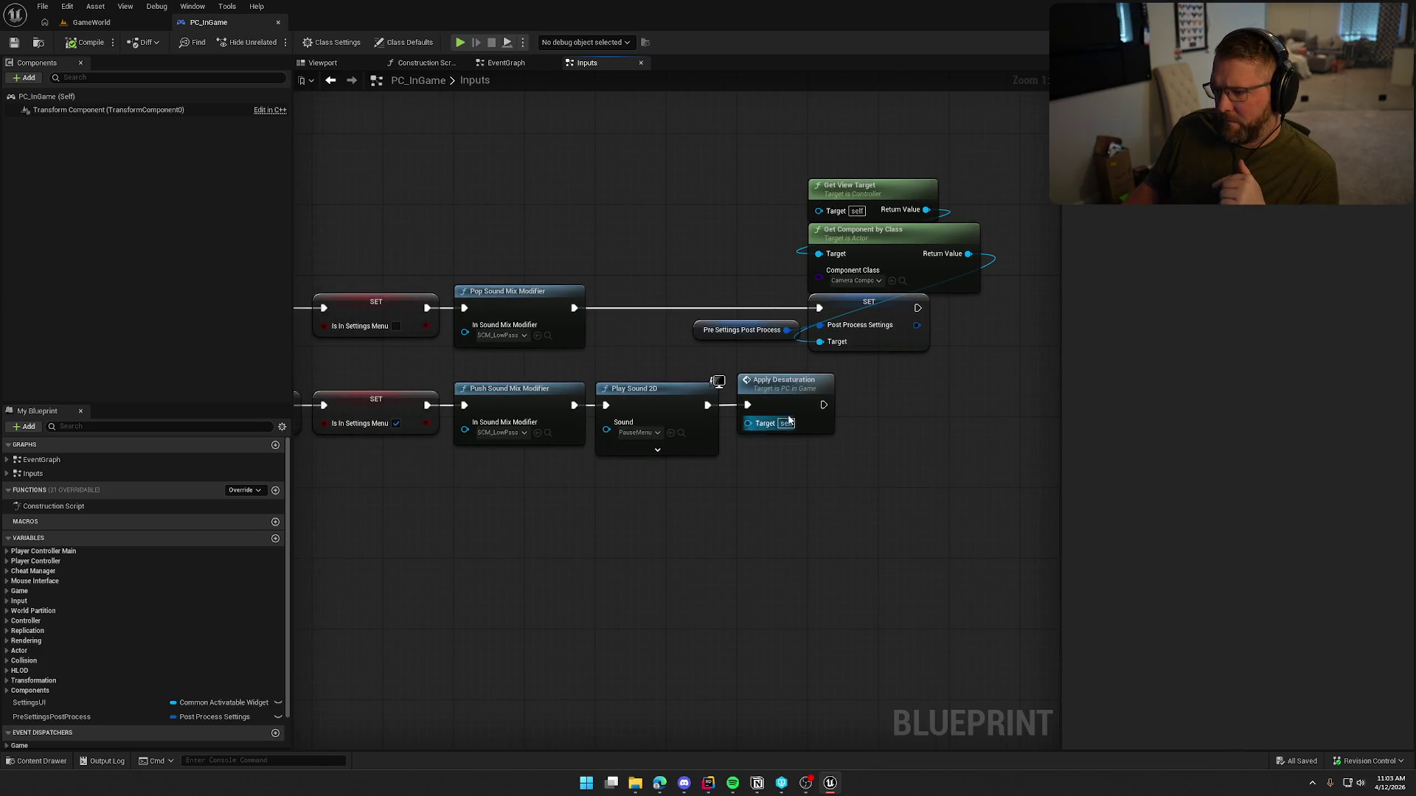
Step: Jump from the Apply Desaturation call to its custom event definition
double_click(783, 390)
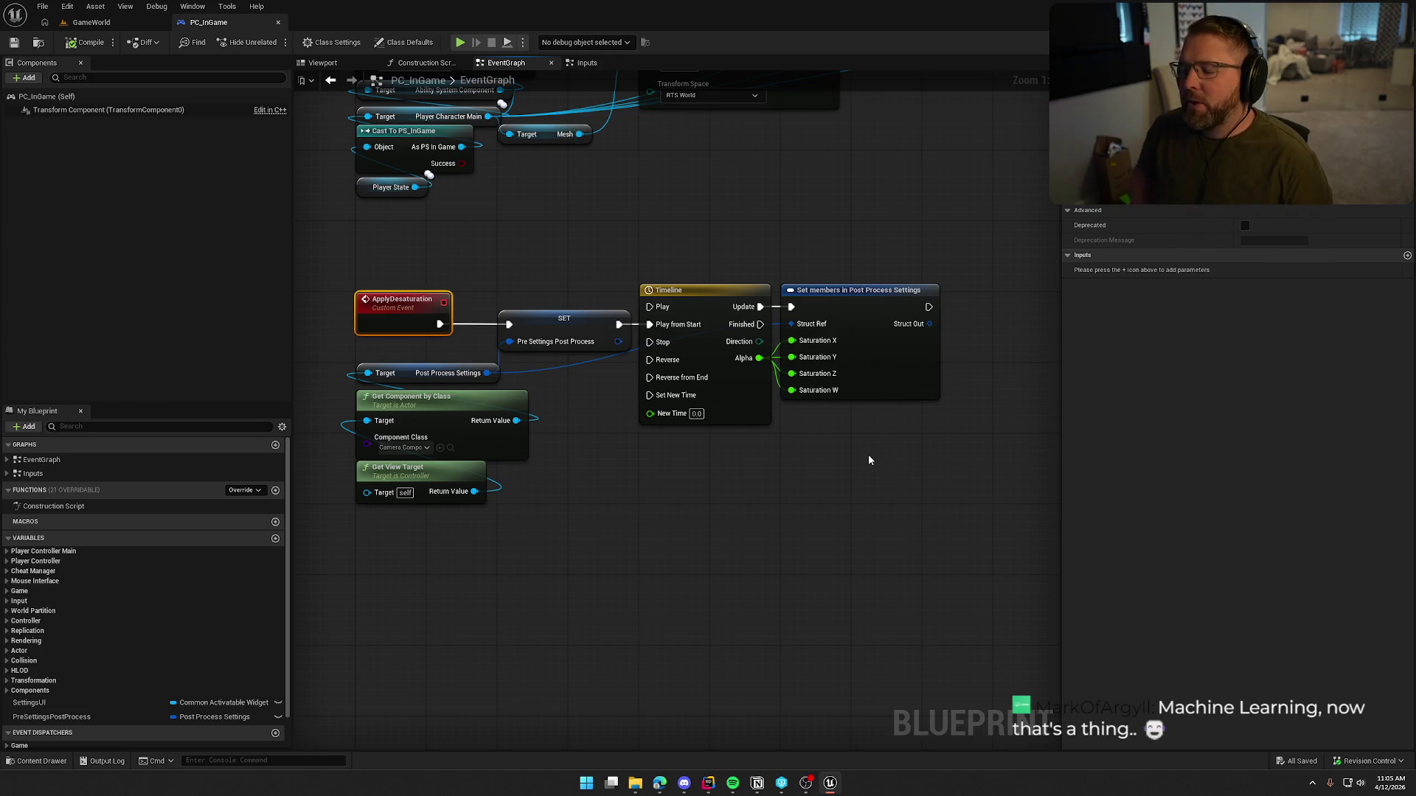
left_click_drag(365, 254, 944, 559)
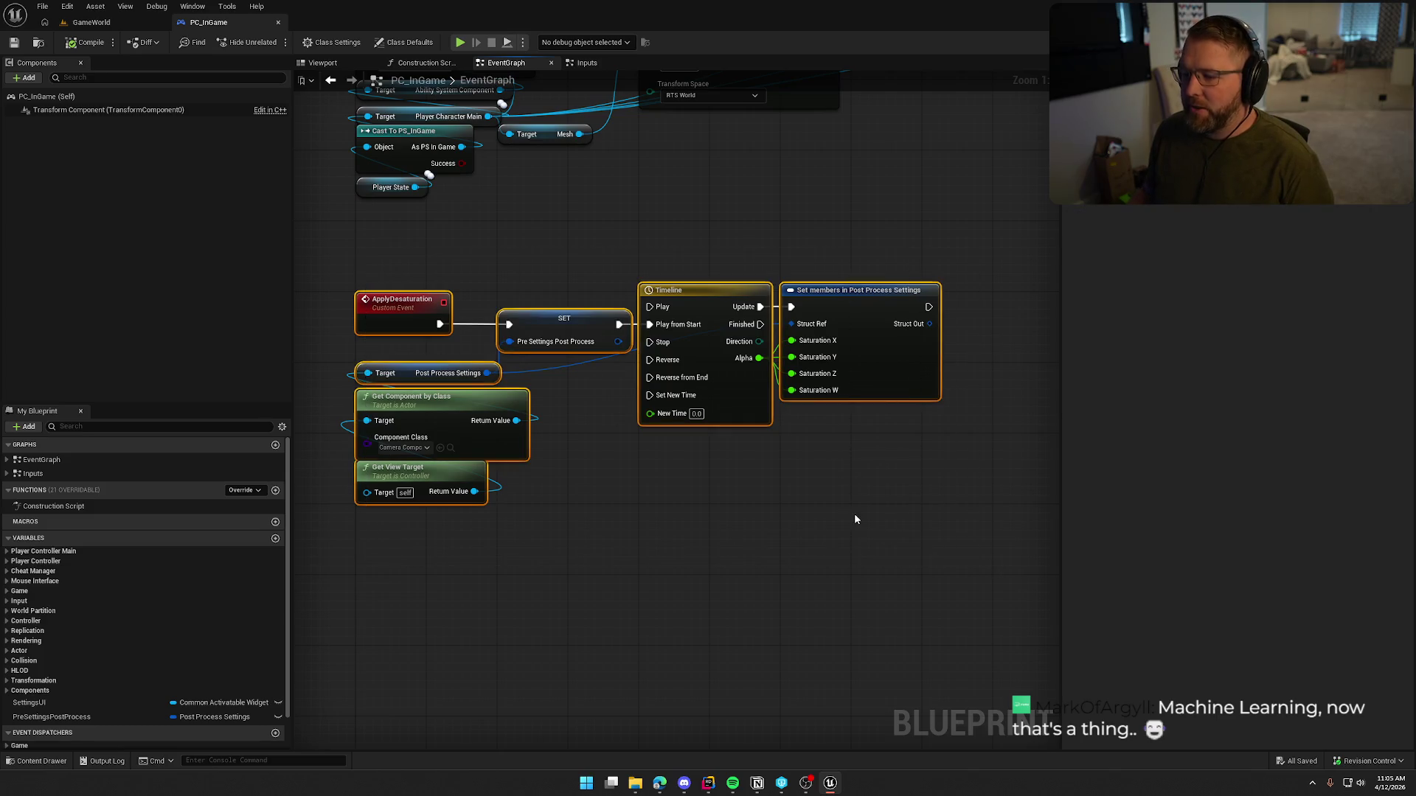
left_click(855, 520)
mouse_move(531, 550)
left_mouse_down()
mouse_move(413, 365)
mouse_move(335, 359)
left_mouse_up()
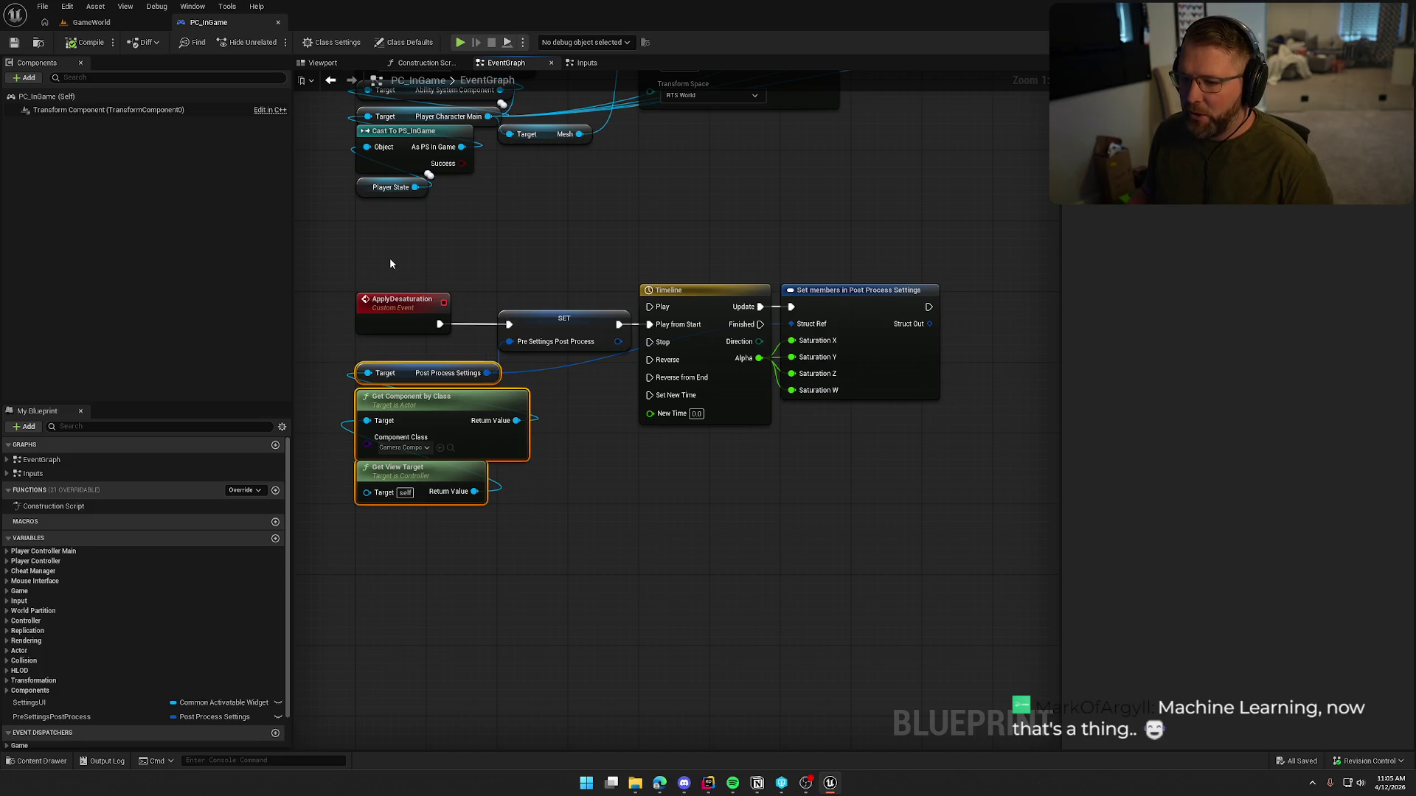
left_click_drag(354, 249, 849, 525)
mouse_move(999, 478)
left_mouse_down()
mouse_move(585, 214)
mouse_move(643, 472)
left_mouse_up()
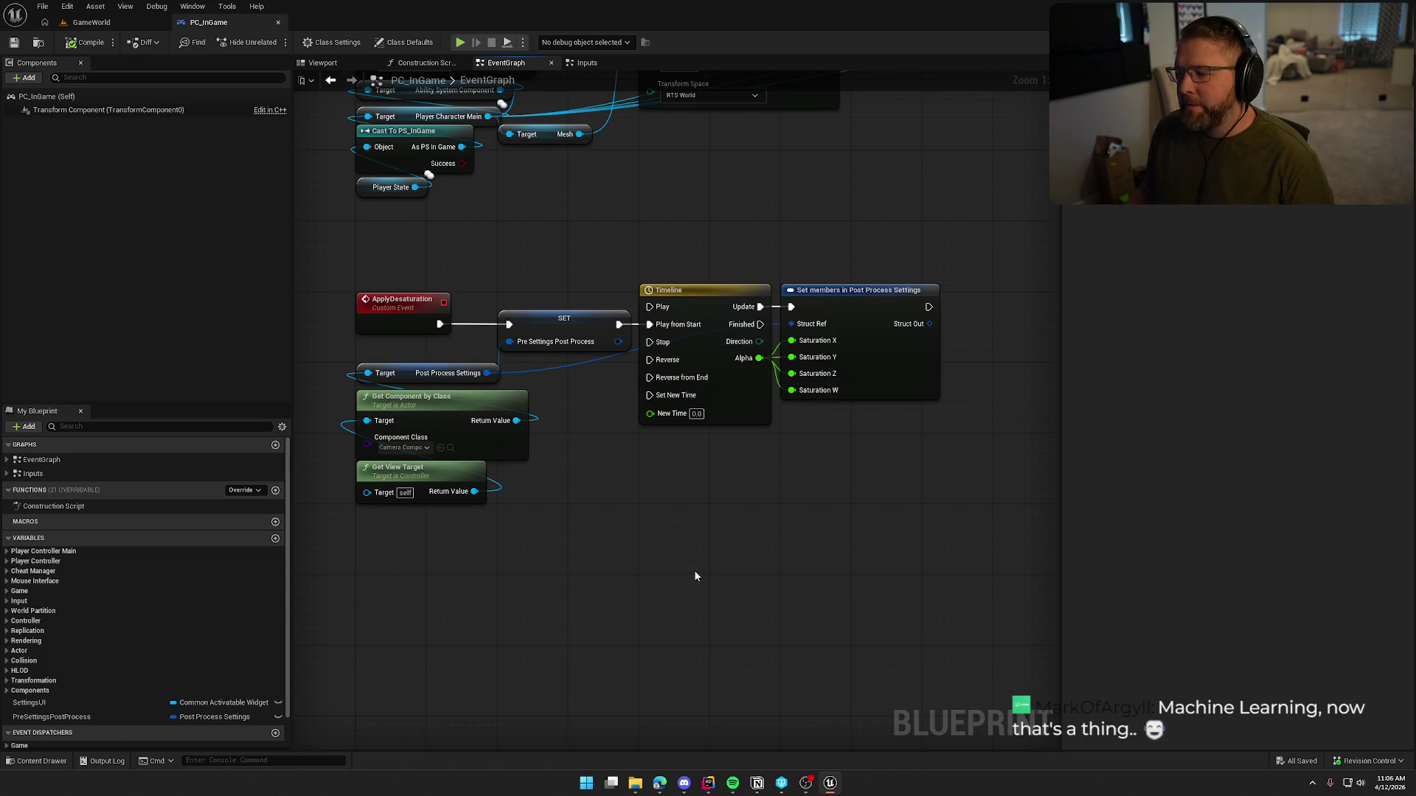
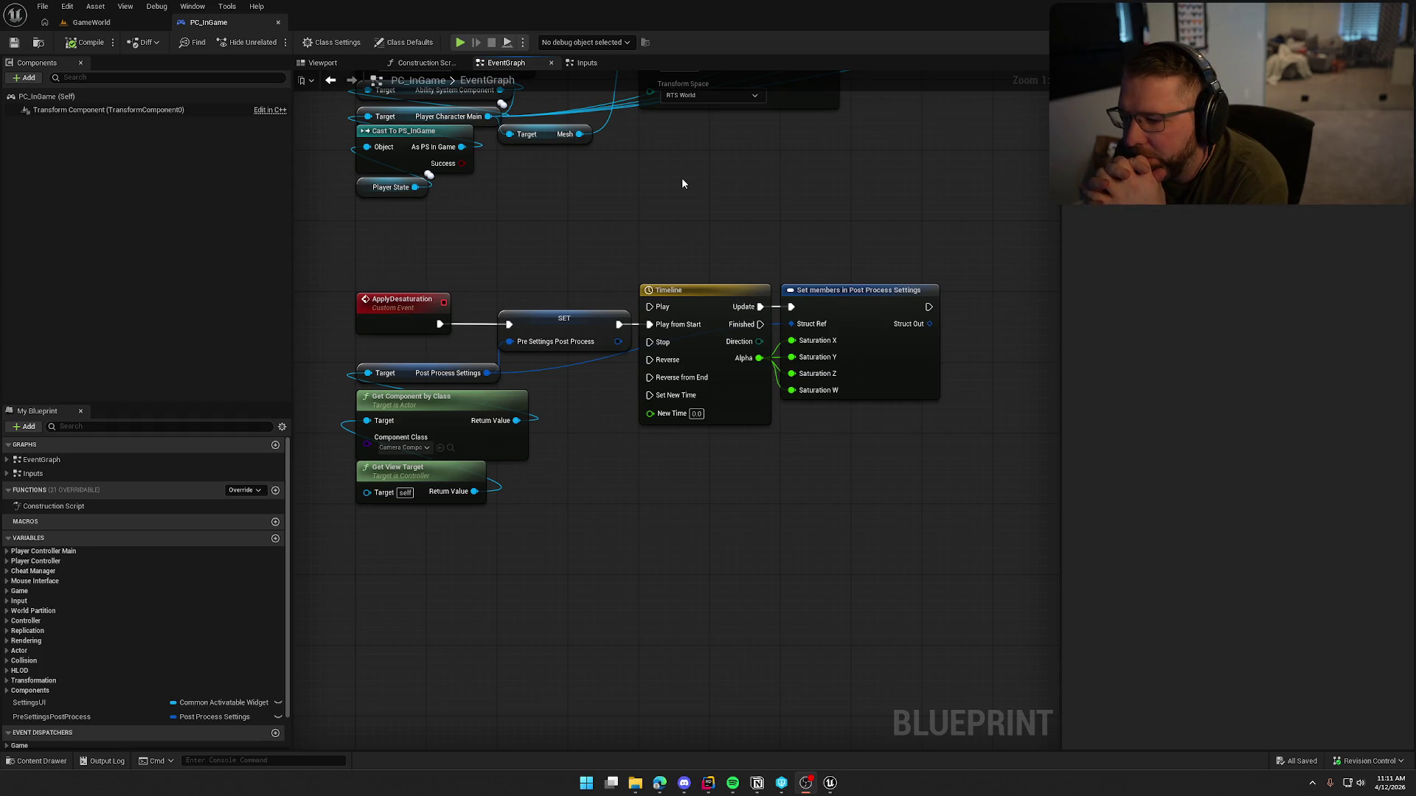
Step: Check the Pre Settings Post Process SET node's reference options, then switch to the Inputs graph
left_click(539, 326)
right_click(539, 325)
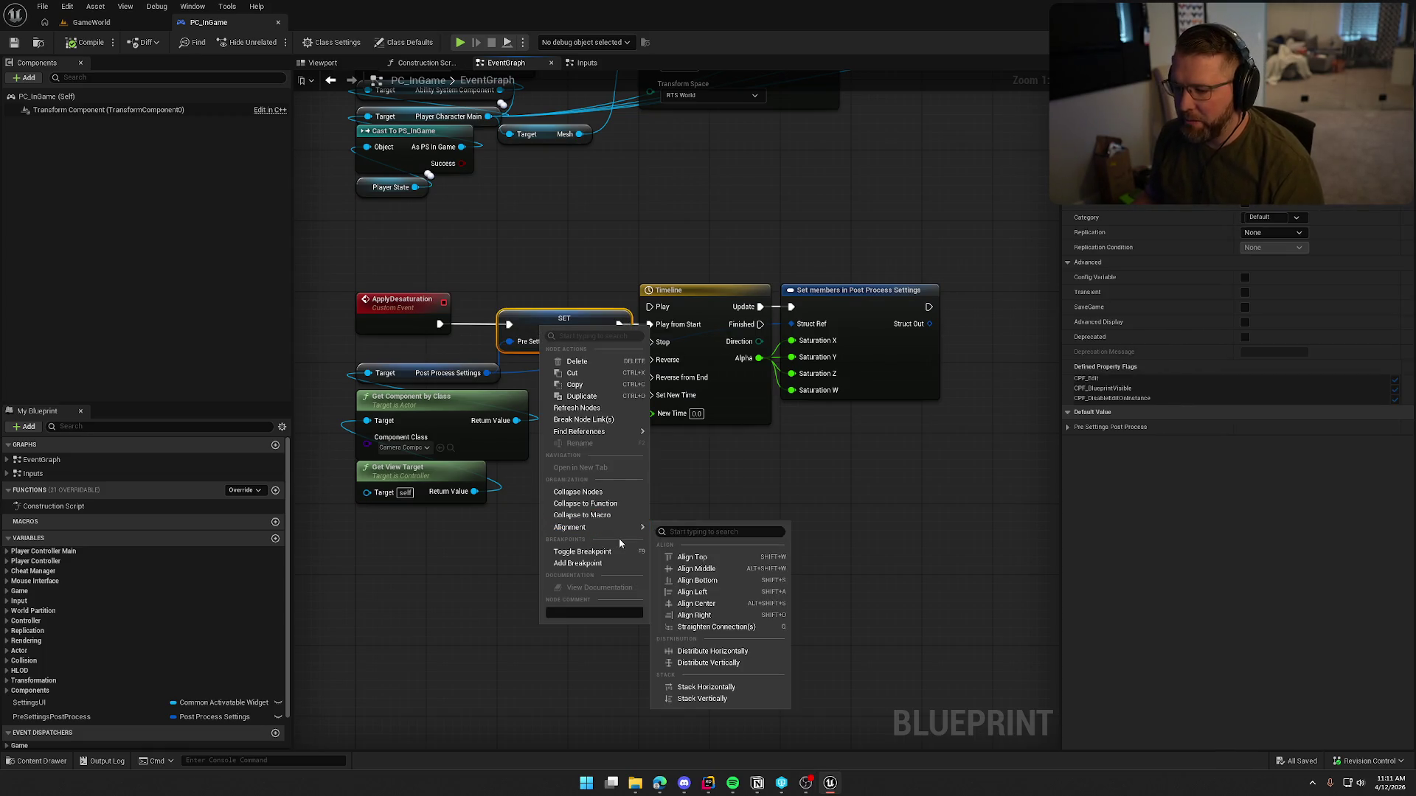
mouse_move(612, 432)
left_click(762, 472)
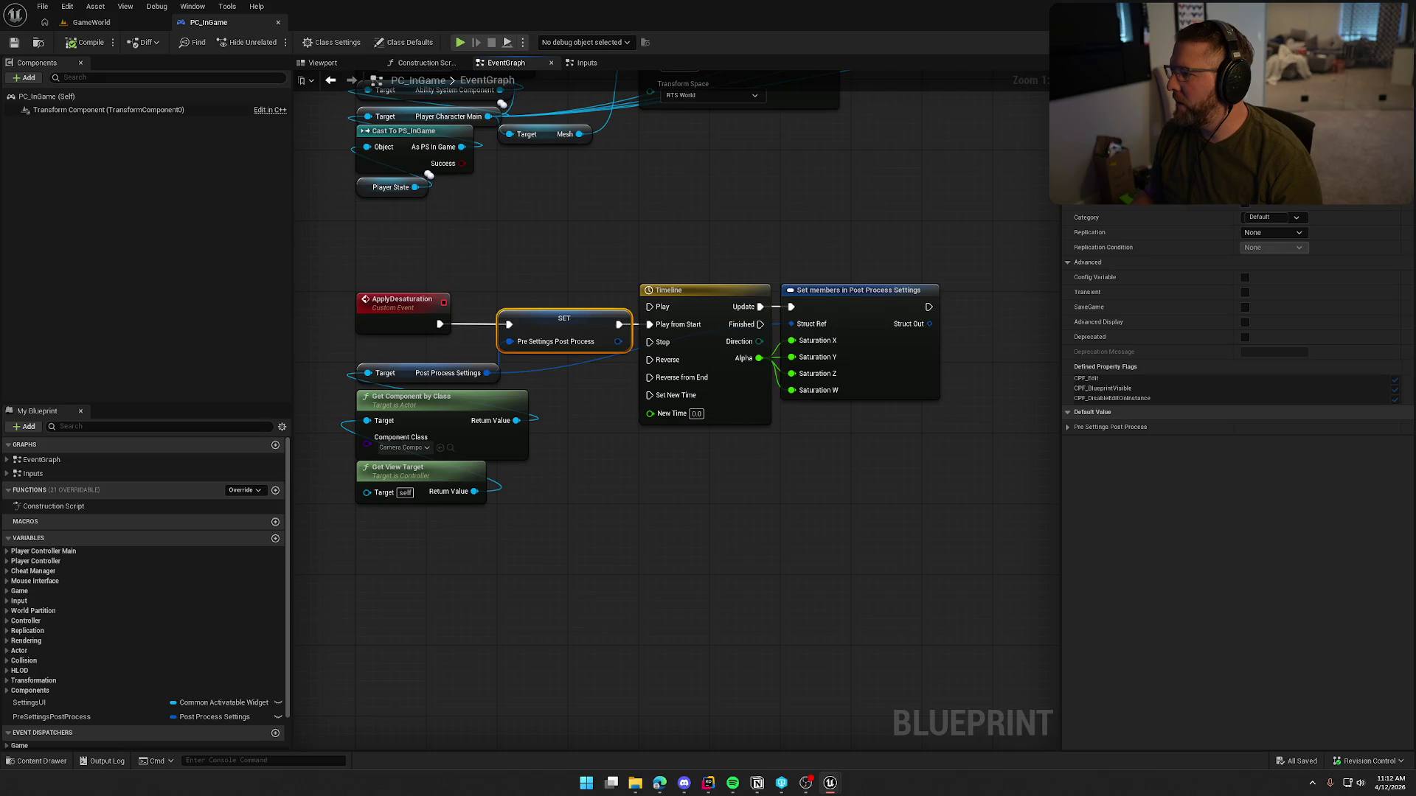
left_click(587, 63)
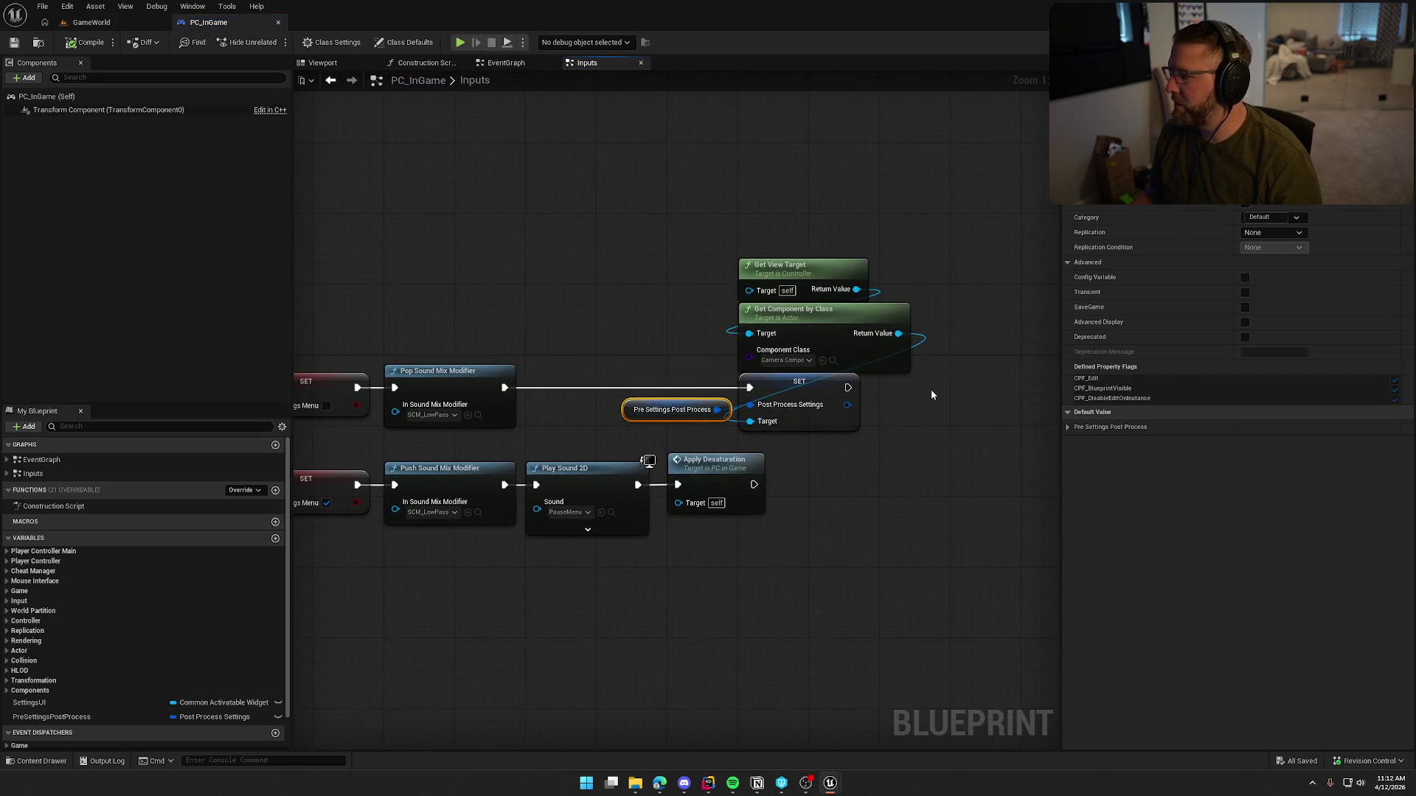
Step: Open the UI_InGameOptions widget blueprint from Content > UI > Settings in the Content Drawer
left_click(37, 761)
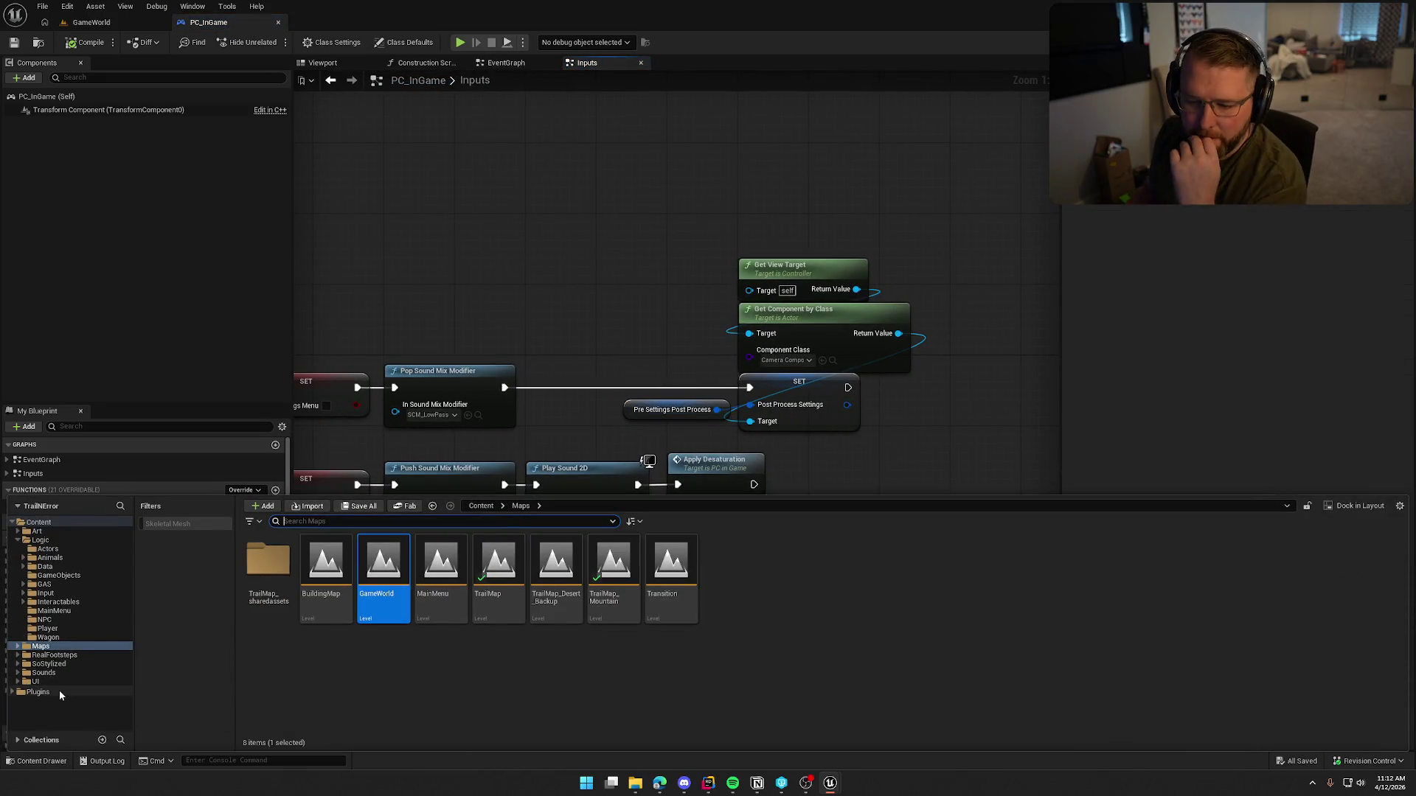
left_click(62, 682)
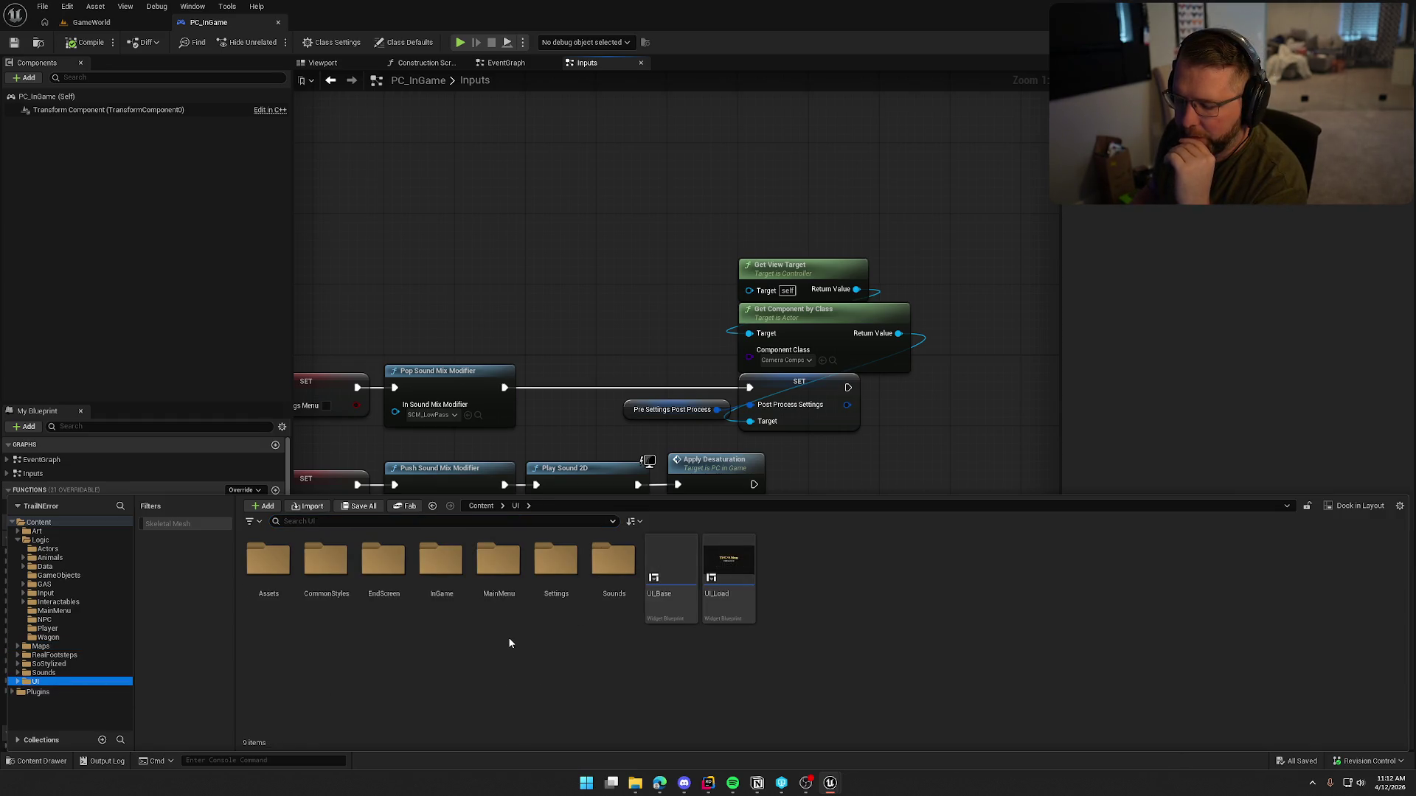
double_click(556, 564)
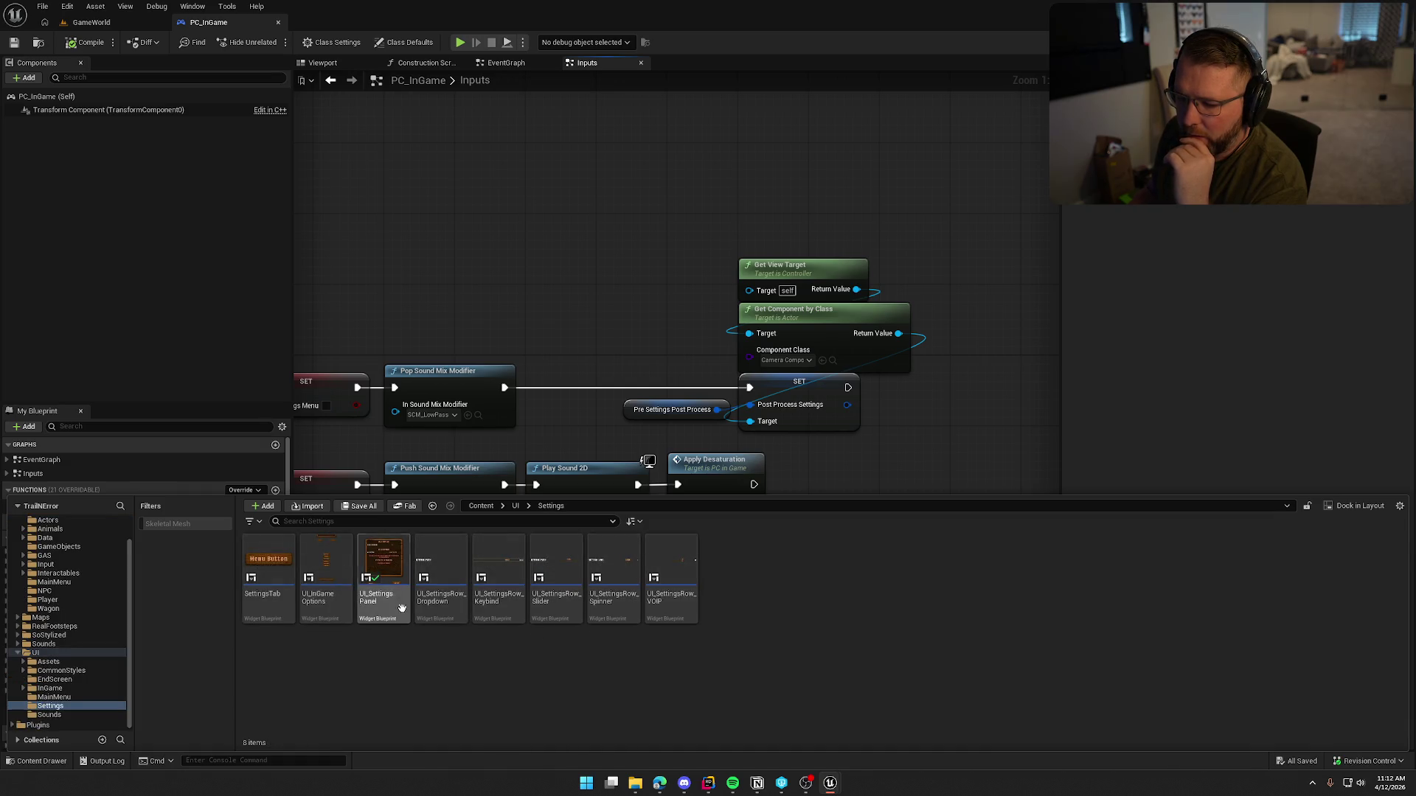
left_click(326, 582)
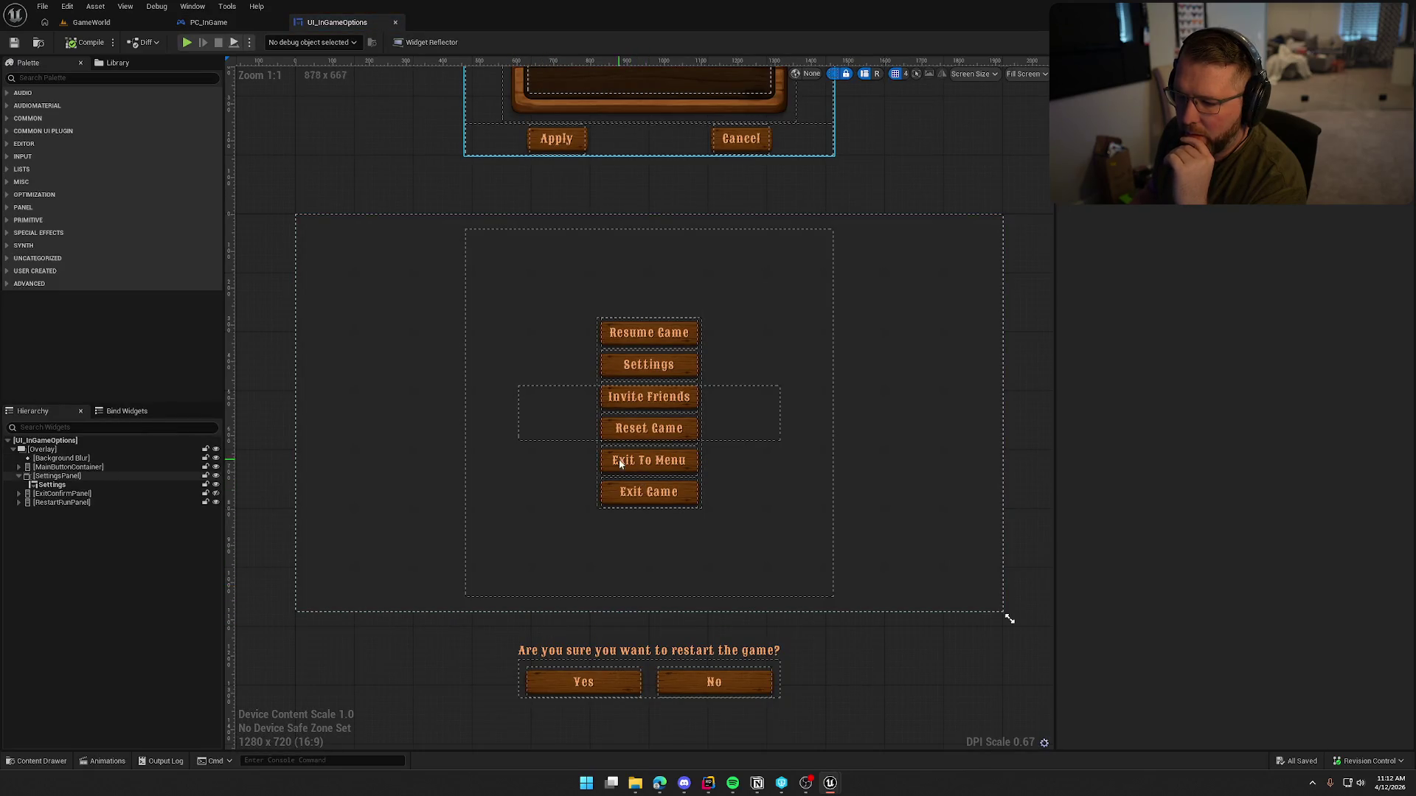
Step: Expand MainButtonContainer in the Hierarchy and select the ResumeGameBtn button
scroll(536, 566, "down", 3)
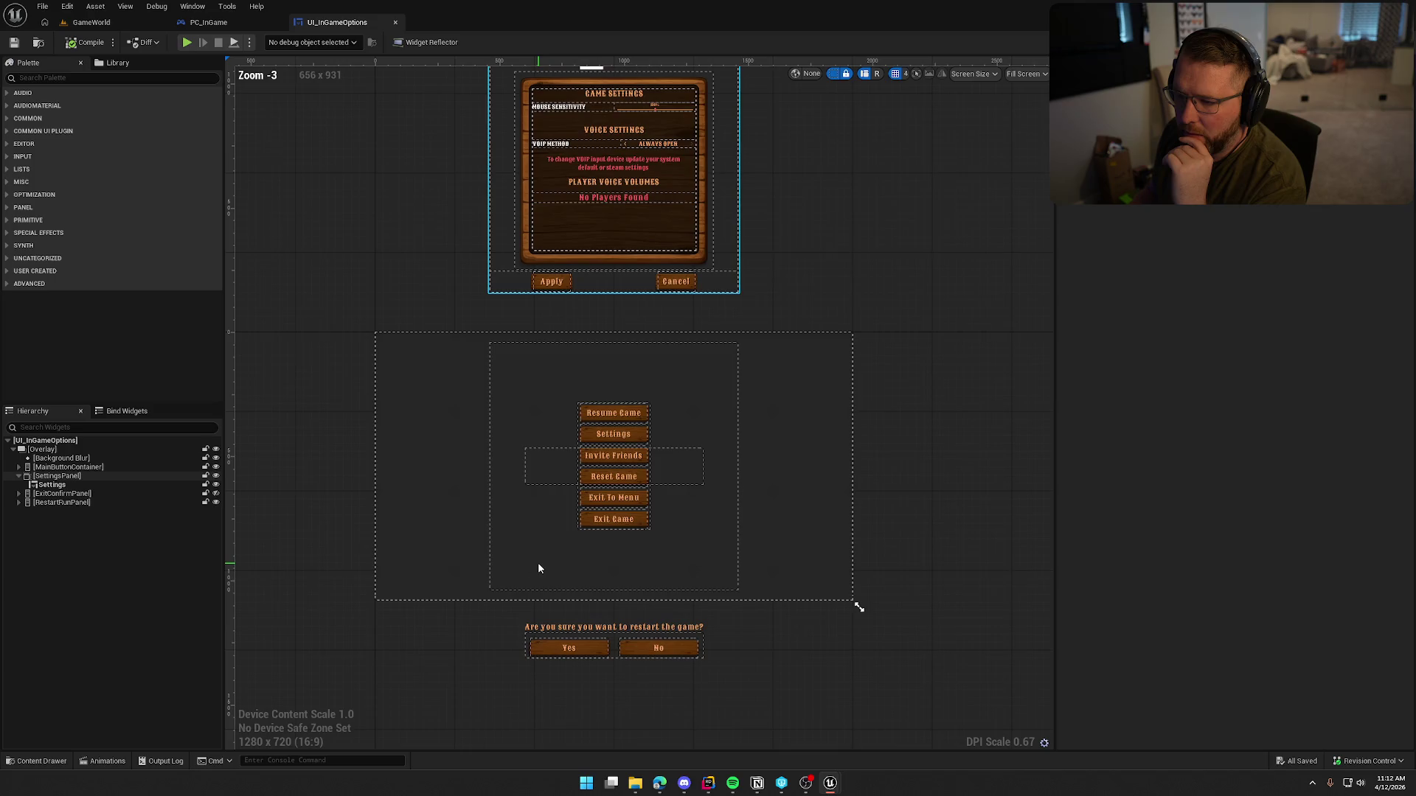
left_click(621, 419)
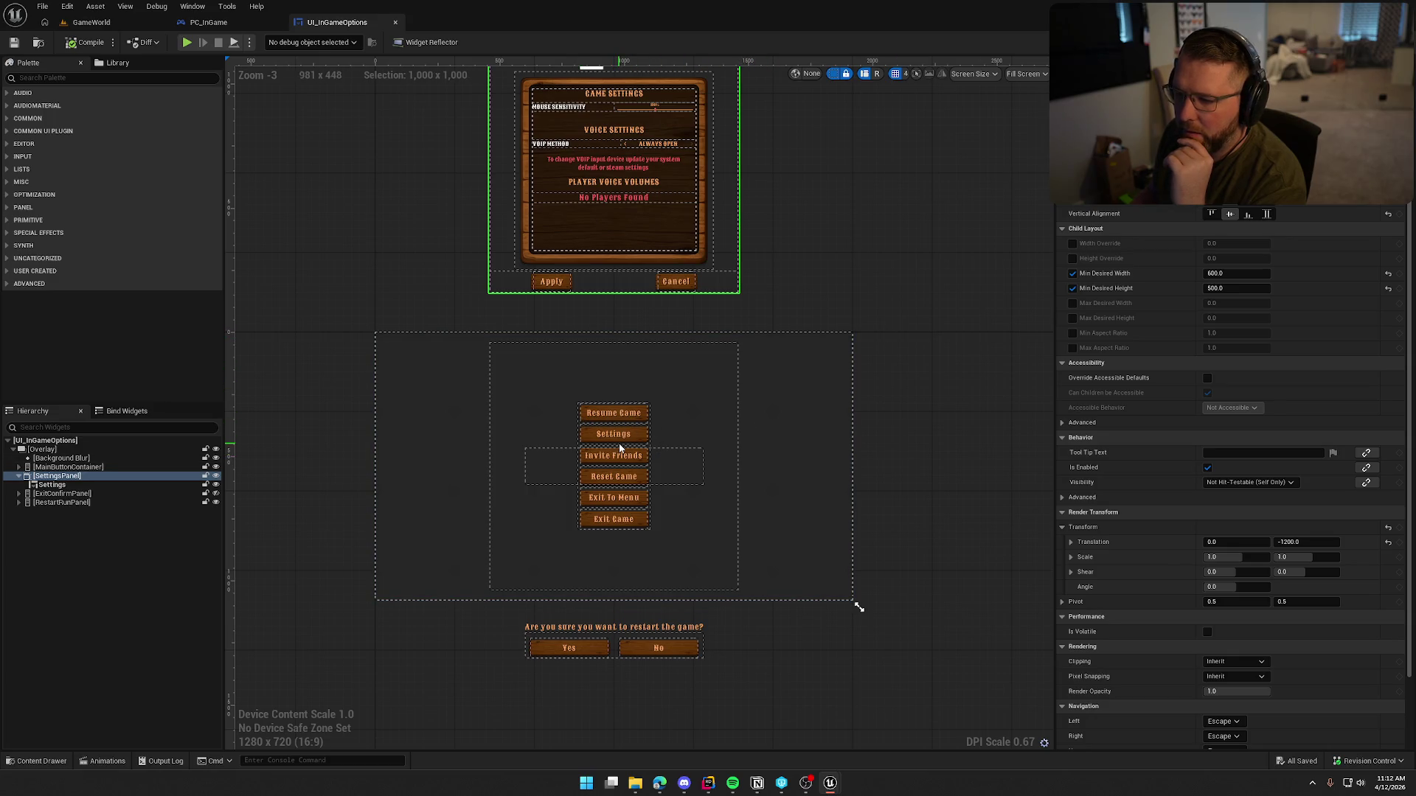
scroll(634, 442, "up", 4)
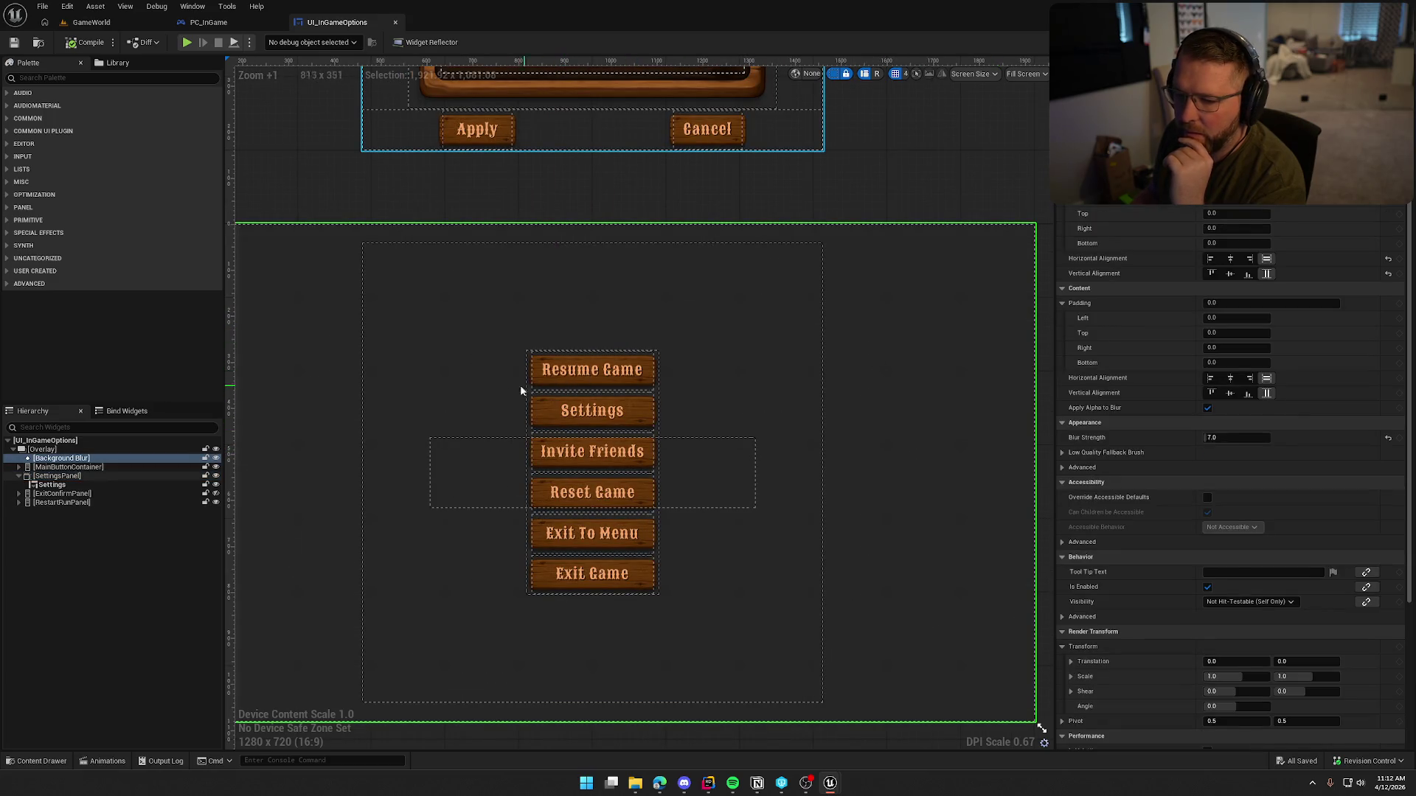
left_click(46, 468)
left_click(19, 468)
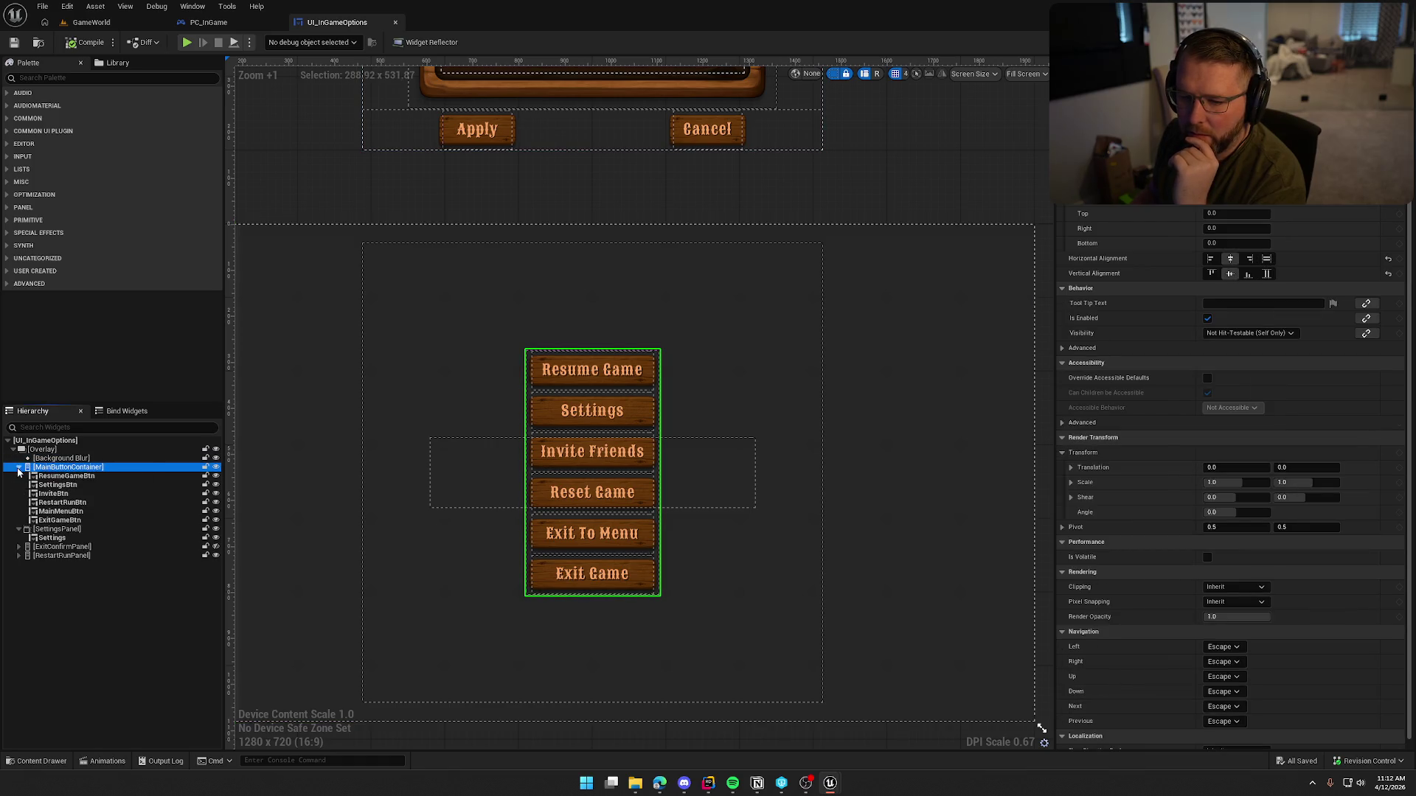
left_click(84, 476)
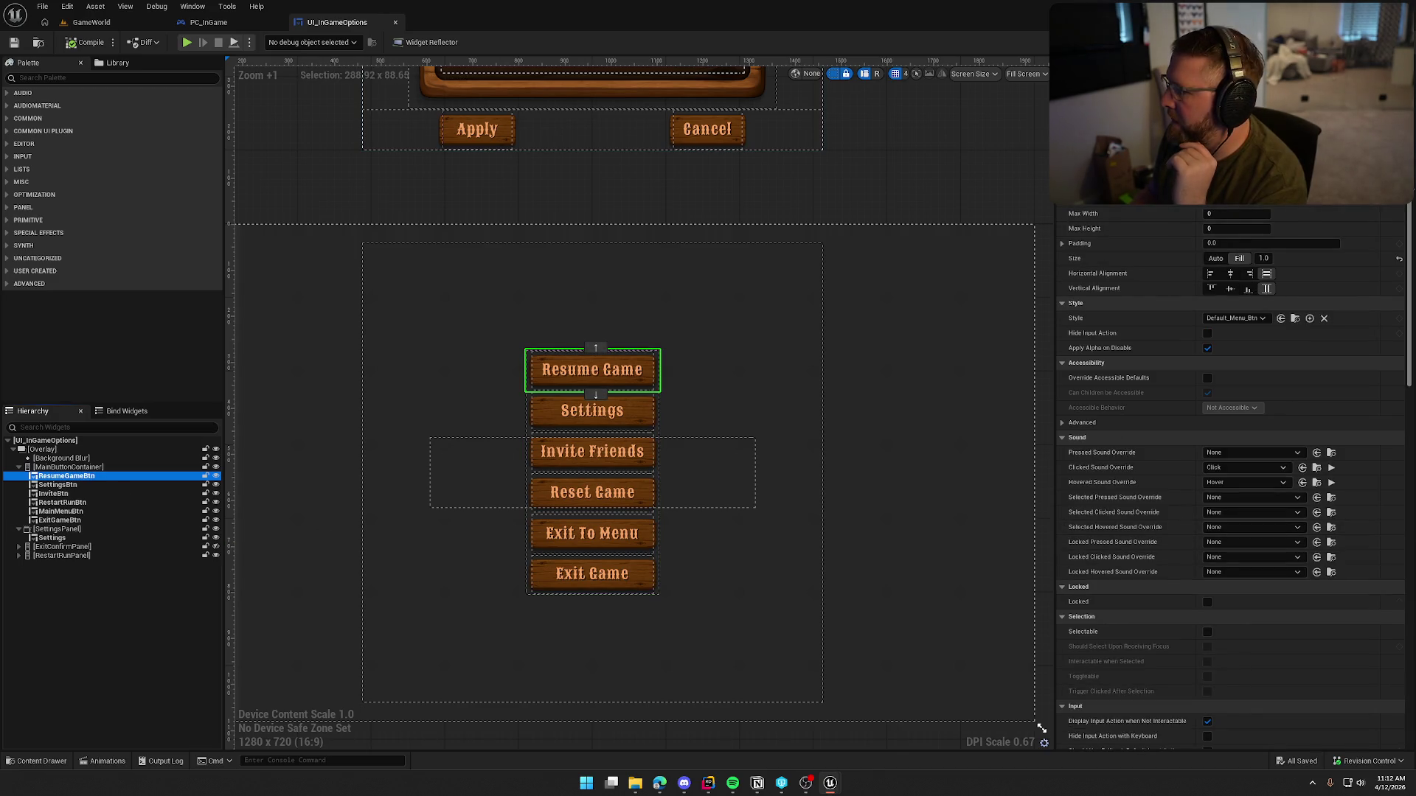
Step: Follow ResumeGameBtn's On Clicked handler to the Remove Settings UI event definition
scroll(1239, 516, "down", 10)
left_click(1244, 519)
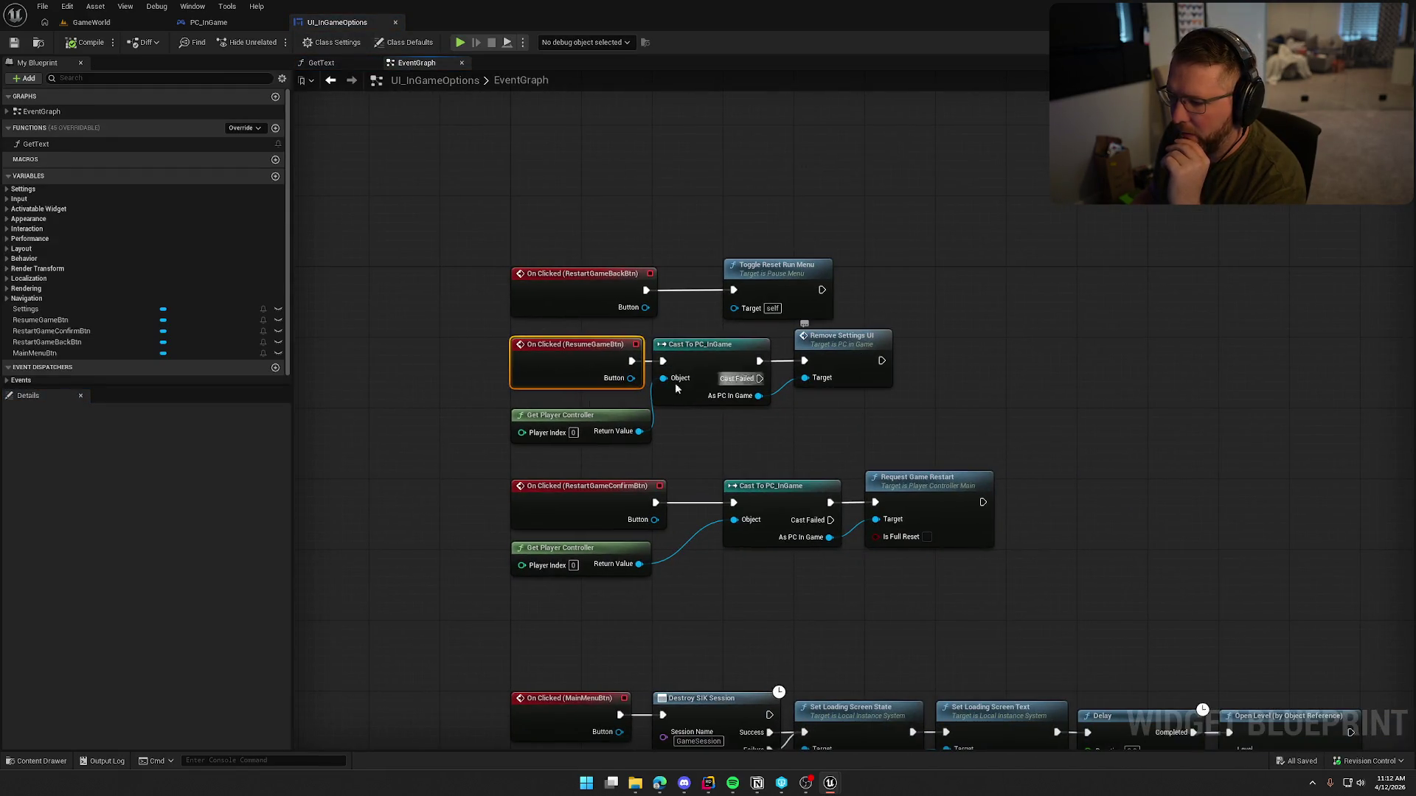
double_click(837, 343)
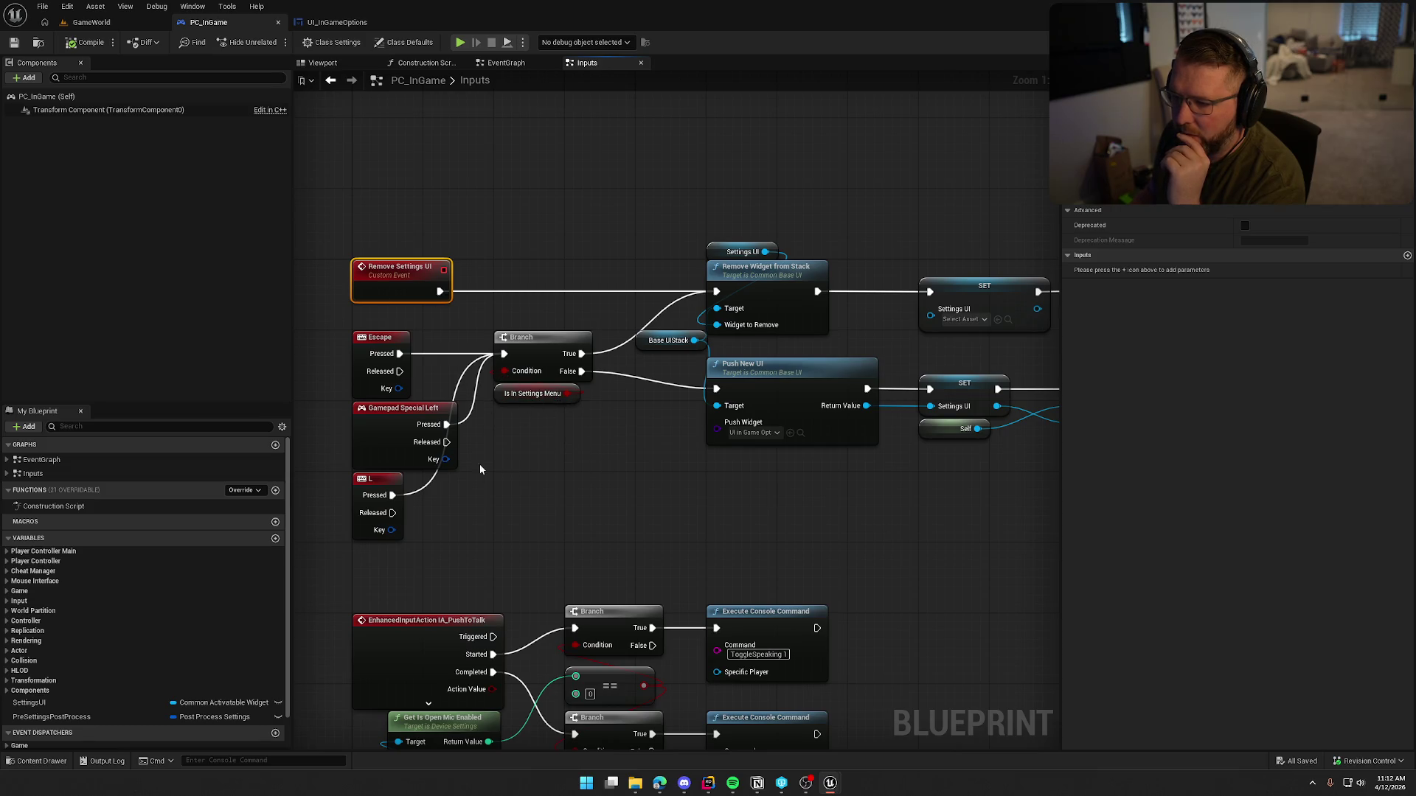
Step: Review the Inputs graph's input-mode, Escape, sound mix and post-process nodes
left_click_drag(821, 272, 588, 248)
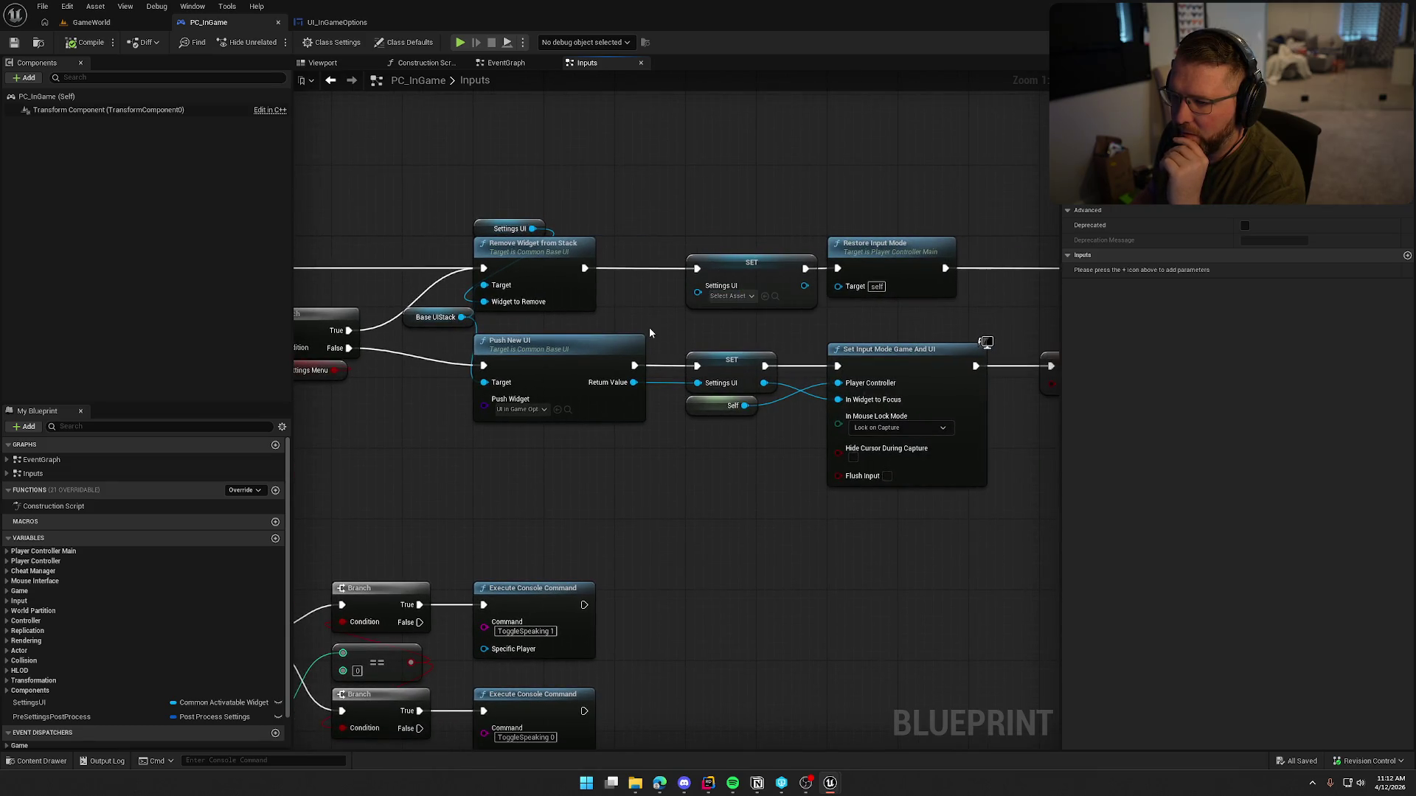
mouse_move(688, 509)
left_mouse_down()
mouse_move(899, 518)
mouse_move(547, 517)
left_mouse_up()
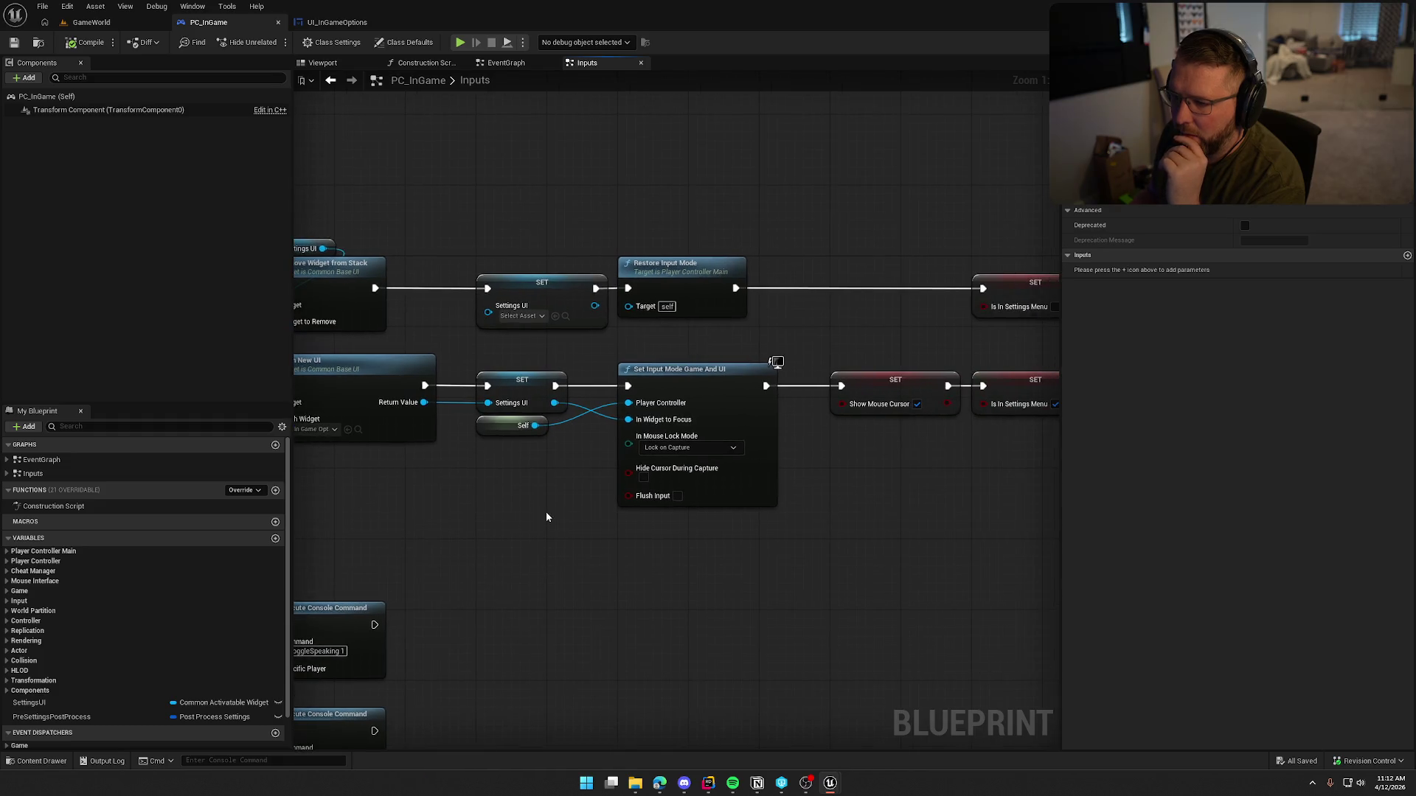
left_click_drag(757, 579, 736, 573)
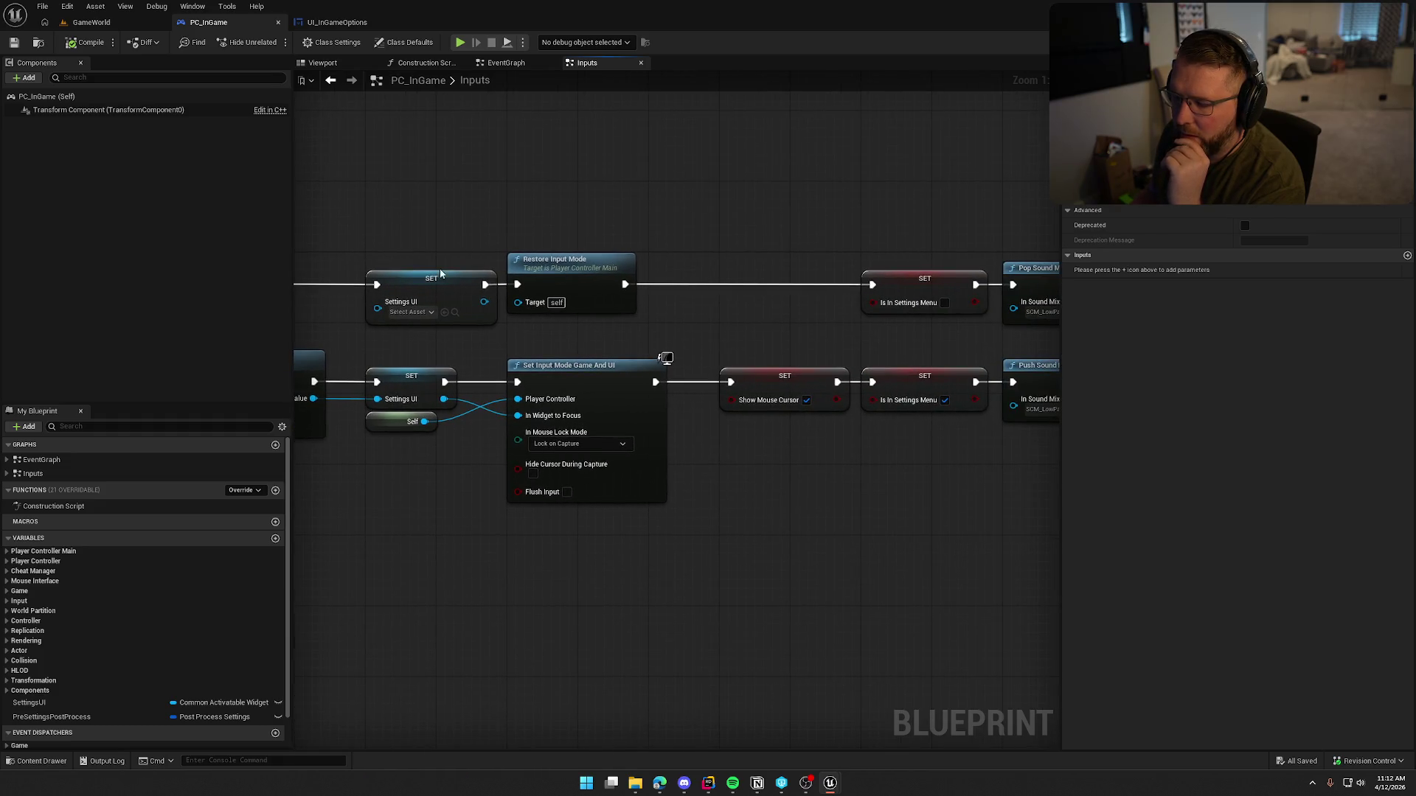
left_click(569, 268)
left_click_drag(786, 503, 647, 503)
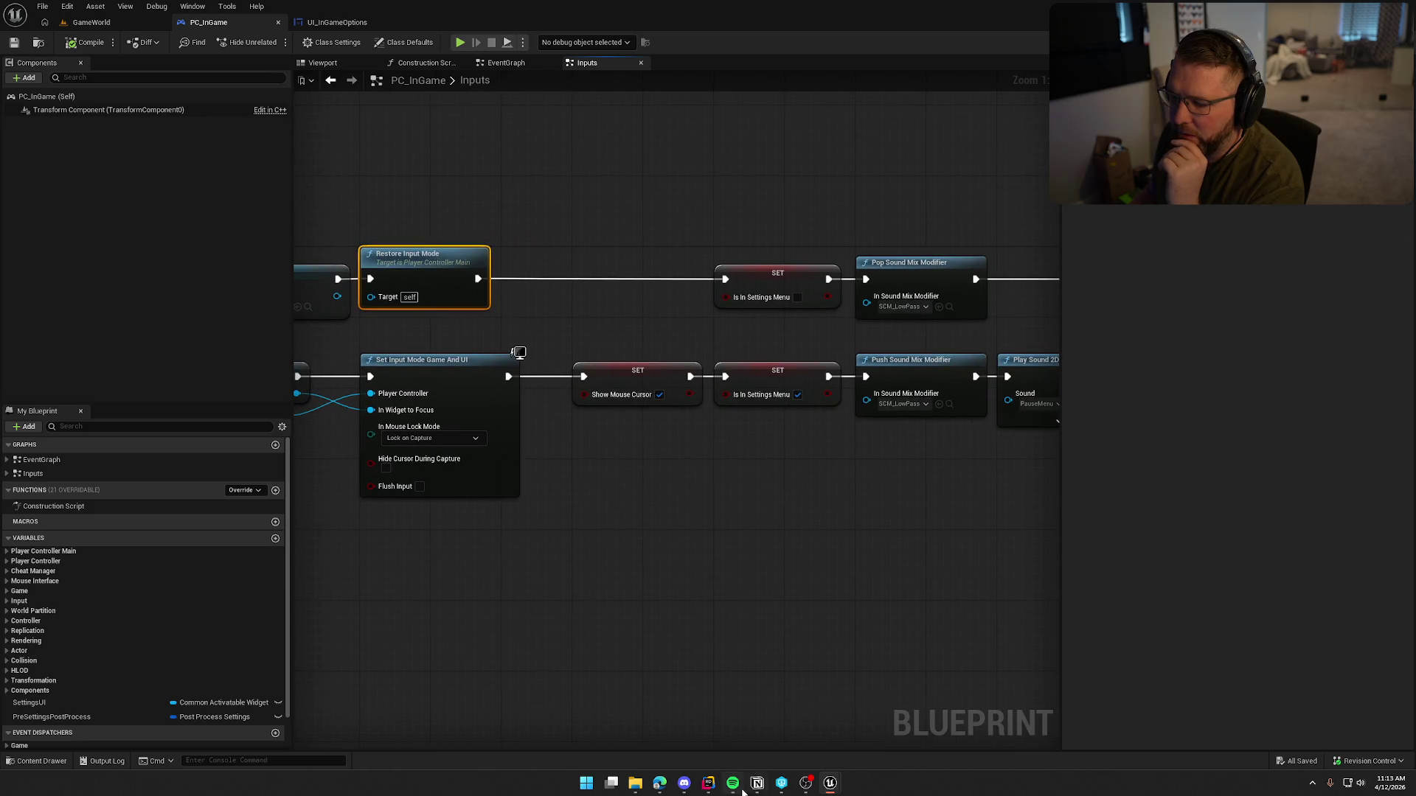
left_click_drag(814, 577, 577, 576)
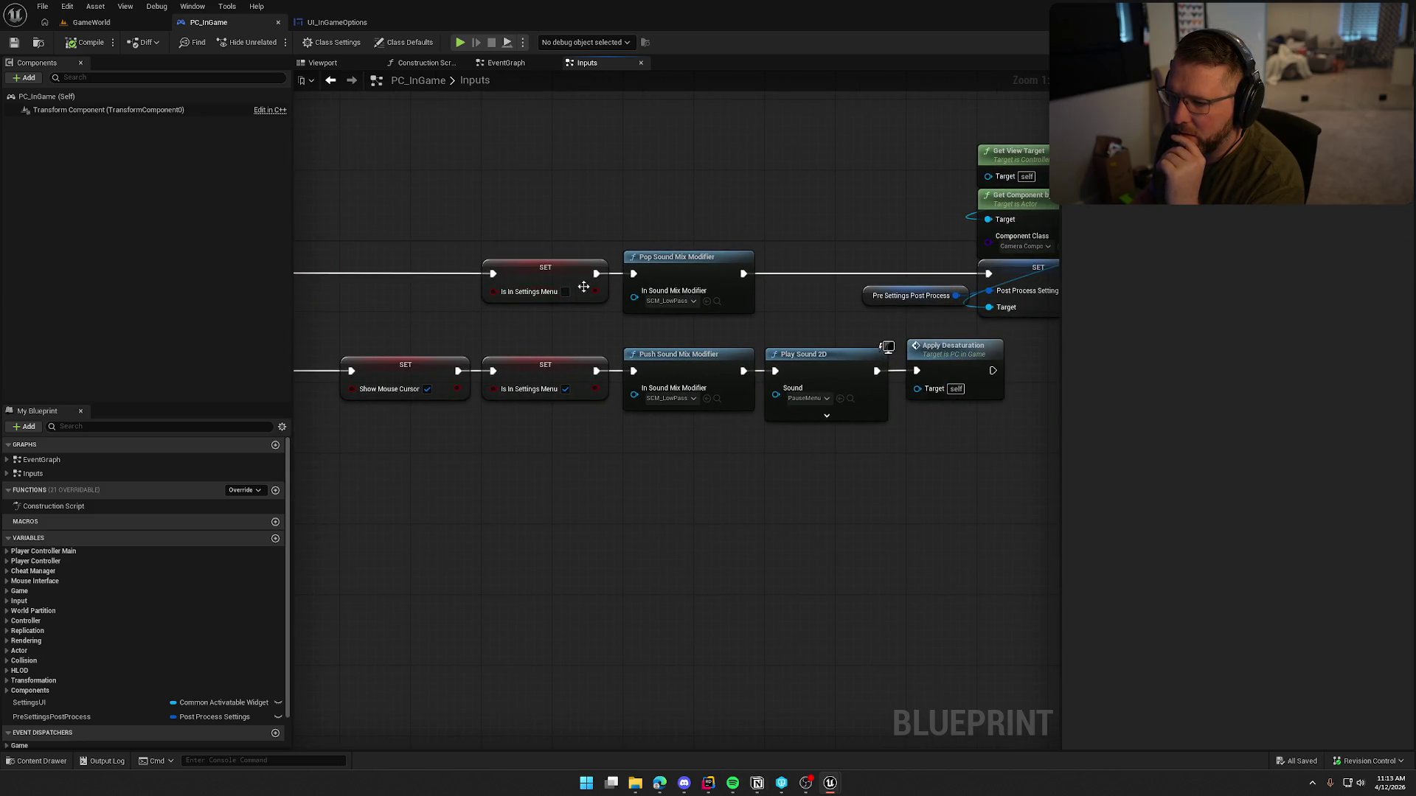
left_click_drag(671, 406, 425, 413)
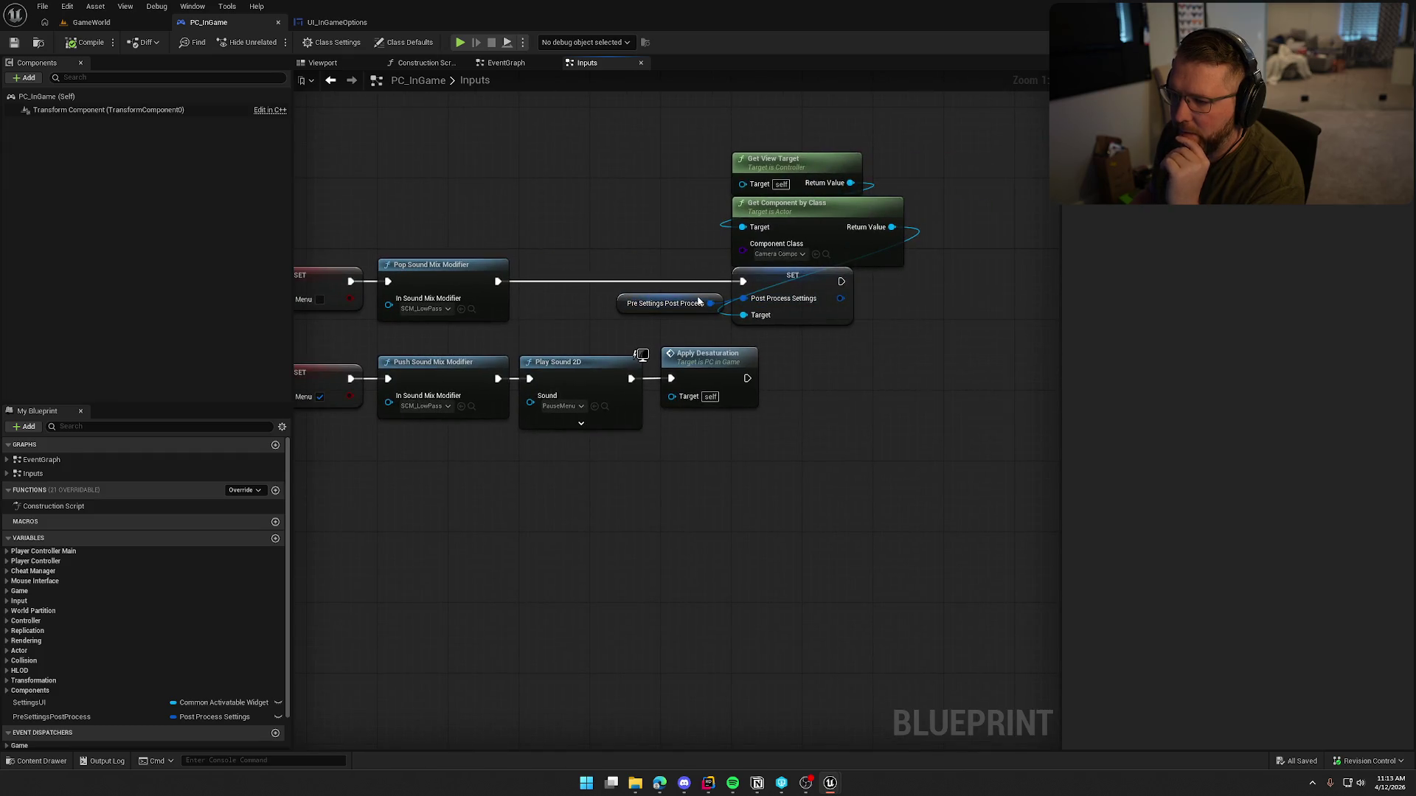
left_click_drag(580, 138, 959, 325)
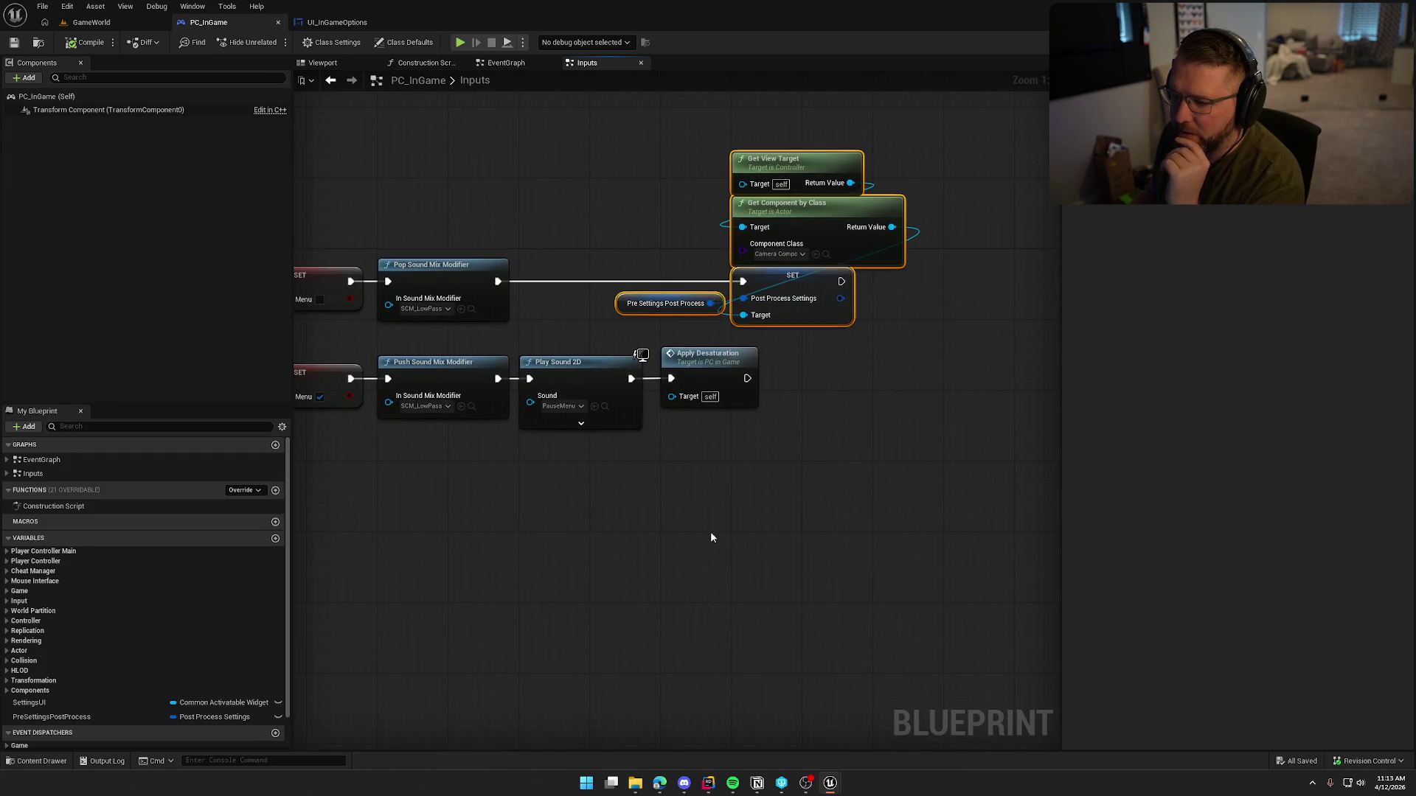
left_click(633, 303)
mouse_move(596, 258)
left_mouse_down()
mouse_move(828, 527)
mouse_move(781, 527)
mouse_move(1021, 510)
left_mouse_up()
left_click(646, 392)
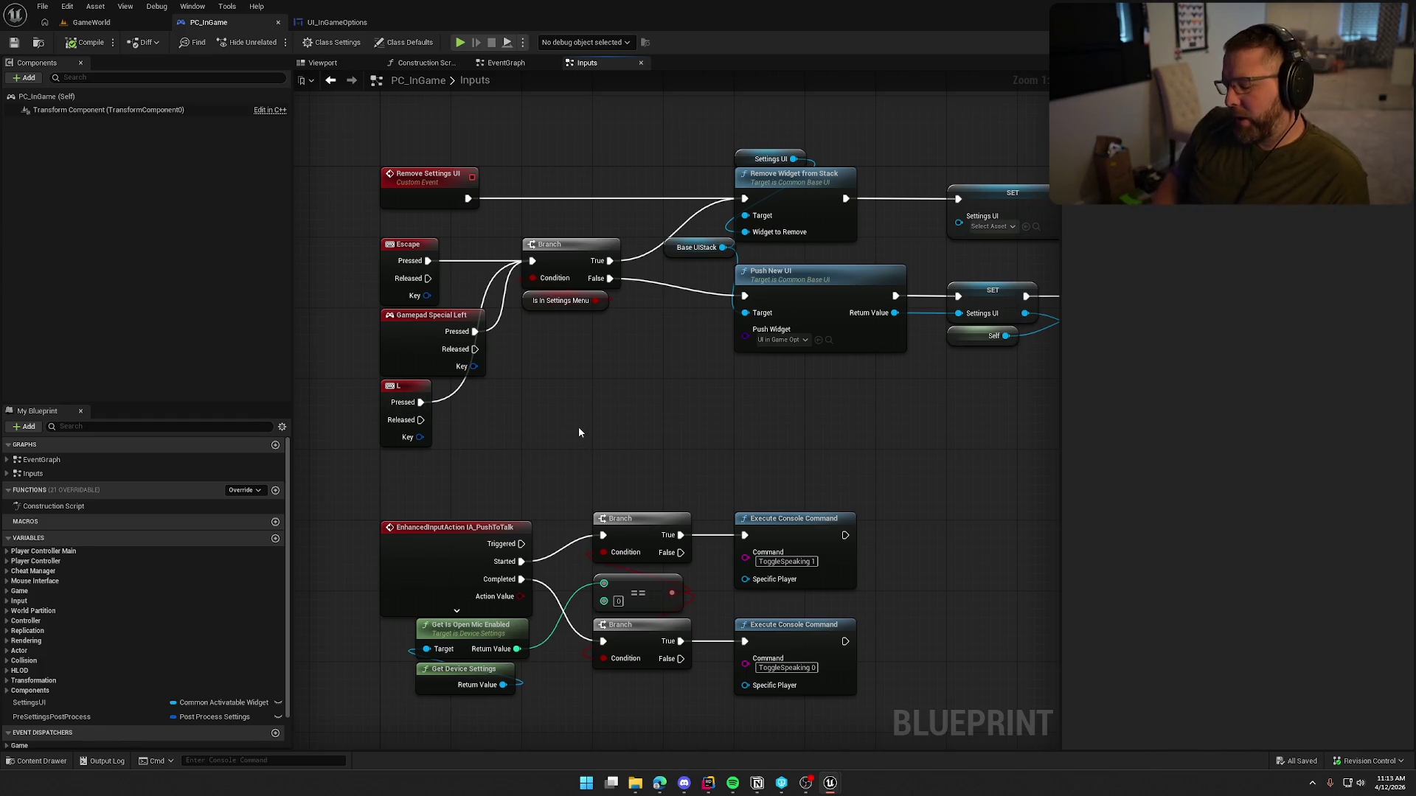
Step: Shift the Pre Settings Post Process getter slightly right and open the ApplyDesaturation event
left_click_drag(640, 374, 432, 400)
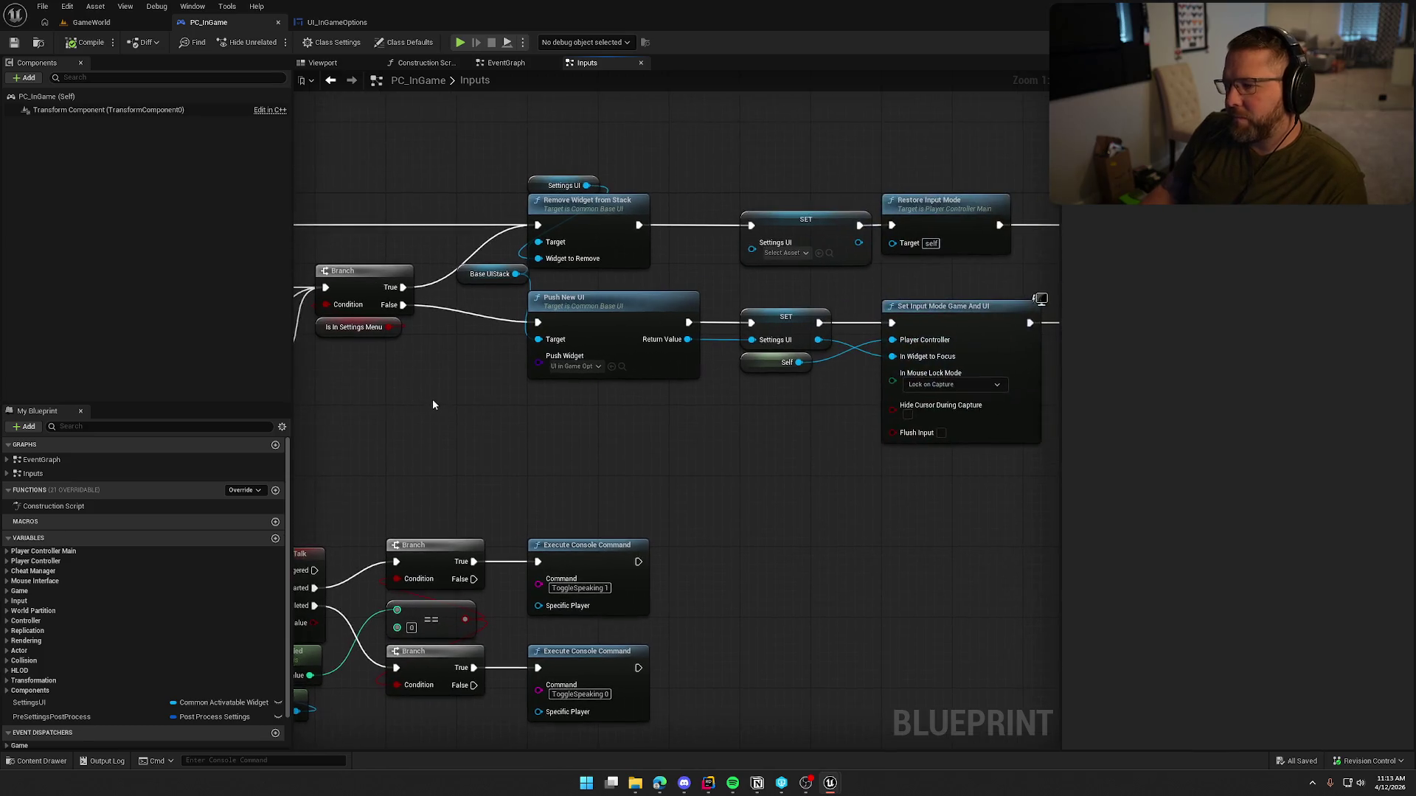
left_click_drag(603, 472, 396, 456)
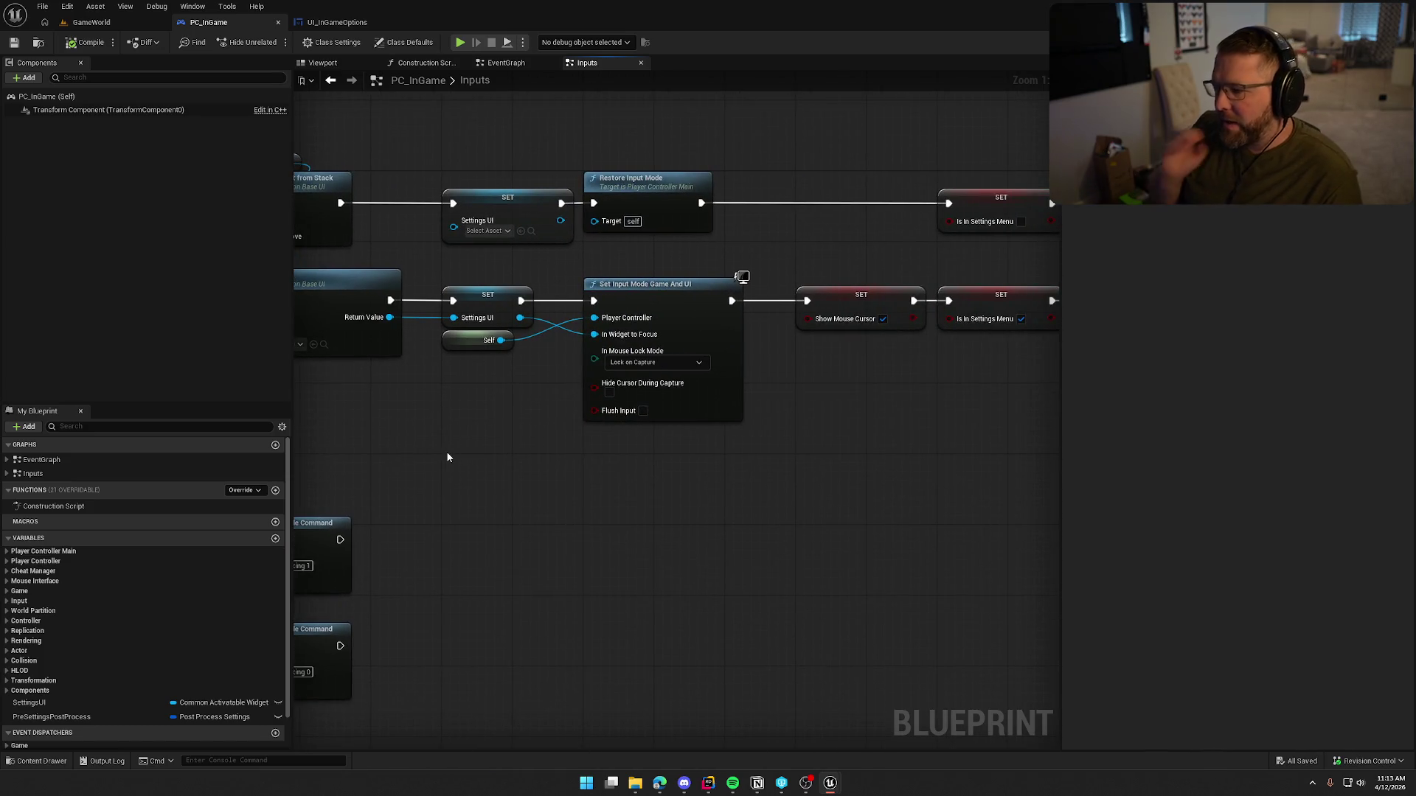
mouse_move(445, 455)
left_mouse_down()
mouse_move(701, 506)
mouse_move(534, 465)
mouse_move(767, 285)
mouse_move(672, 249)
mouse_move(734, 252)
left_mouse_up()
left_click(707, 145)
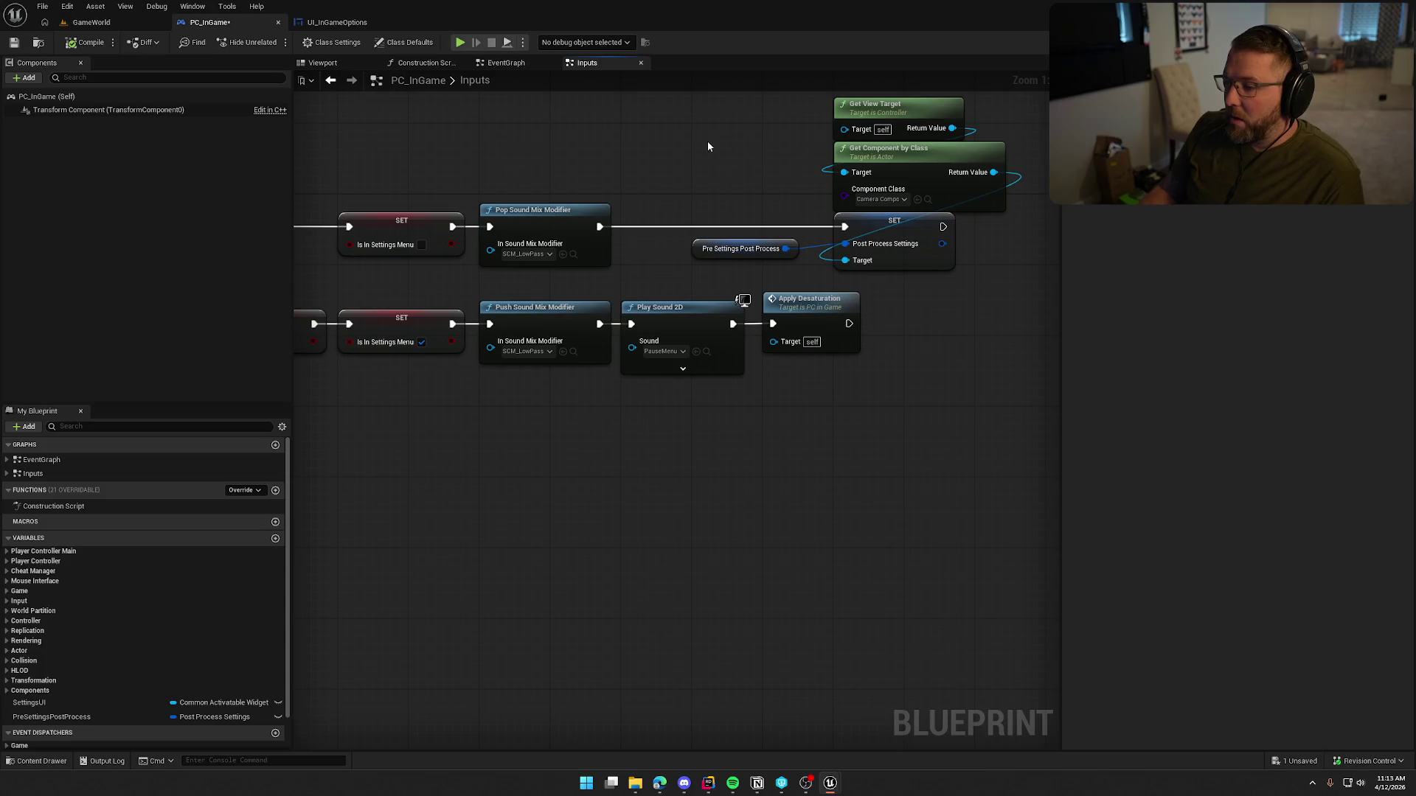
double_click(810, 302)
mouse_move(483, 204)
left_mouse_down()
mouse_move(619, 543)
mouse_move(511, 561)
mouse_move(647, 533)
mouse_move(609, 533)
left_mouse_up()
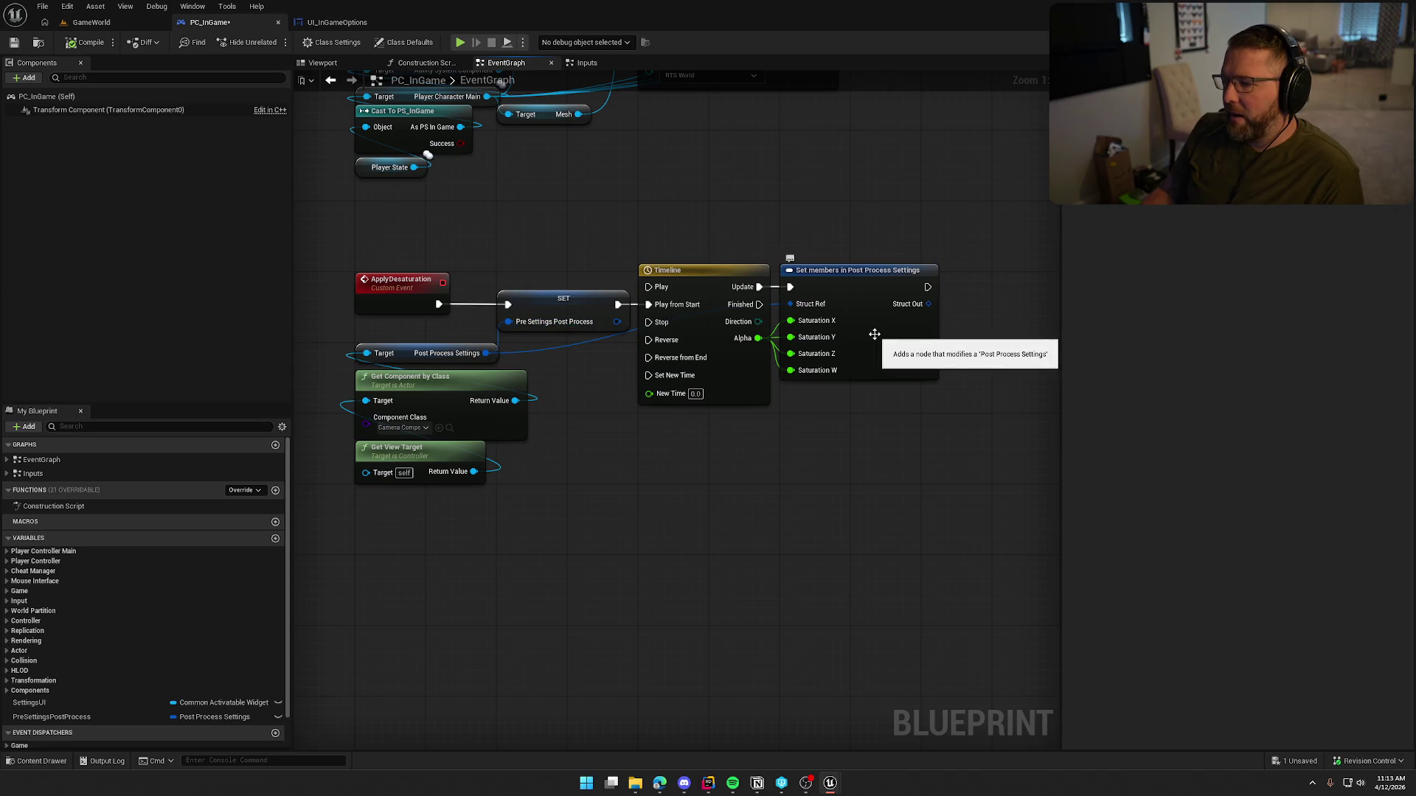
Step: Inspect the desaturation chain and the Pre Settings Post Process getter in the Inputs graph
left_click_drag(371, 233, 960, 577)
left_click(583, 325)
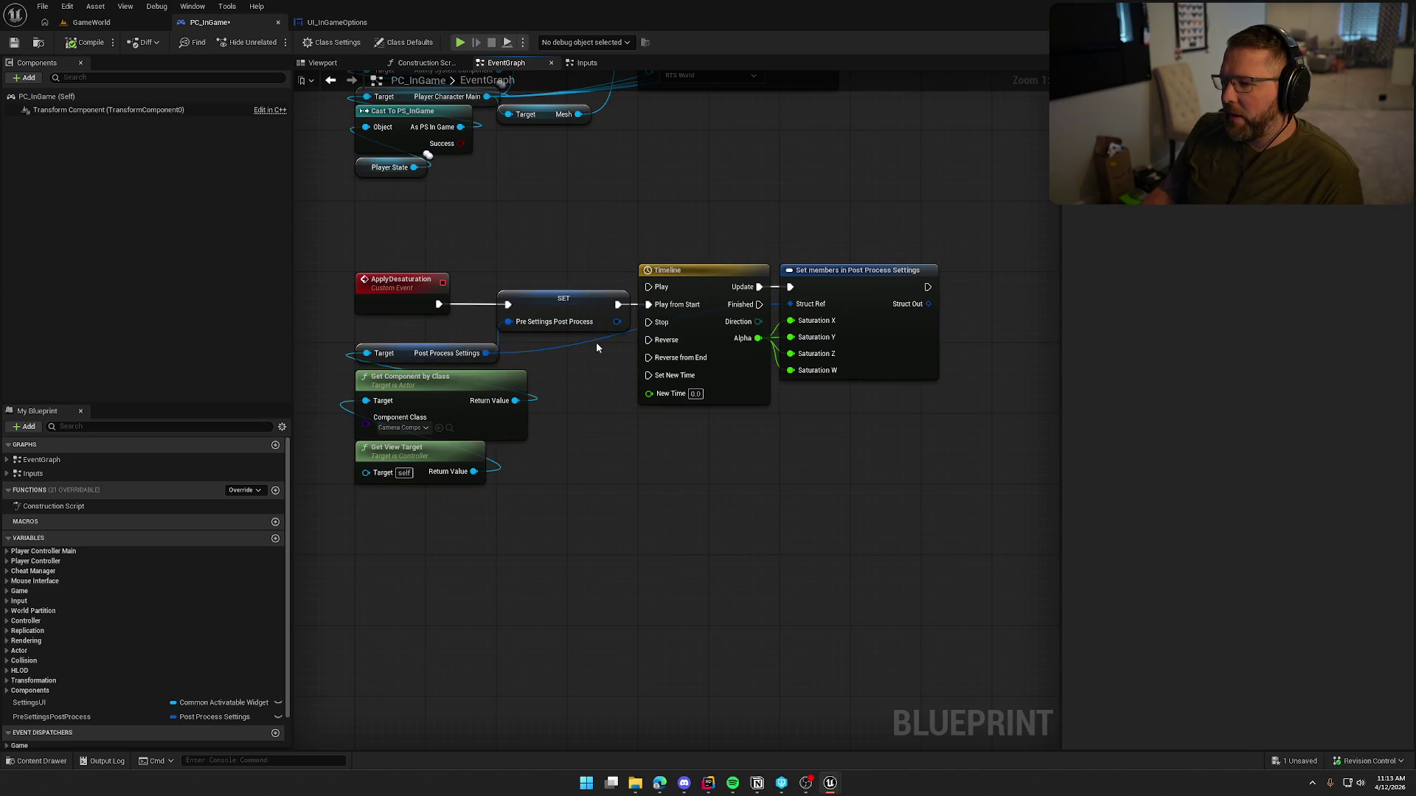
mouse_move(385, 356)
left_mouse_down()
mouse_move(430, 573)
mouse_move(594, 177)
left_mouse_up()
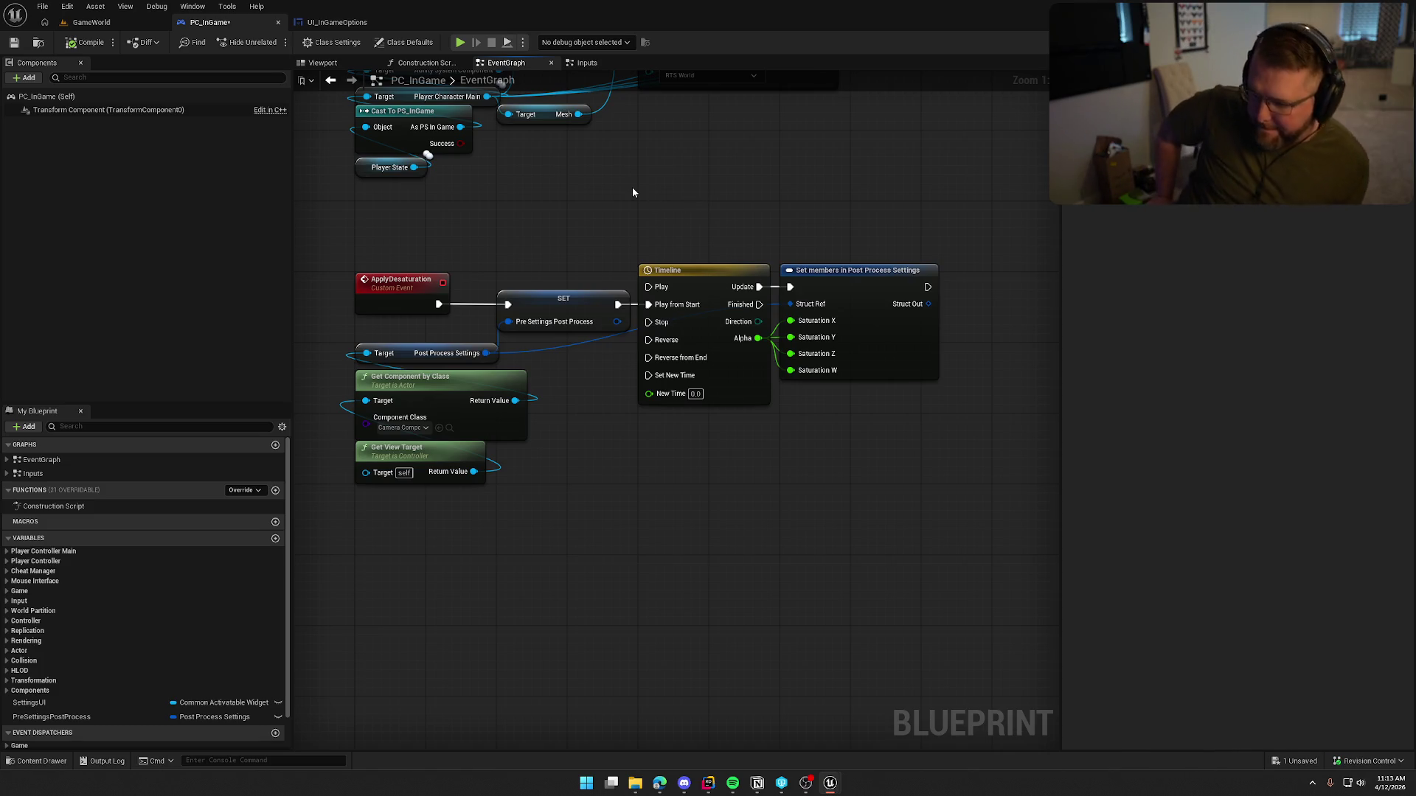
left_click(692, 287)
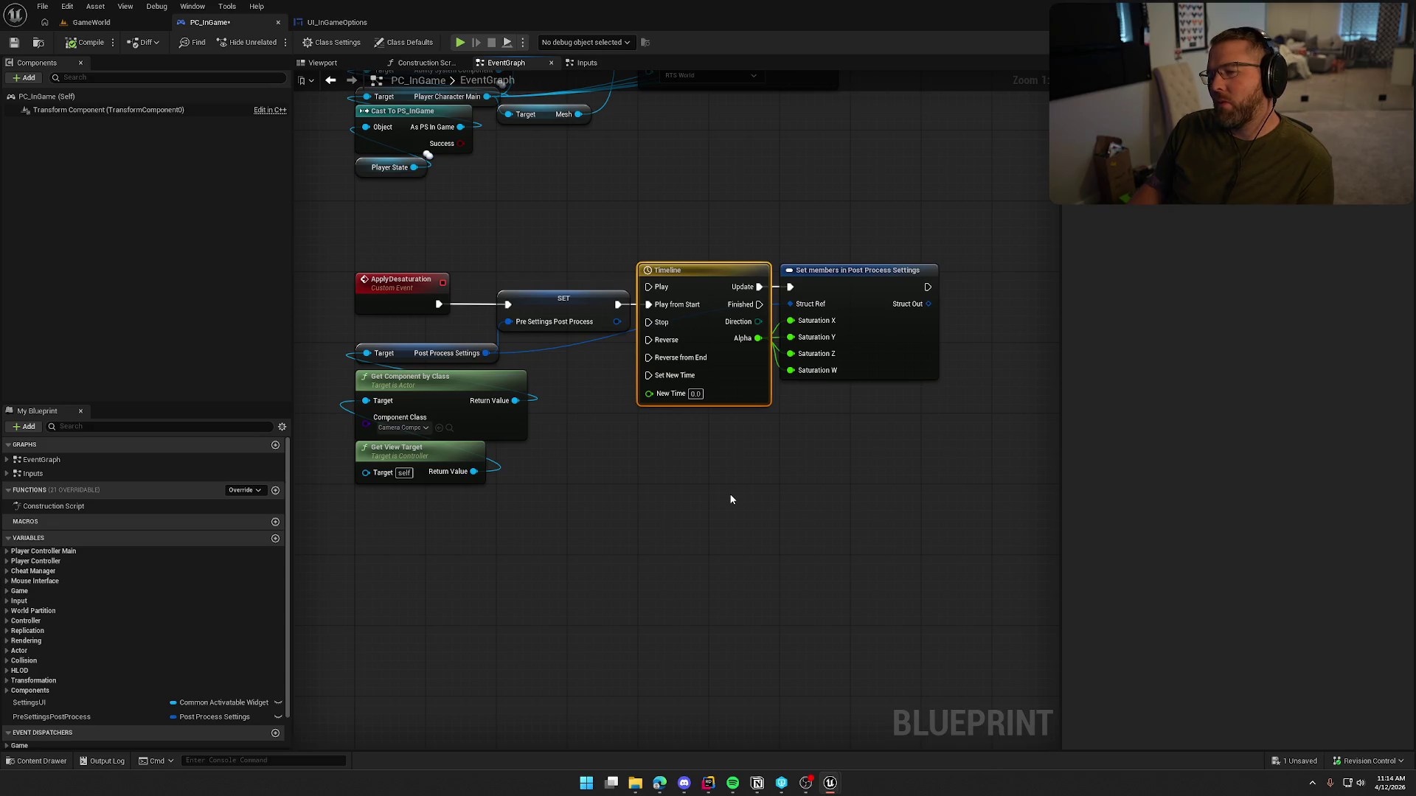
left_click(603, 63)
left_click(741, 249)
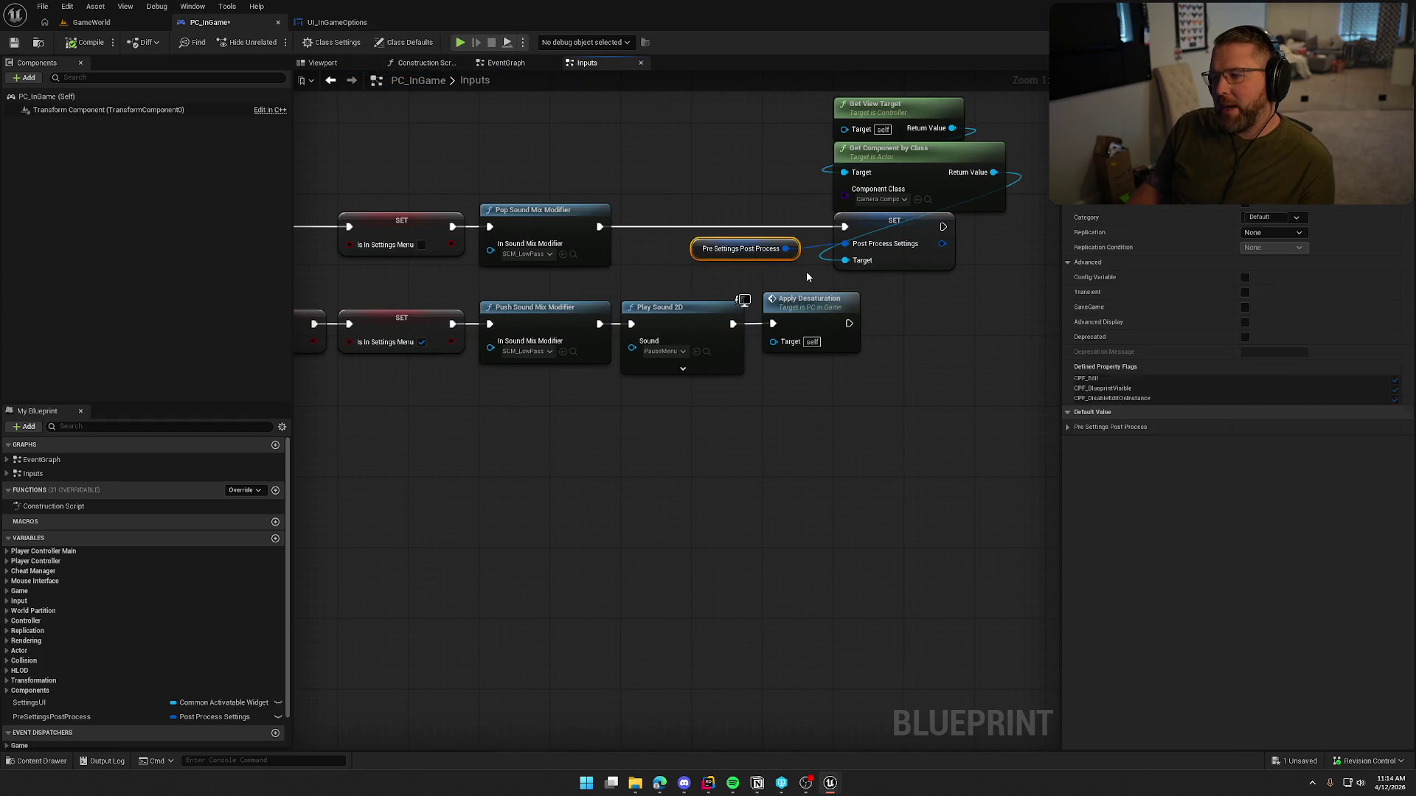
left_click(806, 271)
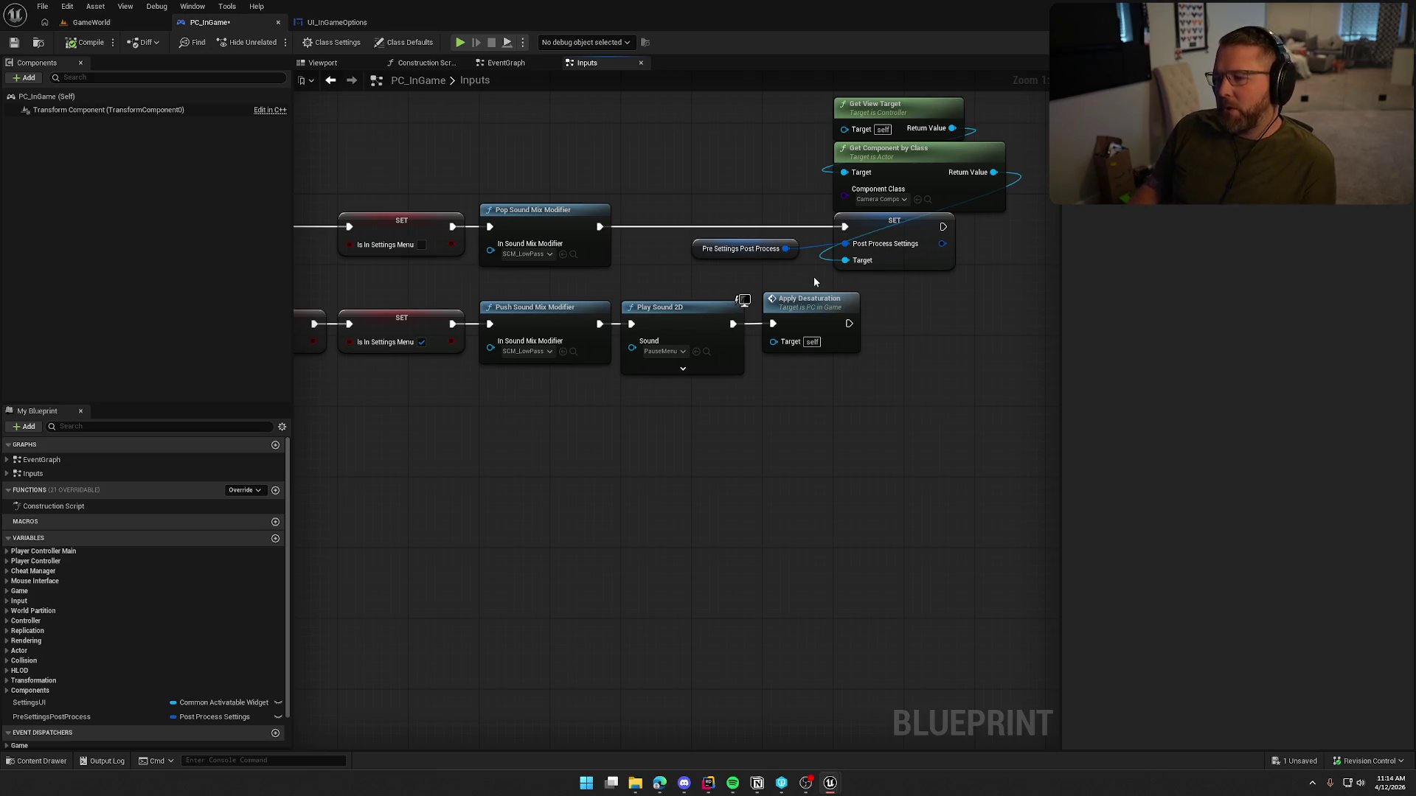
Step: Wire the SET node's exec output into Timeline Play and move the Timeline and Set members right
double_click(804, 311)
left_click_drag(804, 305, 638, 223)
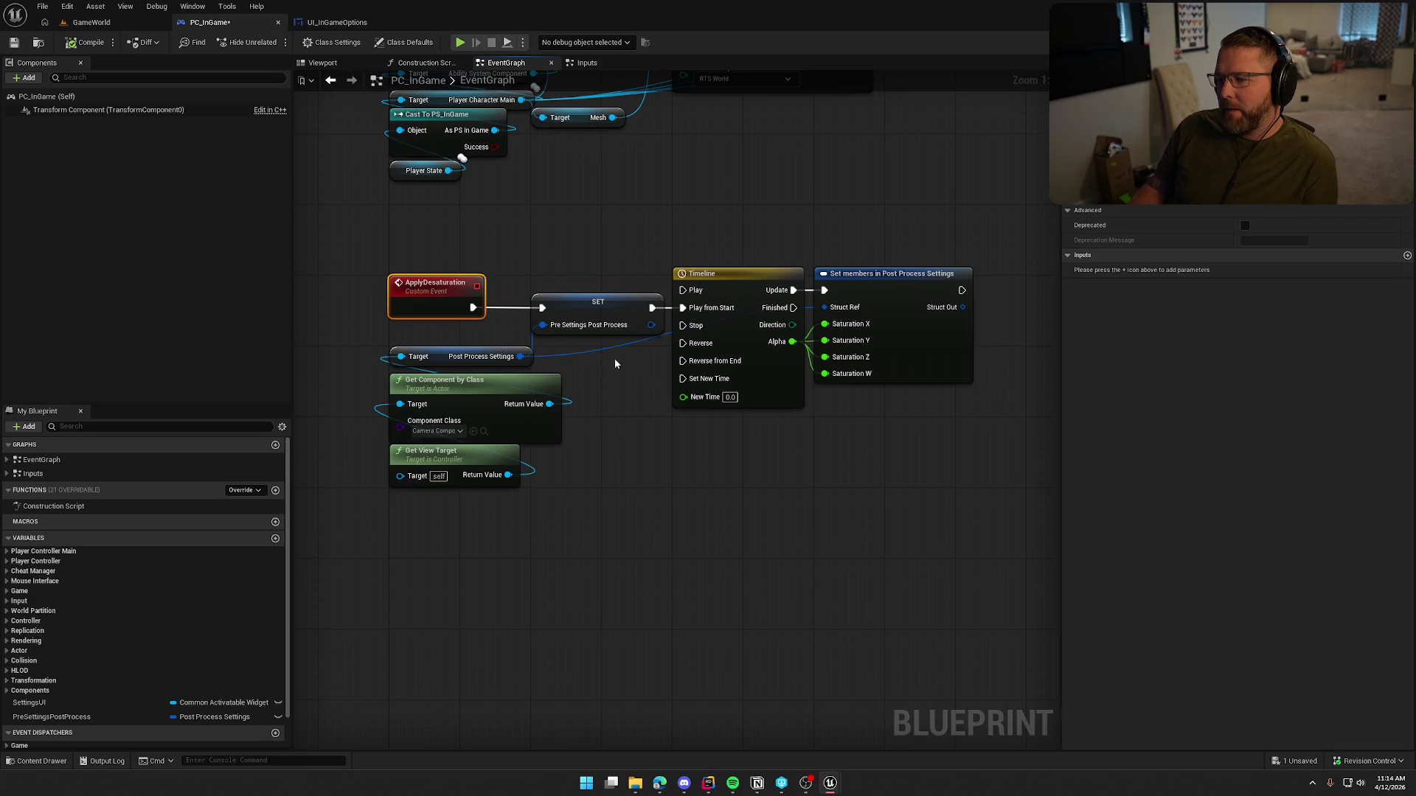
left_click_drag(652, 307, 683, 291)
mouse_move(866, 477)
left_mouse_down()
mouse_move(735, 454)
mouse_move(595, 222)
mouse_move(686, 271)
left_mouse_up()
left_click(553, 391)
left_click_drag(553, 392, 599, 387)
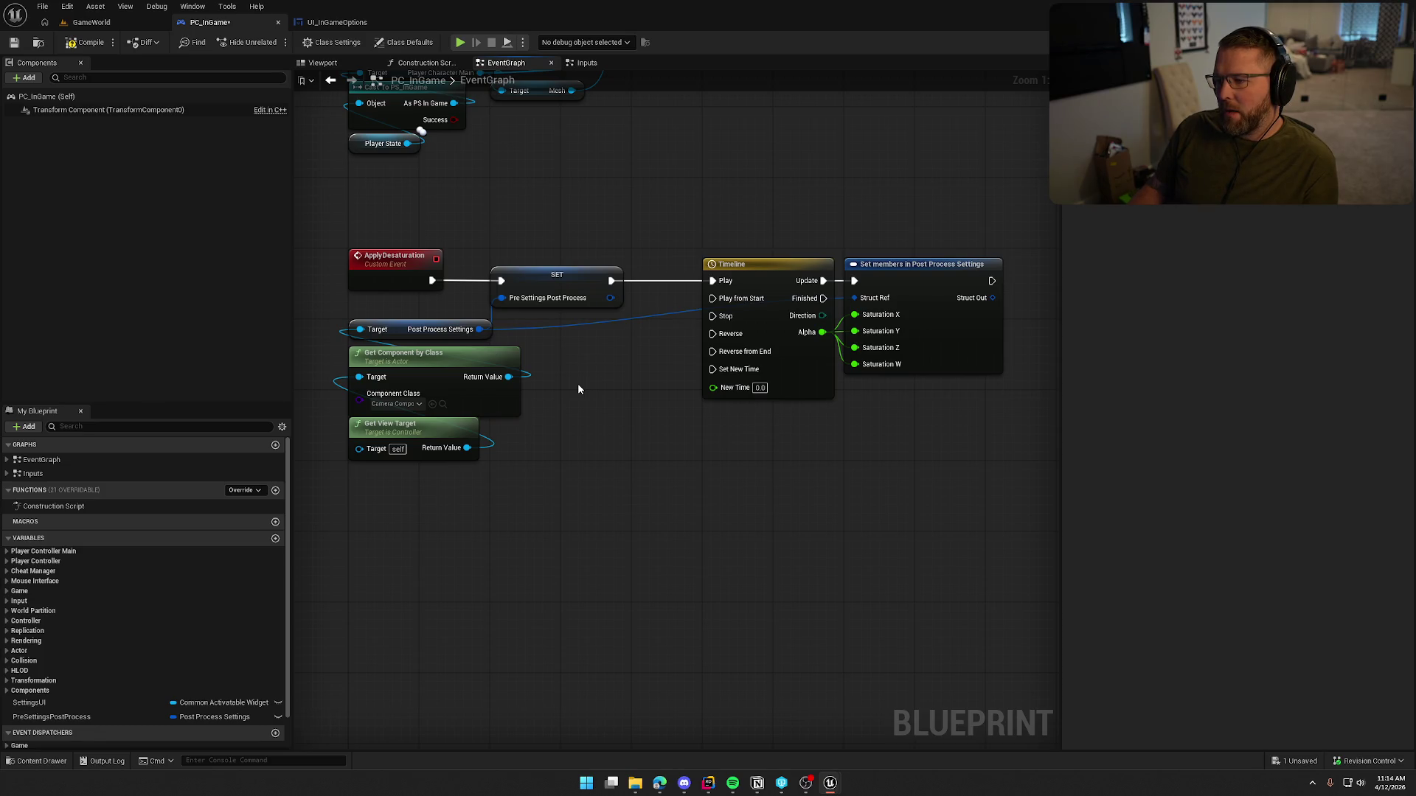
left_click(568, 287)
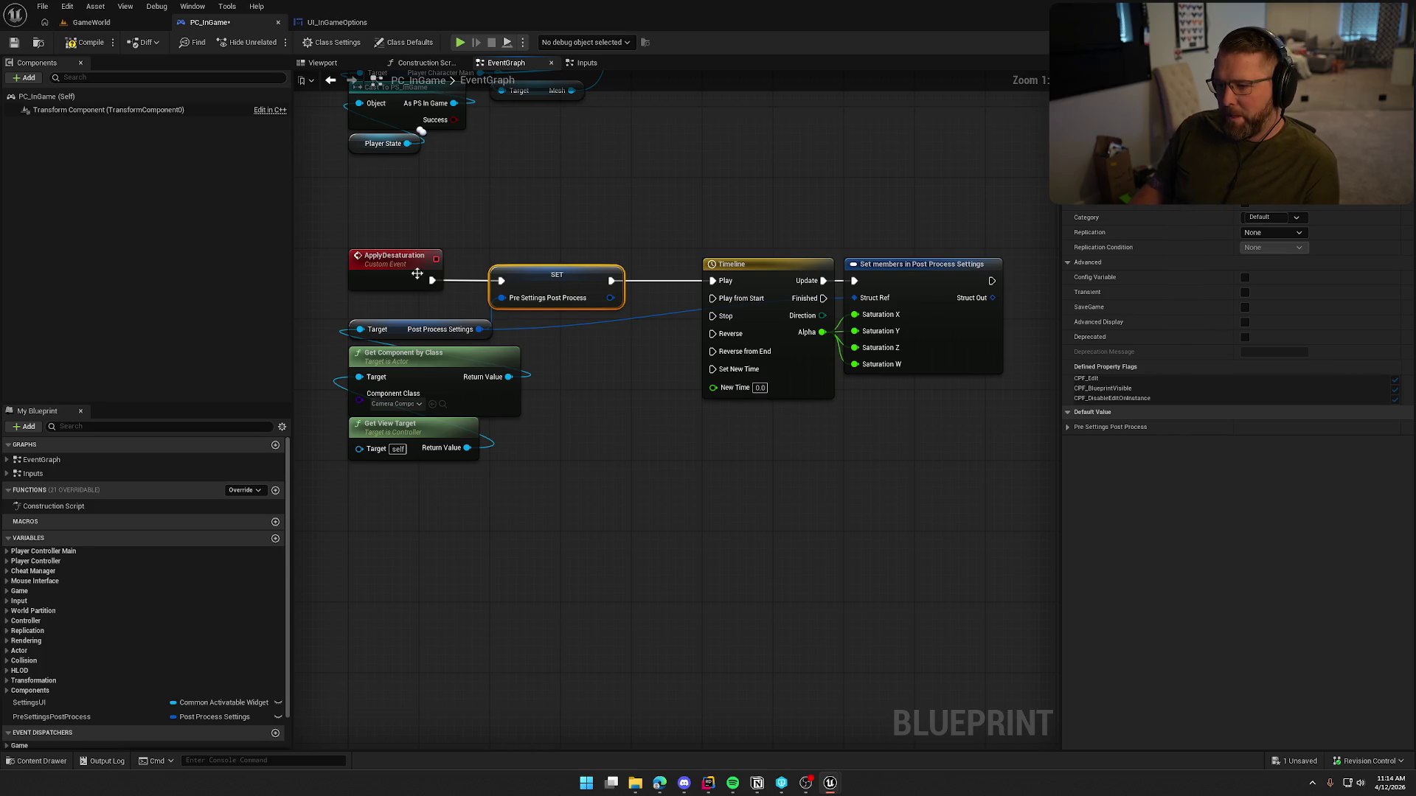
Step: Add a Boolean input named Applying to the ApplyDesaturation event
left_click(374, 269)
left_click(1407, 255)
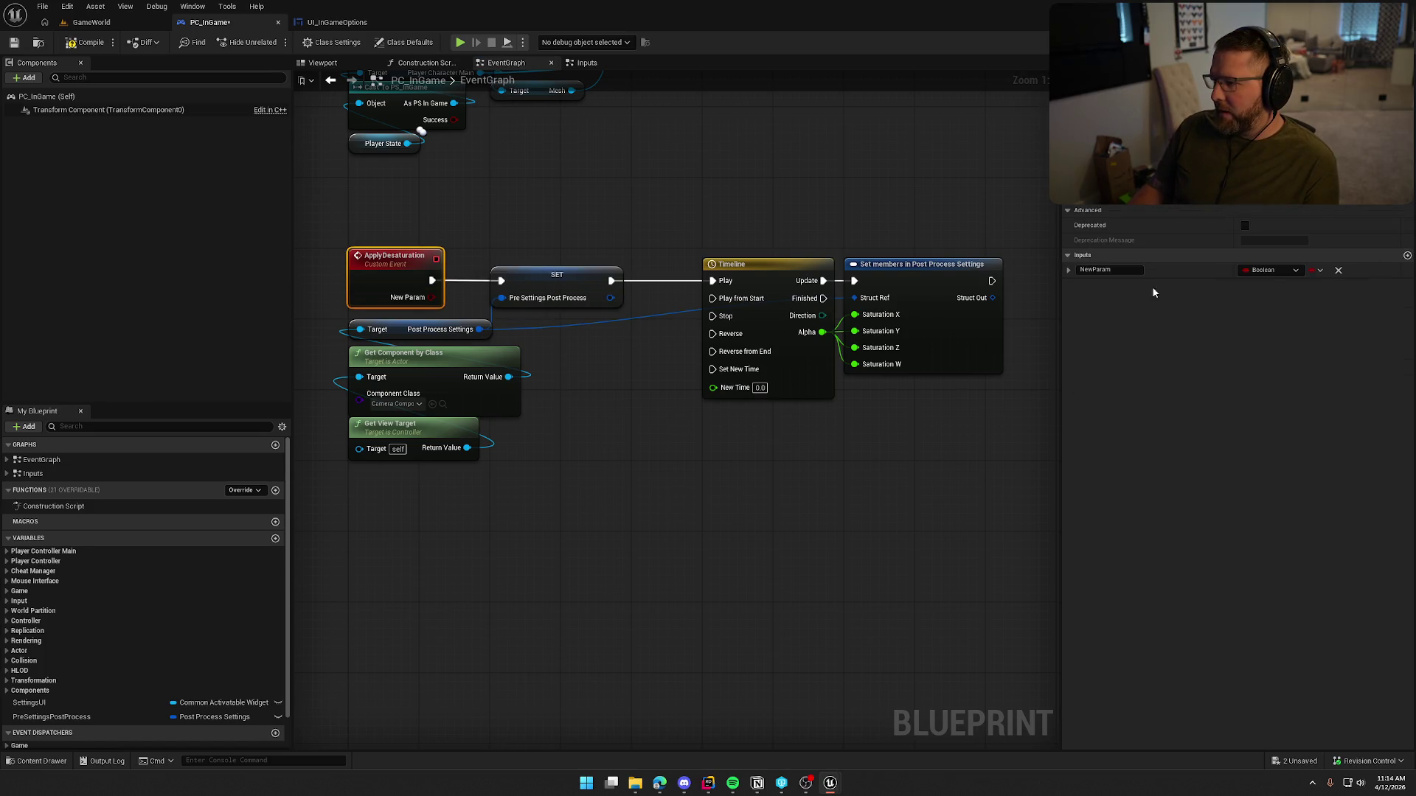
type("Applying")
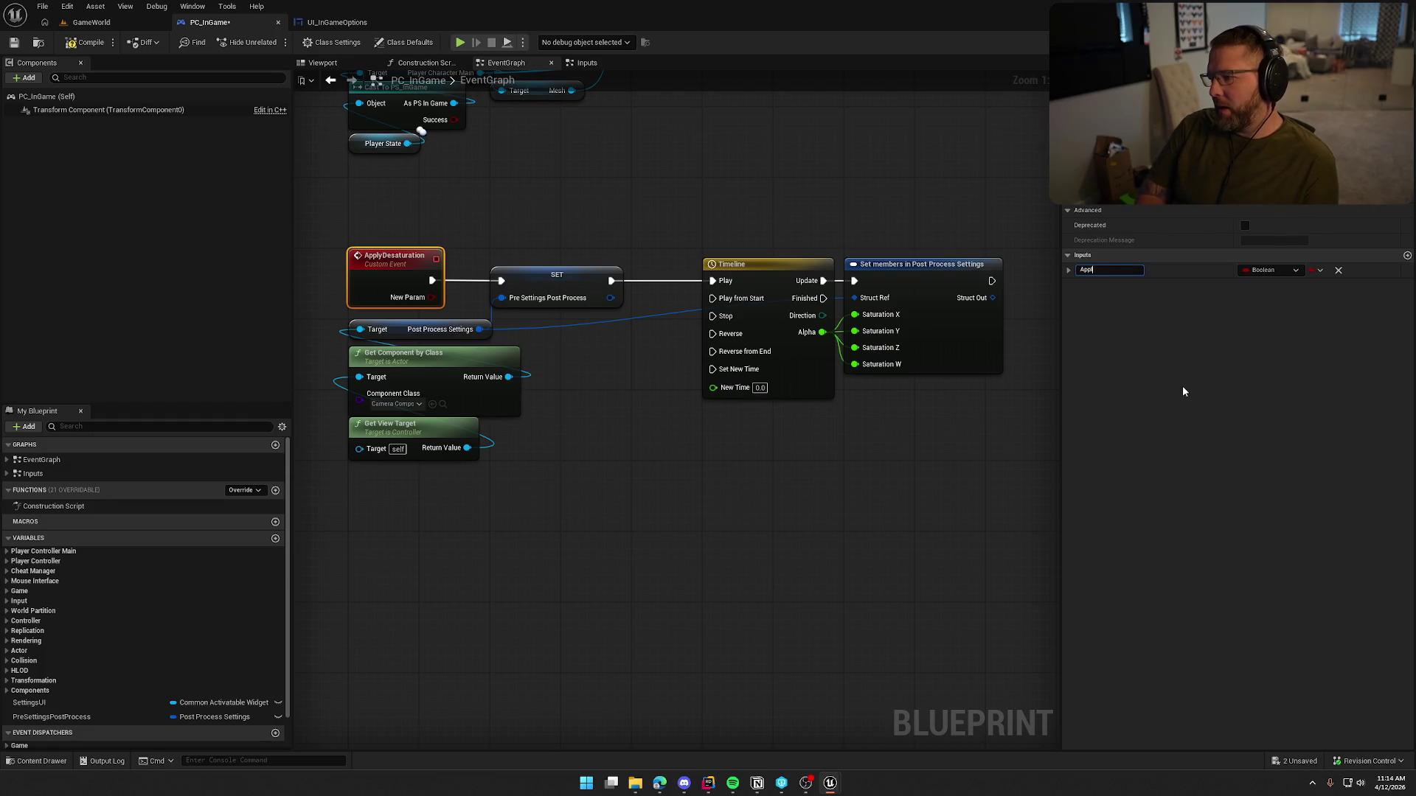
key("Return")
left_click(637, 399)
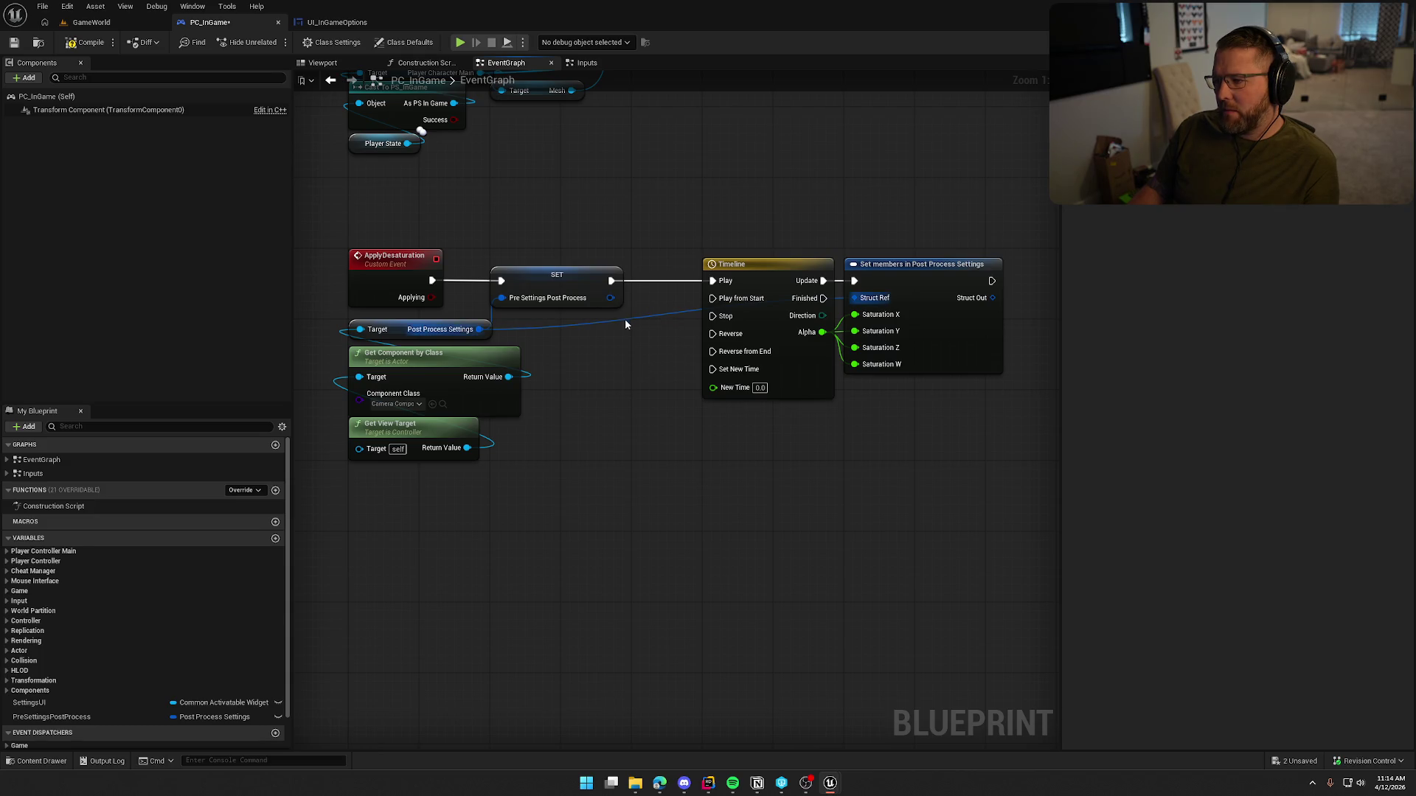
Step: Insert a Branch: True runs SET then Timeline Play, False goes to Timeline Reverse
mouse_move(555, 275)
left_mouse_down()
mouse_move(591, 265)
mouse_move(643, 422)
left_mouse_up()
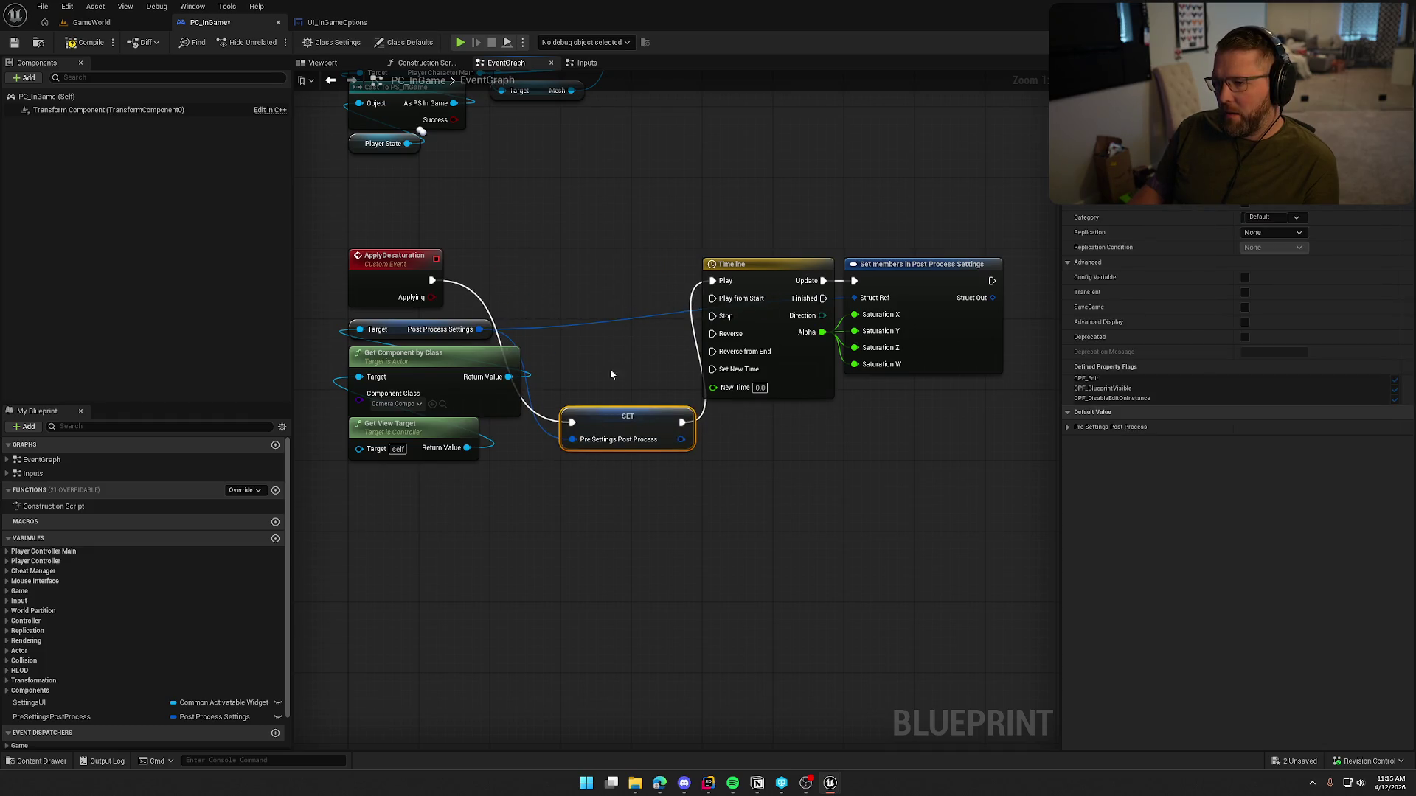
left_click(561, 271)
mouse_move(569, 291)
left_mouse_down()
mouse_move(432, 280)
mouse_move(570, 309)
mouse_move(525, 281)
left_mouse_up()
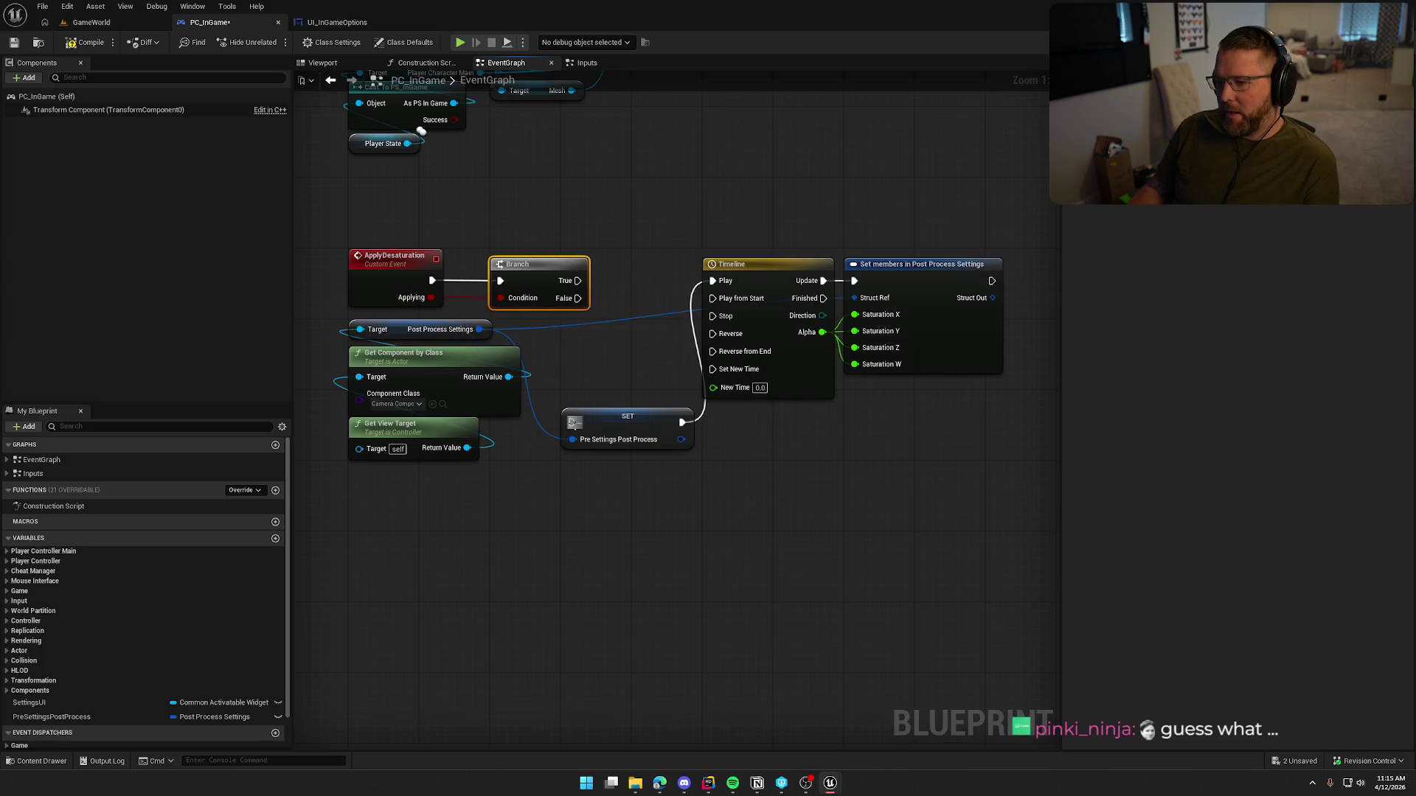
left_click_drag(572, 422, 577, 280)
left_click_drag(622, 225, 869, 408)
left_click_drag(691, 253, 763, 259)
left_click_drag(525, 407, 596, 266)
left_click(599, 380)
left_click_drag(600, 381, 626, 383)
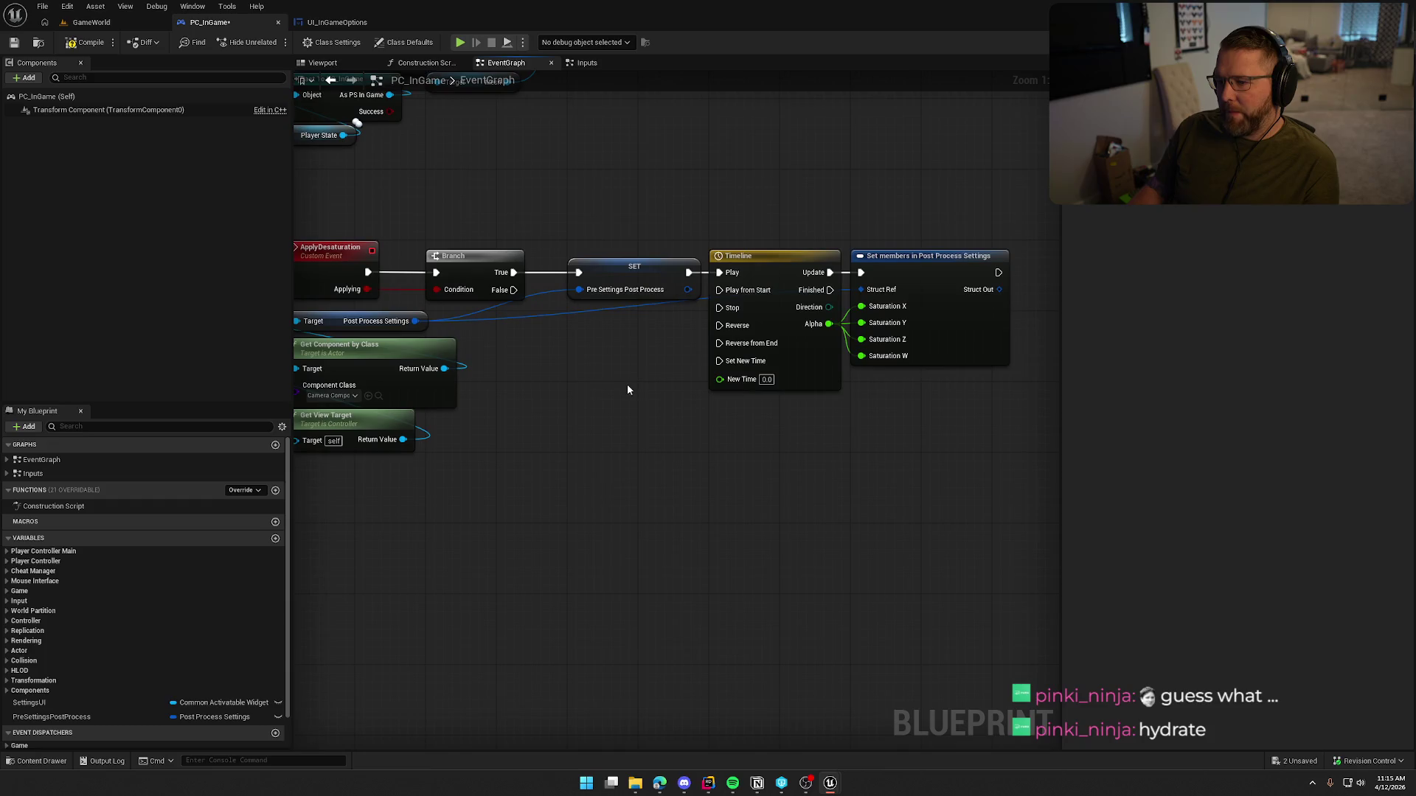
mouse_move(513, 290)
left_mouse_down()
mouse_move(553, 326)
mouse_move(694, 337)
mouse_move(719, 325)
left_mouse_up()
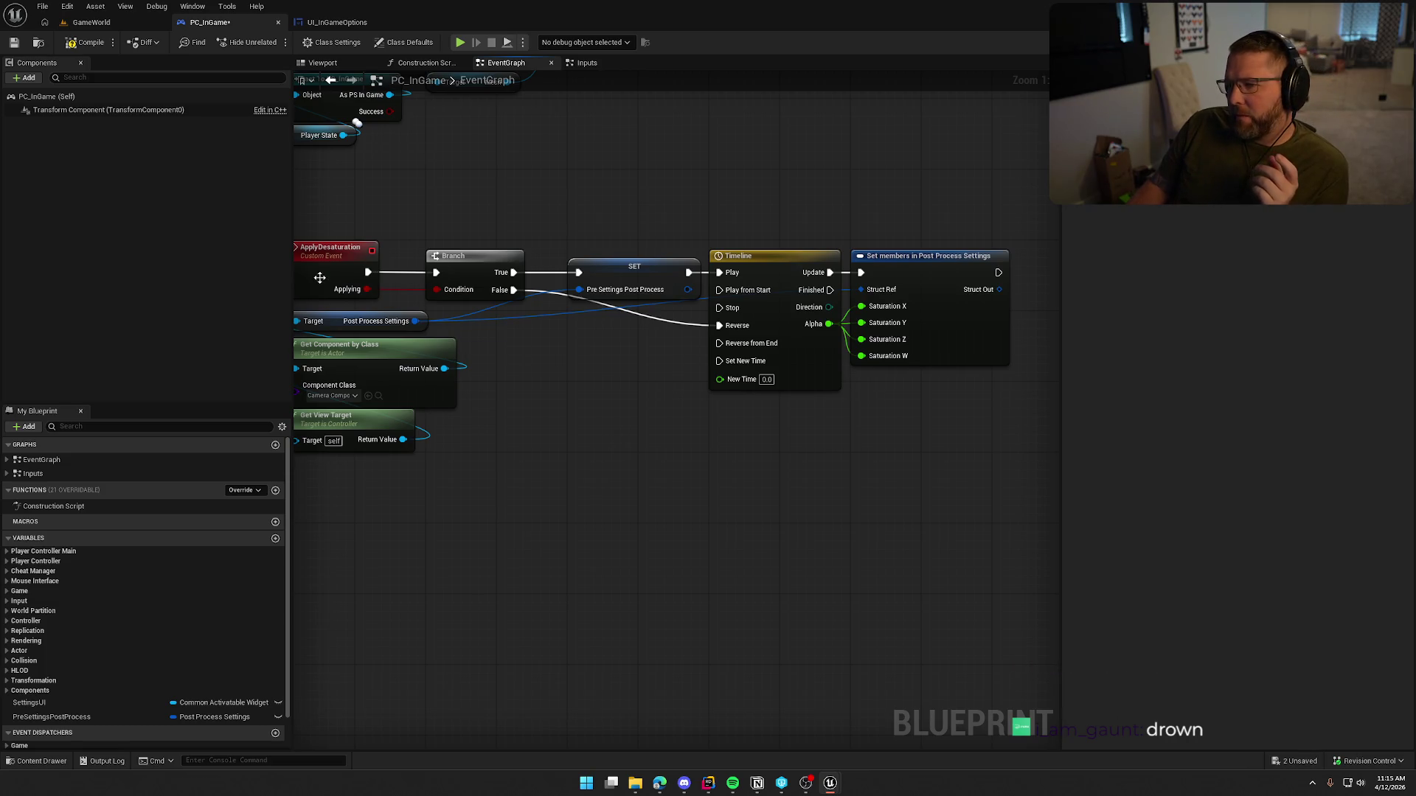
left_click(587, 63)
left_click_drag(709, 175, 542, 205)
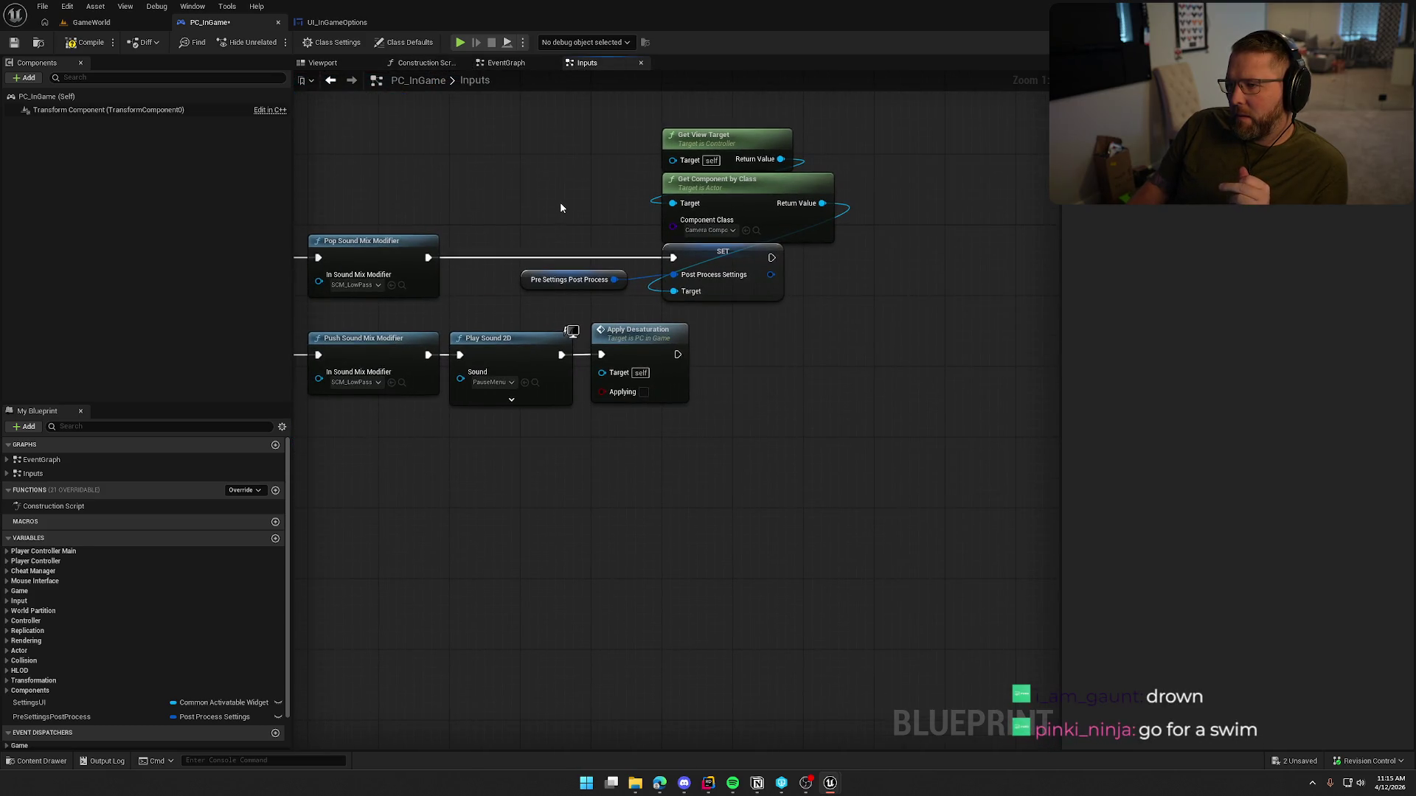
left_click(507, 64)
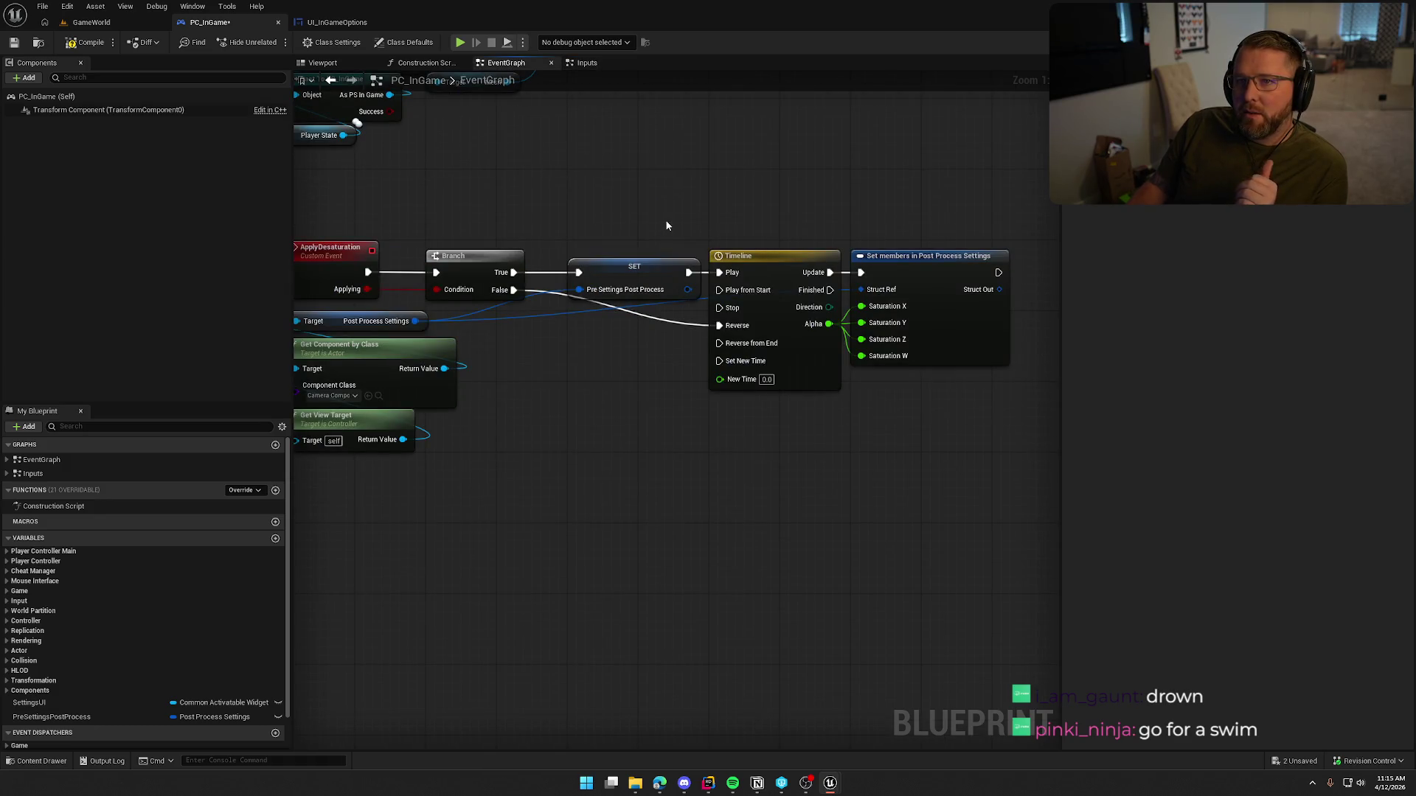
mouse_move(697, 214)
left_mouse_down()
mouse_move(800, 205)
mouse_move(746, 205)
mouse_move(629, 251)
left_mouse_up()
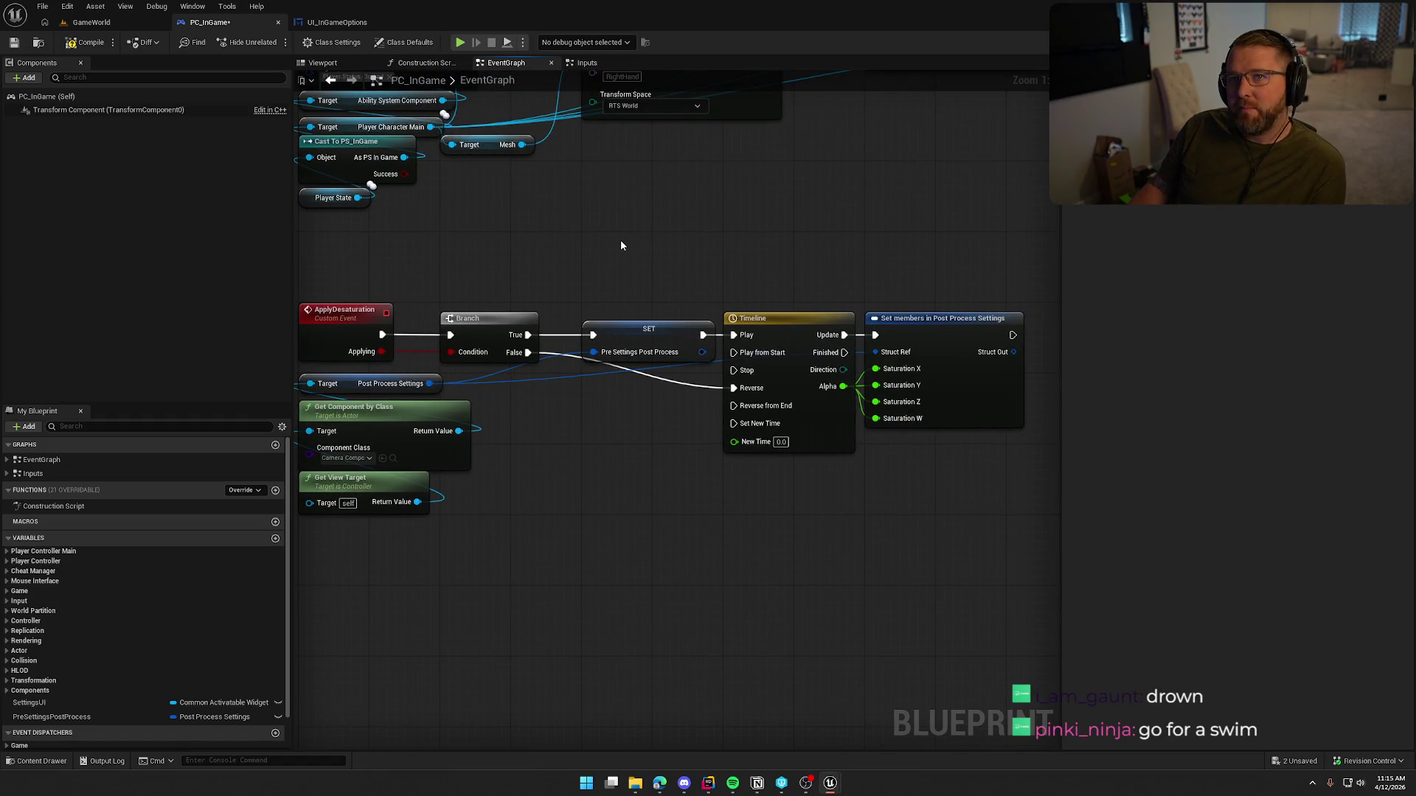
left_click_drag(621, 246, 620, 207)
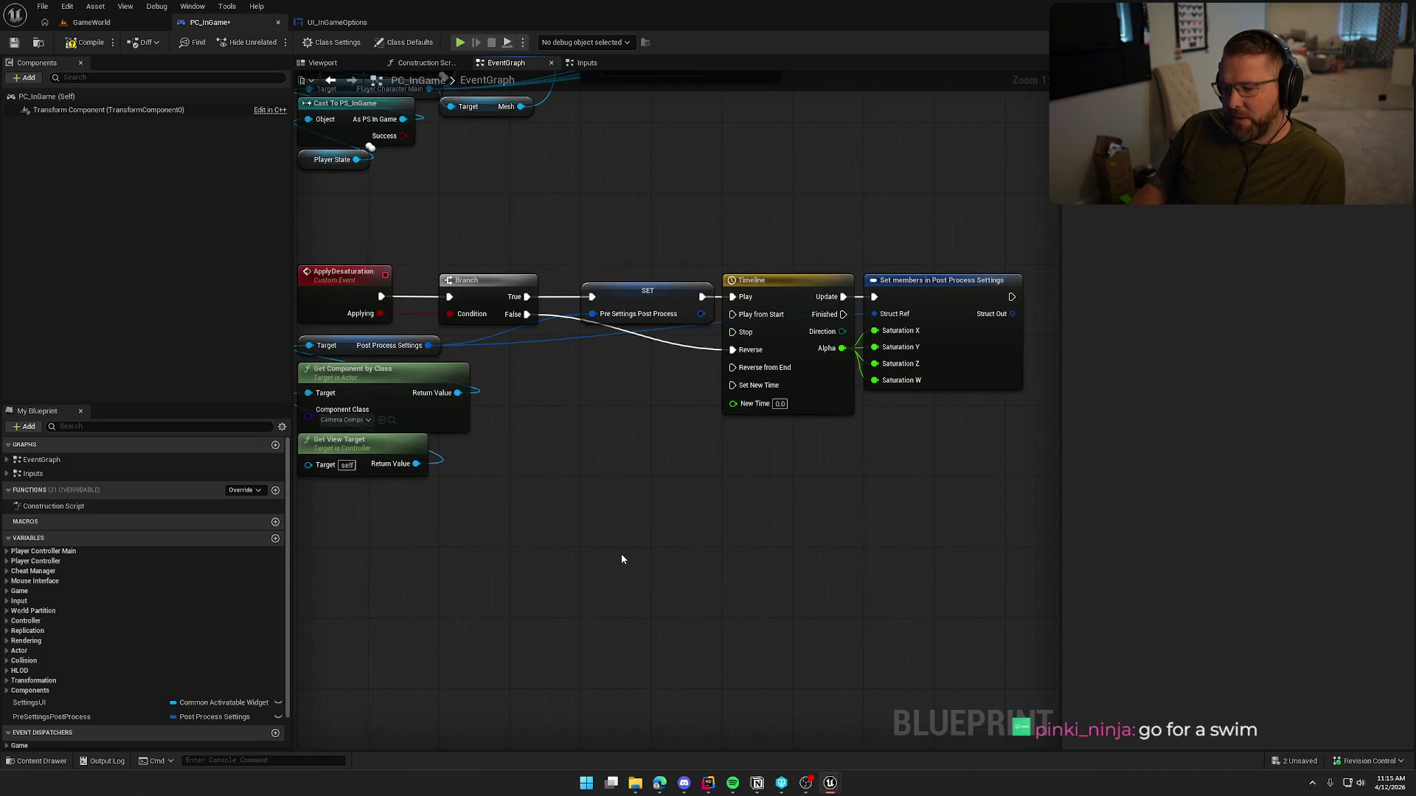
mouse_move(621, 558)
left_mouse_down()
mouse_move(652, 518)
mouse_move(631, 513)
left_mouse_up()
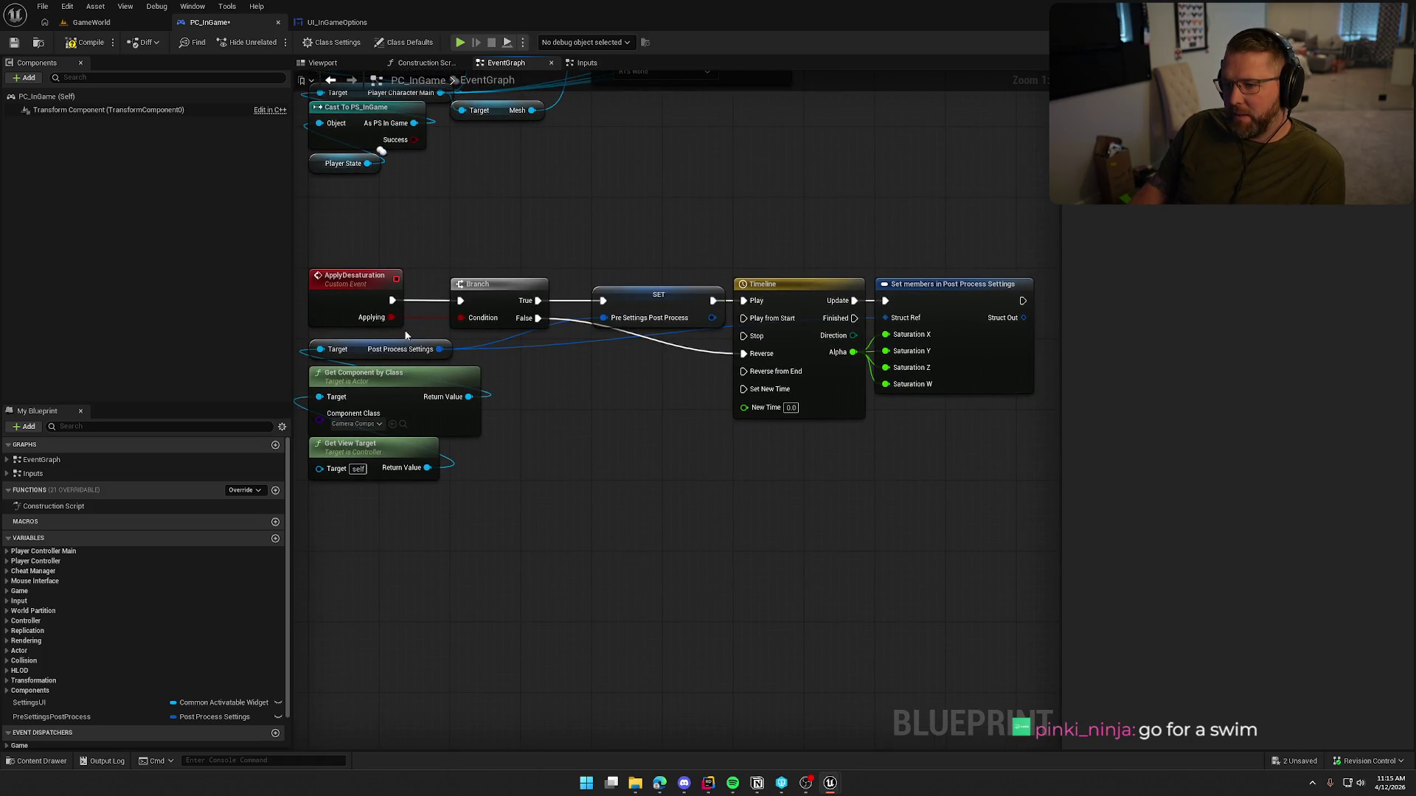
mouse_move(613, 427)
left_mouse_down()
mouse_move(794, 538)
mouse_move(590, 436)
mouse_move(605, 431)
left_mouse_up()
key("Escape")
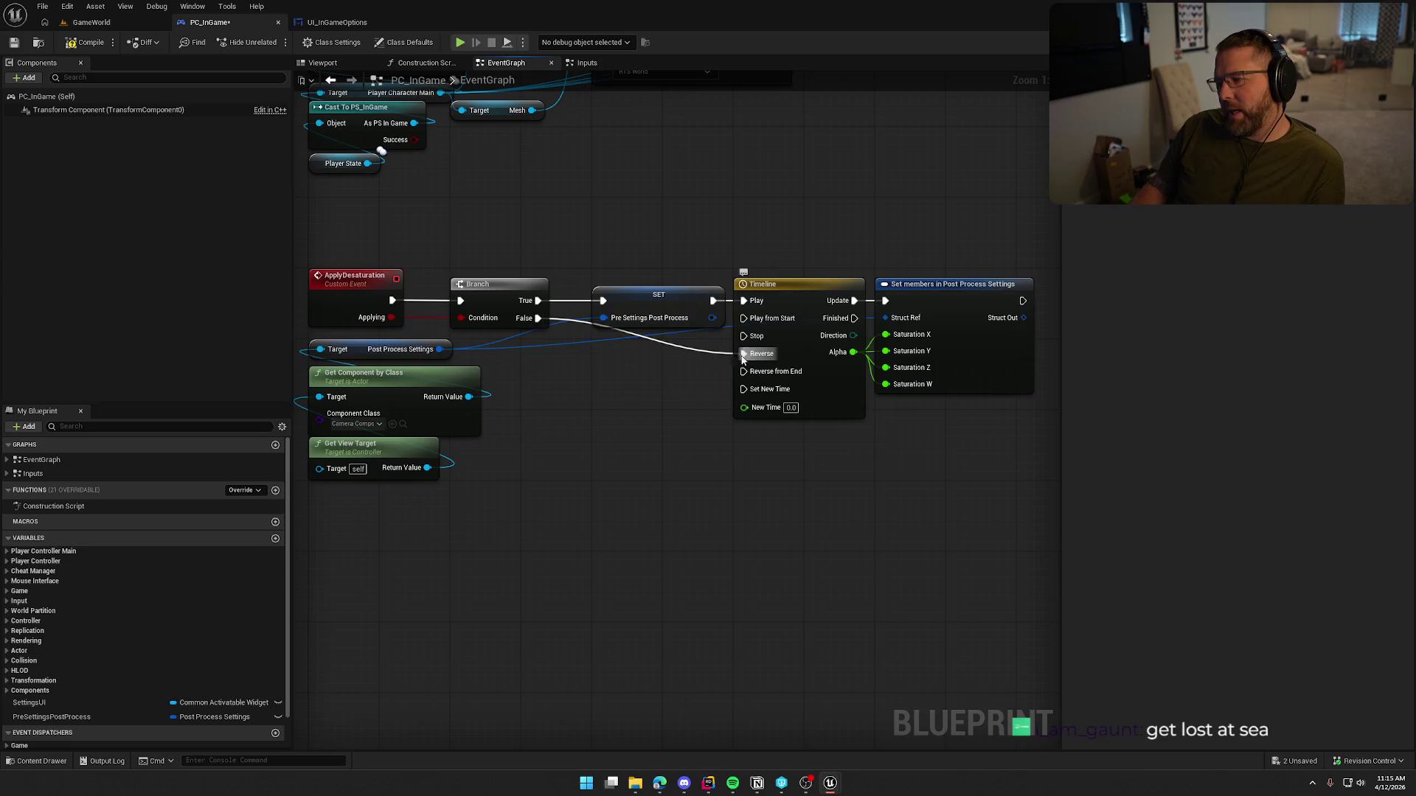
left_click_drag(684, 406, 567, 394)
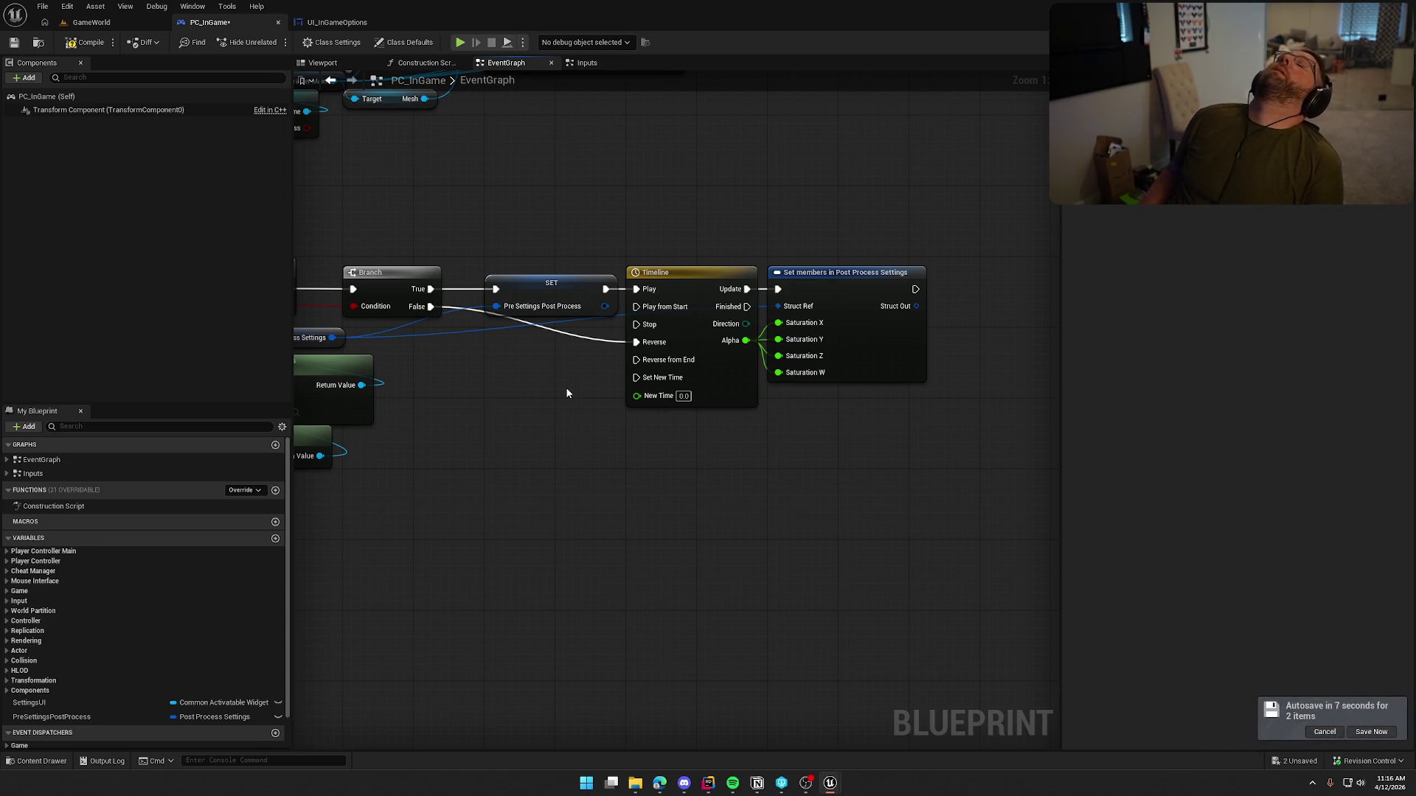
scroll(565, 388, "up", 1)
scroll(652, 400, "down", 1)
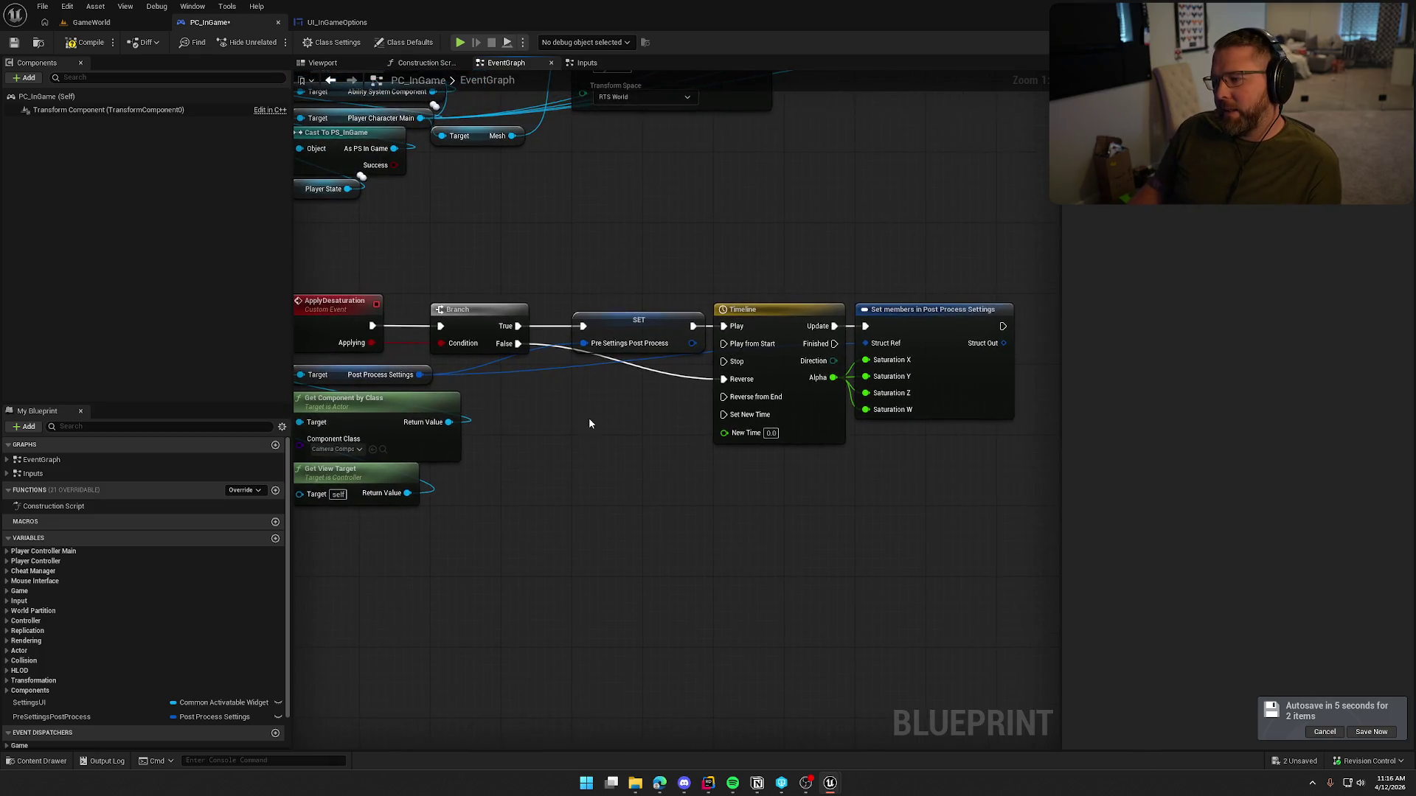
left_click_drag(588, 423, 599, 426)
left_click(1368, 732)
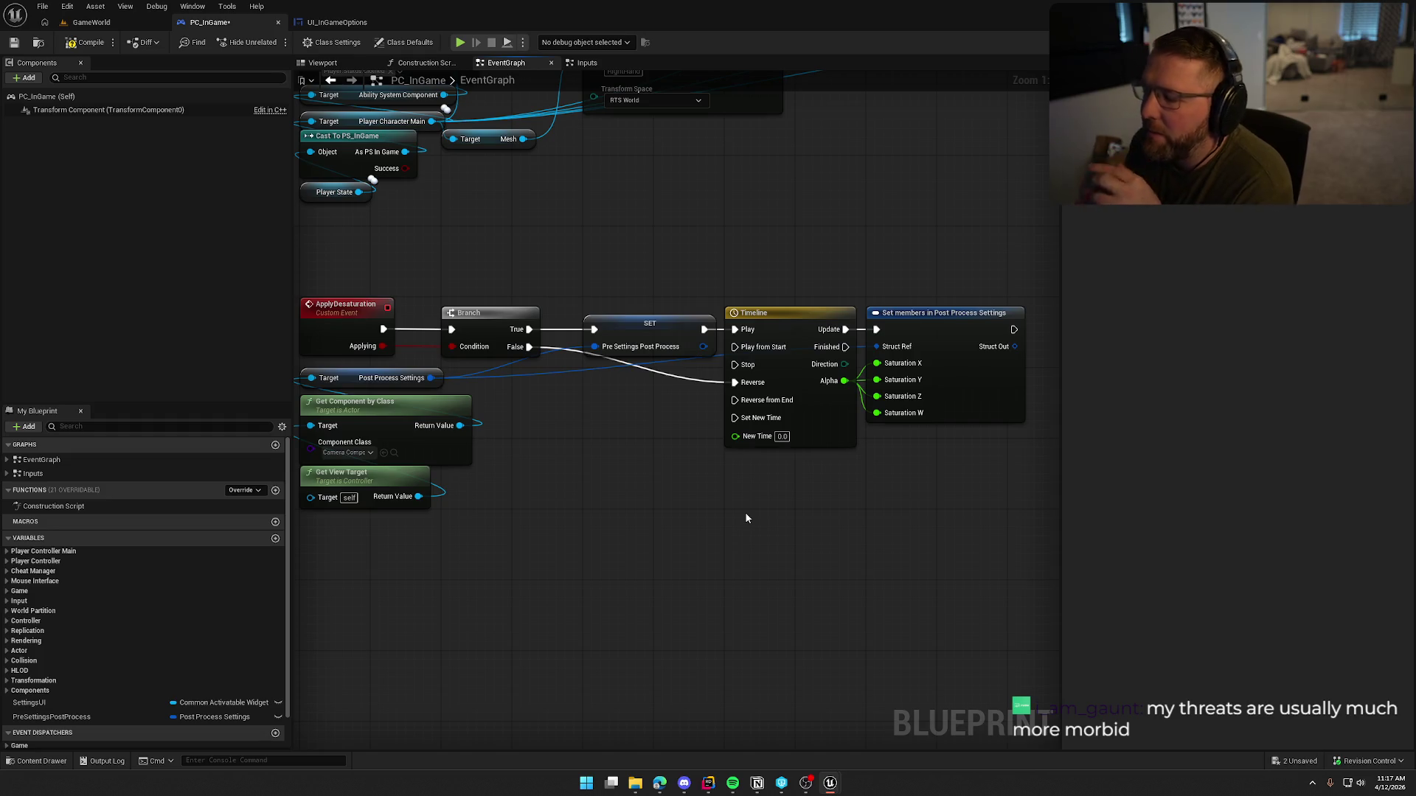
Step: Inspect the Timeline's curve editor, then return to the EventGraph
double_click(795, 313)
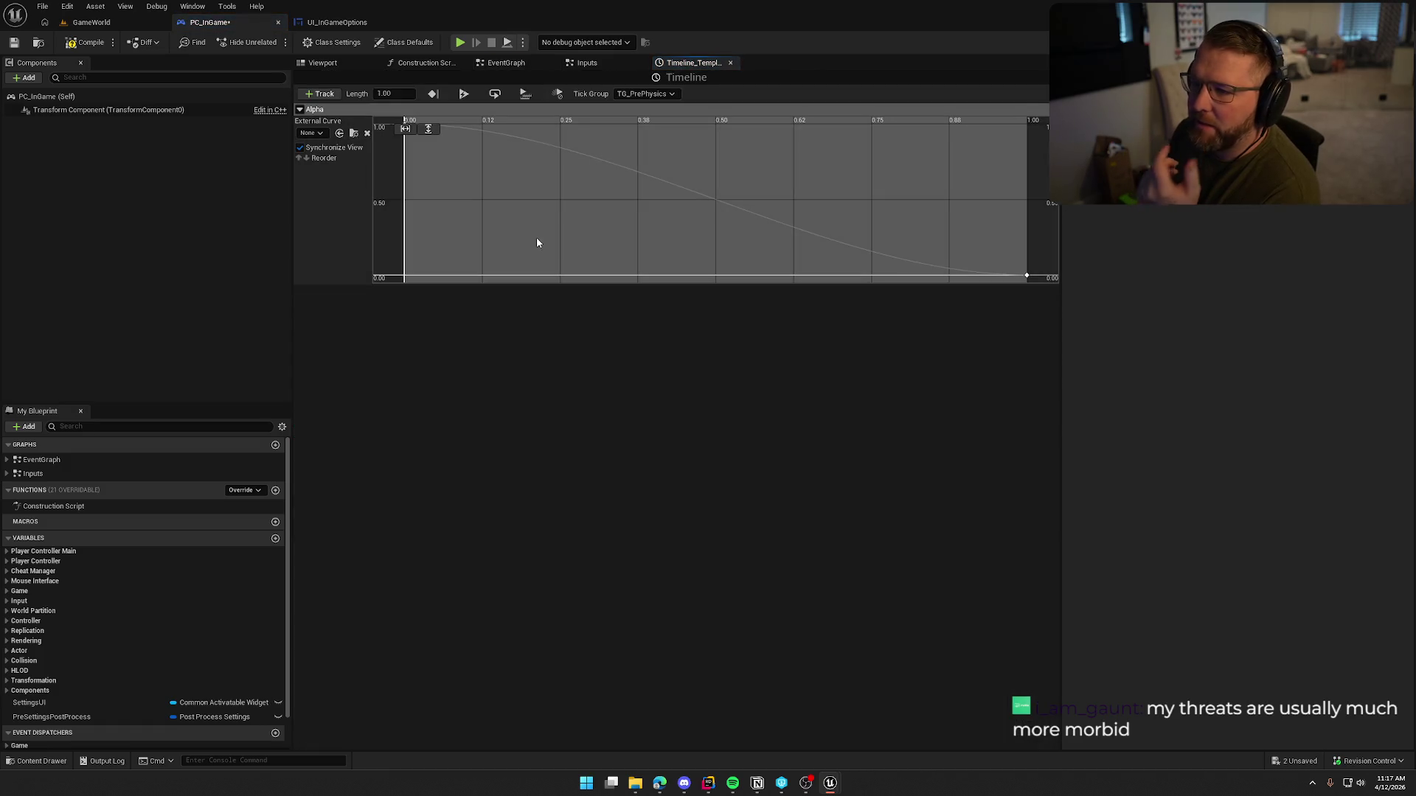
left_click(730, 63)
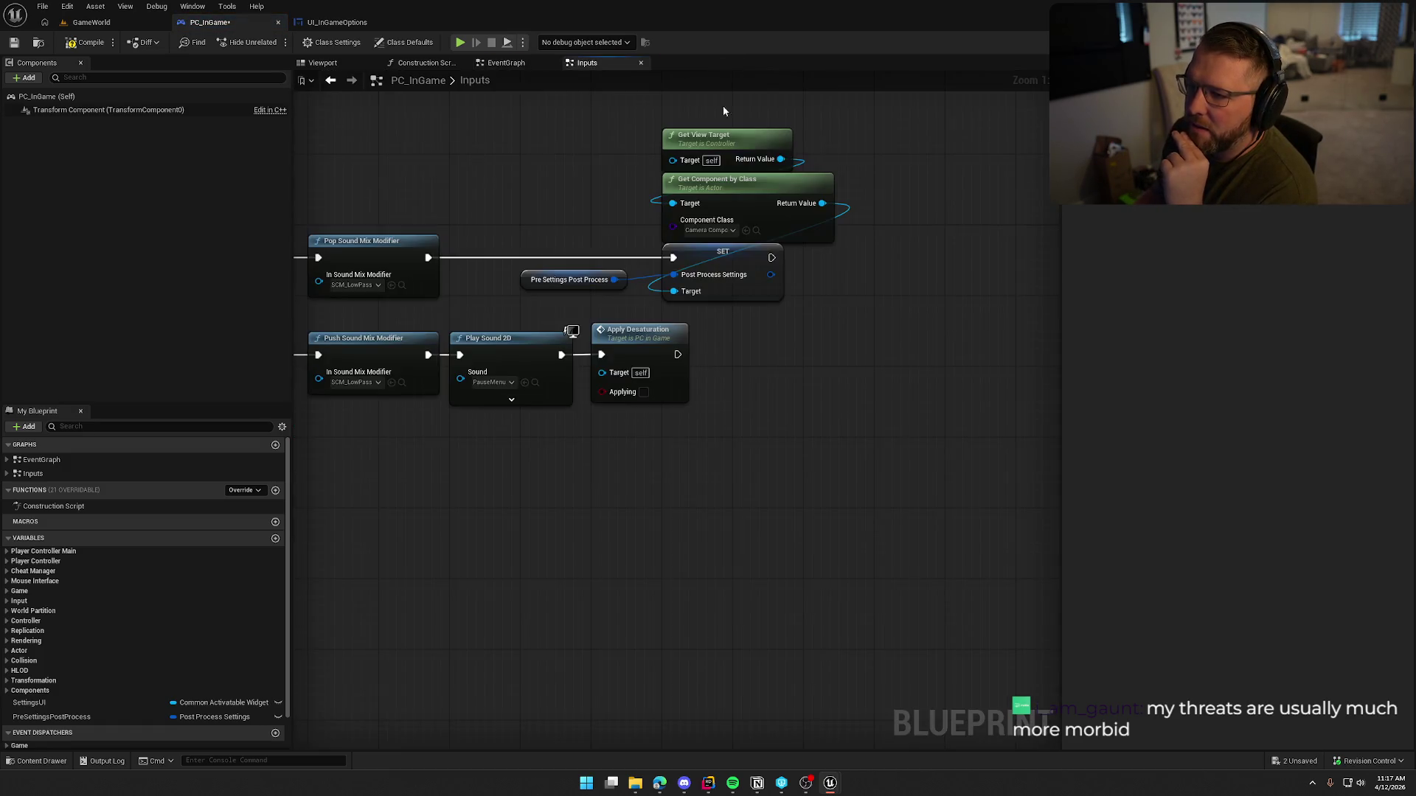
left_click(505, 63)
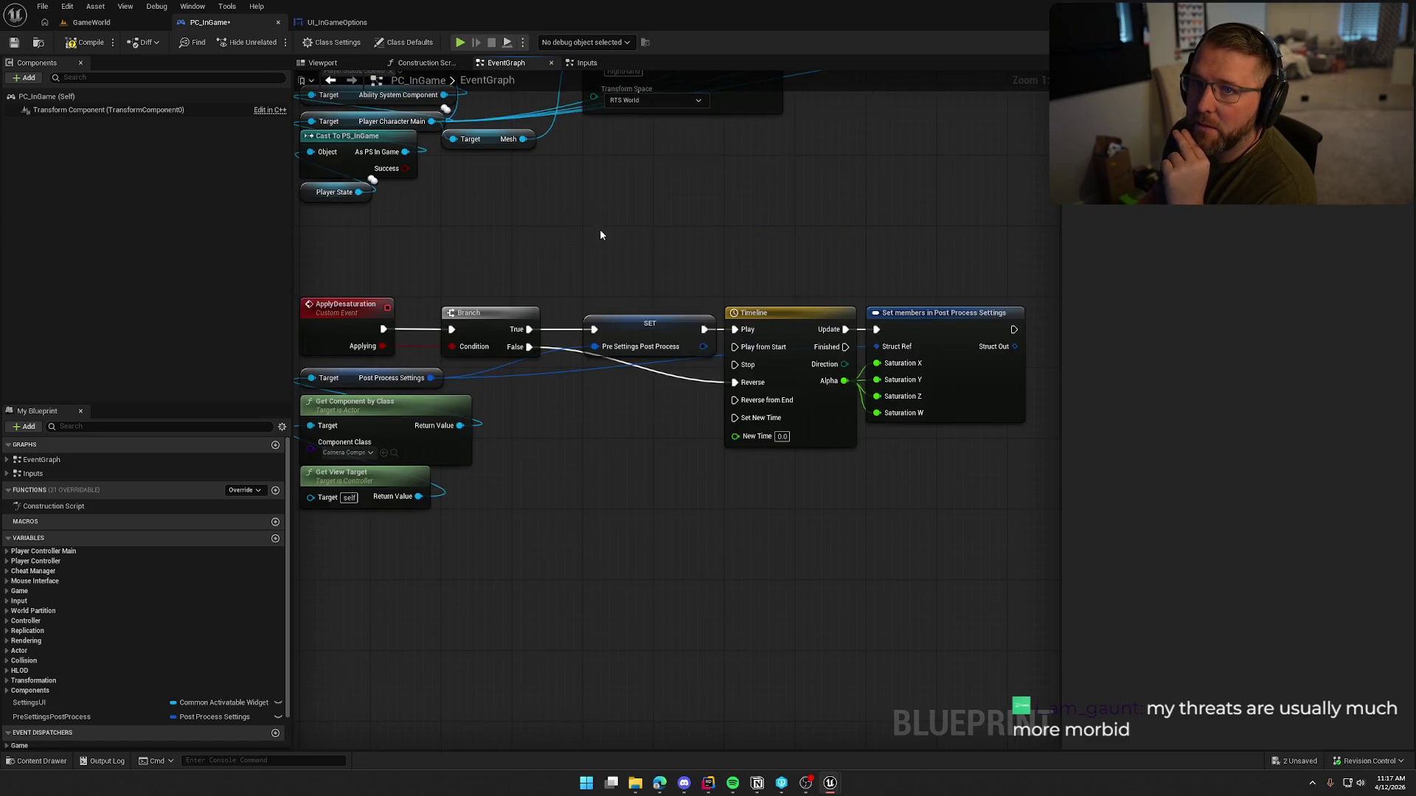
scroll(664, 224, "down", 1)
scroll(617, 219, "up", 1)
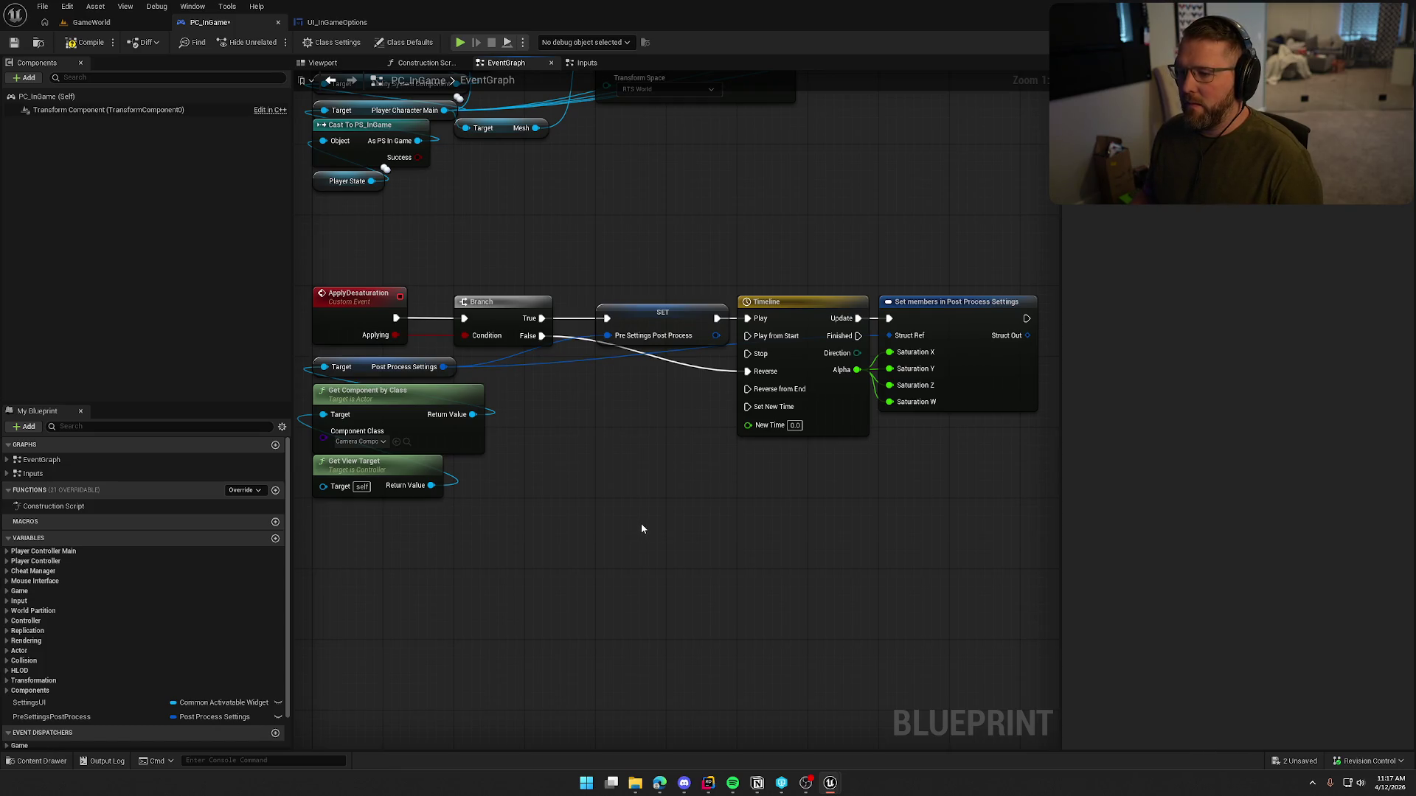
Step: Find all references to the ApplyDesaturation event
right_click(346, 295)
mouse_move(421, 414)
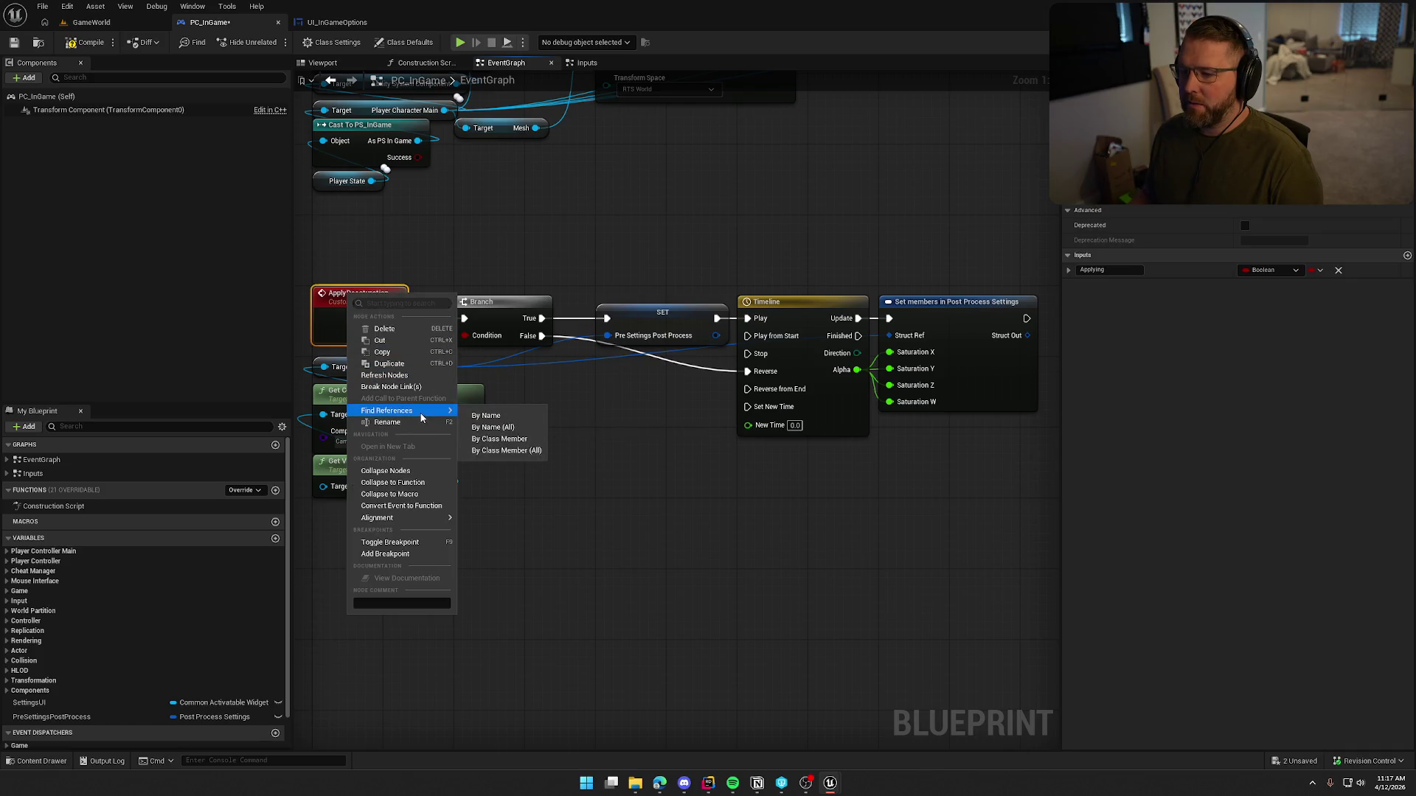
left_click(479, 450)
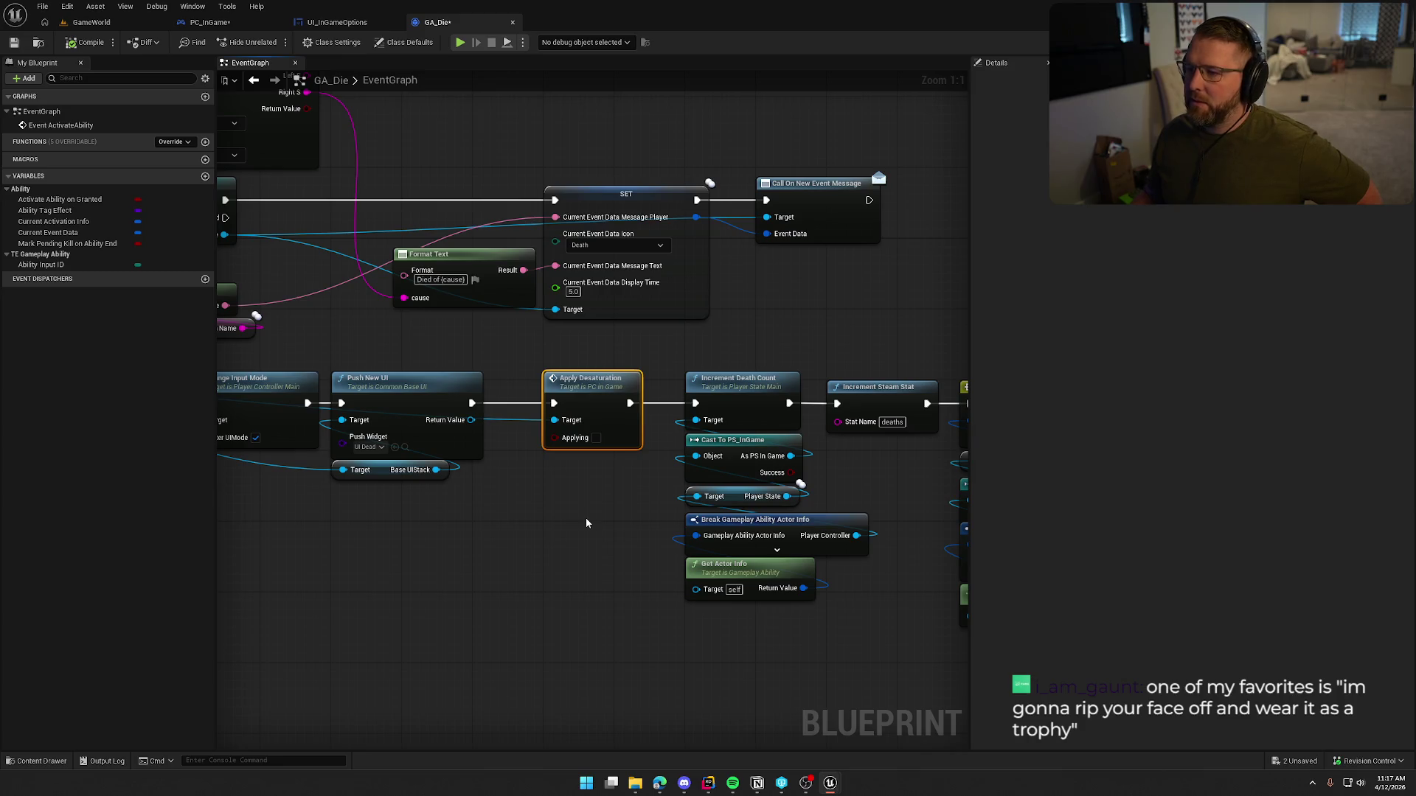
Step: Compile GA_Die and approve checking it out for editing
mouse_move(587, 523)
left_mouse_down()
mouse_move(652, 541)
mouse_move(625, 495)
left_mouse_up()
key("ctrl+s")
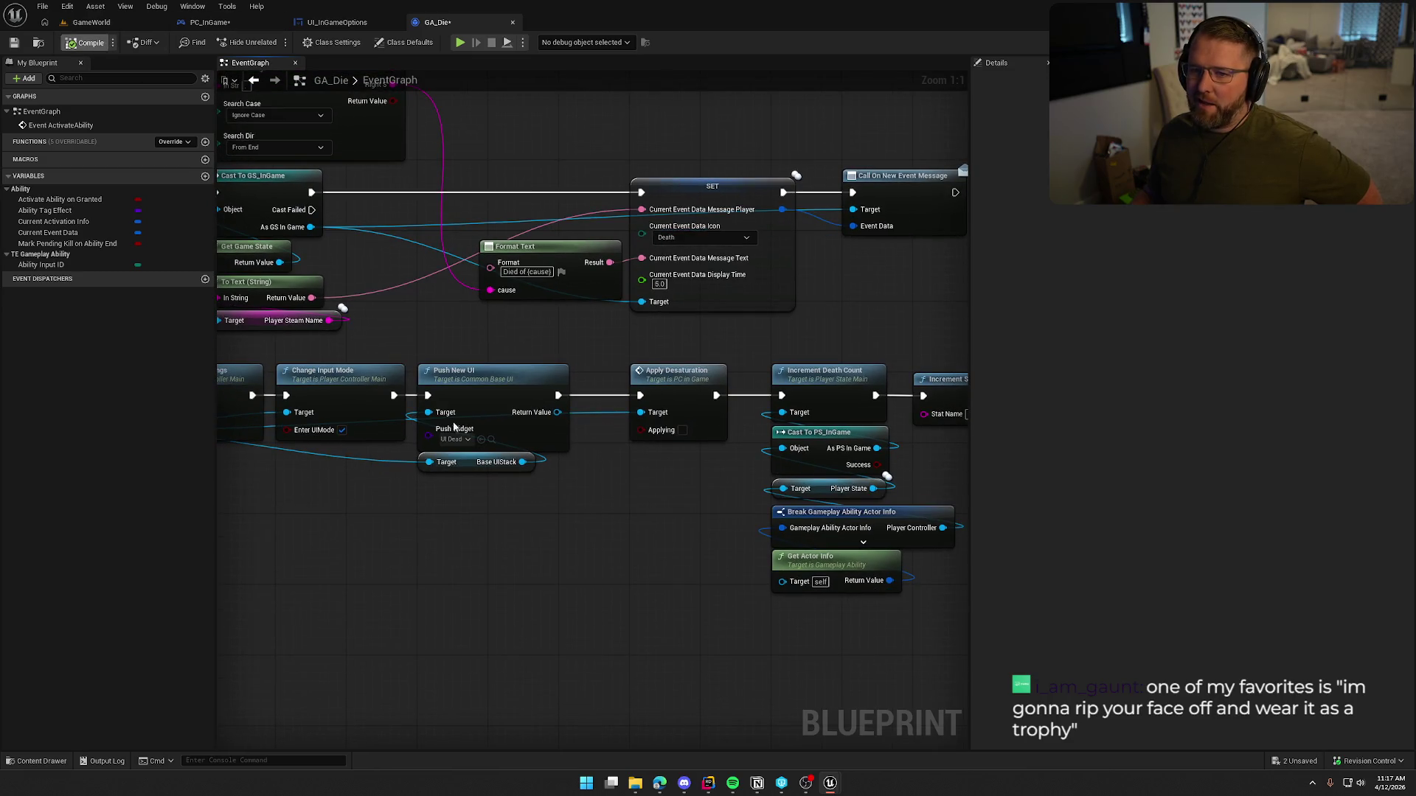
left_click(706, 519)
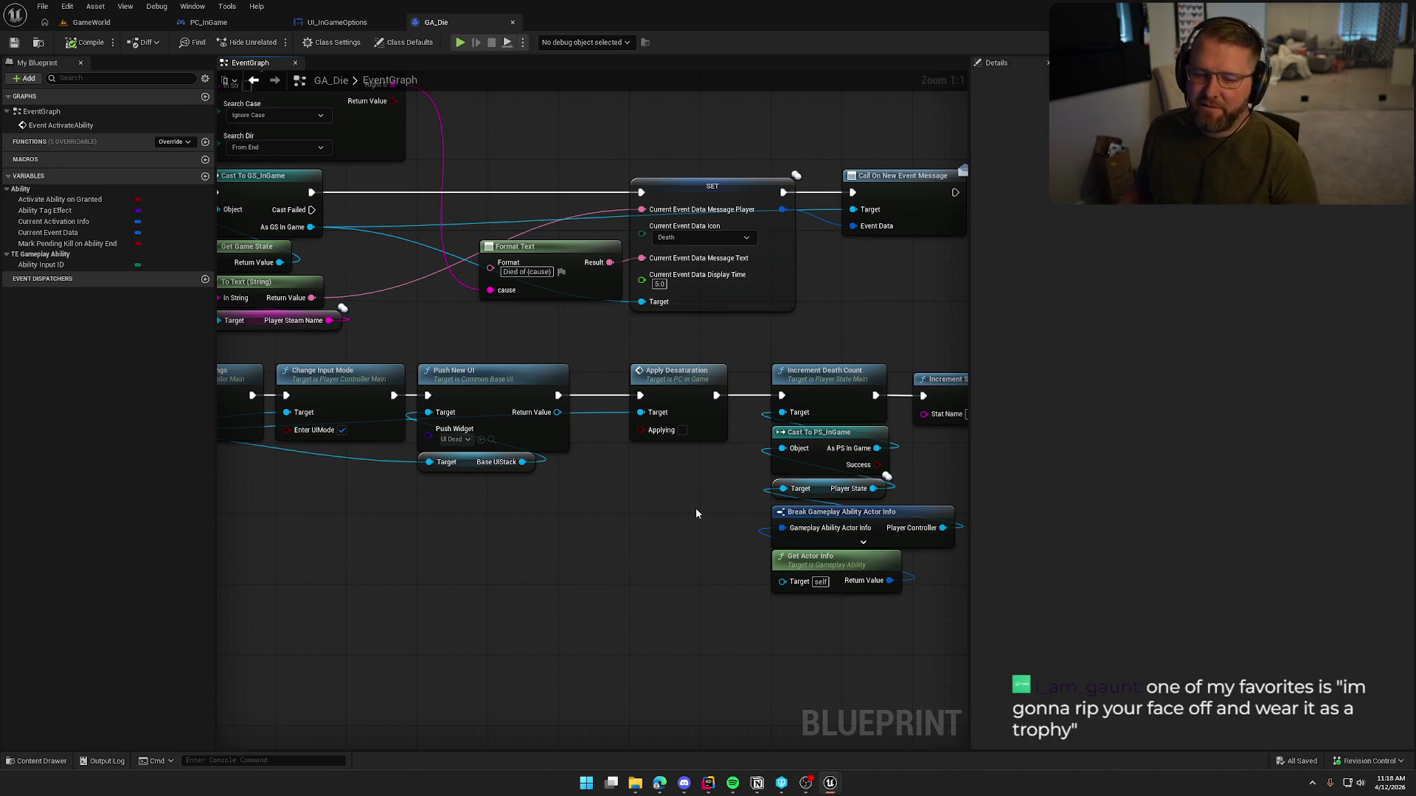
Step: Move the Base UIStack getter under Change Input Mode and save GA_Die
mouse_move(687, 534)
left_mouse_down()
mouse_move(534, 493)
mouse_move(564, 494)
left_mouse_up()
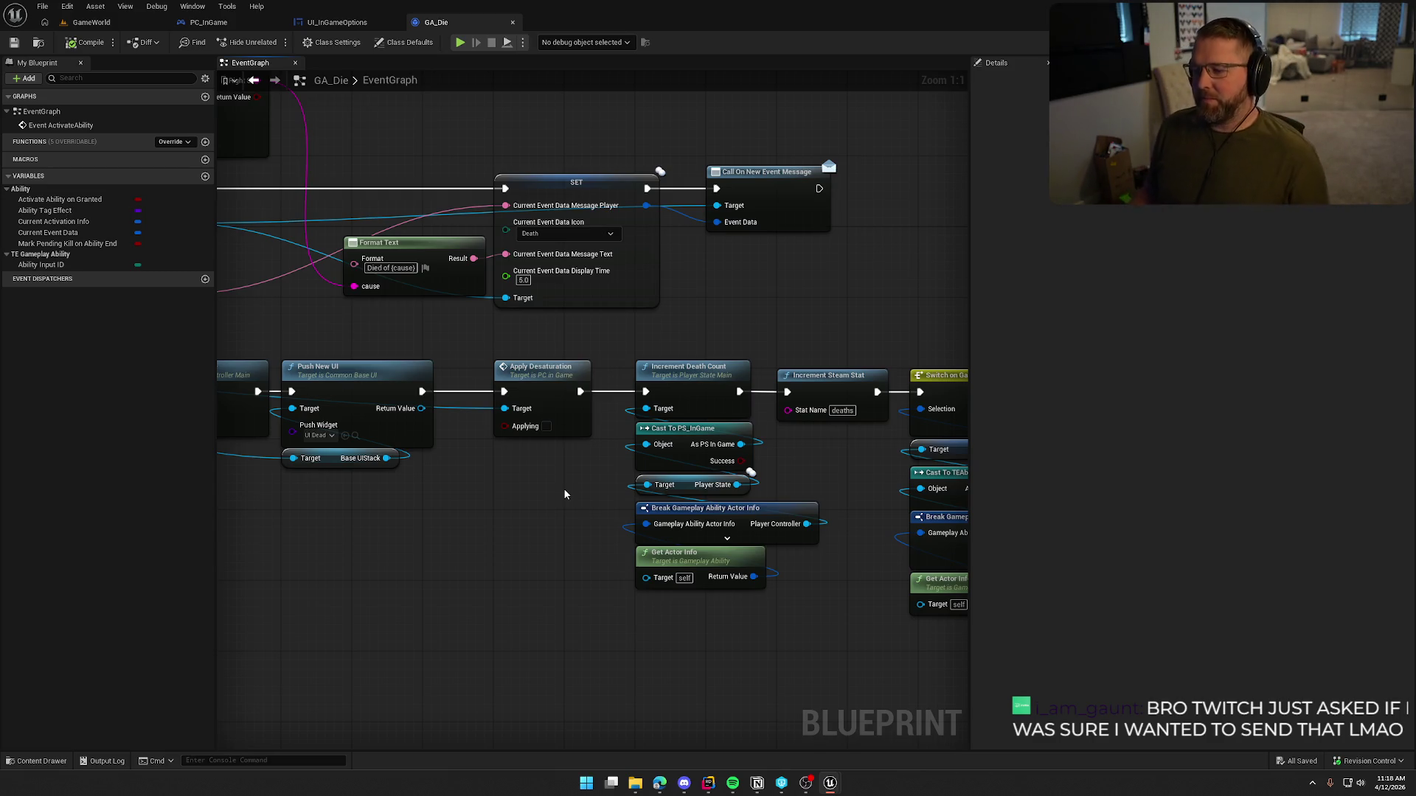
mouse_move(493, 493)
left_mouse_down()
mouse_move(614, 461)
mouse_move(869, 447)
left_mouse_up()
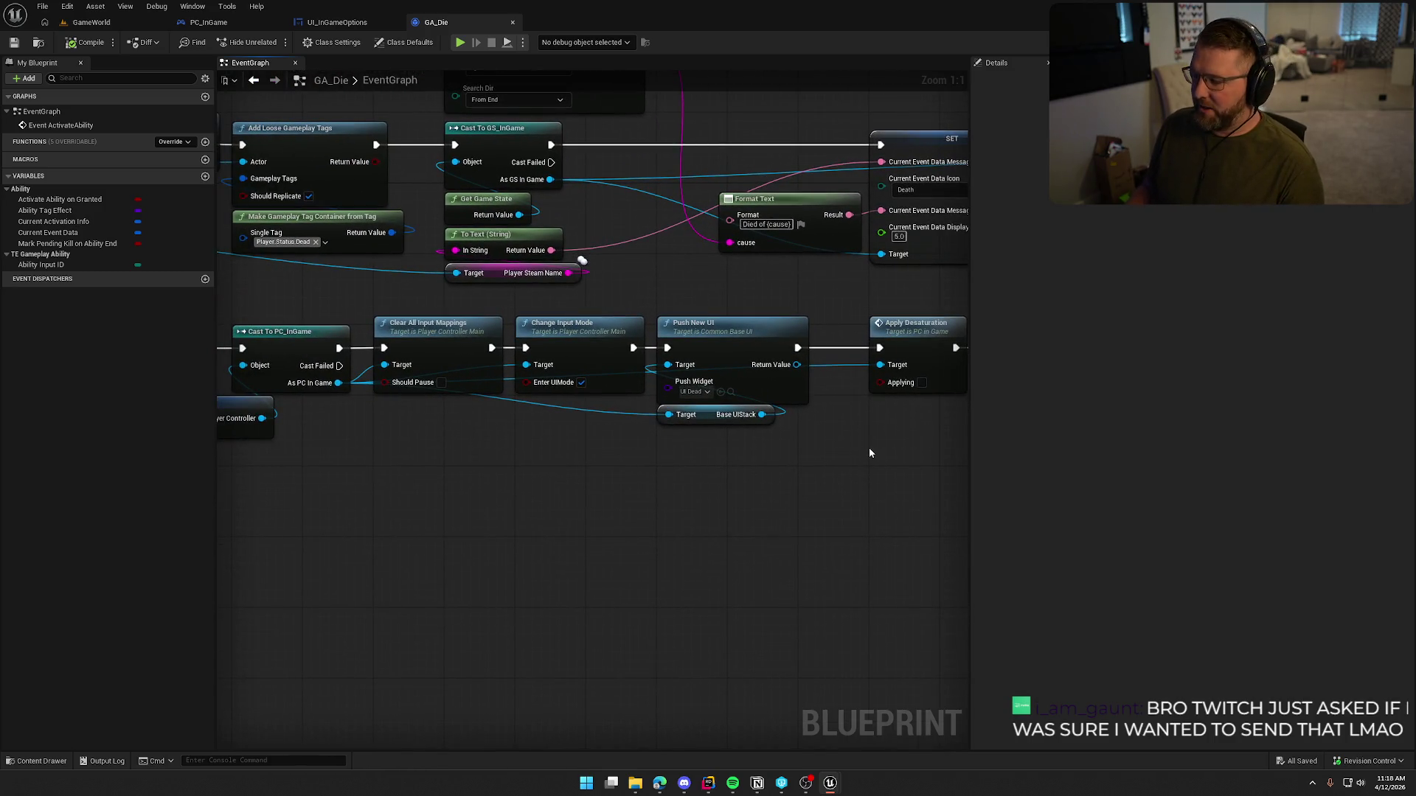
left_click_drag(709, 415, 566, 414)
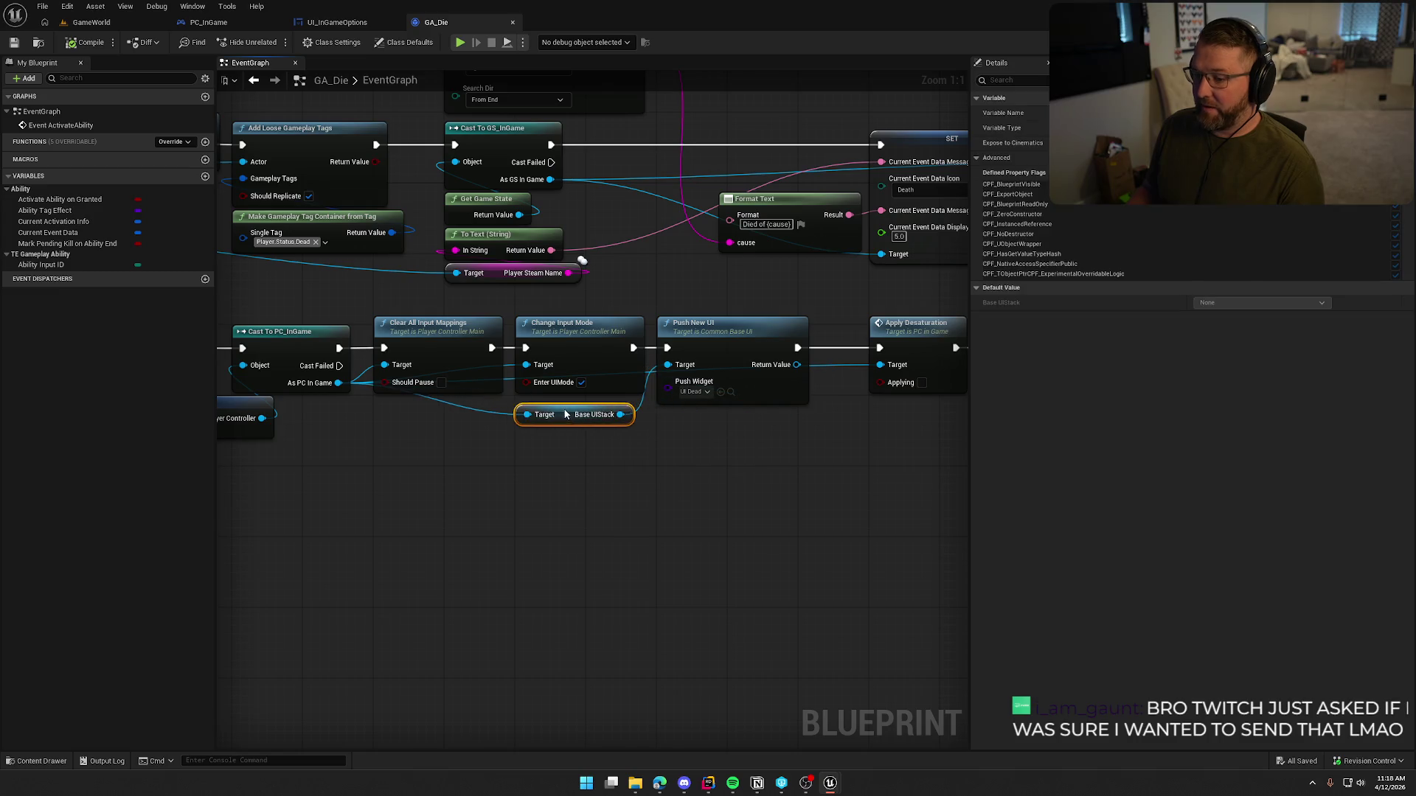
left_click(661, 446)
left_click_drag(660, 445, 528, 439)
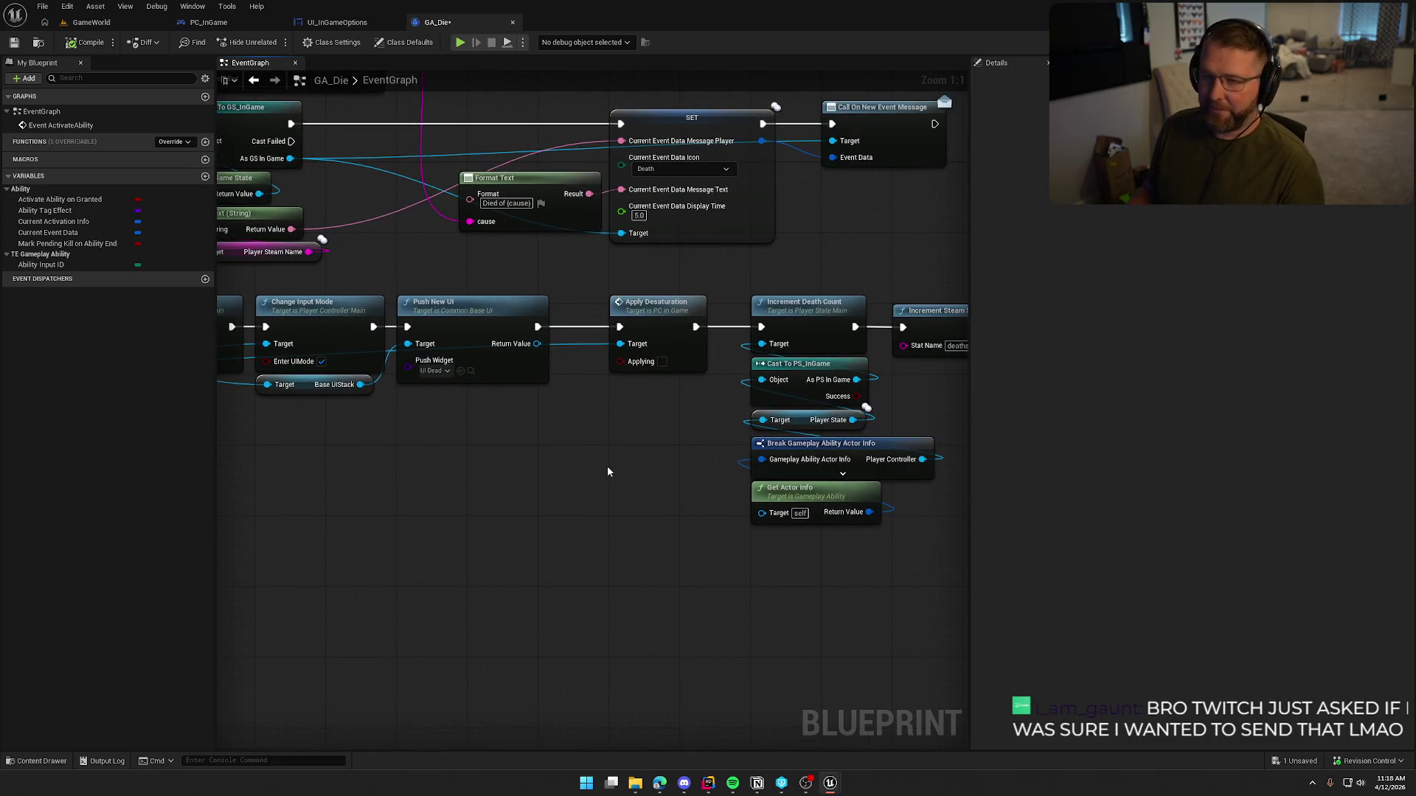
left_click(86, 42)
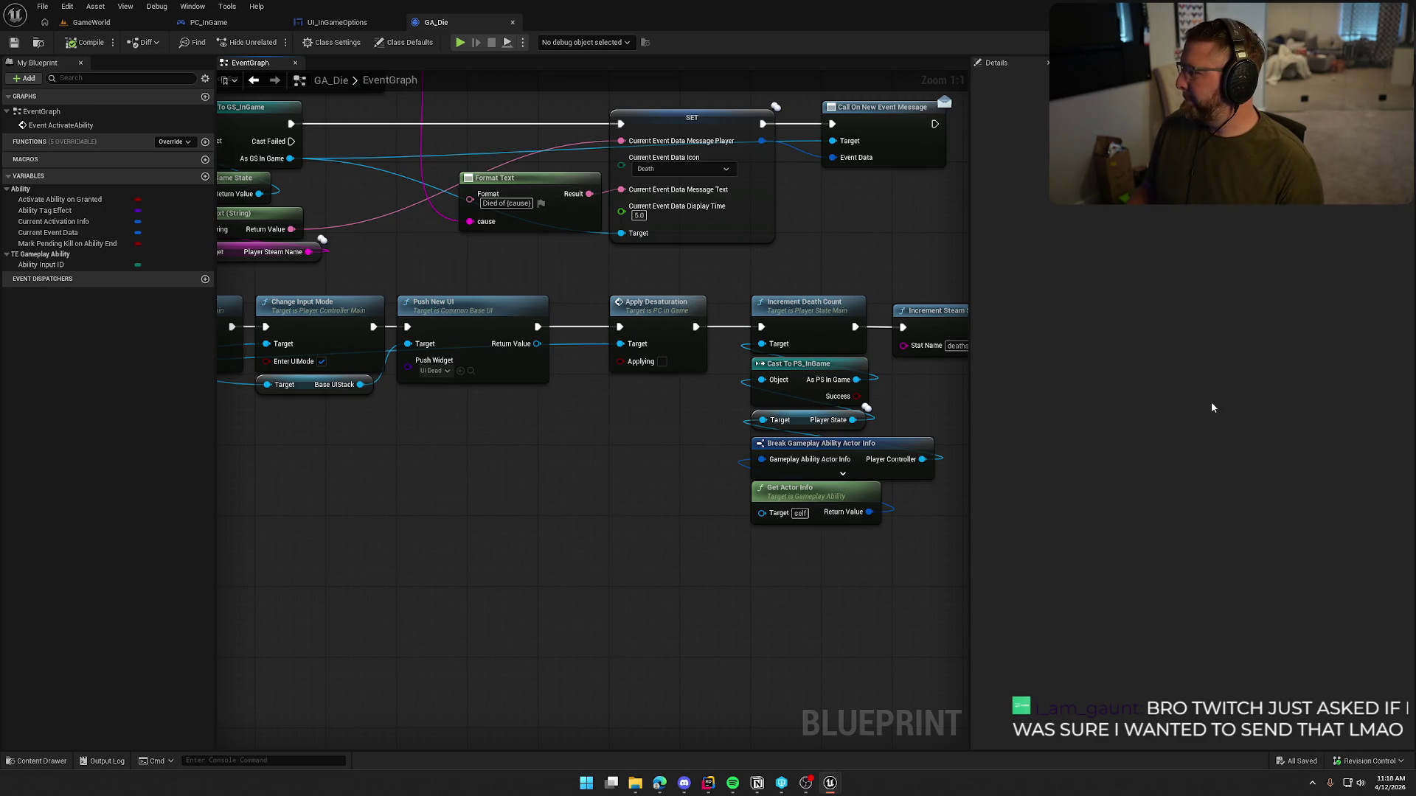
double_click(656, 304)
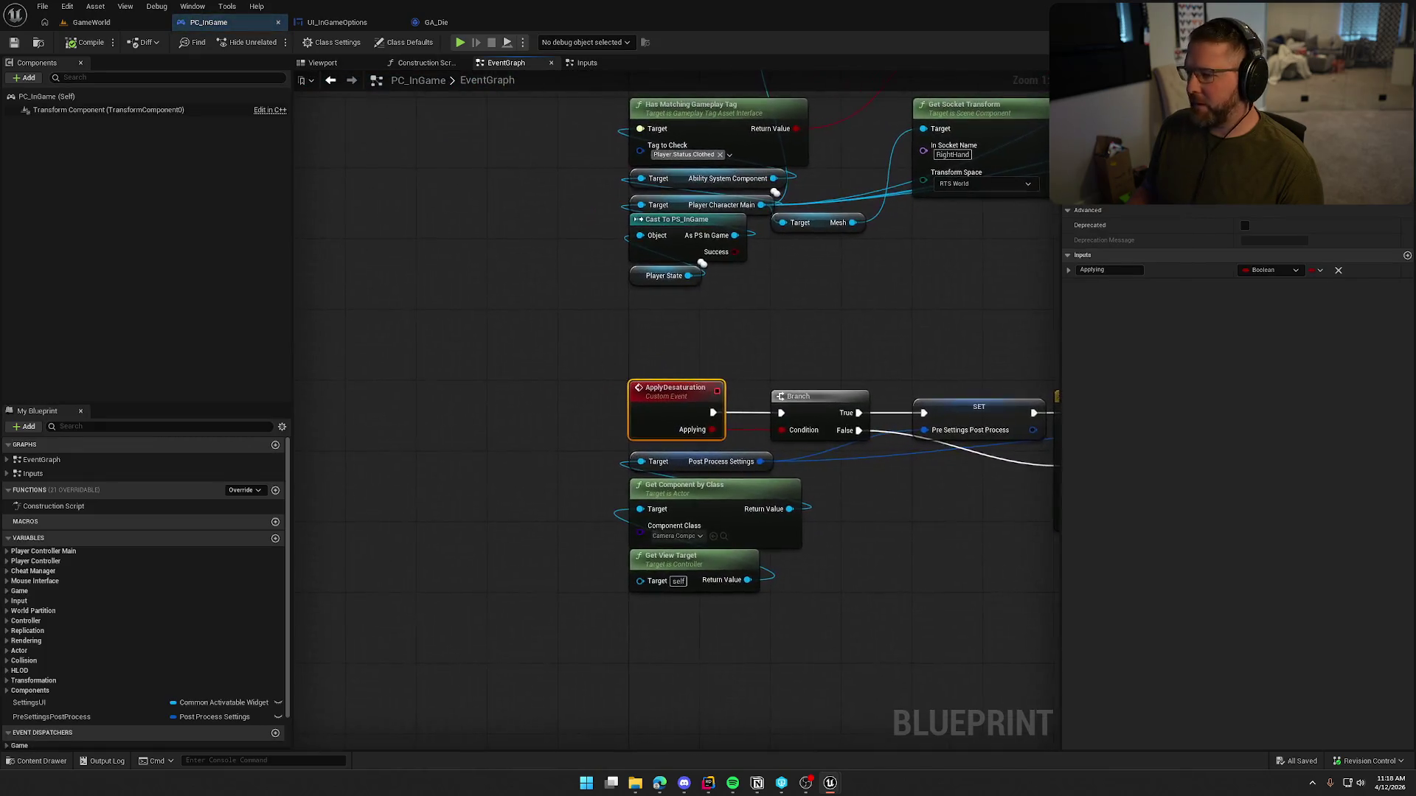
Step: Return to the Inputs graph and inspect the sound mix, post-process and desaturation nodes
key("alt+Left")
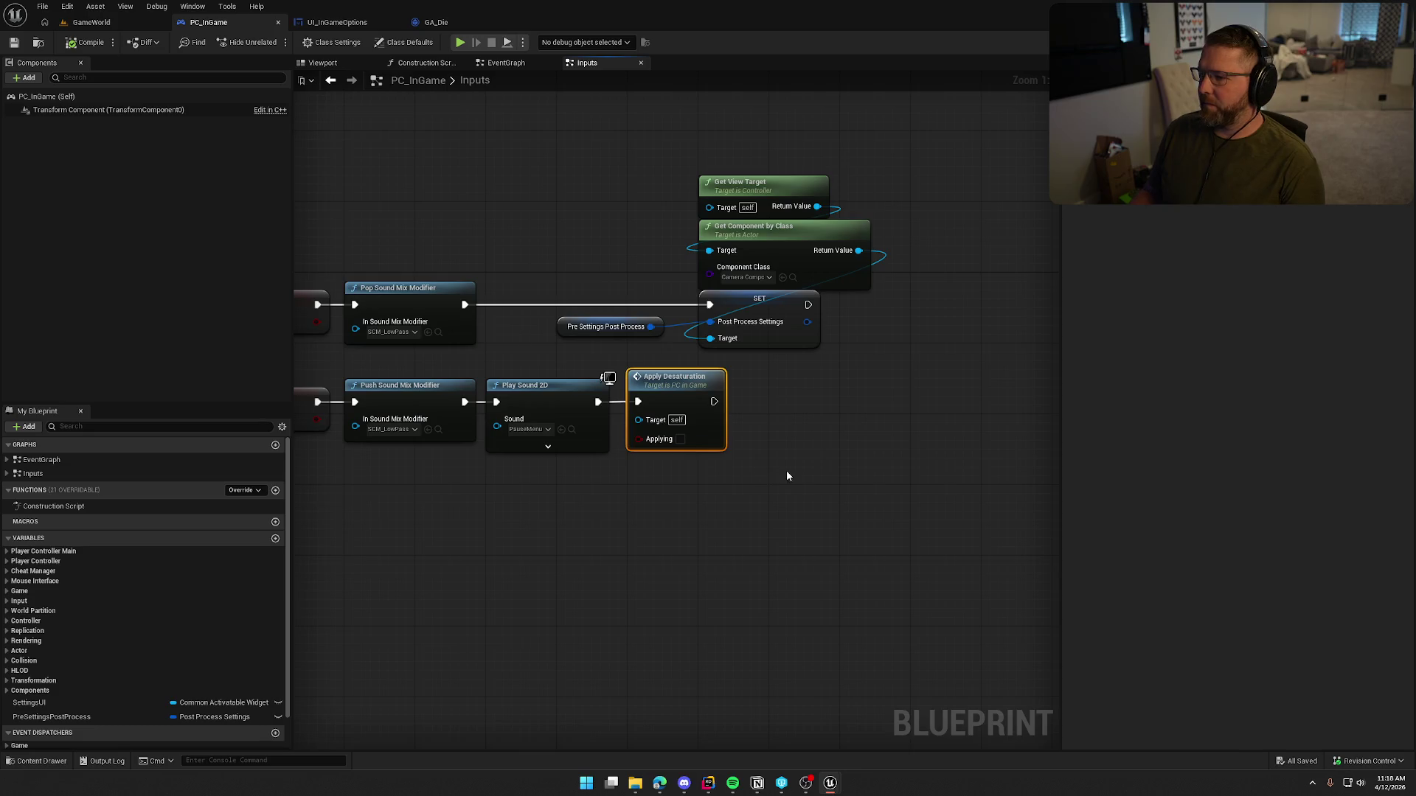
mouse_move(775, 451)
left_mouse_down()
mouse_move(960, 390)
mouse_move(793, 464)
left_mouse_up()
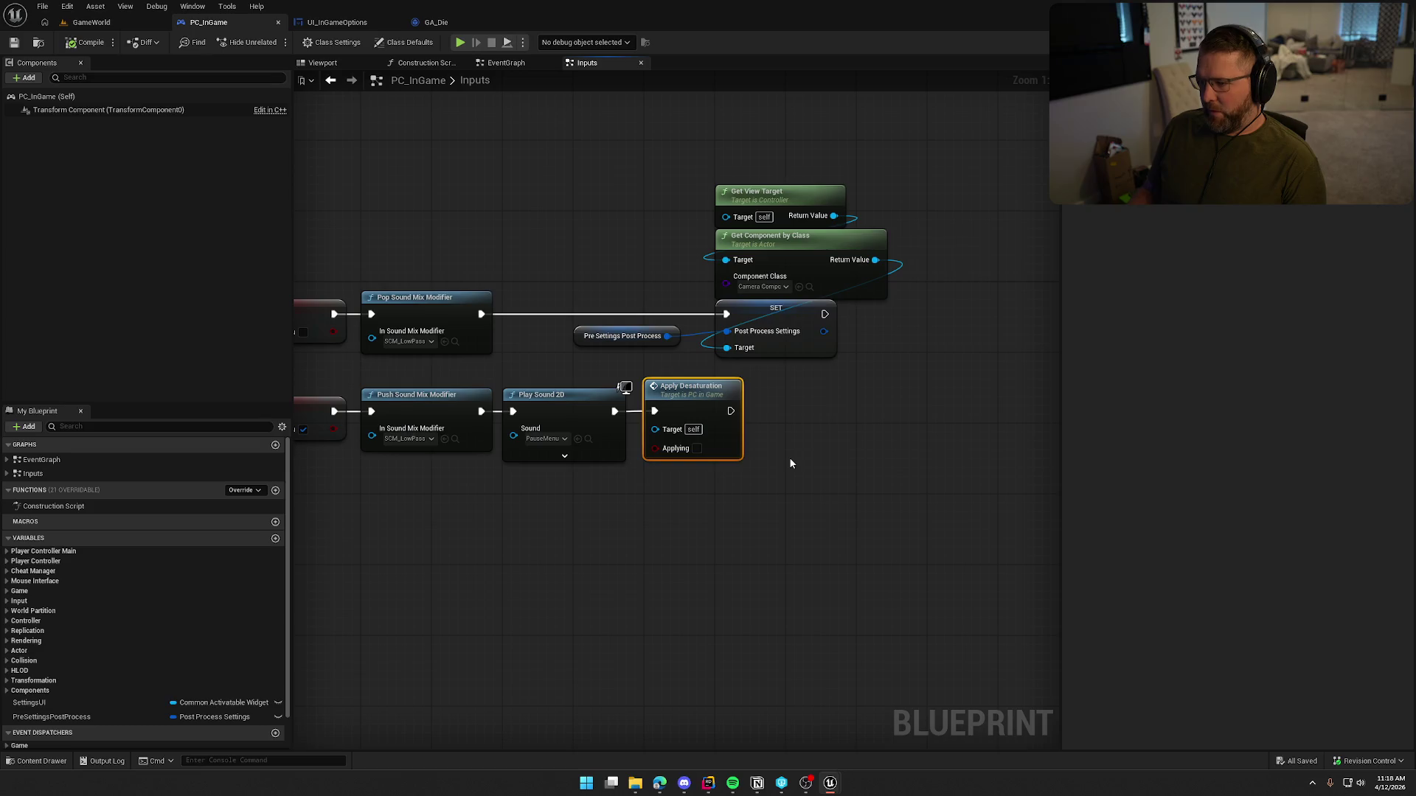
left_click_drag(528, 221, 896, 365)
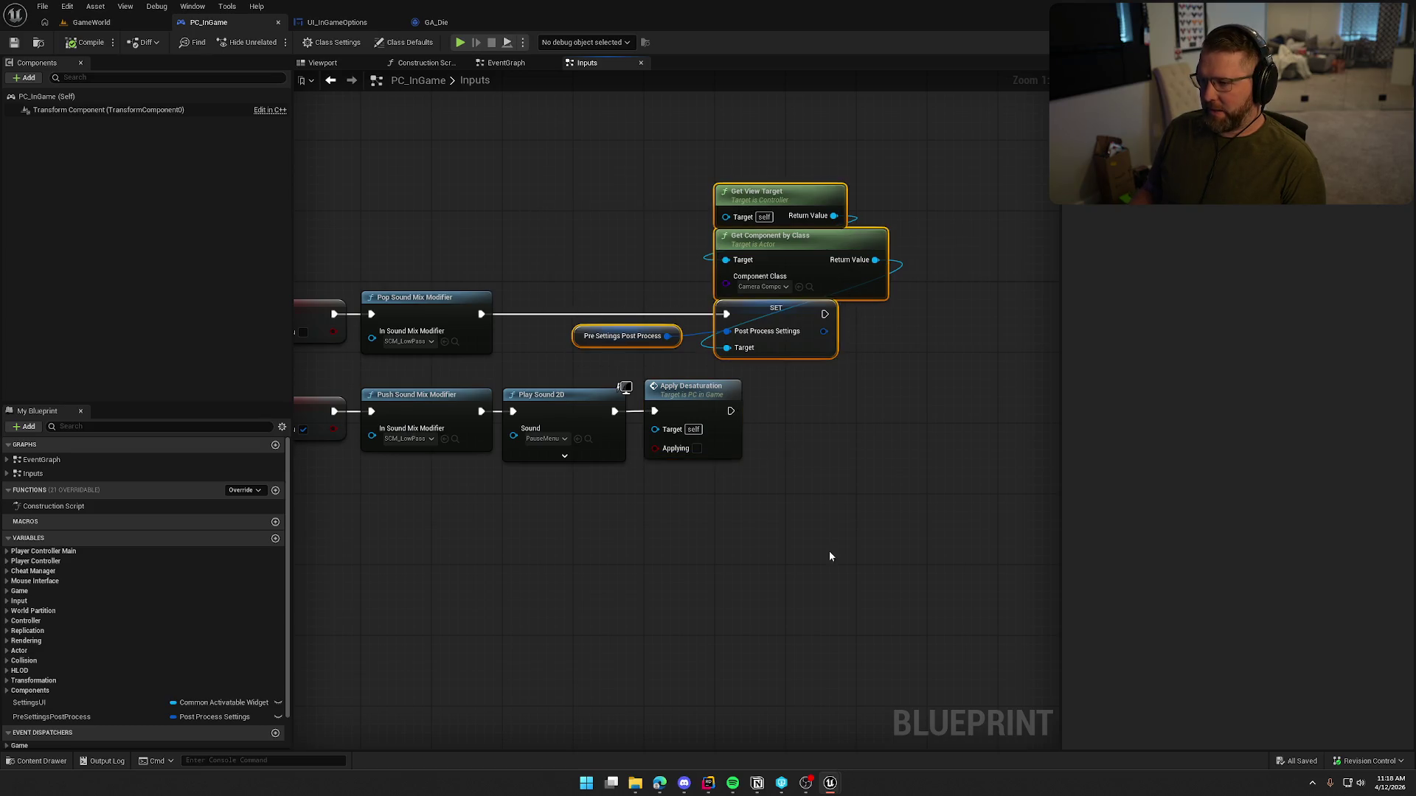
left_click(854, 469)
key("ctrl+z")
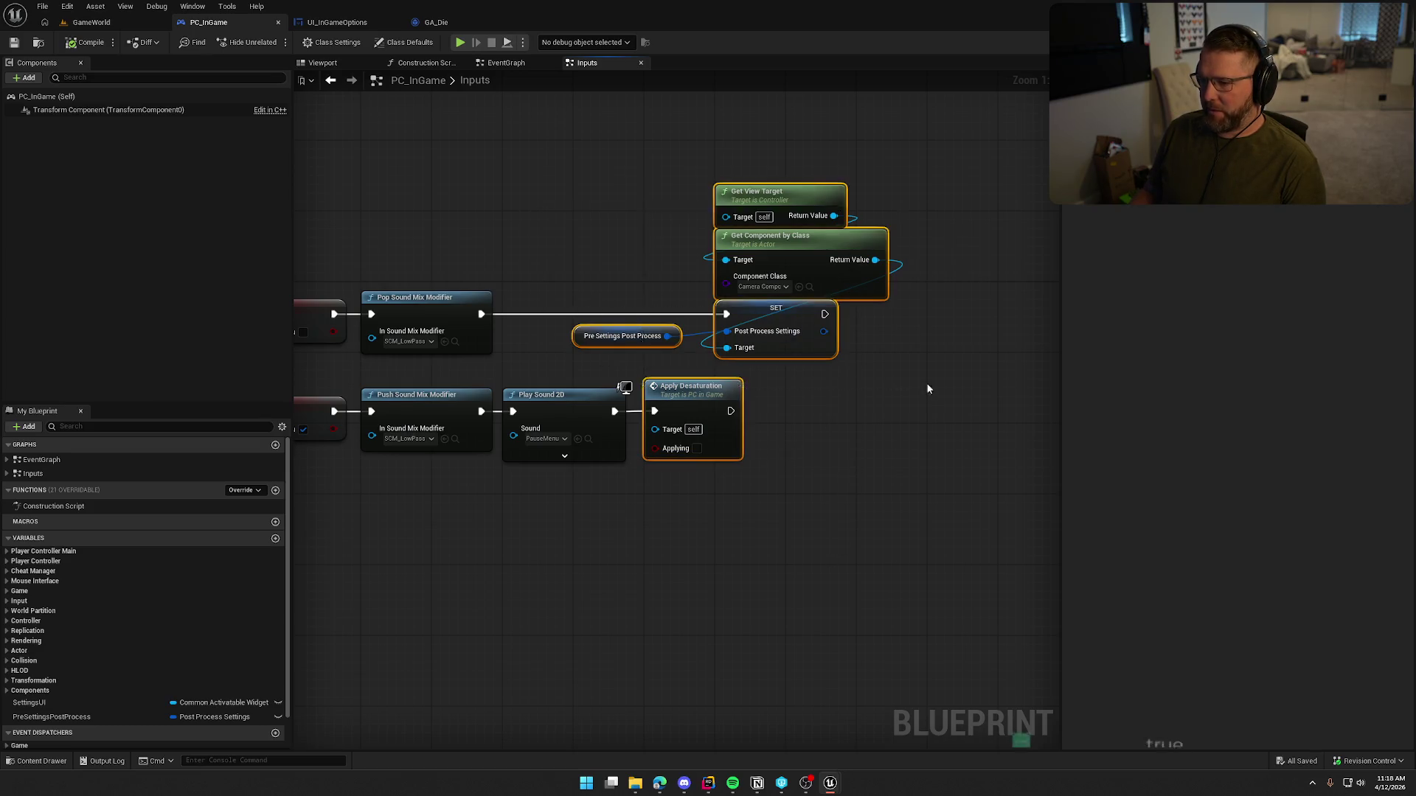
left_click(822, 534)
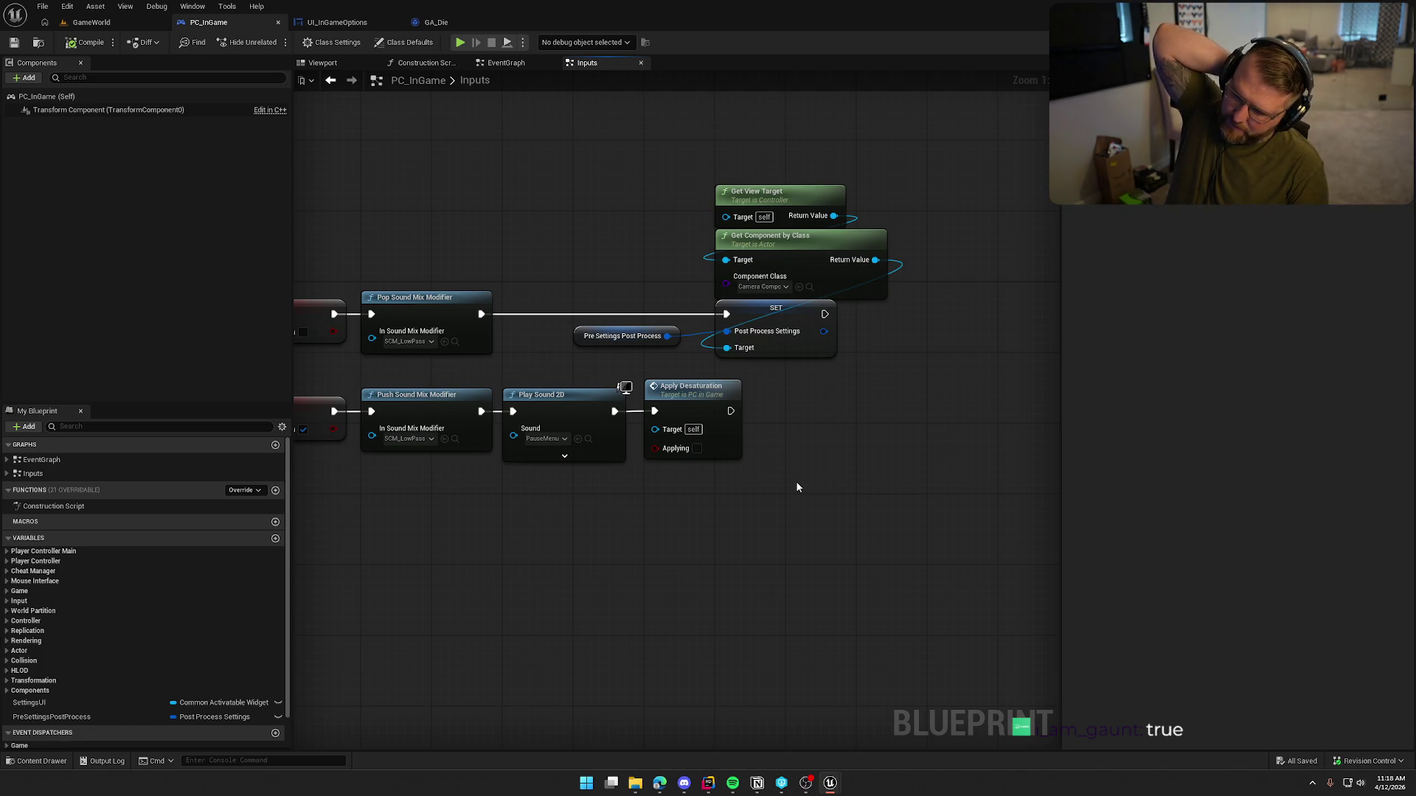
left_click_drag(706, 378, 444, 217)
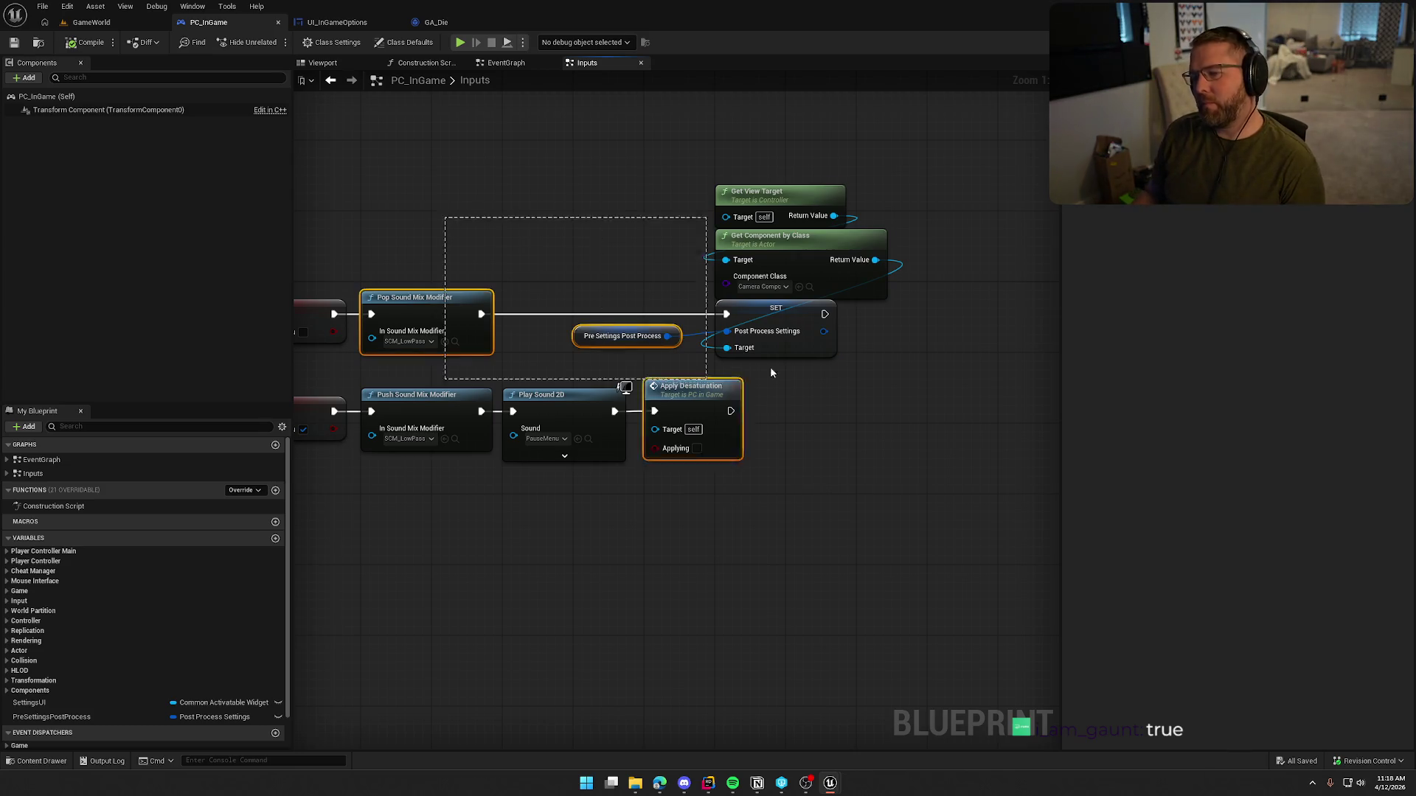
left_click(641, 295)
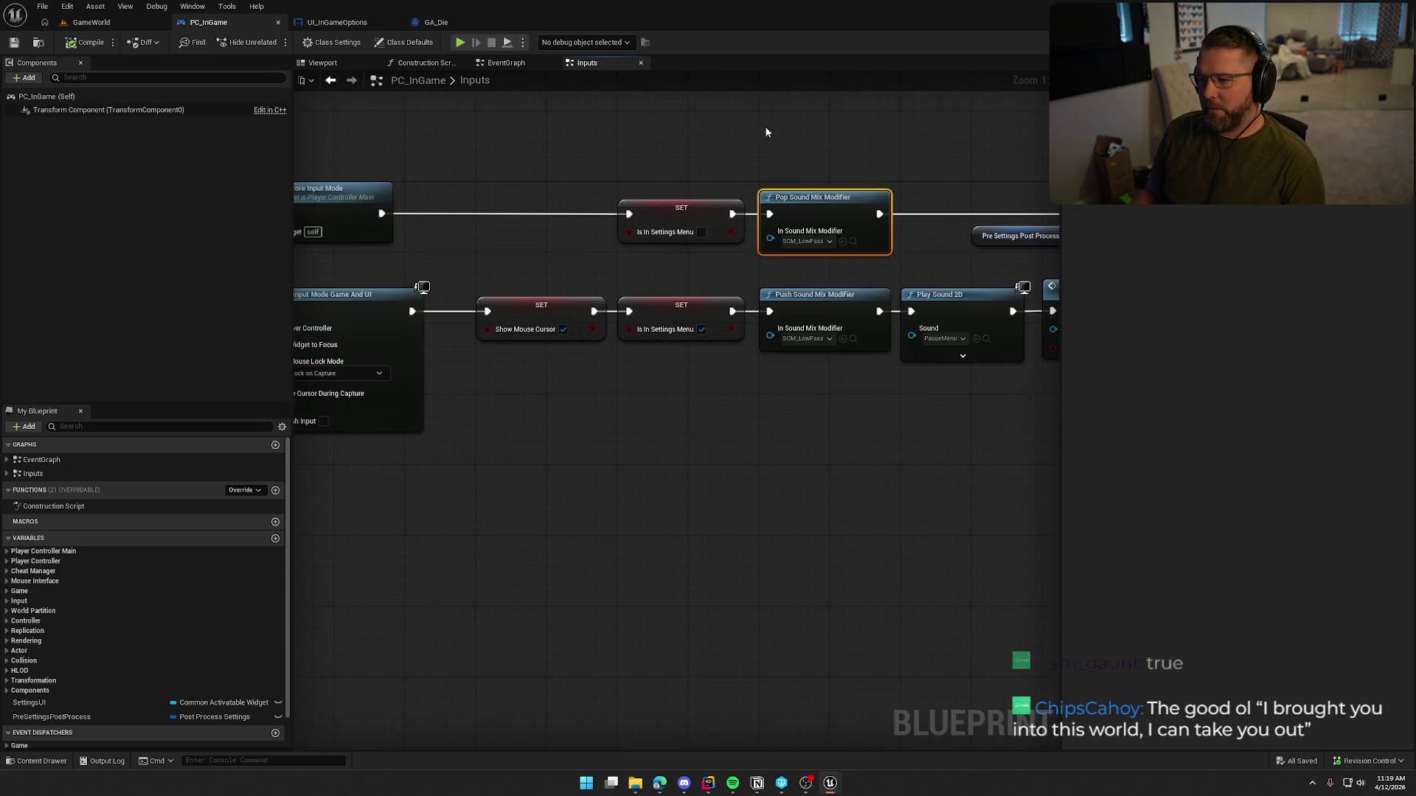
mouse_move(782, 153)
left_mouse_down()
mouse_move(1037, 258)
mouse_move(1093, 262)
mouse_move(963, 271)
left_mouse_up()
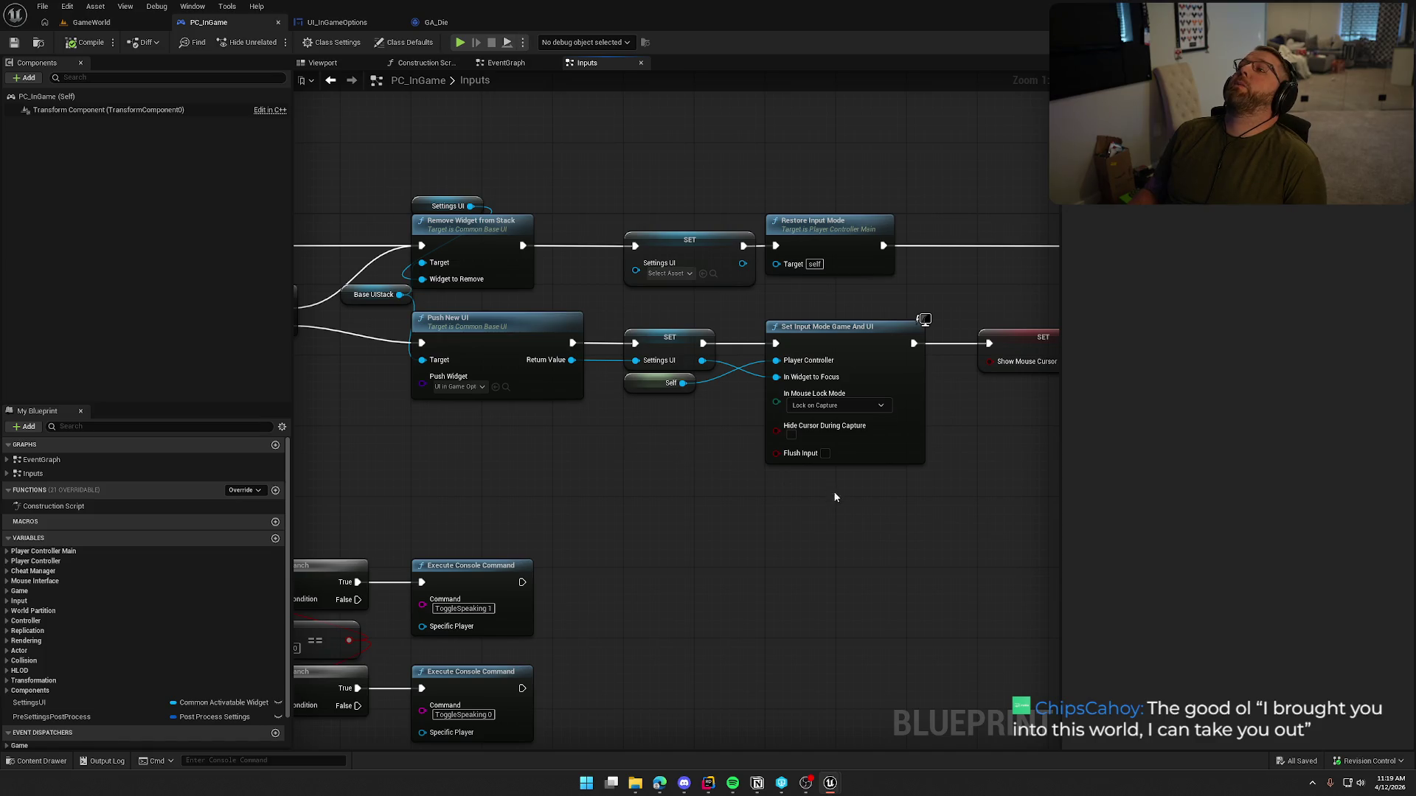
left_click_drag(485, 122, 868, 299)
left_click(689, 458)
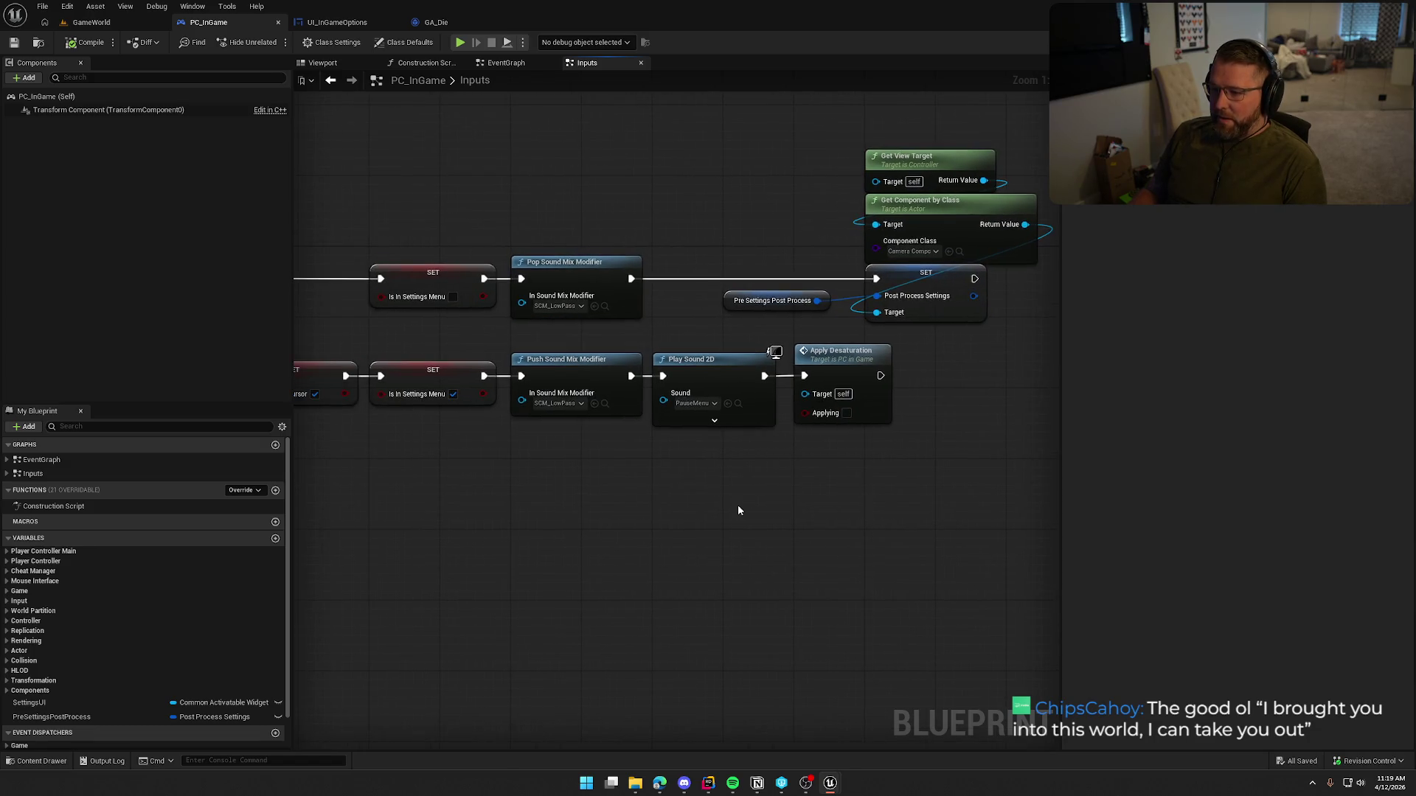
left_click_drag(565, 151, 979, 318)
left_click(635, 602)
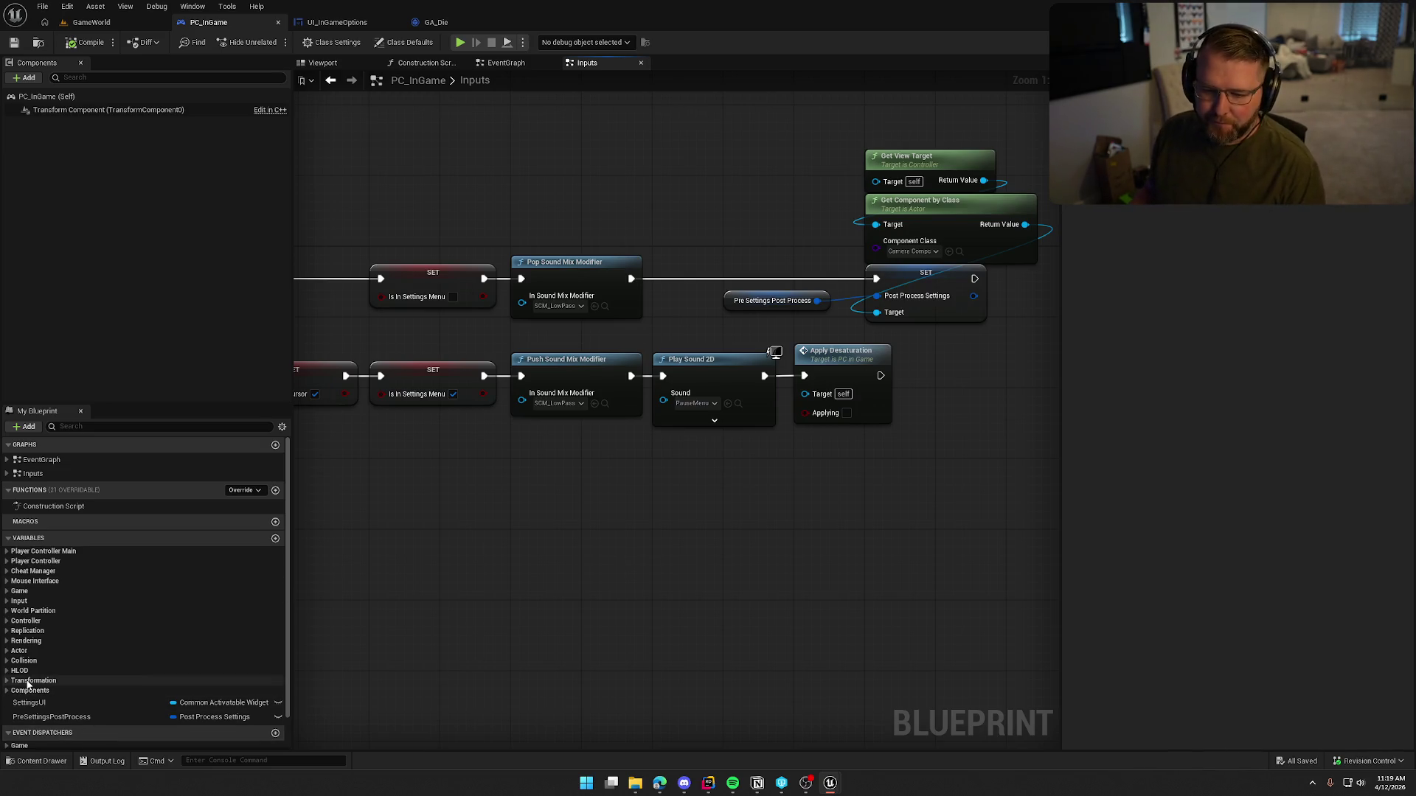
left_click(12, 562)
Step: Add a Base UIStack getter and a Get Top Widget node fed by it
left_click(9, 553)
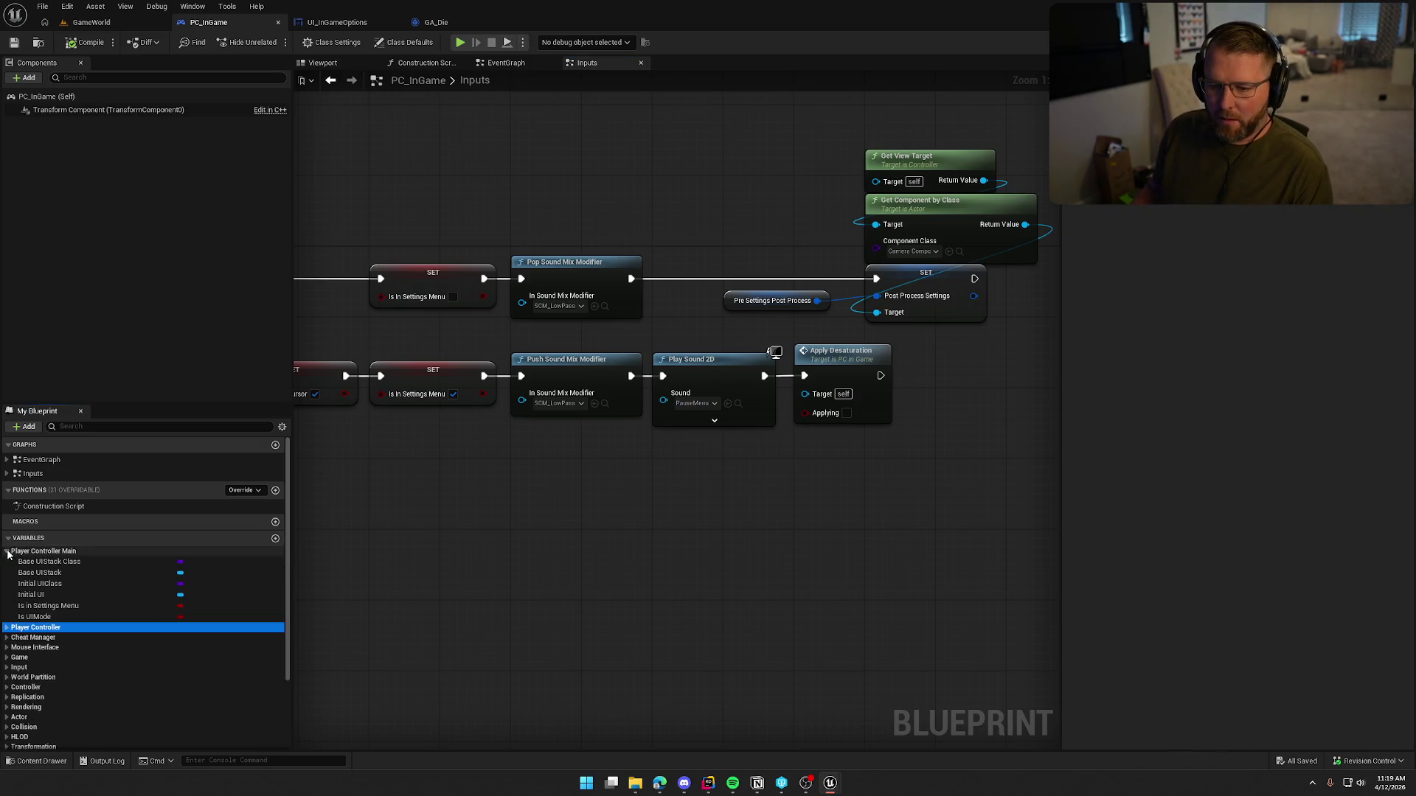
left_click_drag(39, 572, 472, 144)
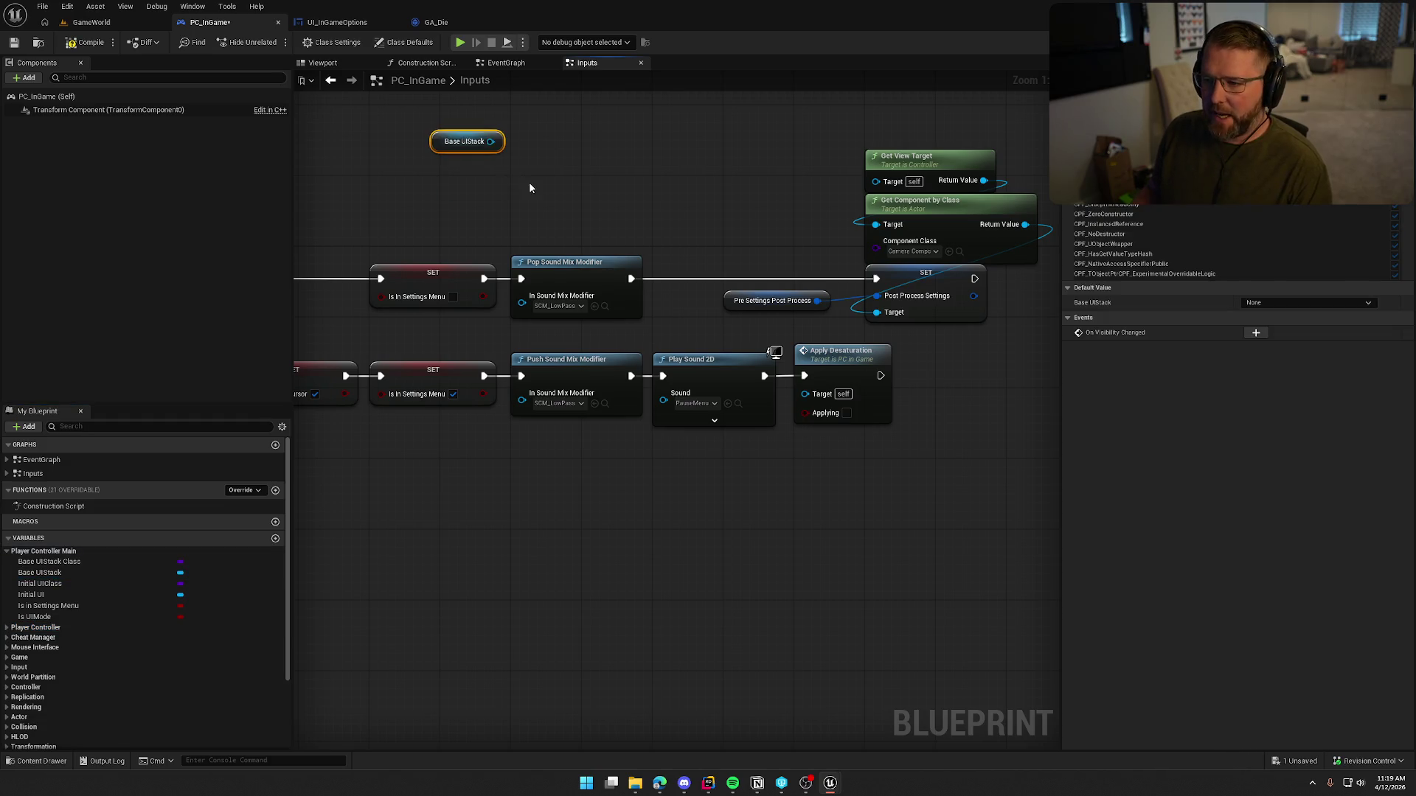
mouse_move(524, 195)
left_mouse_down()
mouse_move(583, 214)
mouse_move(630, 173)
left_mouse_up()
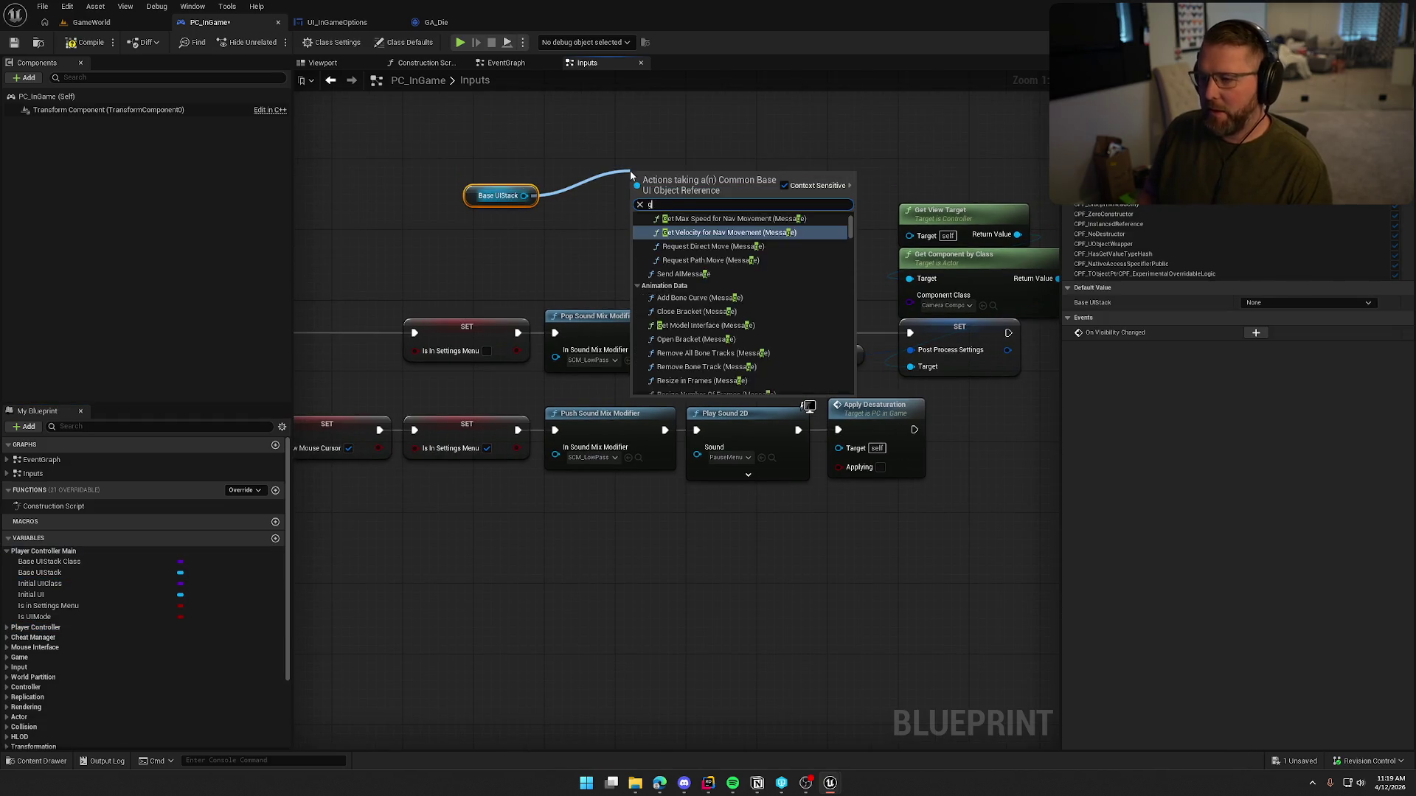
type("get activ")
key("BackSpace")
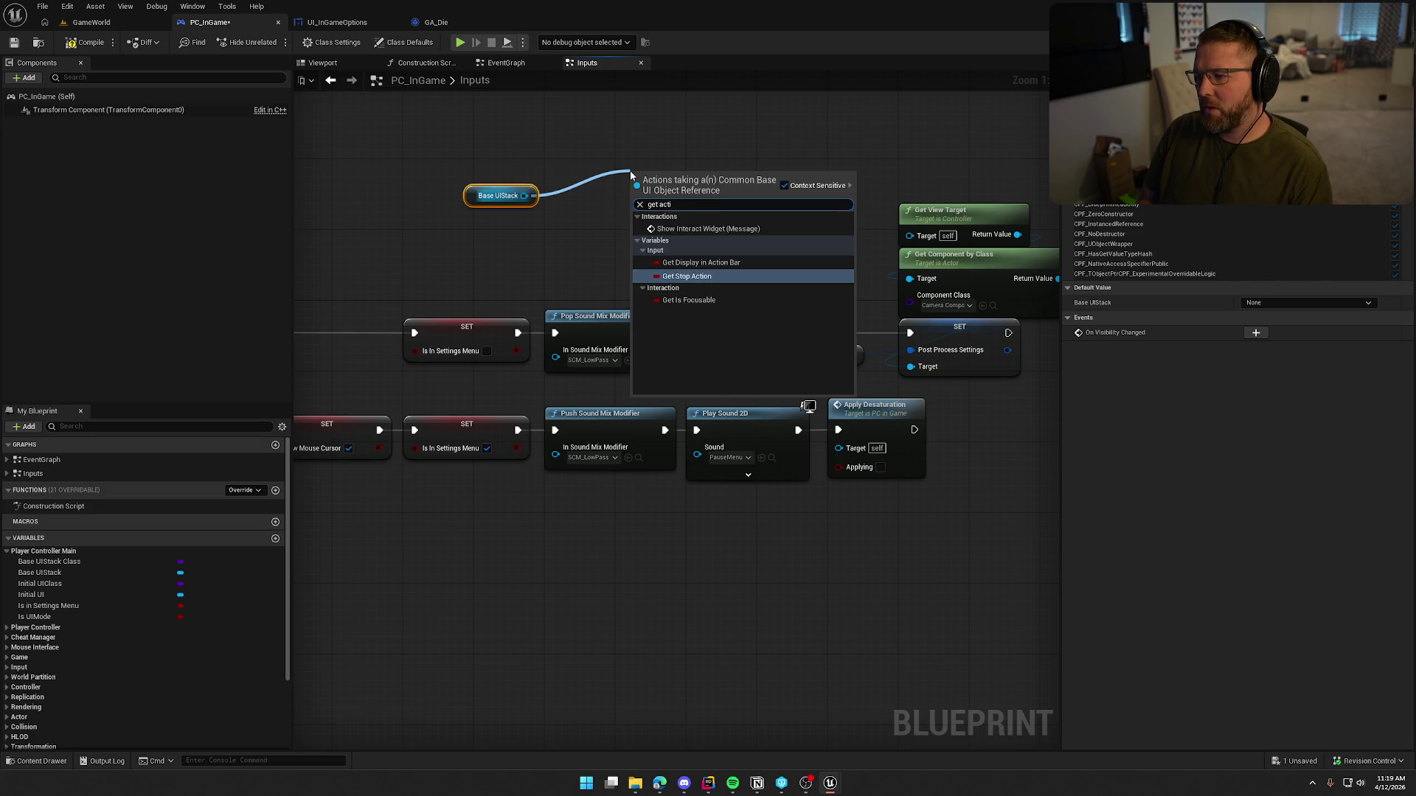
key("BackSpace")
key("BackSpace")
key("BackSpace")
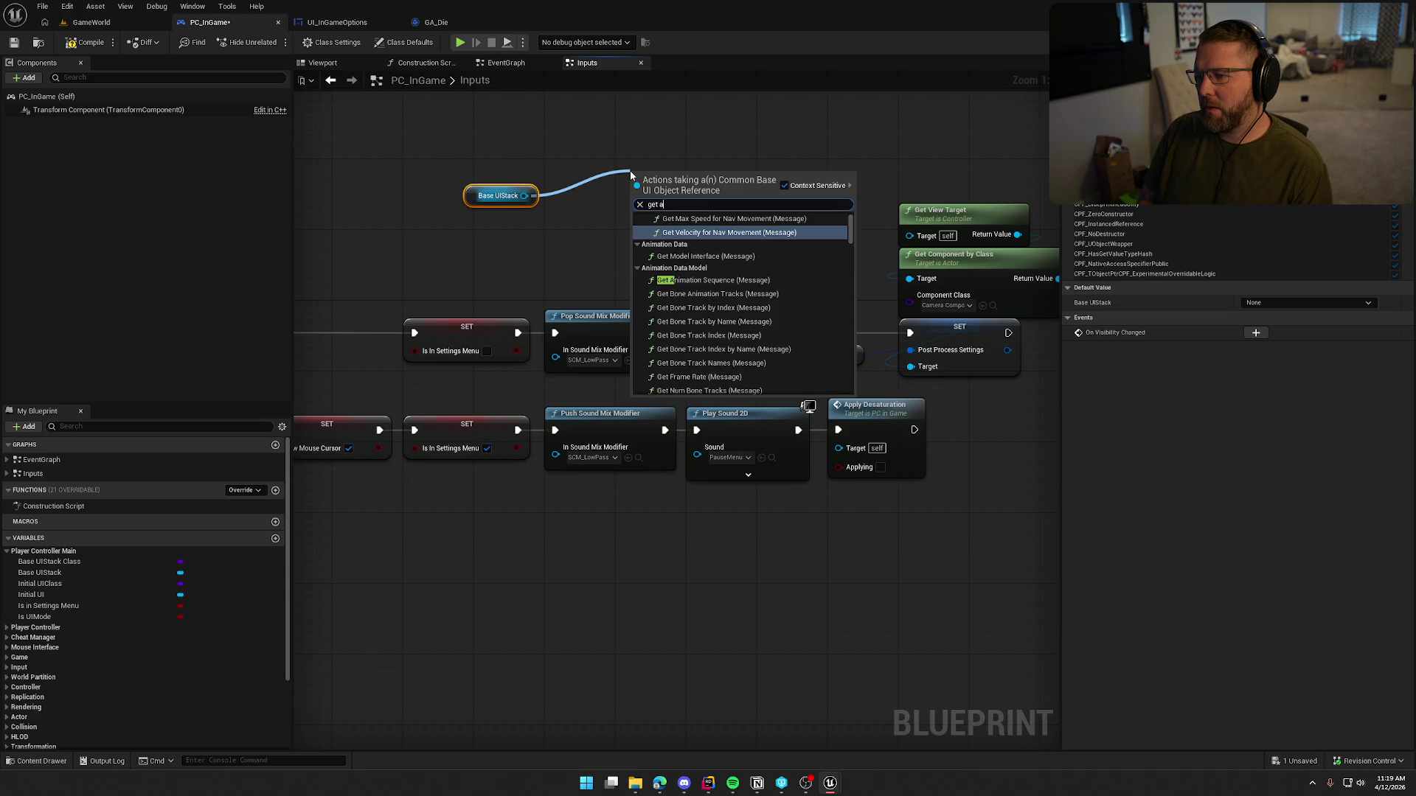
type("wdi")
type("i")
key("BackSpace")
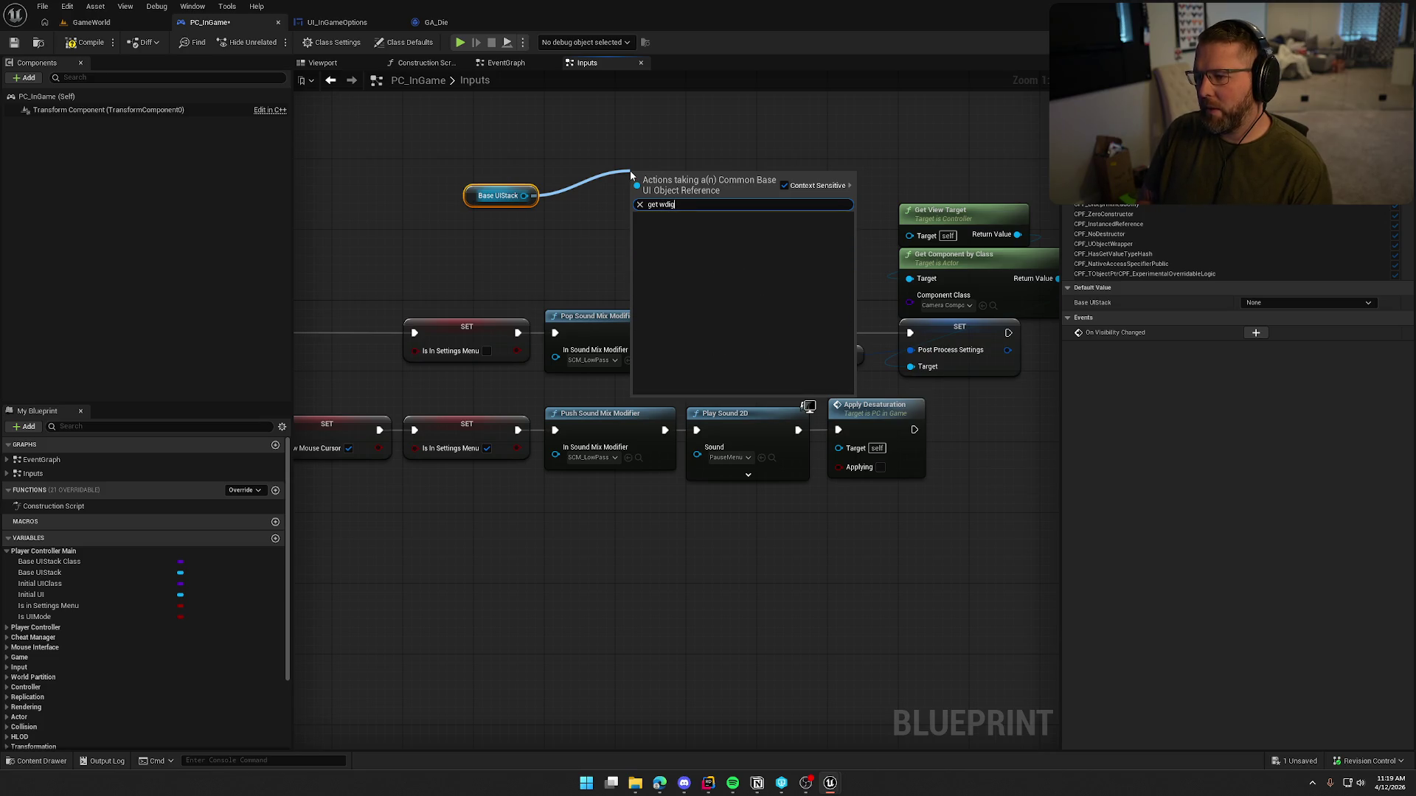
type("i")
key("BackSpace")
key("BackSpace")
key("BackSpace")
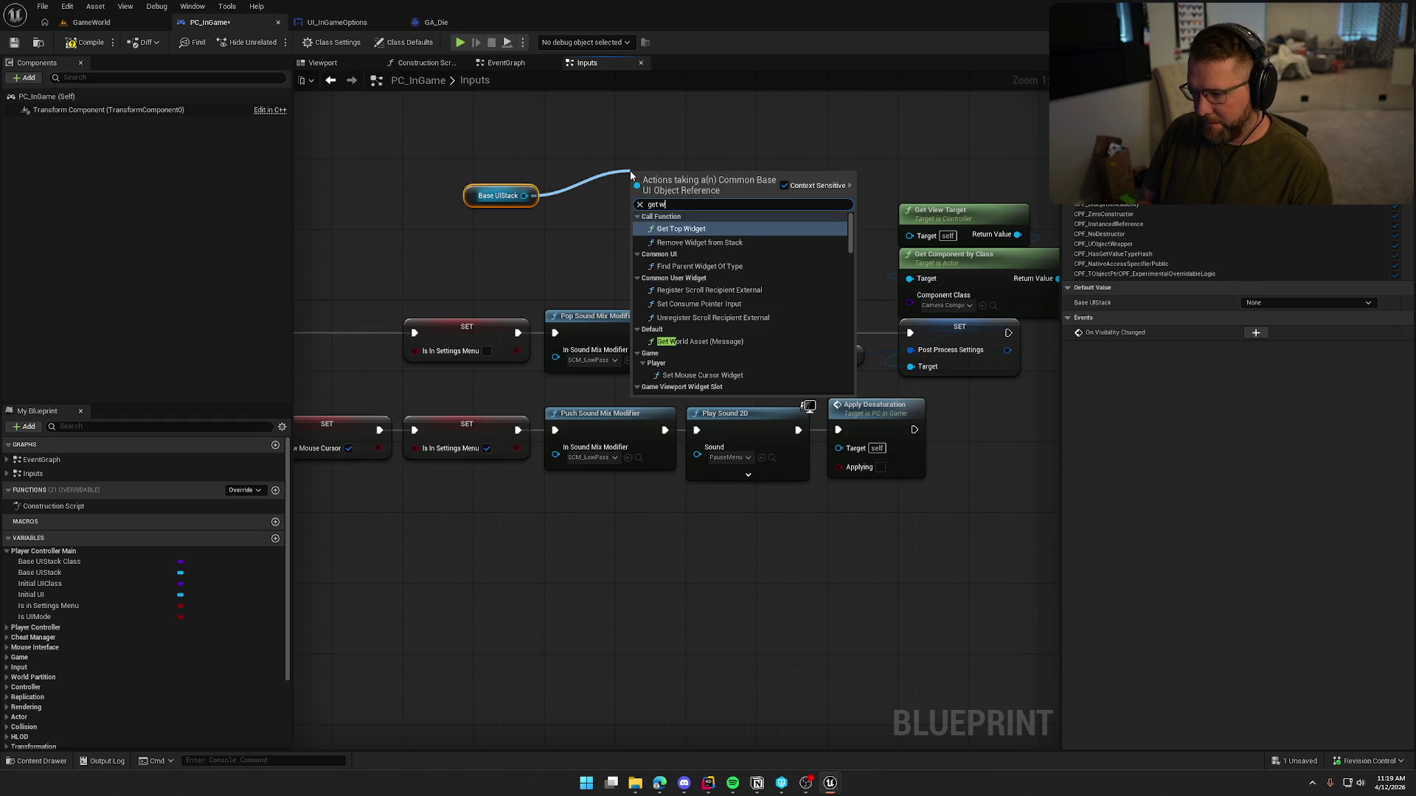
type("idget")
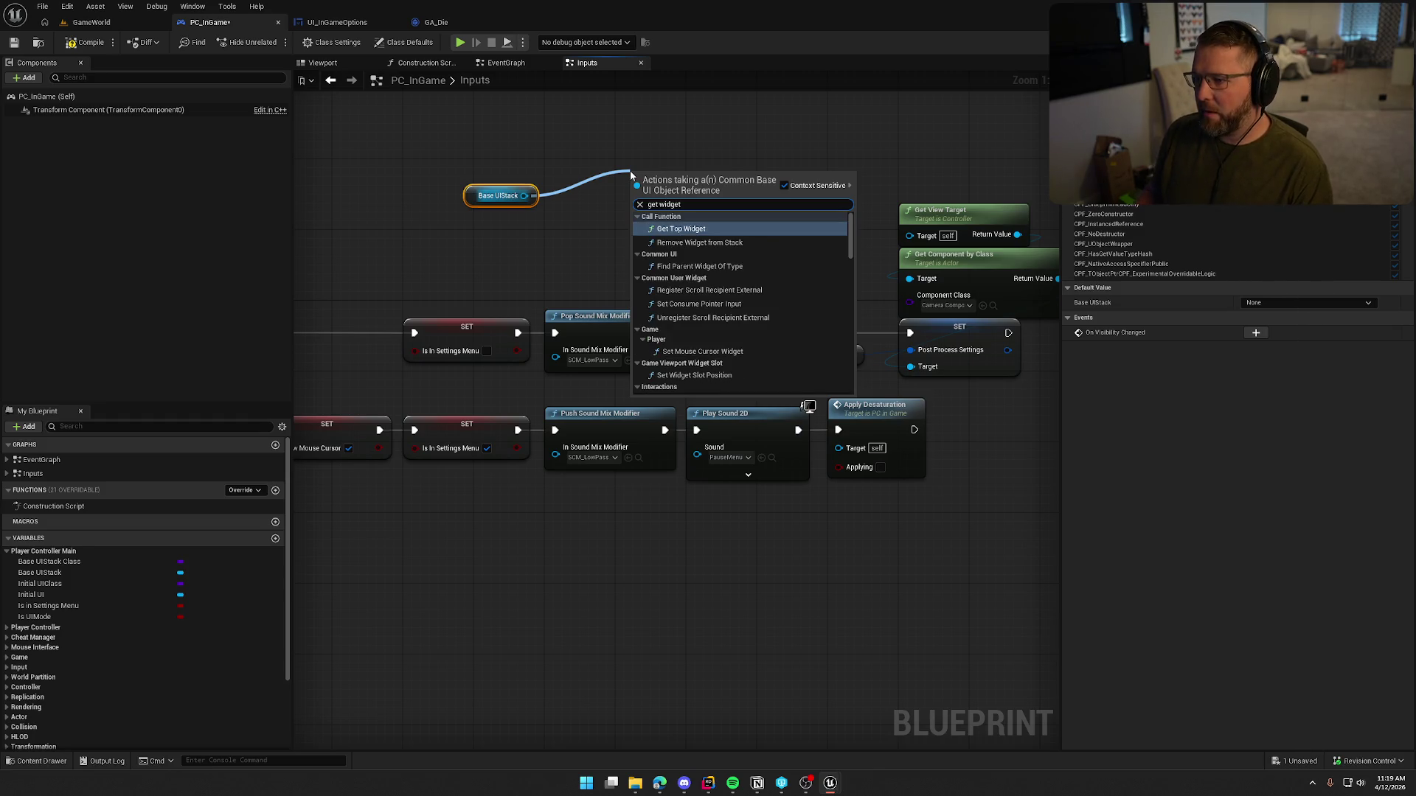
left_click(694, 230)
Step: Move Get Top Widget and Base UIStack left, then bring up the content browser
mouse_move(486, 196)
left_mouse_down()
mouse_move(702, 248)
mouse_move(640, 222)
left_mouse_up()
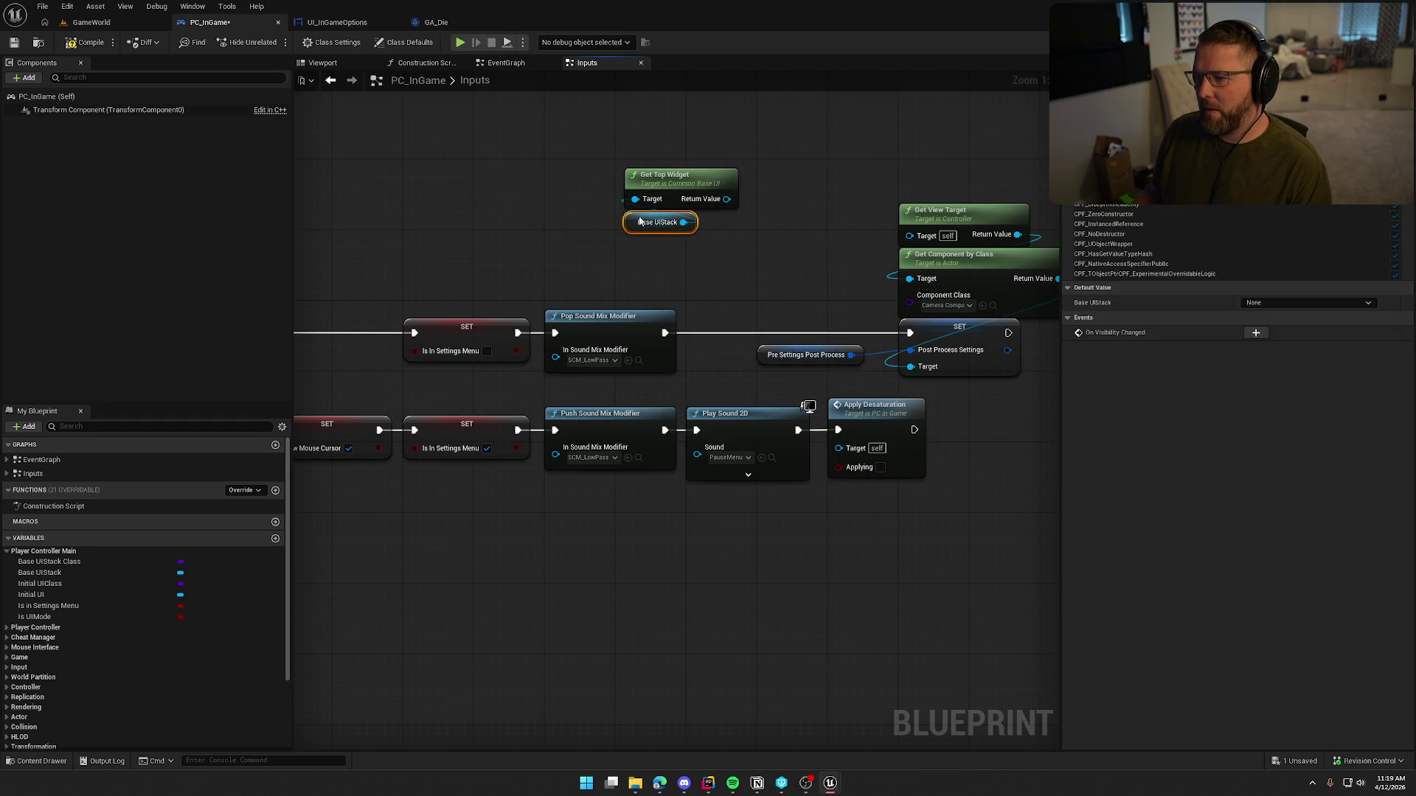
left_click(678, 177, "ctrl")
mouse_move(679, 177)
left_mouse_down()
mouse_move(501, 177)
mouse_move(564, 196)
mouse_move(654, 177)
left_mouse_up()
type("ca")
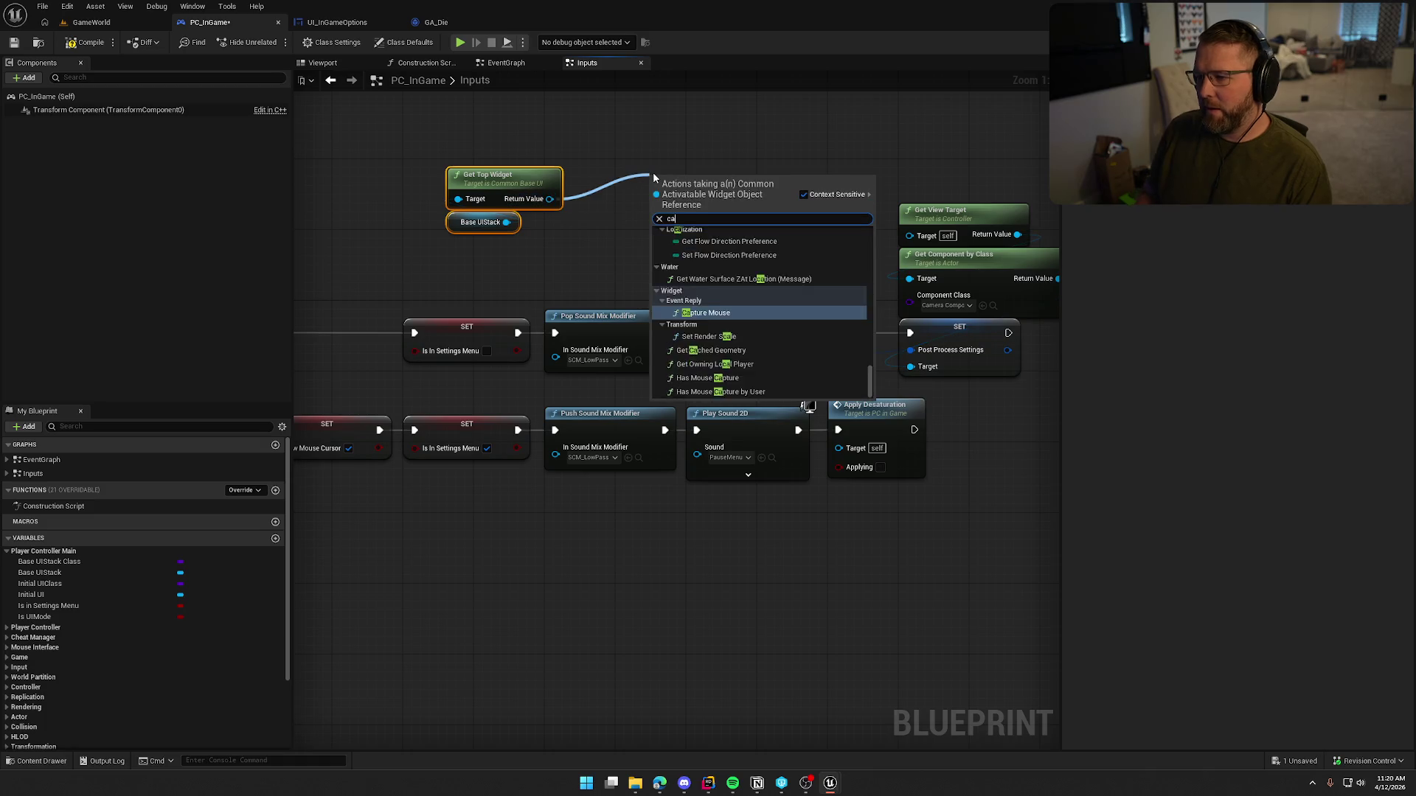
type("st to")
key("ctrl+space")
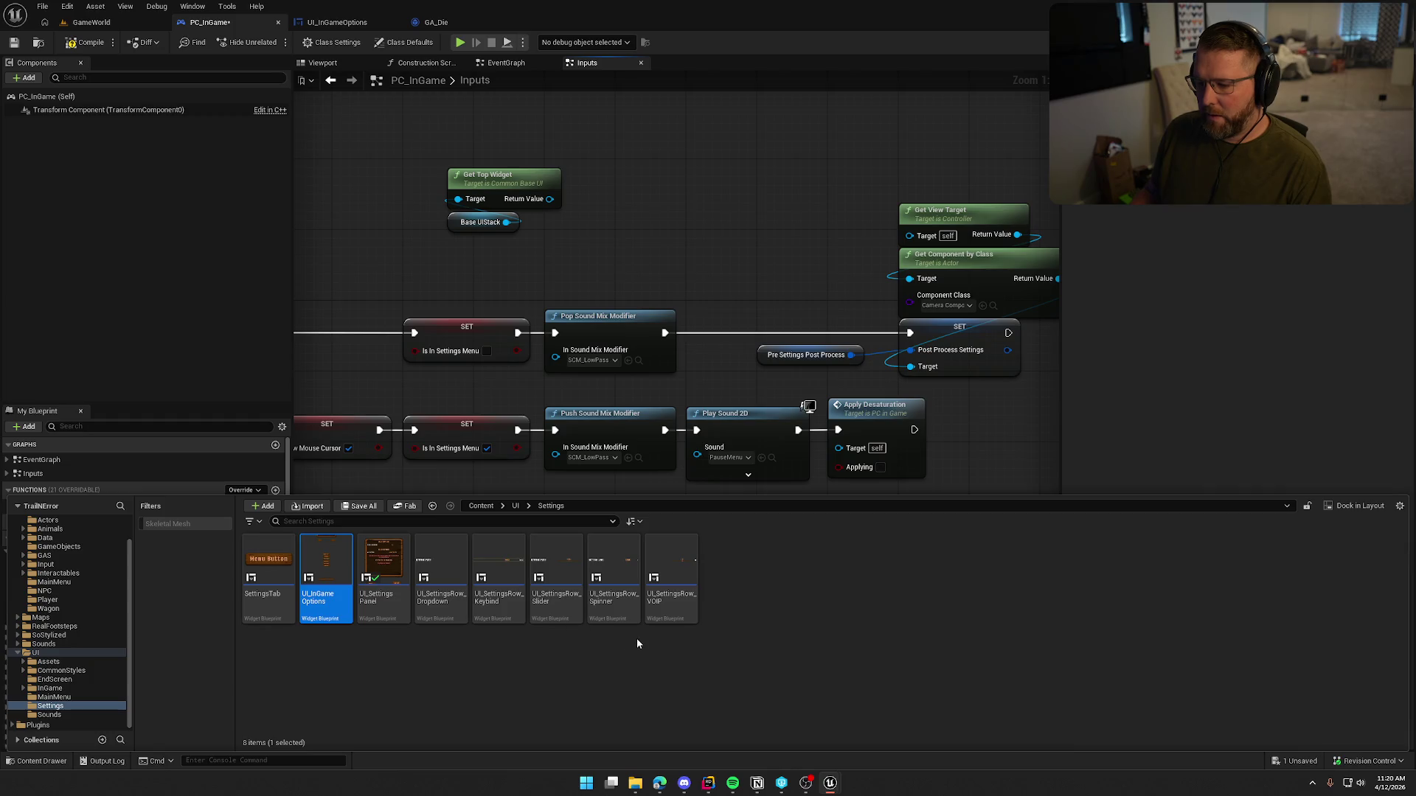
Step: Browse the Content Browser to Content/UI/InGame/Death to locate UI_Dead
left_click(45, 662)
left_click(35, 653)
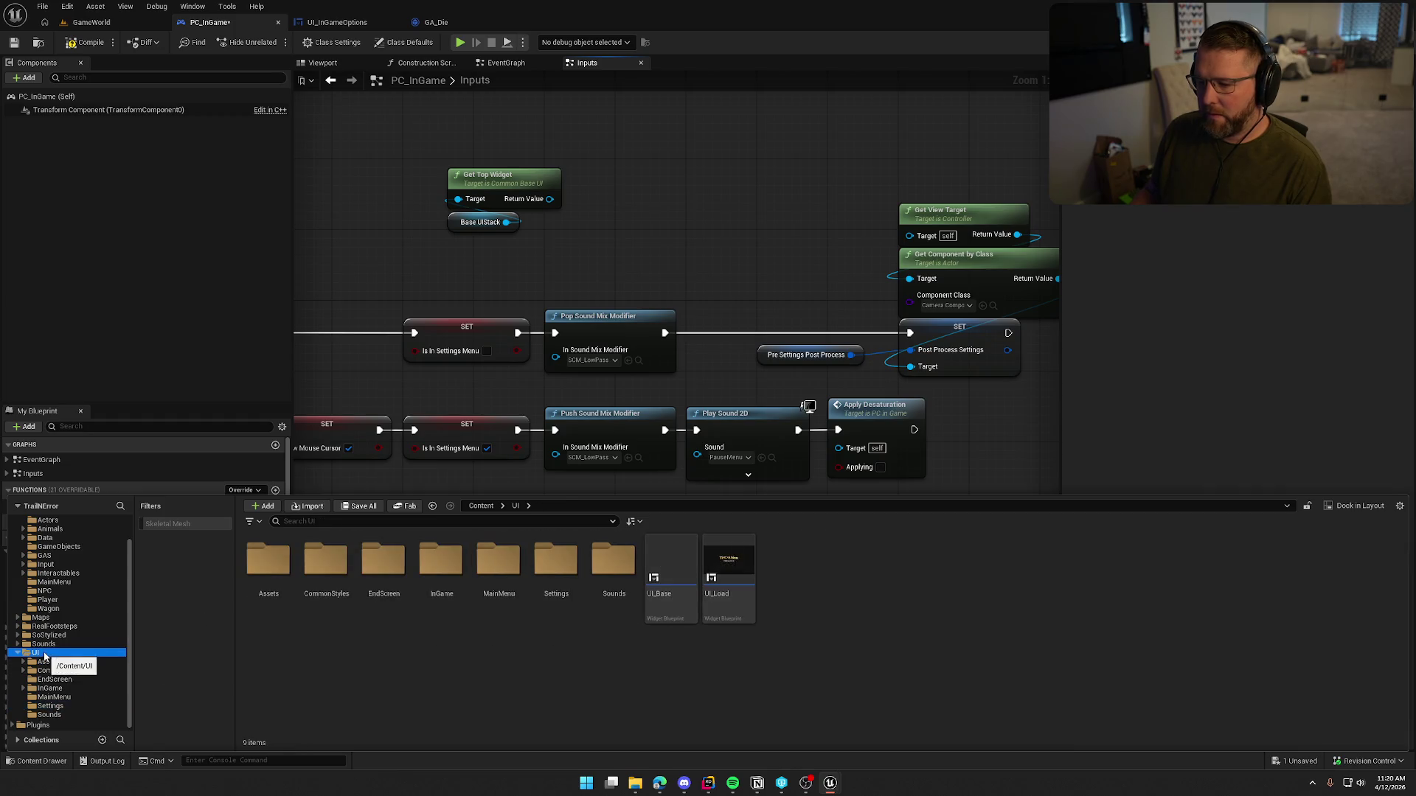
double_click(441, 564)
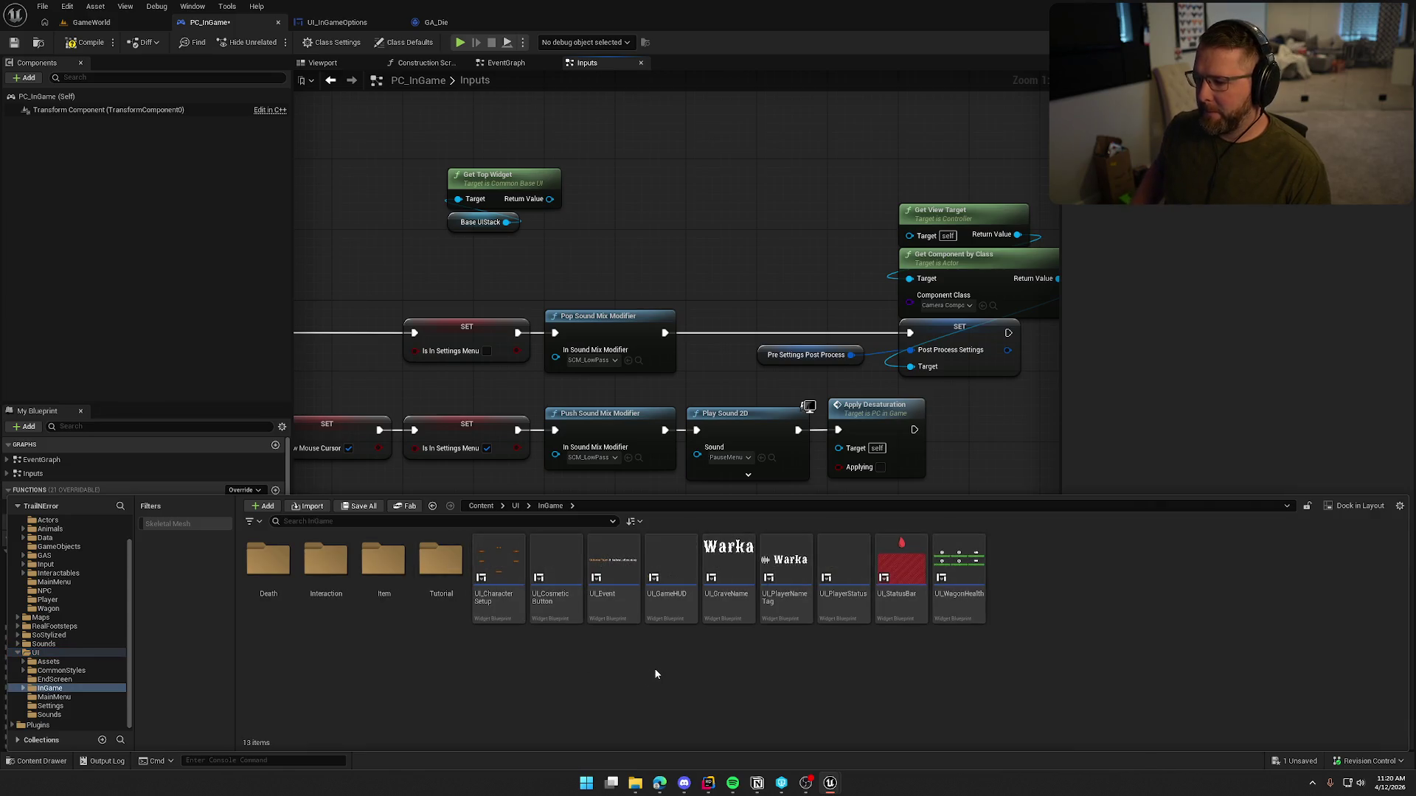
double_click(268, 564)
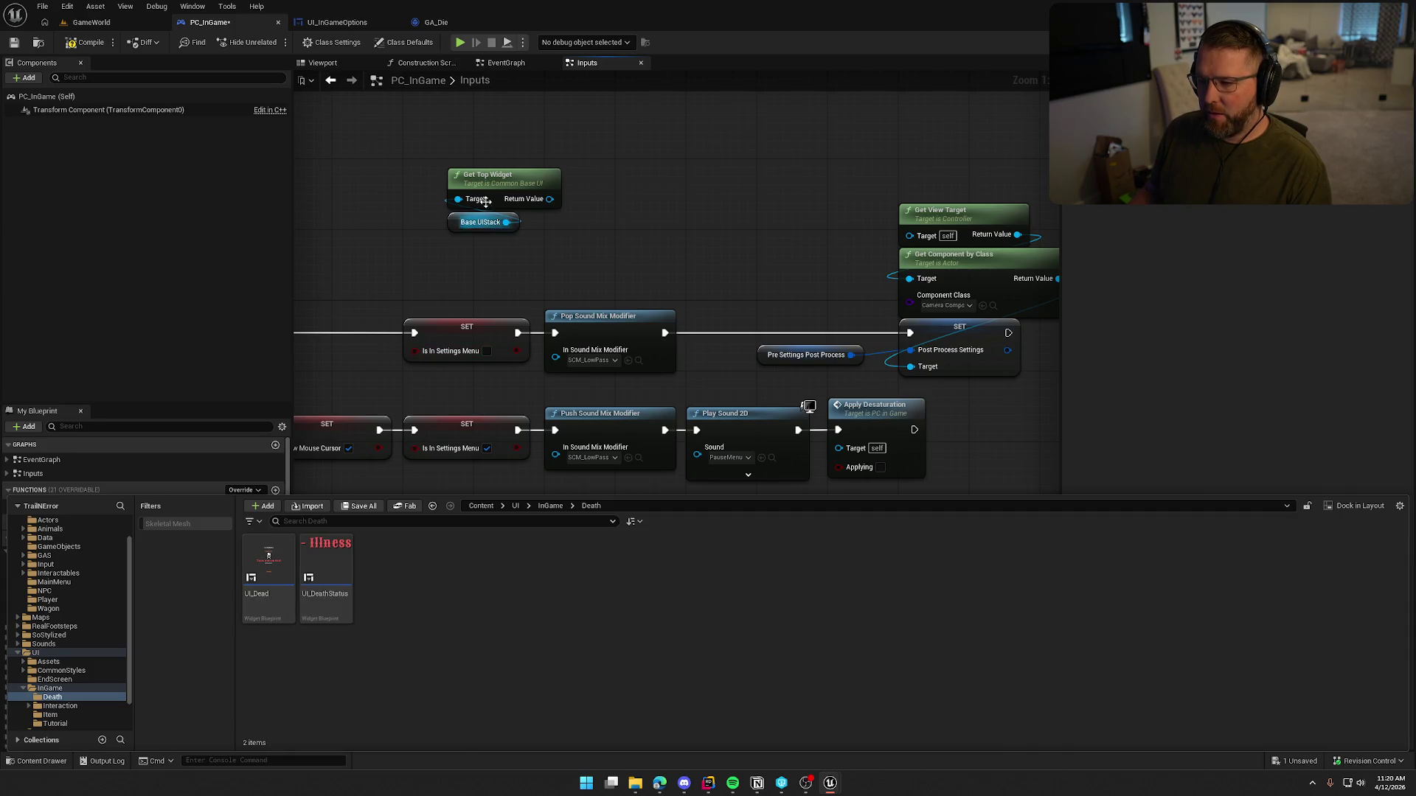
Step: Add Cast To UI_Dead from Get Top Widget and line up Base UIStack and the getters above it
left_click_drag(551, 199, 625, 188)
left_click(686, 316)
mouse_move(481, 222)
left_mouse_down()
mouse_move(480, 142)
mouse_move(479, 154)
mouse_move(683, 268)
mouse_move(669, 289)
mouse_move(684, 281)
left_mouse_up()
left_click(500, 193, "ctrl")
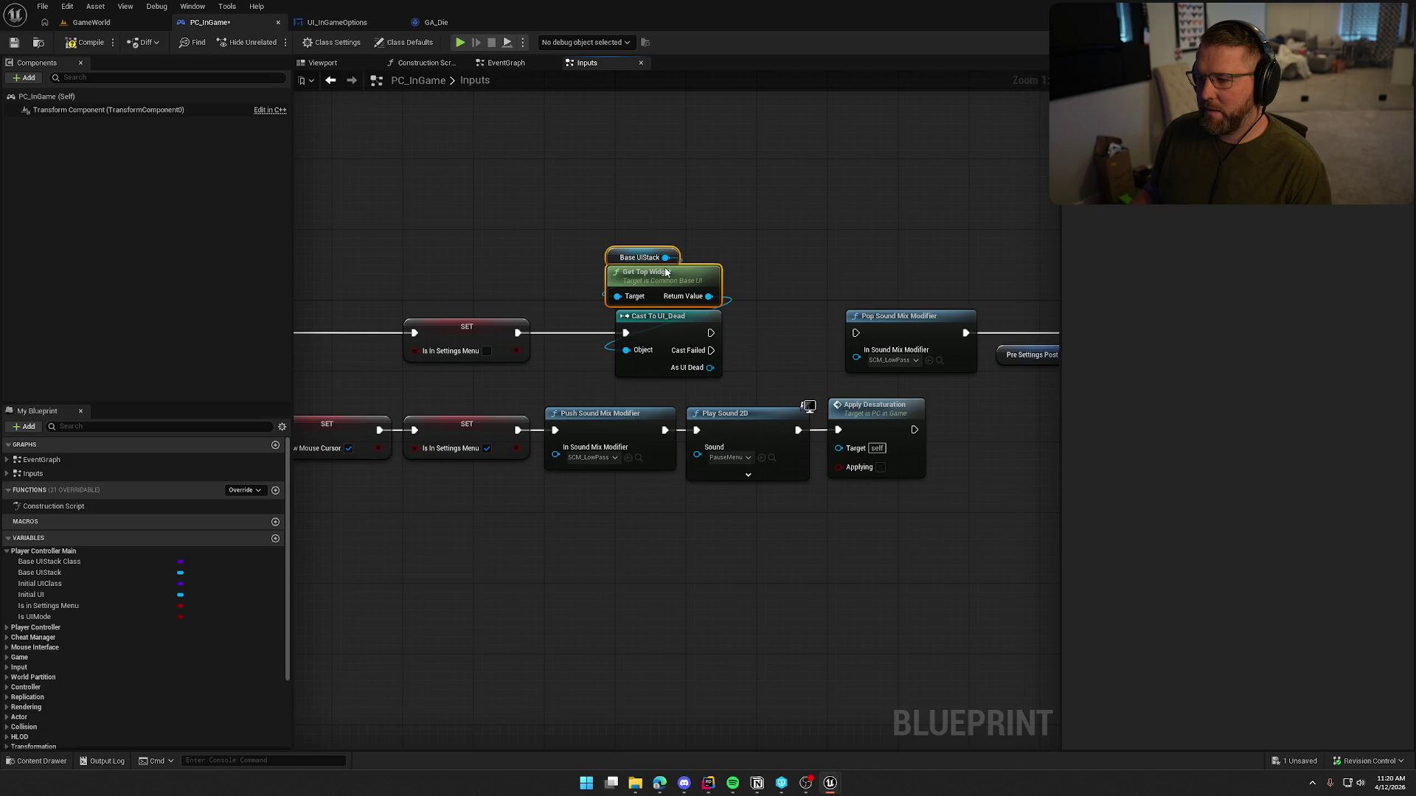
mouse_move(575, 203)
left_mouse_down()
mouse_move(711, 328)
mouse_move(587, 321)
left_mouse_up()
left_click_drag(707, 284, 576, 244)
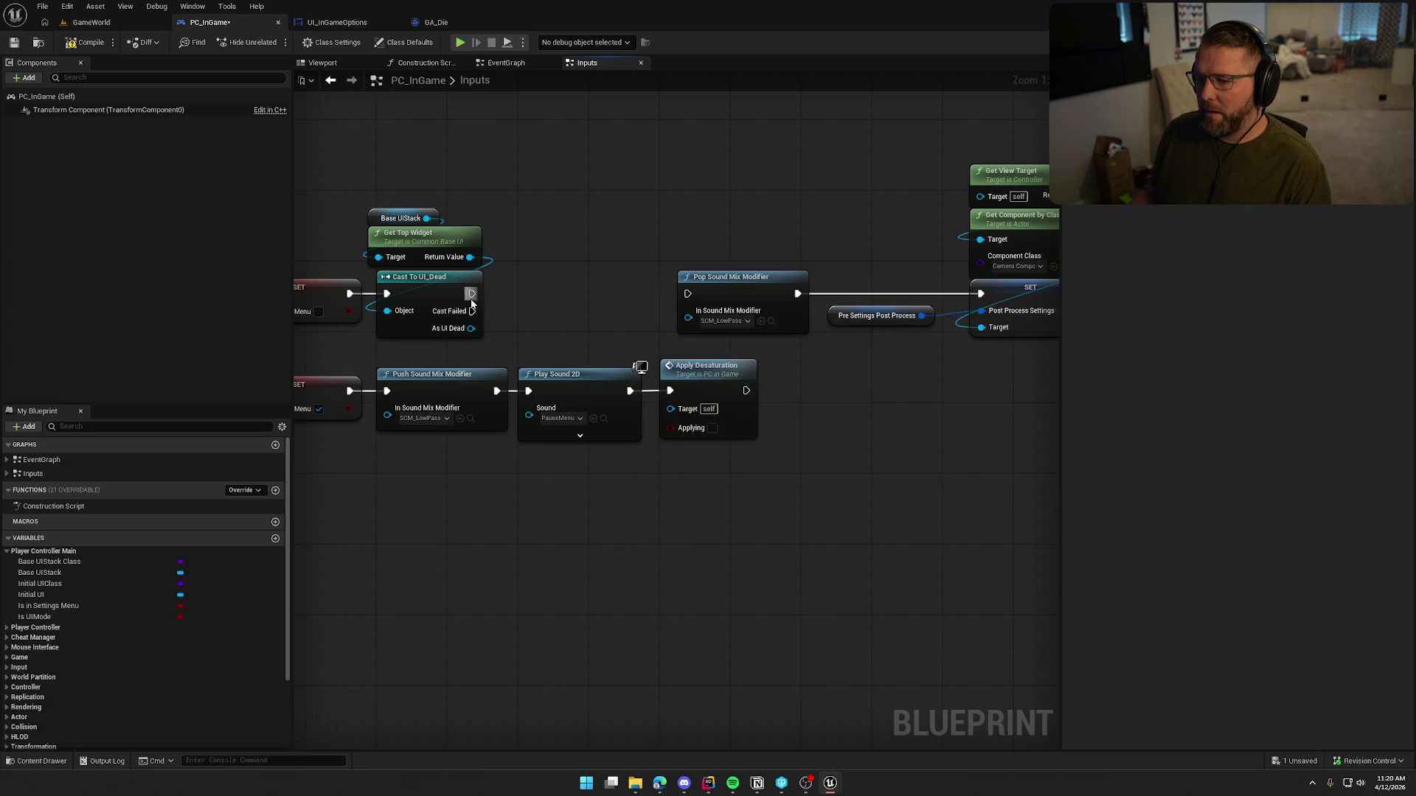
Step: Wire Cast Failed into Pop Sound Mix Modifier and move the sound mix and post-process nodes closer
mouse_move(472, 294)
left_mouse_down()
mouse_move(655, 199)
mouse_move(472, 293)
mouse_move(687, 293)
left_mouse_up()
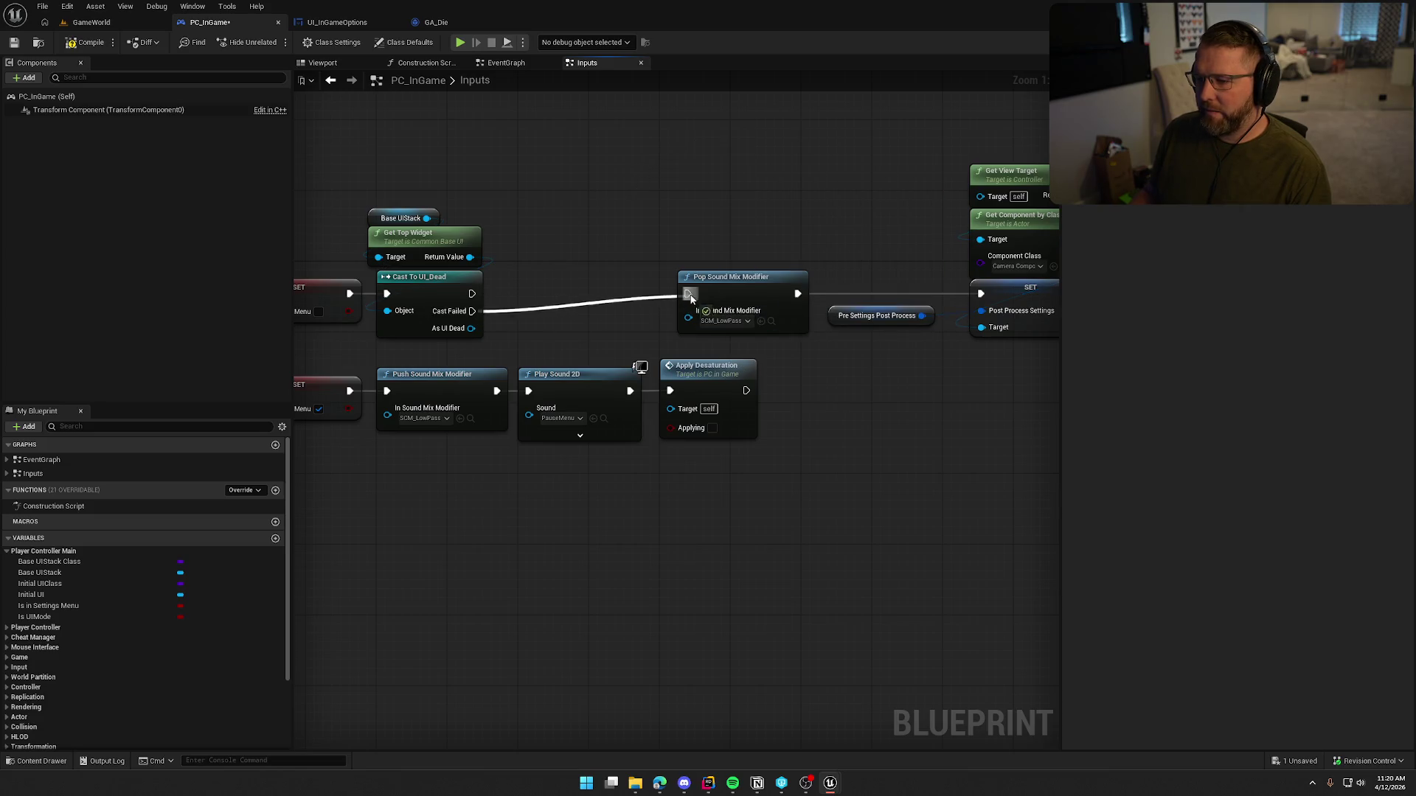
left_click_drag(598, 280, 512, 264)
left_click_drag(568, 181, 966, 334)
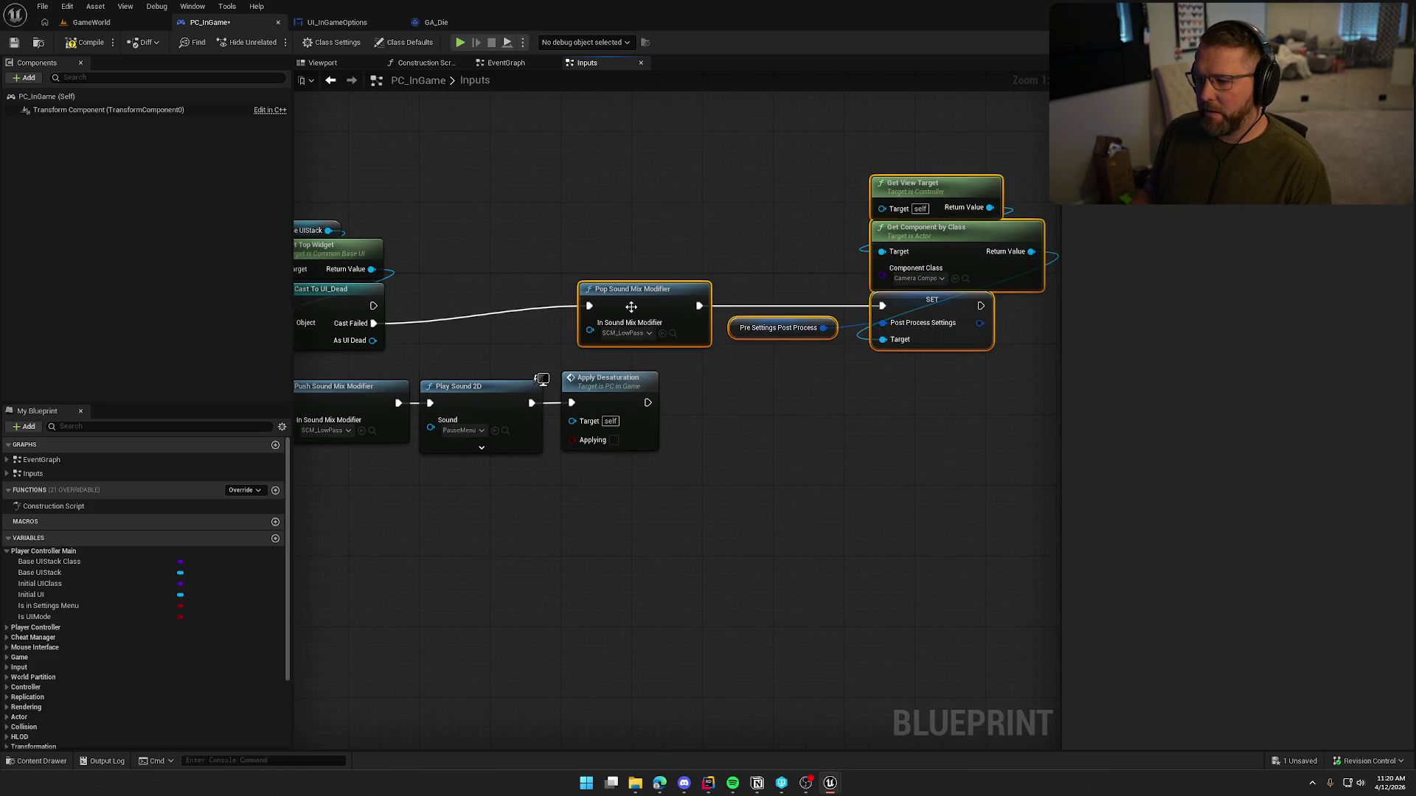
left_click_drag(634, 303, 474, 321)
left_click(508, 227)
left_click_drag(507, 227, 707, 209)
Step: Add a Get Class node off Get Top Widget's result, then delete it again
left_click_drag(571, 251, 653, 244)
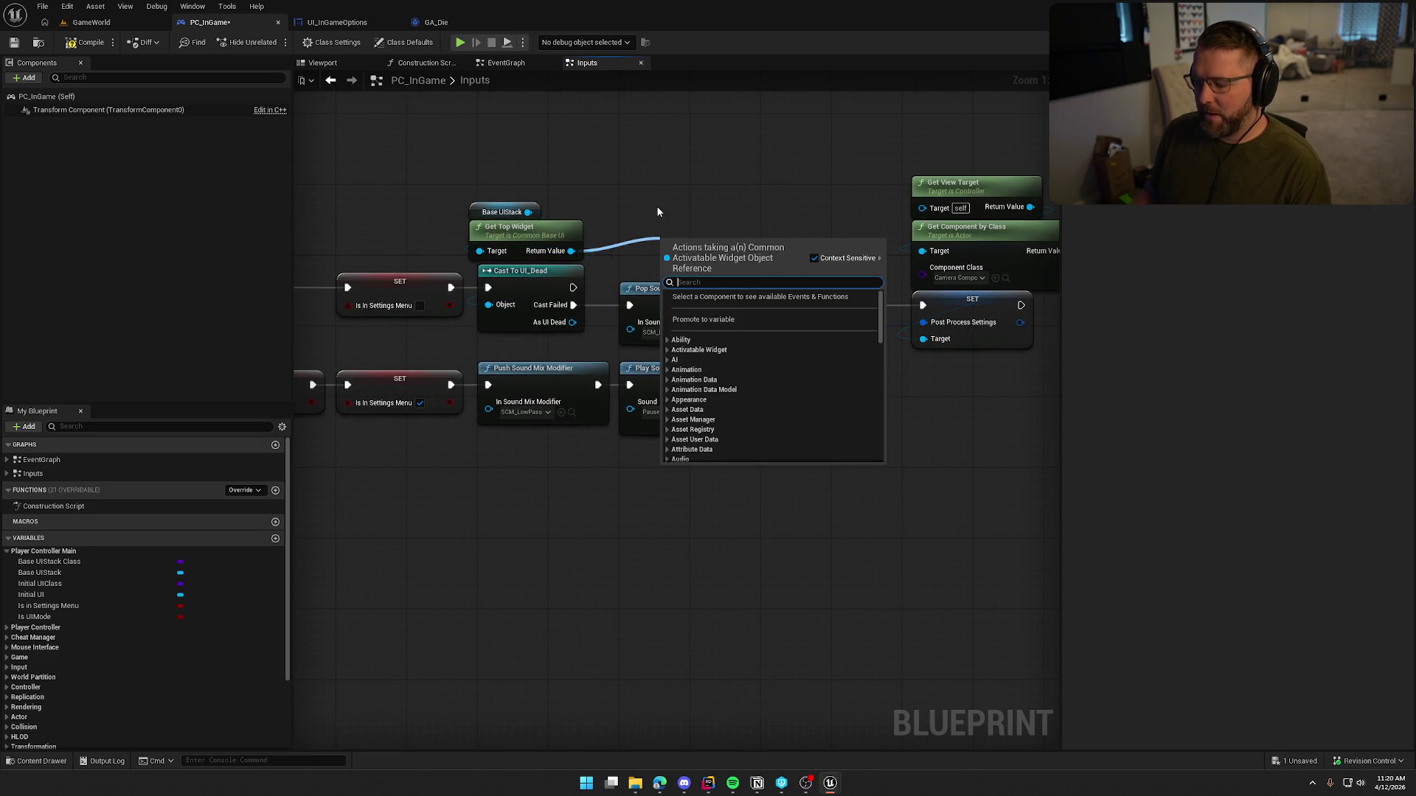
type("get class")
key("Return")
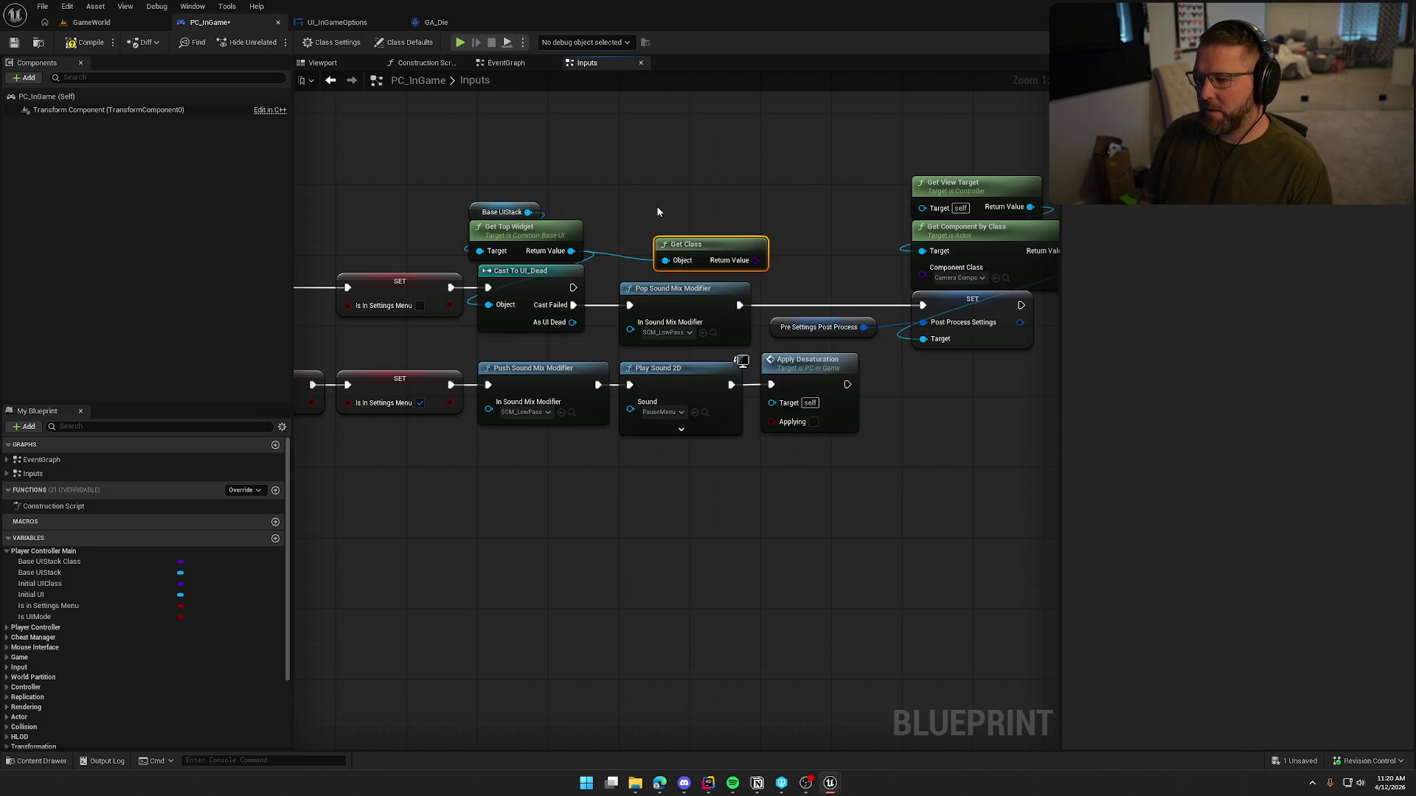
mouse_move(691, 237)
left_mouse_down()
mouse_move(630, 175)
mouse_move(727, 218)
left_mouse_up()
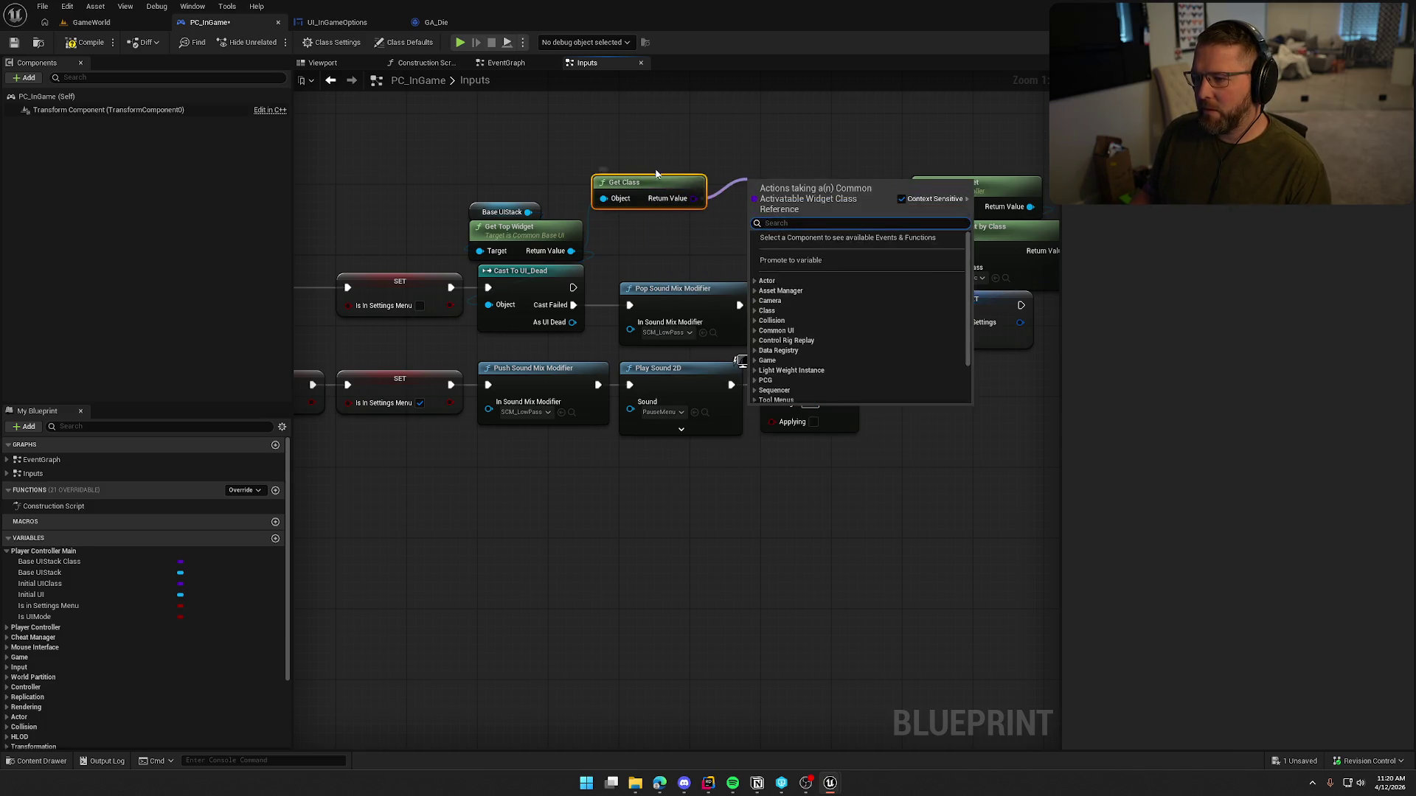
left_click(717, 229)
key("Delete")
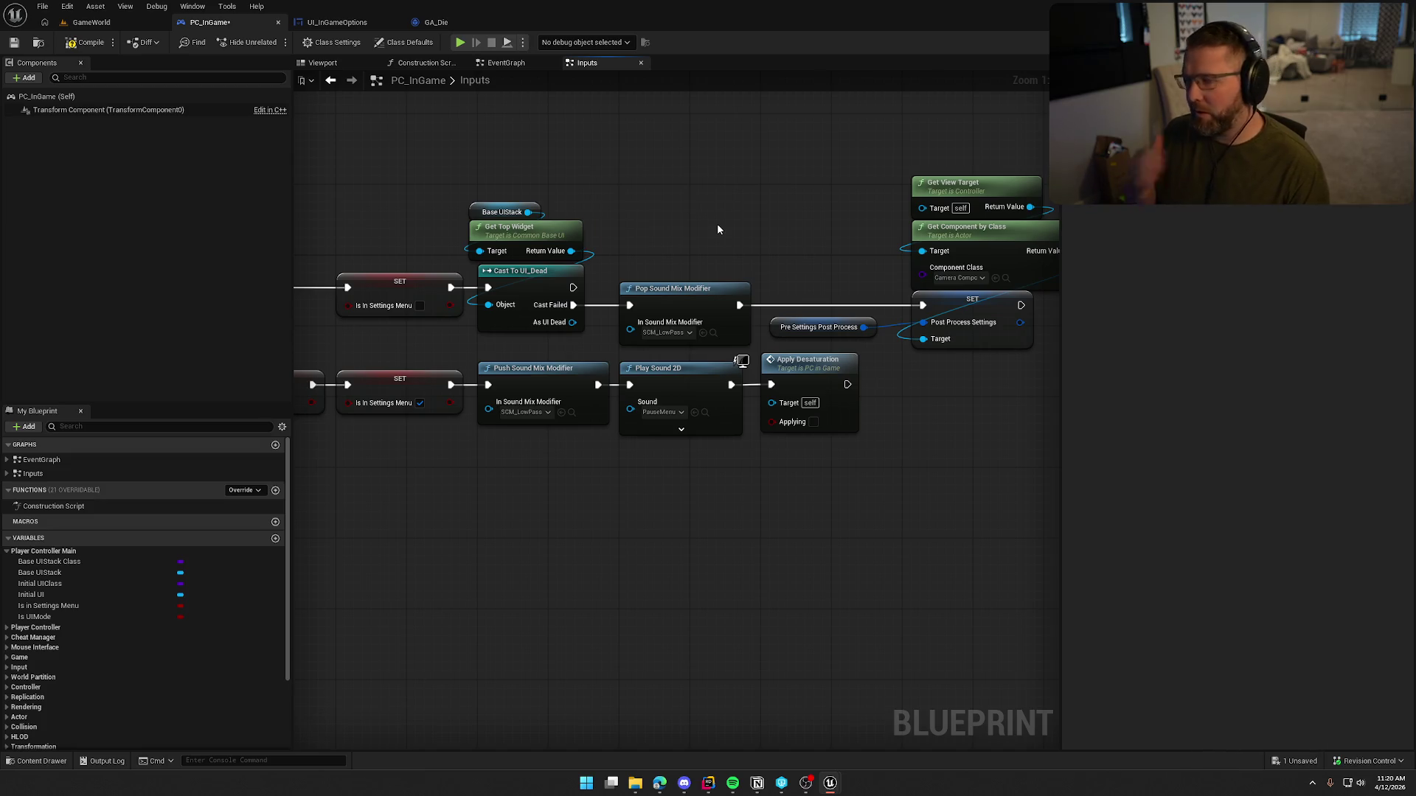
Step: Nudge the view-target and SET nodes left and check the GA_Die event graph for reference
left_click_drag(718, 229, 513, 221)
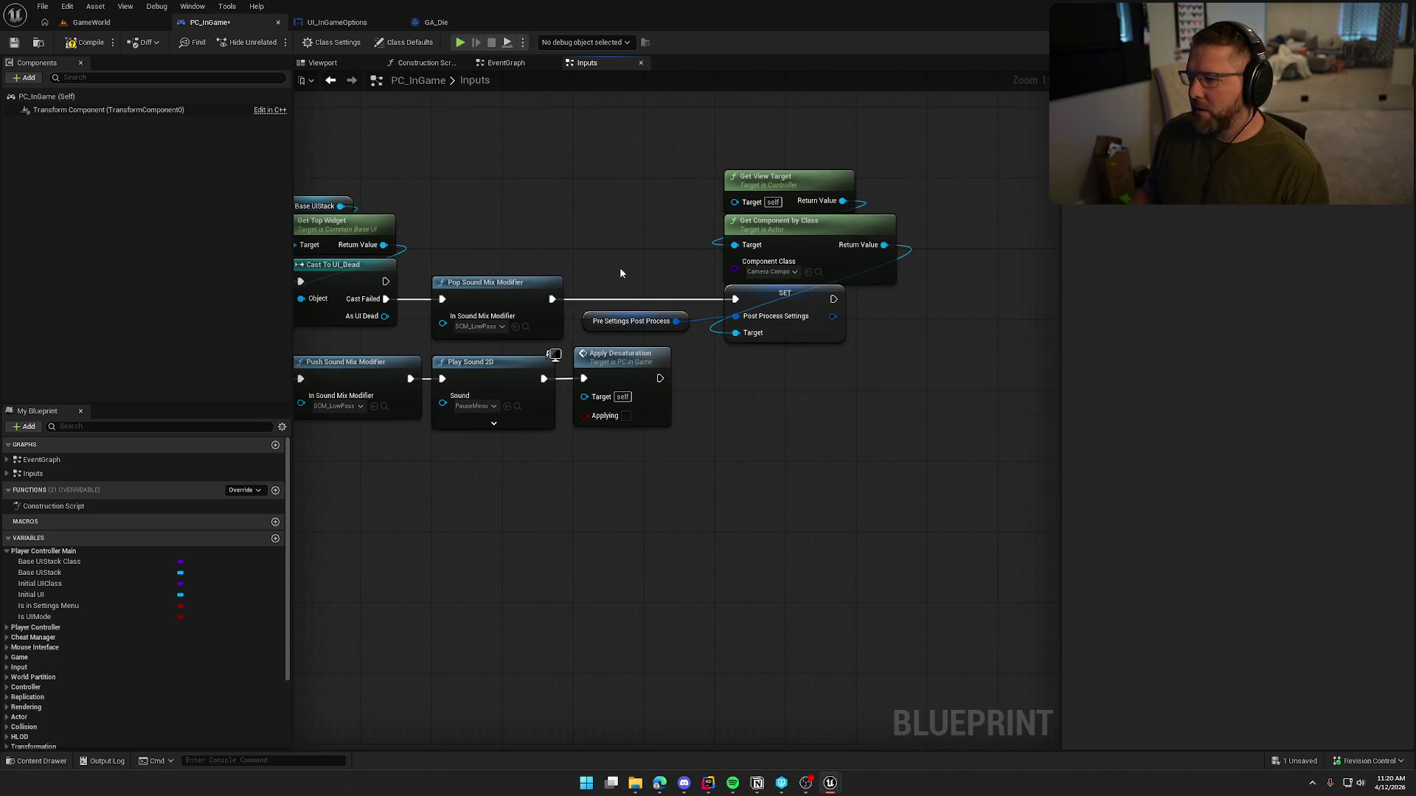
left_click_drag(834, 402, 721, 166)
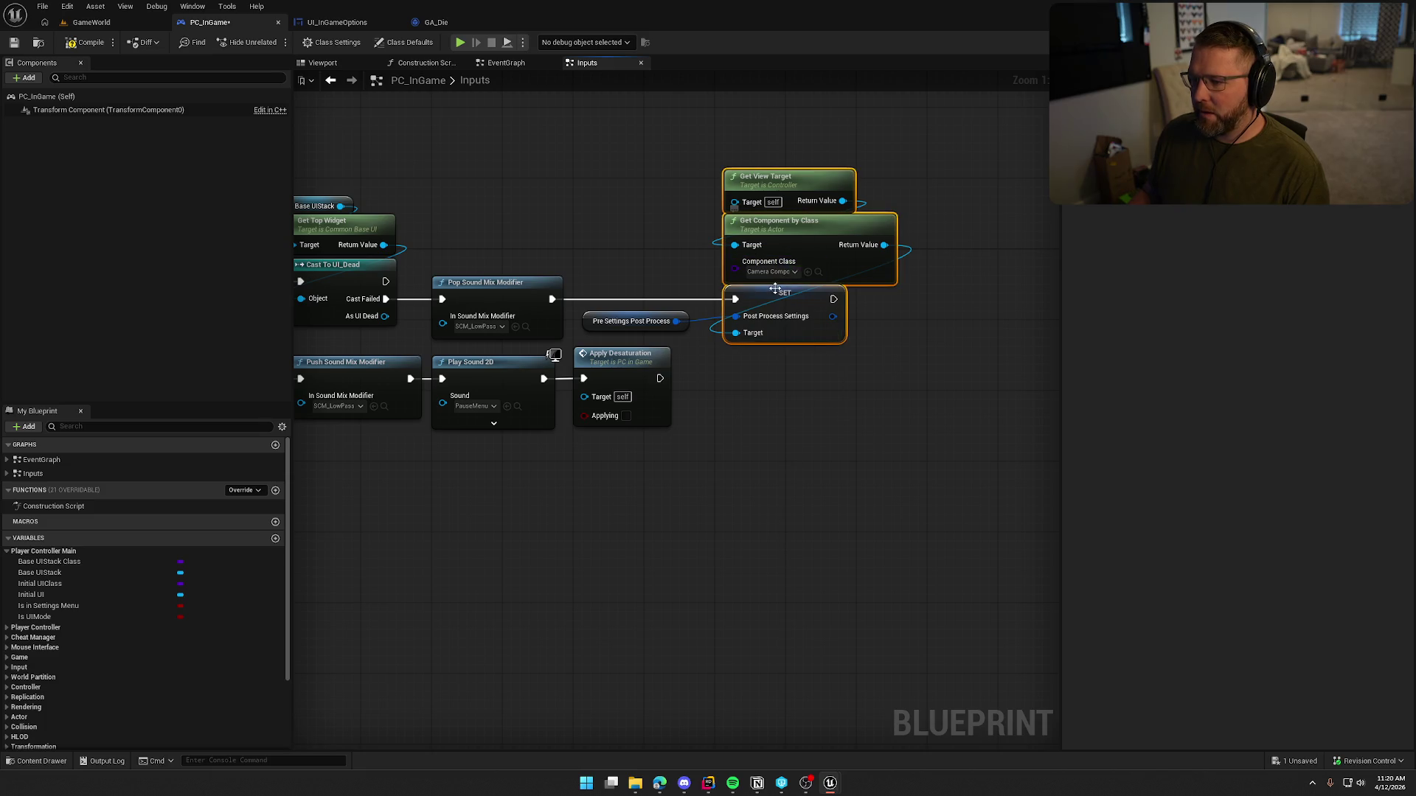
left_click_drag(770, 288, 761, 288)
left_click(780, 392)
left_click_drag(753, 413, 810, 396)
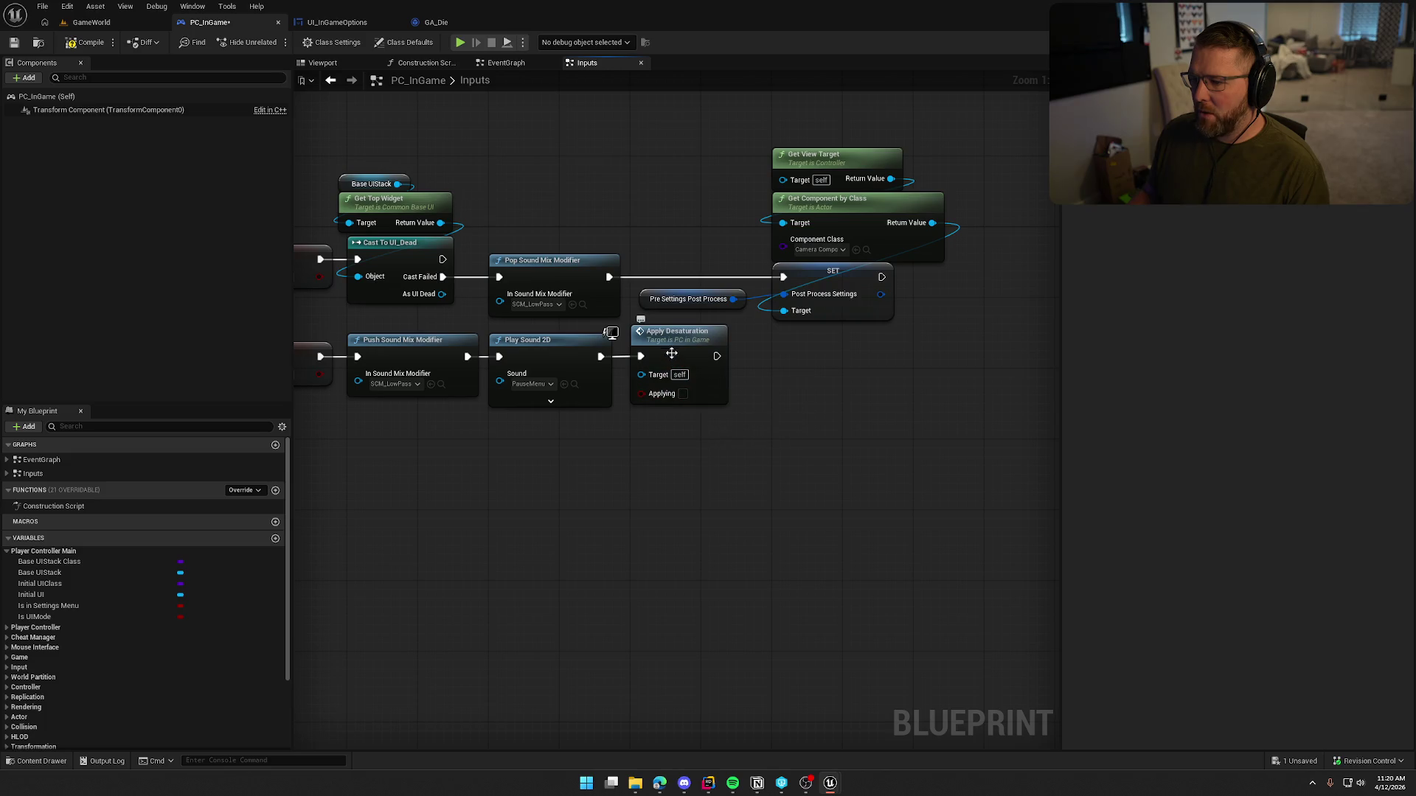
left_click(438, 23)
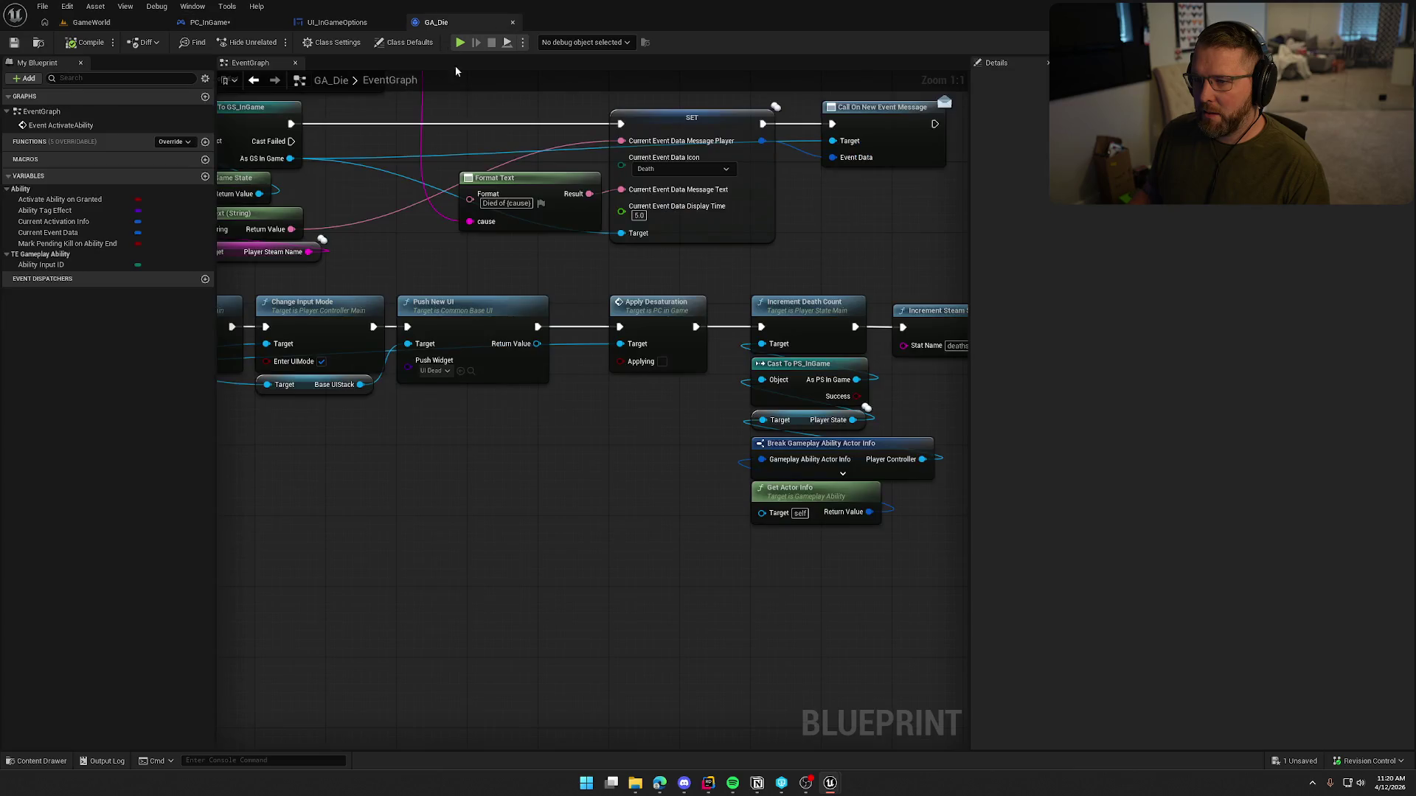
left_click(210, 22)
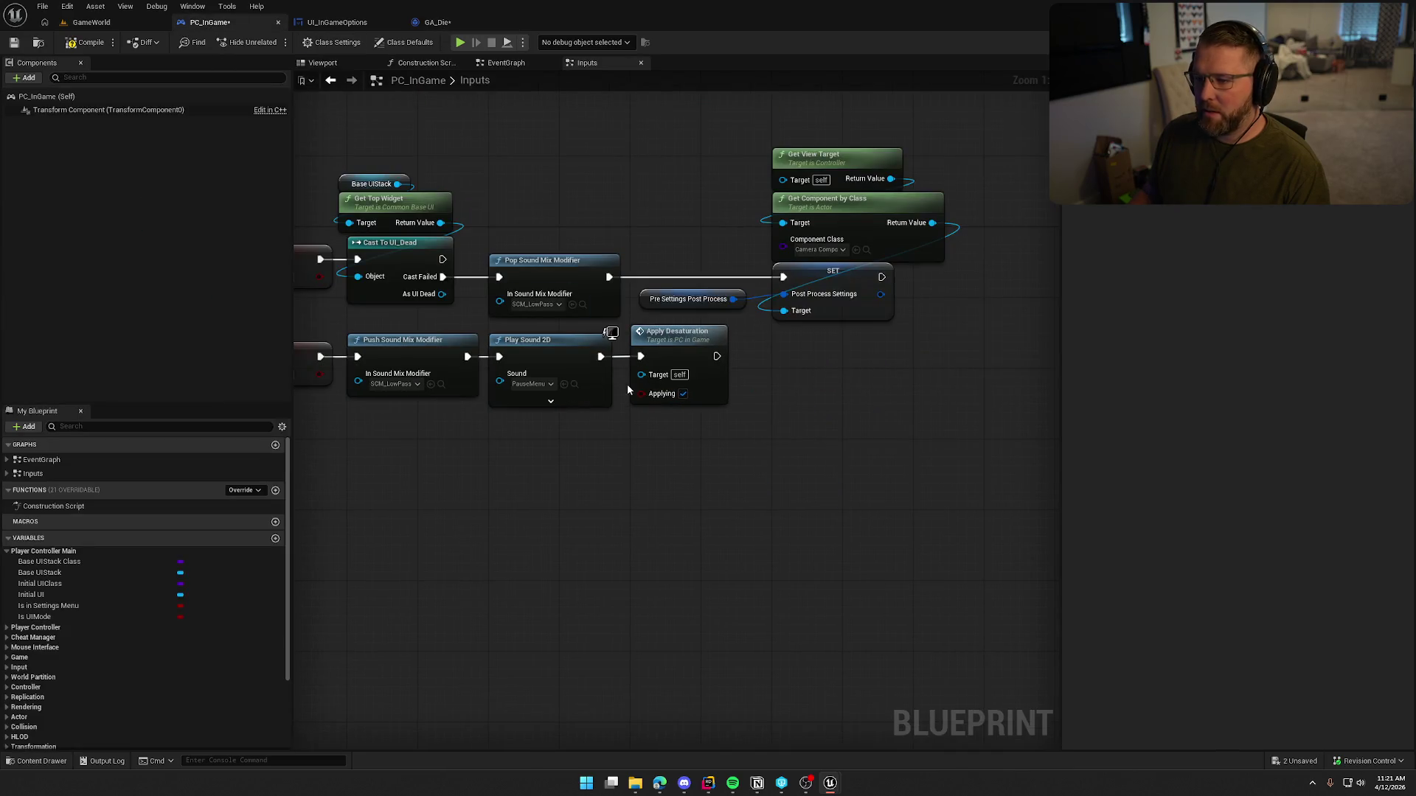
Step: Duplicate Apply Desaturation, untick Applying on the copy, and park it above the other nodes
left_click(685, 347)
key("ctrl+c")
key("ctrl+v")
left_click(833, 429)
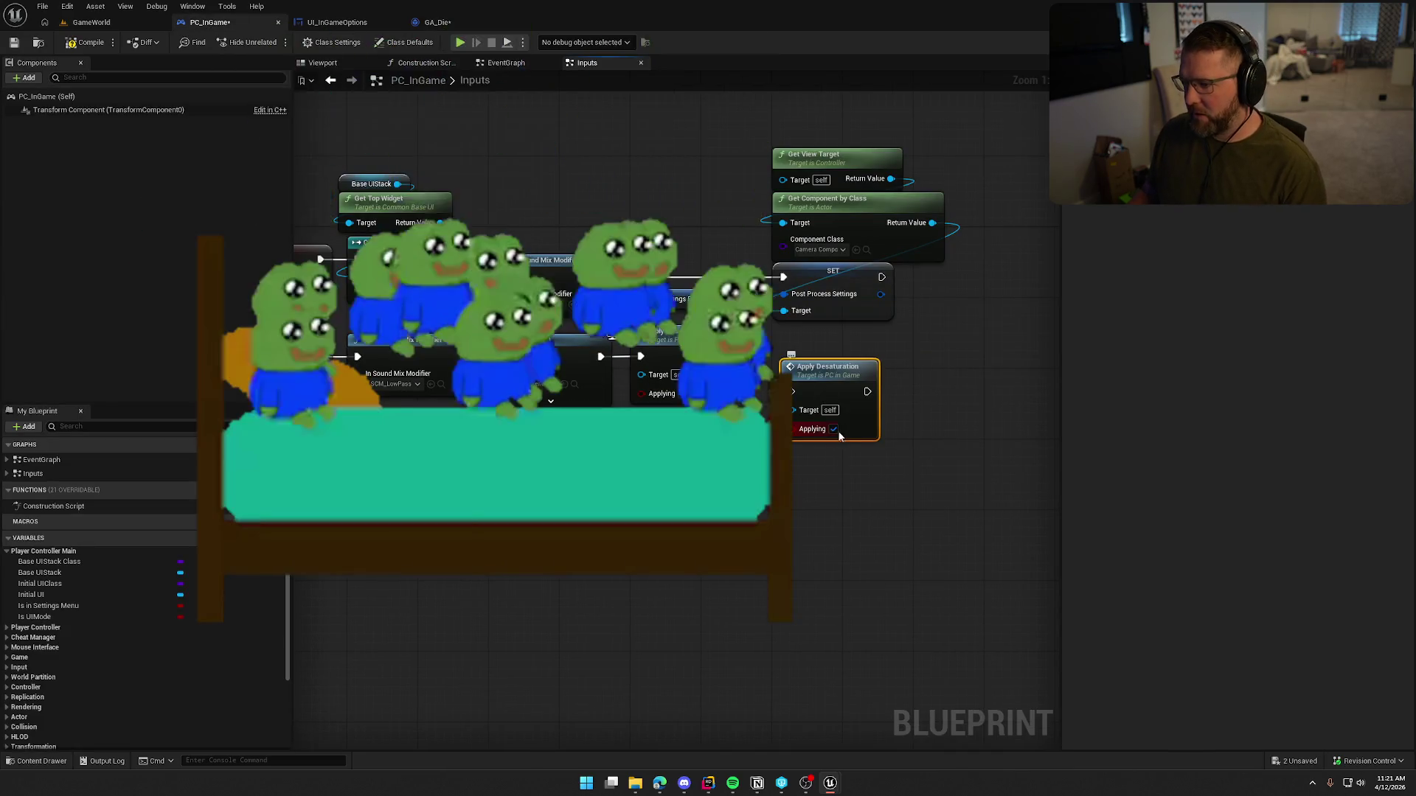
mouse_move(841, 429)
left_mouse_down()
mouse_move(730, 219)
mouse_move(646, 156)
left_mouse_up()
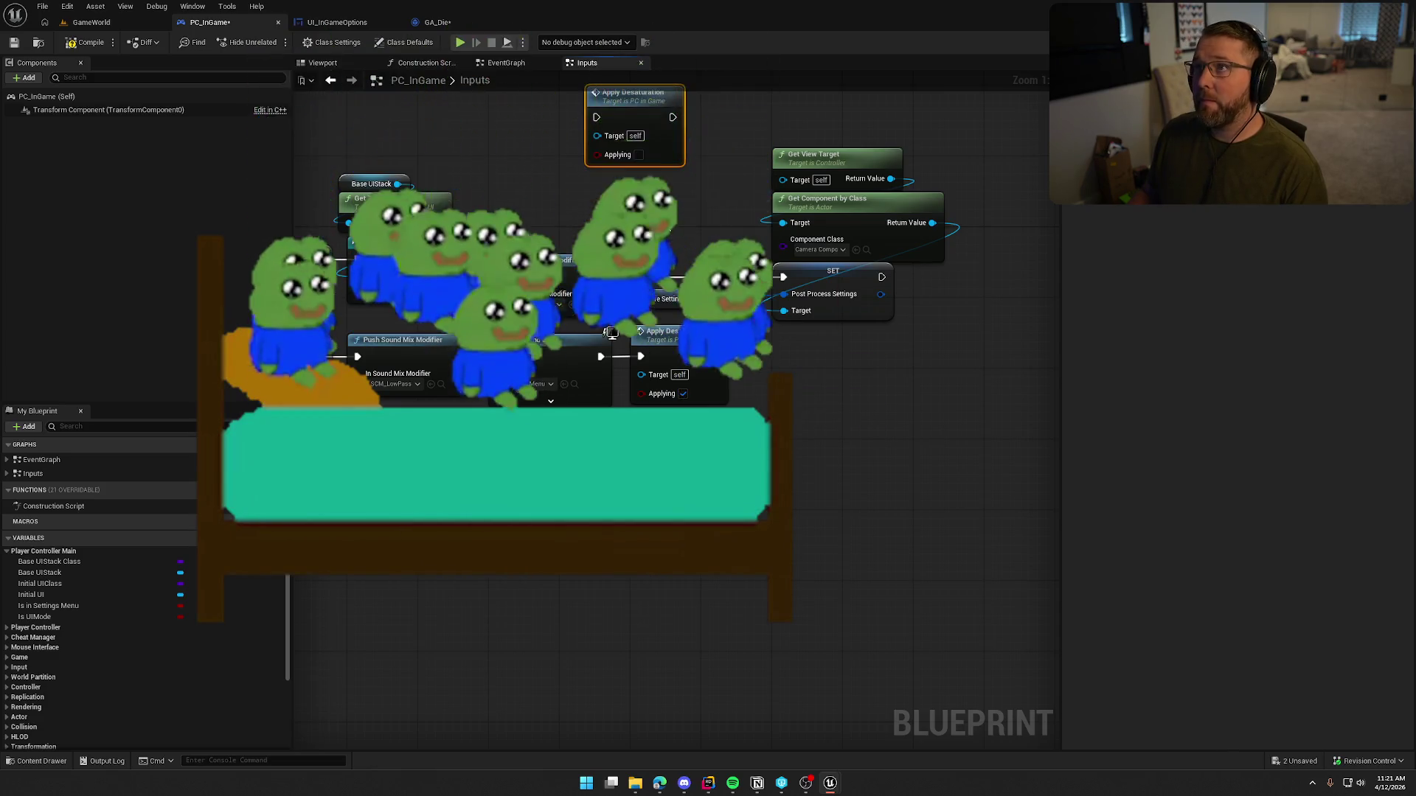
left_click_drag(619, 249, 836, 255)
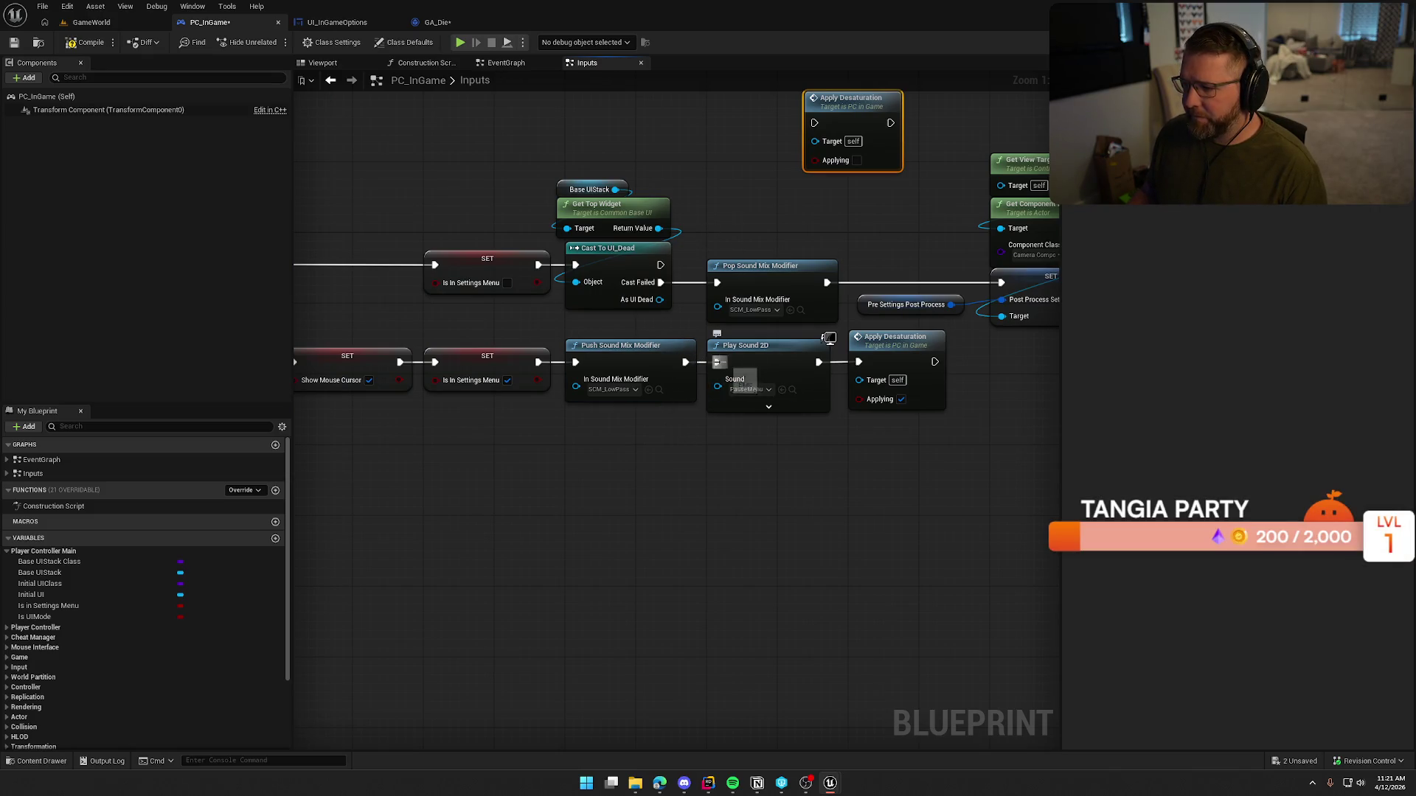
Step: Place Play Sound 2D right after the SET, follow it with Push Sound Mix Modifier, and group both modifier nodes
mouse_move(760, 381)
left_mouse_down()
mouse_move(752, 426)
mouse_move(637, 479)
left_mouse_up()
mouse_move(621, 369)
left_mouse_down()
mouse_move(717, 378)
mouse_move(798, 523)
left_mouse_up()
mouse_move(539, 362)
left_mouse_down()
mouse_move(593, 459)
mouse_move(602, 364)
mouse_move(549, 382)
left_mouse_up()
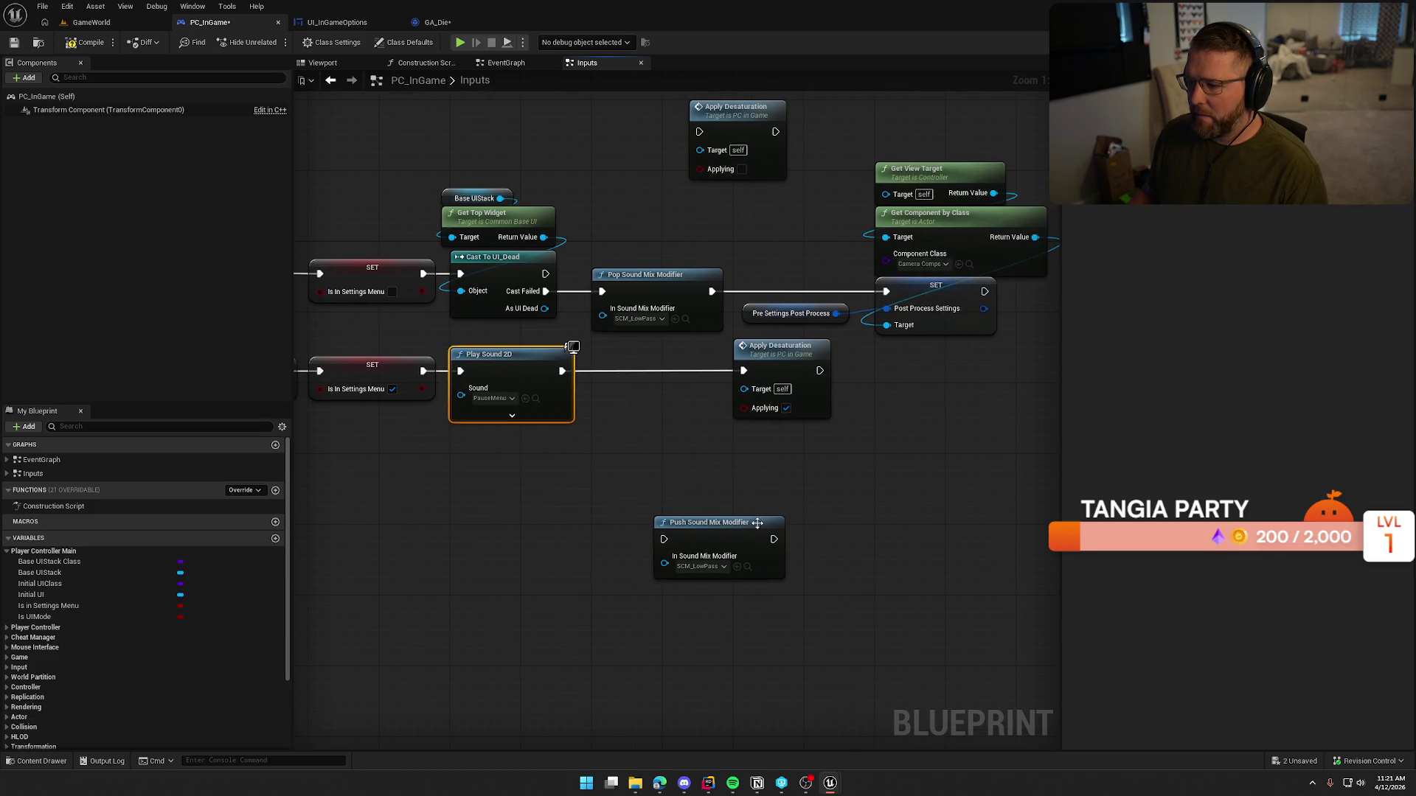
mouse_move(722, 537)
left_mouse_down()
mouse_move(653, 427)
mouse_move(652, 370)
left_mouse_up()
left_click_drag(662, 440, 632, 318)
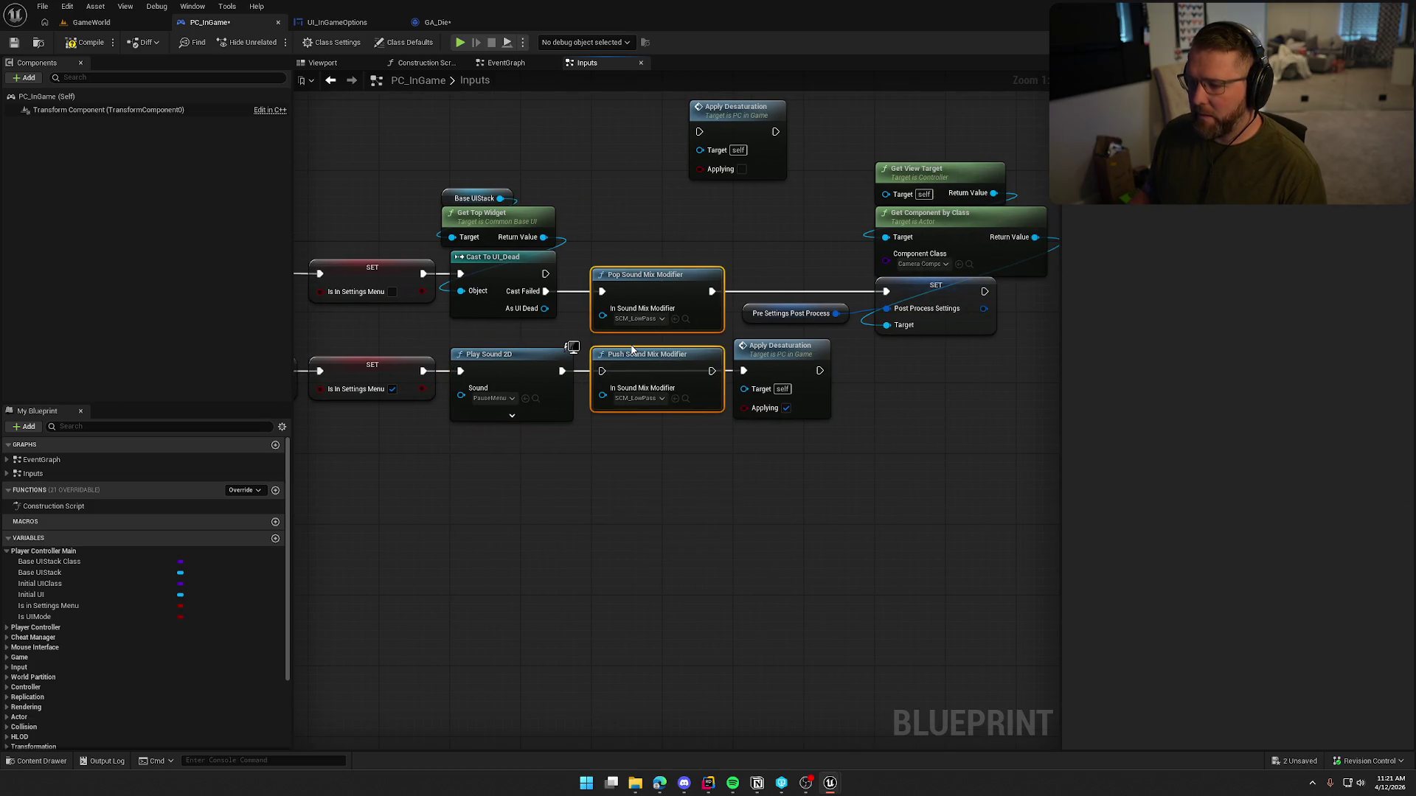
Step: In the ApplyDesaturation event, paste the Push and Pop Sound Mix Modifier nodes after the Branch
double_click(775, 365)
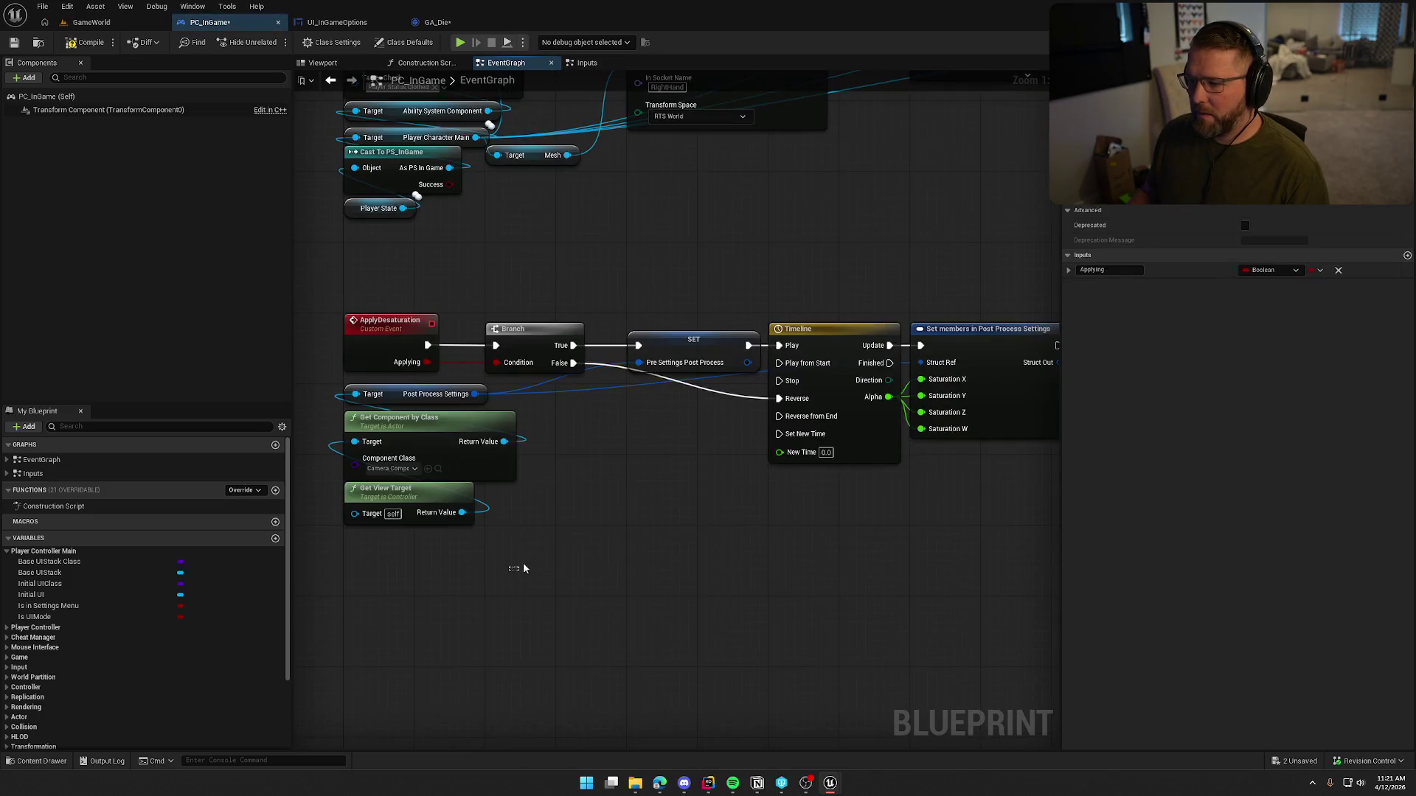
mouse_move(664, 529)
left_mouse_down()
mouse_move(457, 490)
mouse_move(830, 214)
left_mouse_up()
left_click_drag(532, 307, 735, 353)
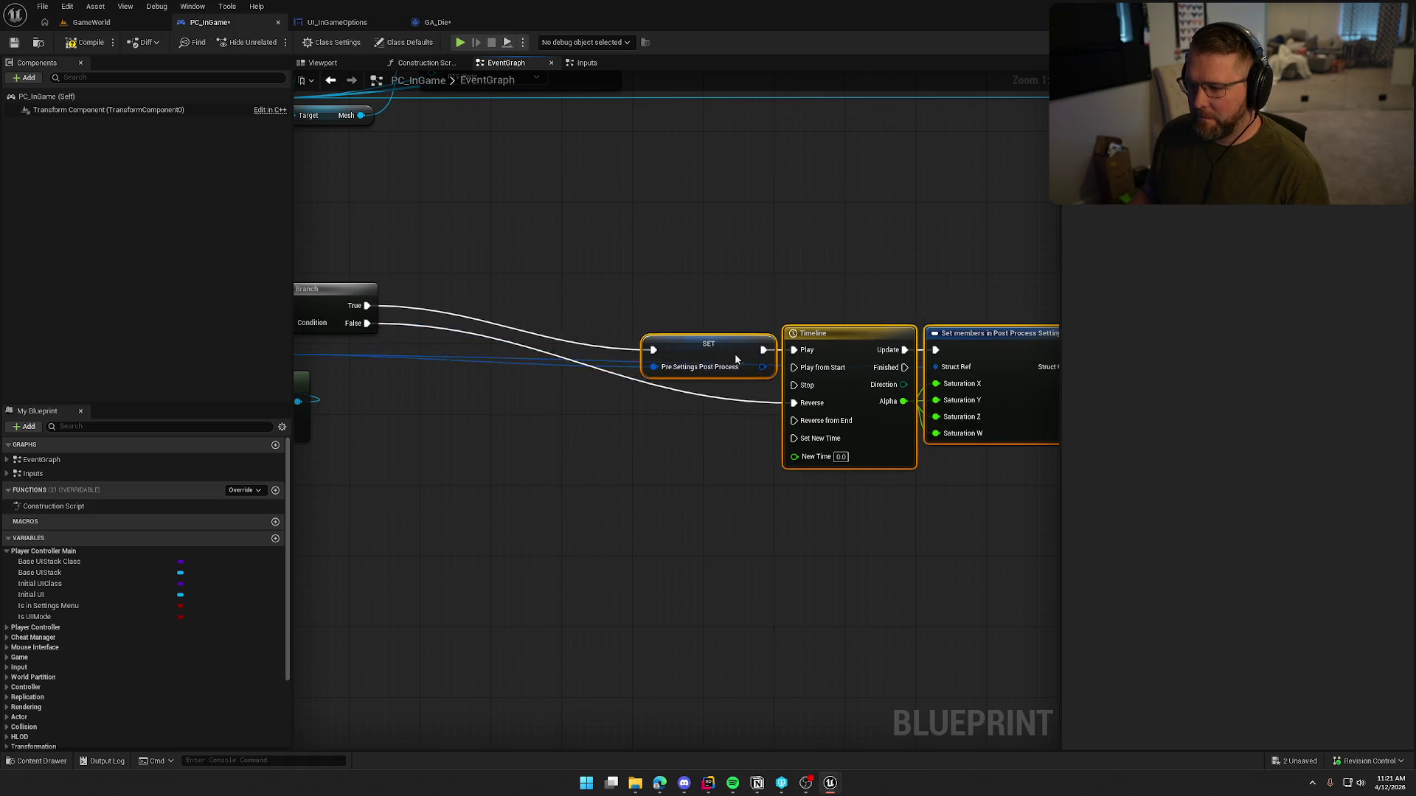
key("ctrl+v")
mouse_move(661, 292)
left_mouse_down()
mouse_move(544, 318)
mouse_move(601, 357)
mouse_move(642, 361)
mouse_move(596, 319)
mouse_move(661, 371)
mouse_move(694, 346)
mouse_move(693, 222)
left_mouse_up()
left_click(726, 285)
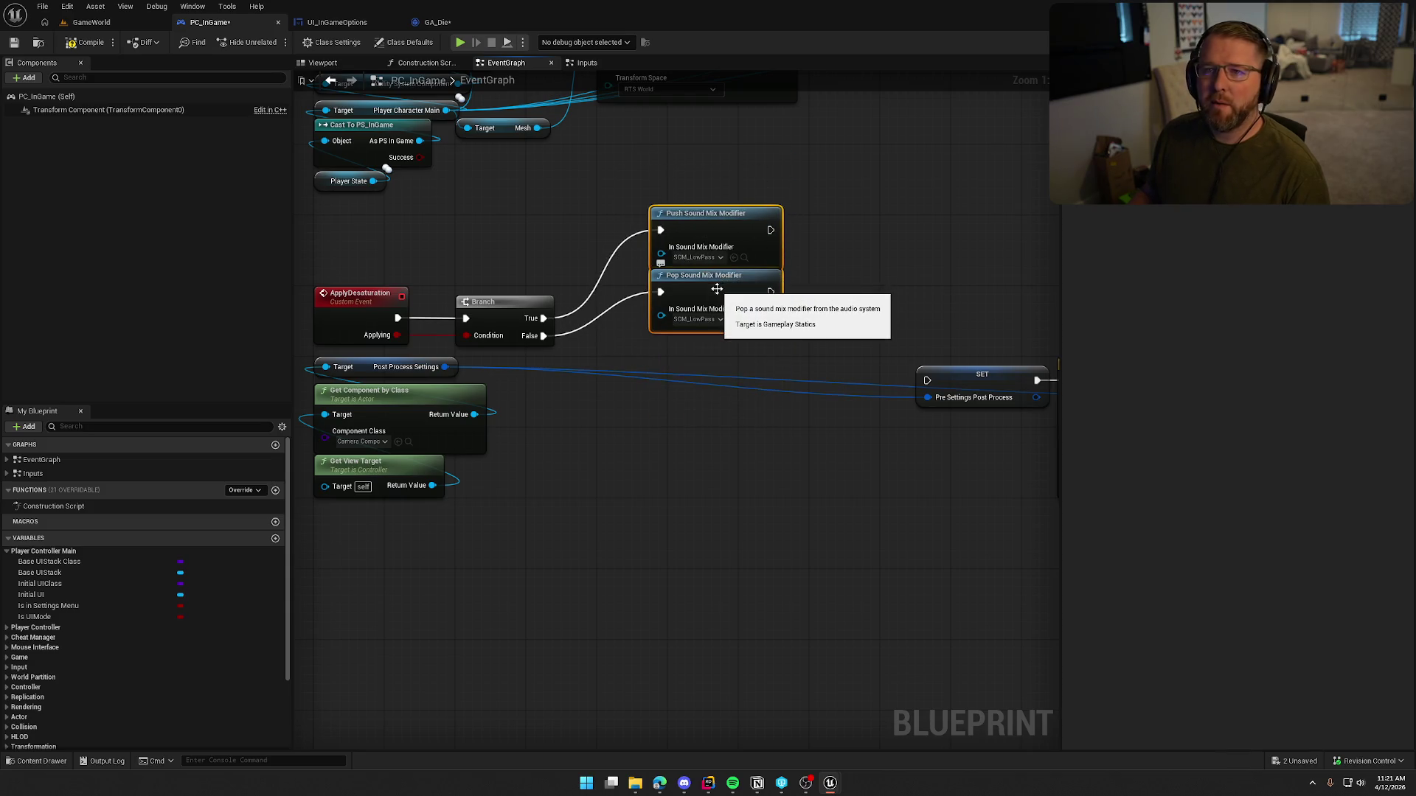
left_click_drag(726, 285, 660, 364)
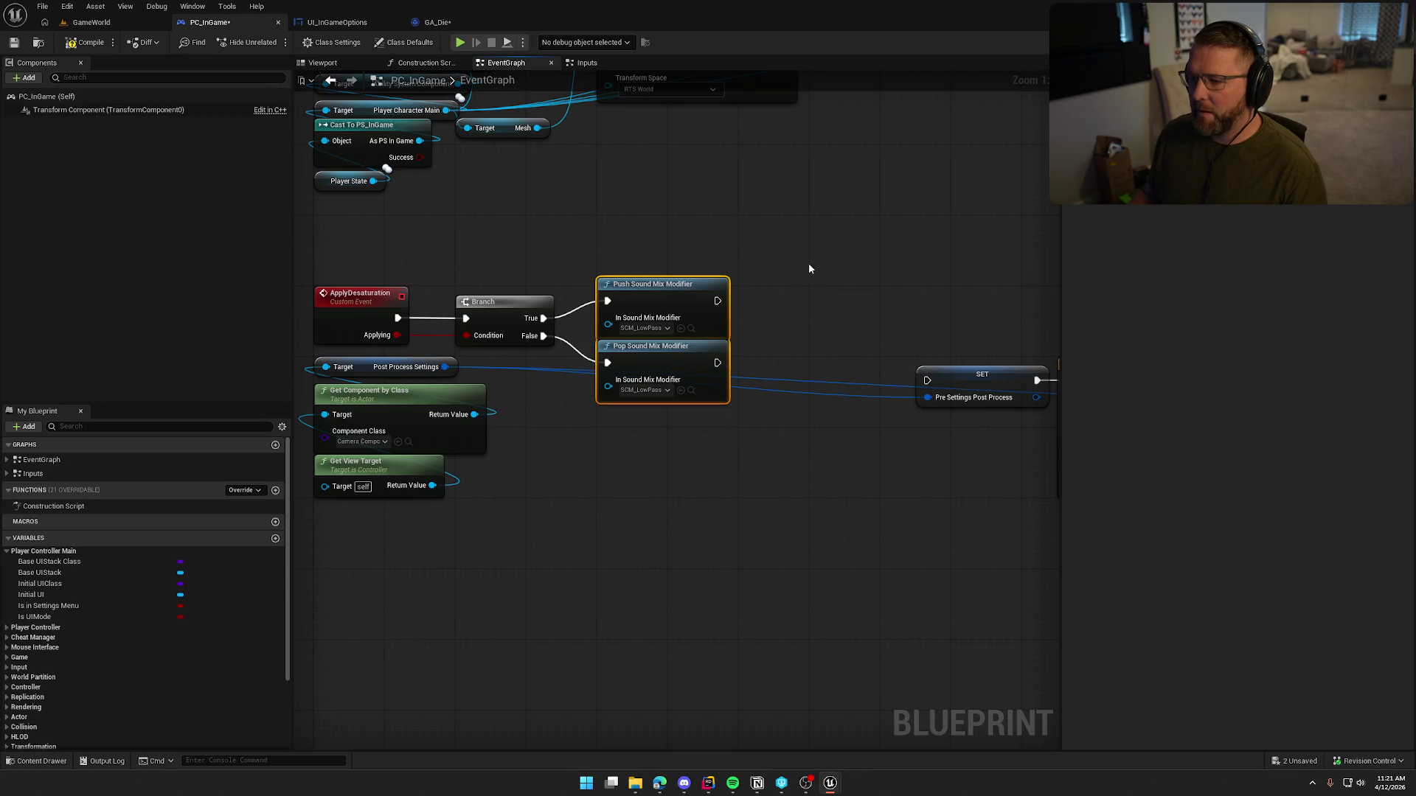
Step: Delete the Pre Settings Post Process SET, wiring Push to Timeline Play and Pop to Reverse
left_click(793, 387)
key("Delete")
mouse_move(820, 486)
left_mouse_down()
mouse_move(833, 467)
mouse_move(652, 450)
left_mouse_up()
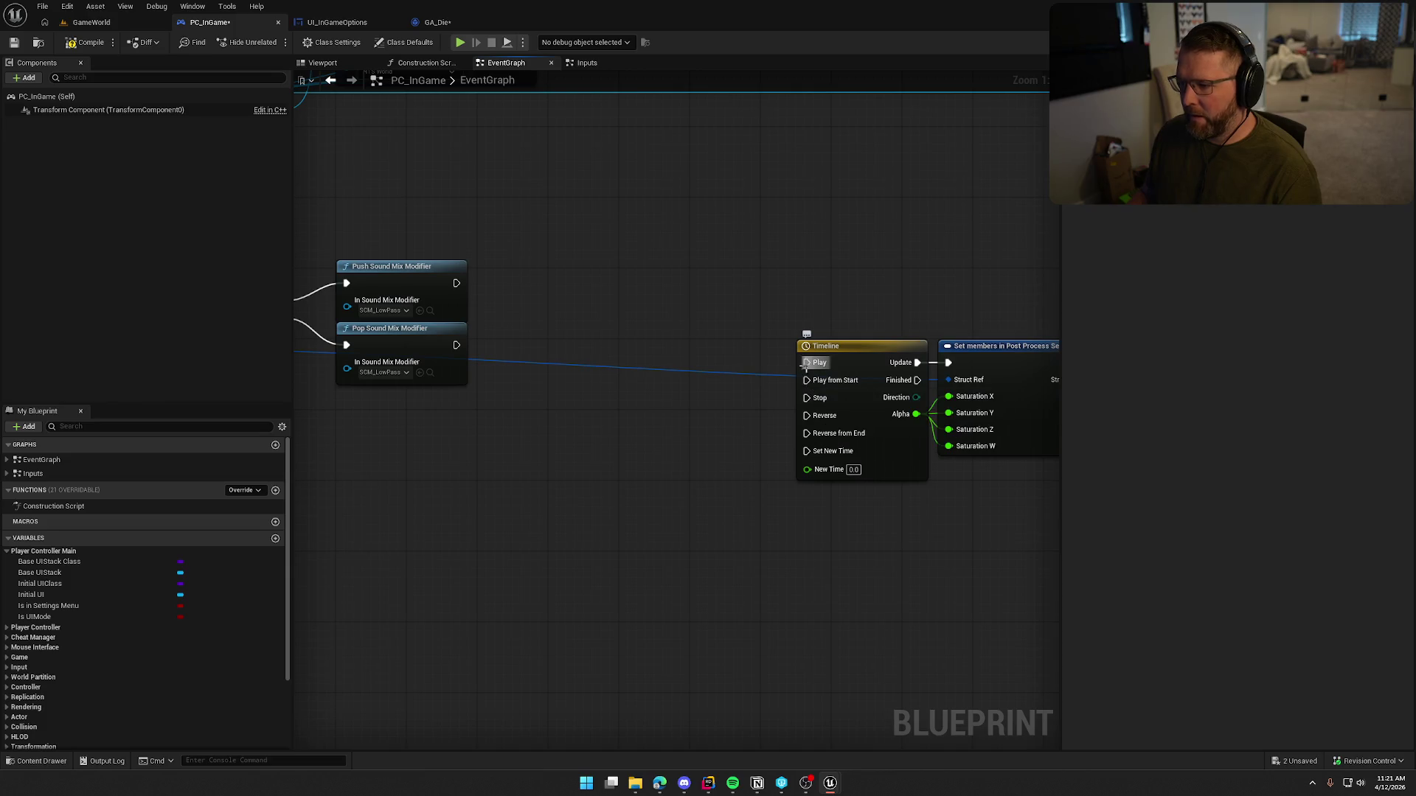
left_click_drag(806, 362, 458, 283)
left_click_drag(456, 345, 807, 415)
left_click_drag(741, 263, 1014, 520)
Step: Tidy the Timeline, Set members and three getter nodes beside the sound nodes, then save and compile PC_InGame
mouse_move(877, 352)
left_mouse_down()
mouse_move(583, 236)
mouse_move(630, 272)
left_mouse_up()
mouse_move(516, 333)
left_mouse_down()
mouse_move(737, 348)
mouse_move(711, 346)
left_mouse_up()
left_click_drag(935, 430, 716, 245)
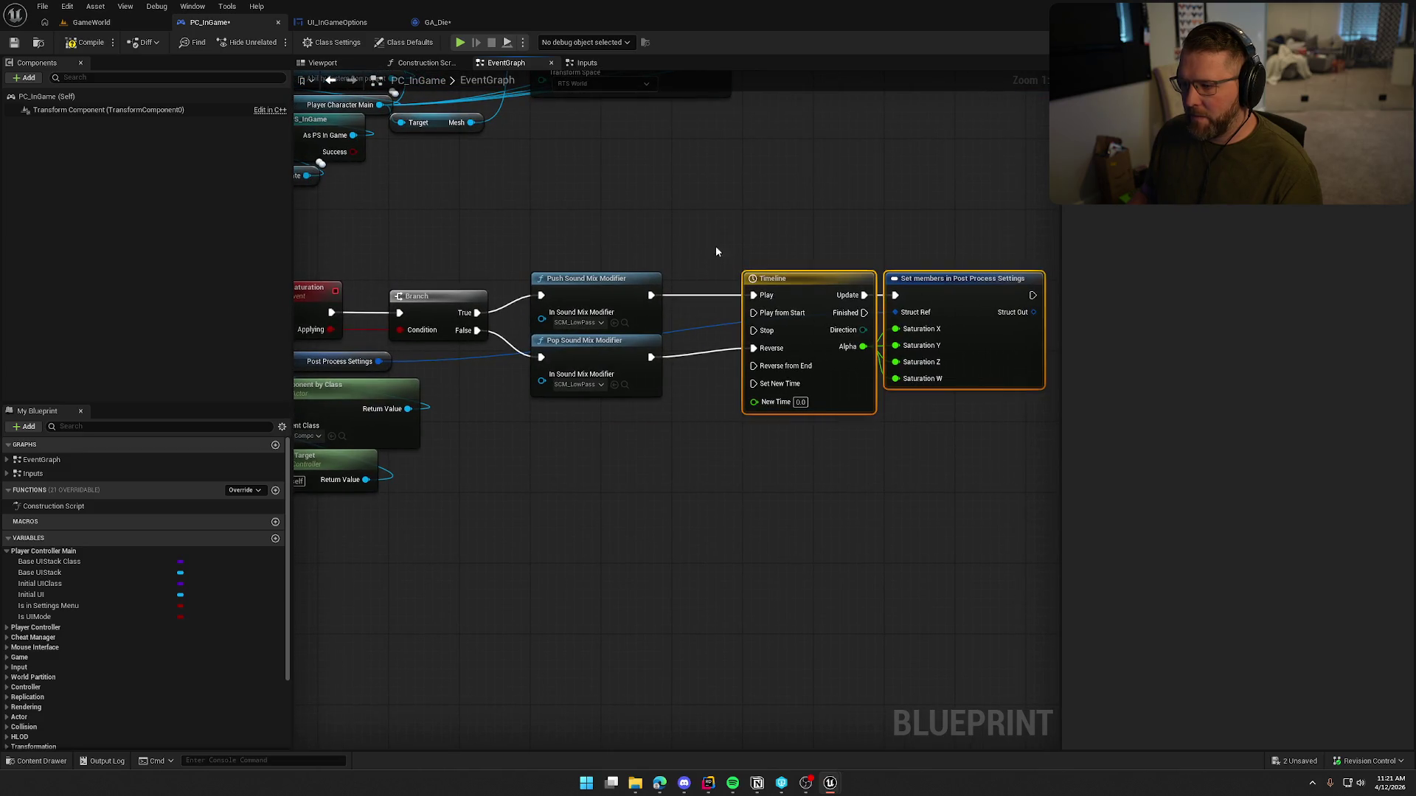
mouse_move(802, 281)
left_mouse_down()
mouse_move(733, 286)
mouse_move(828, 292)
left_mouse_up()
mouse_move(546, 508)
left_mouse_down()
mouse_move(346, 384)
mouse_move(954, 426)
mouse_move(959, 410)
left_mouse_up()
left_click(387, 373, "ctrl")
mouse_move(766, 579)
left_mouse_down()
mouse_move(540, 552)
mouse_move(600, 500)
left_mouse_up()
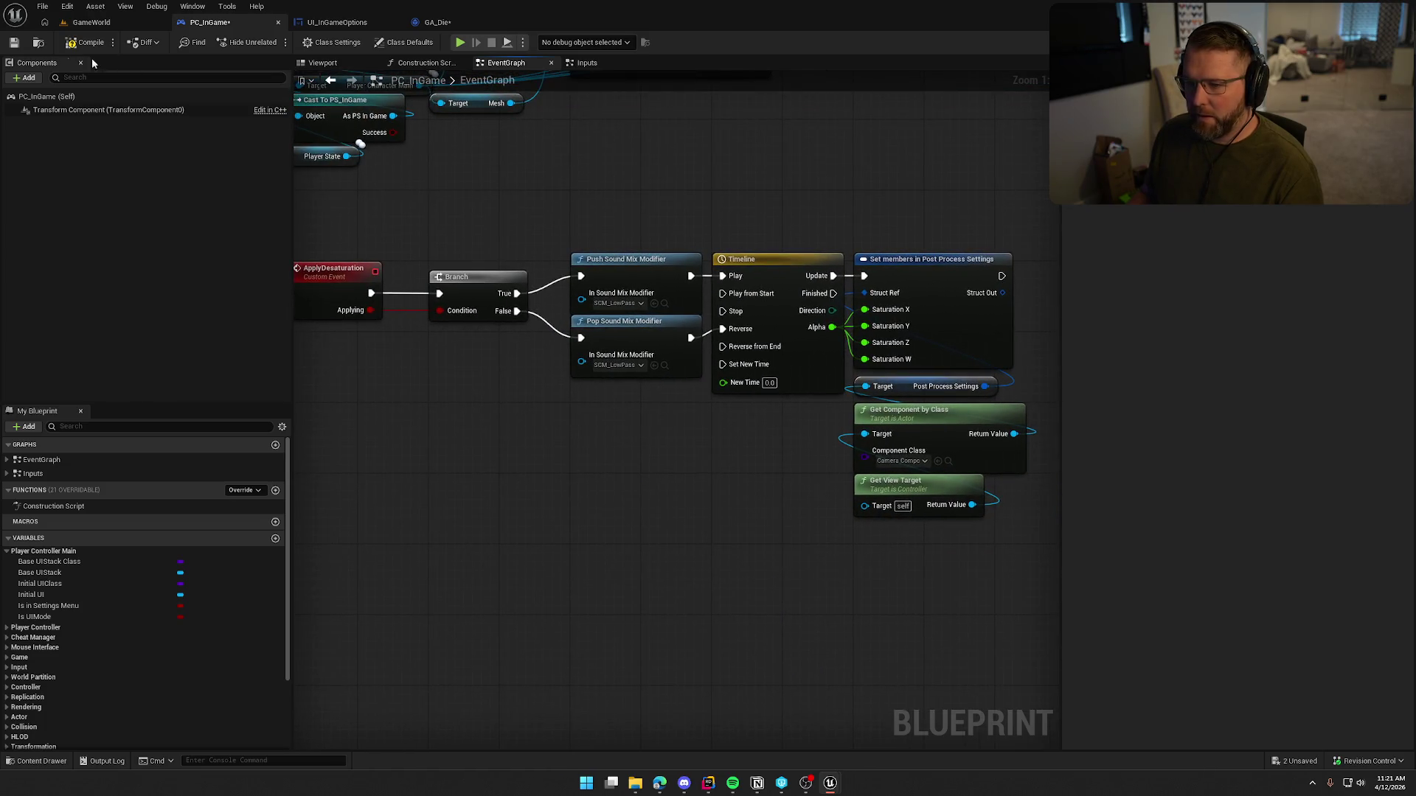
key("ctrl+s")
left_click(603, 63)
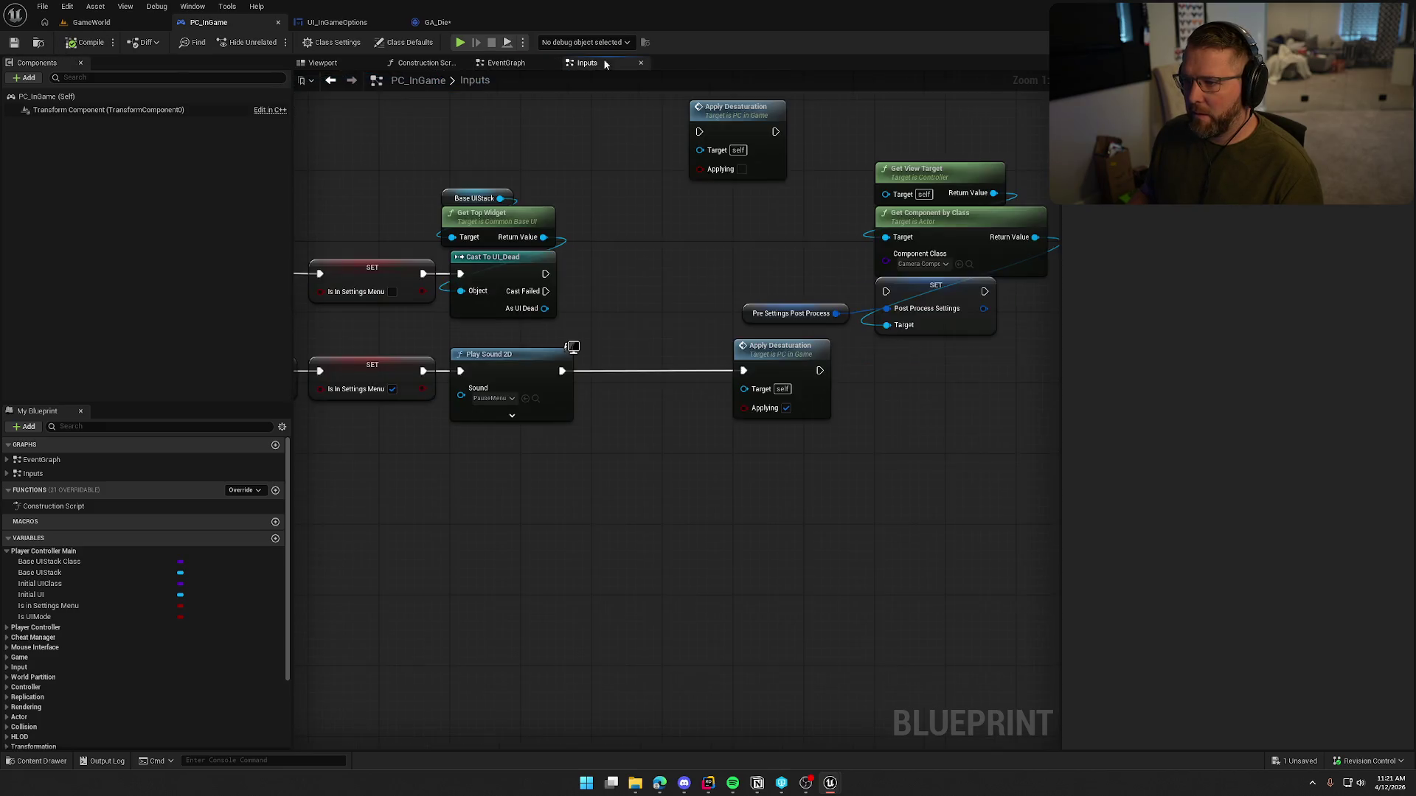
Step: Wire Cast Failed to the unticked Apply Desaturation and place the ticked one after Play Sound 2D
left_click_drag(765, 248, 756, 313)
left_click_drag(677, 238, 614, 336)
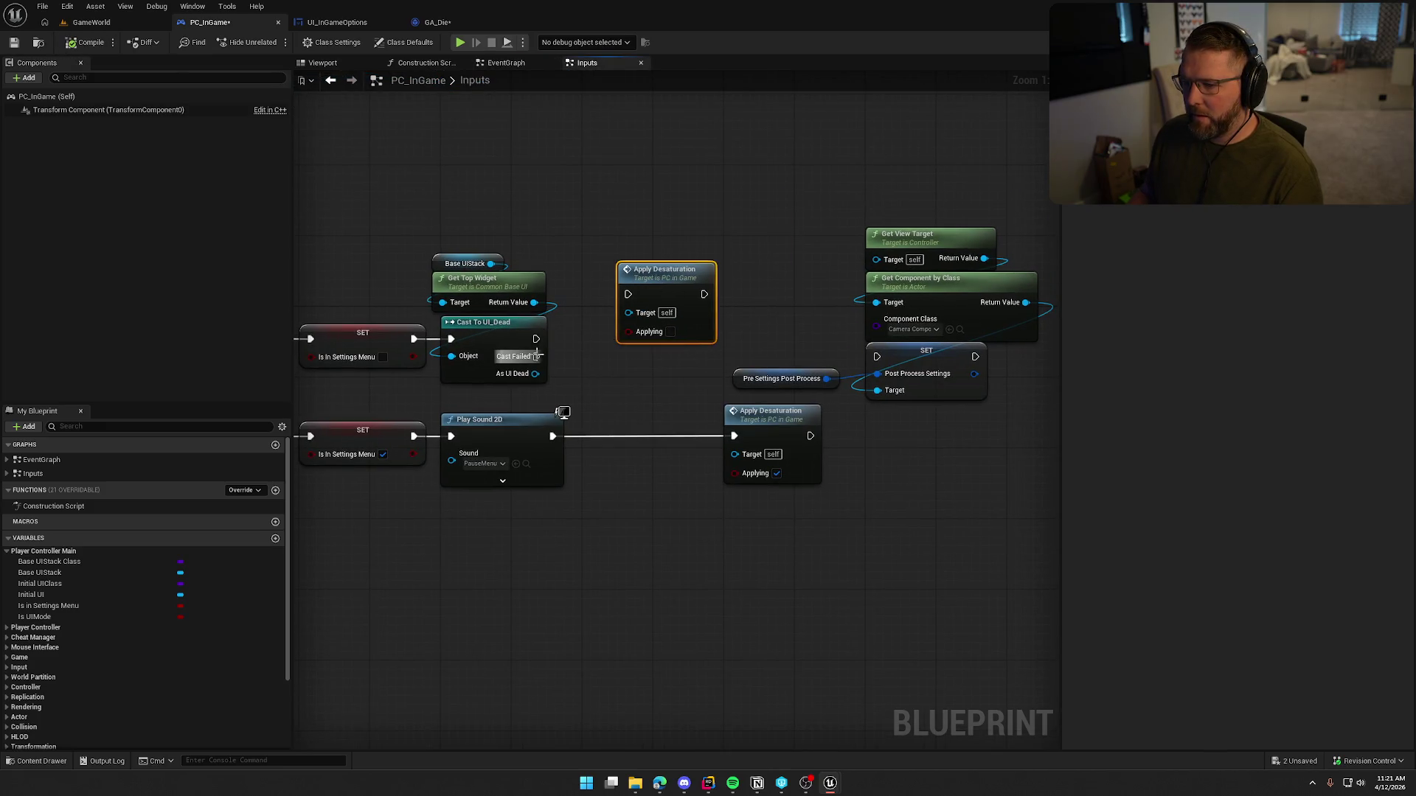
mouse_move(536, 356)
left_mouse_down()
mouse_move(627, 294)
mouse_move(630, 341)
left_mouse_up()
left_click_drag(671, 274, 755, 216)
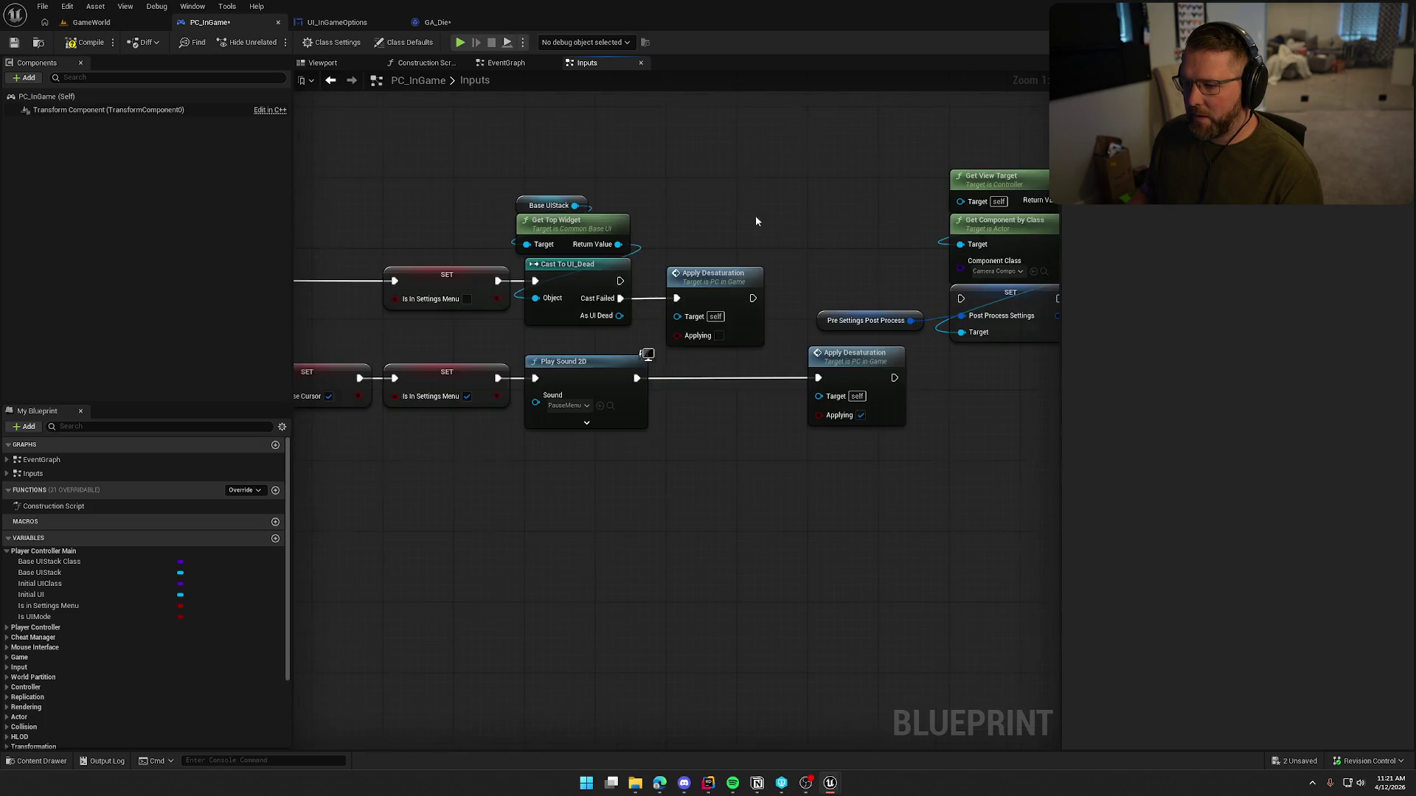
left_click_drag(854, 361, 712, 362)
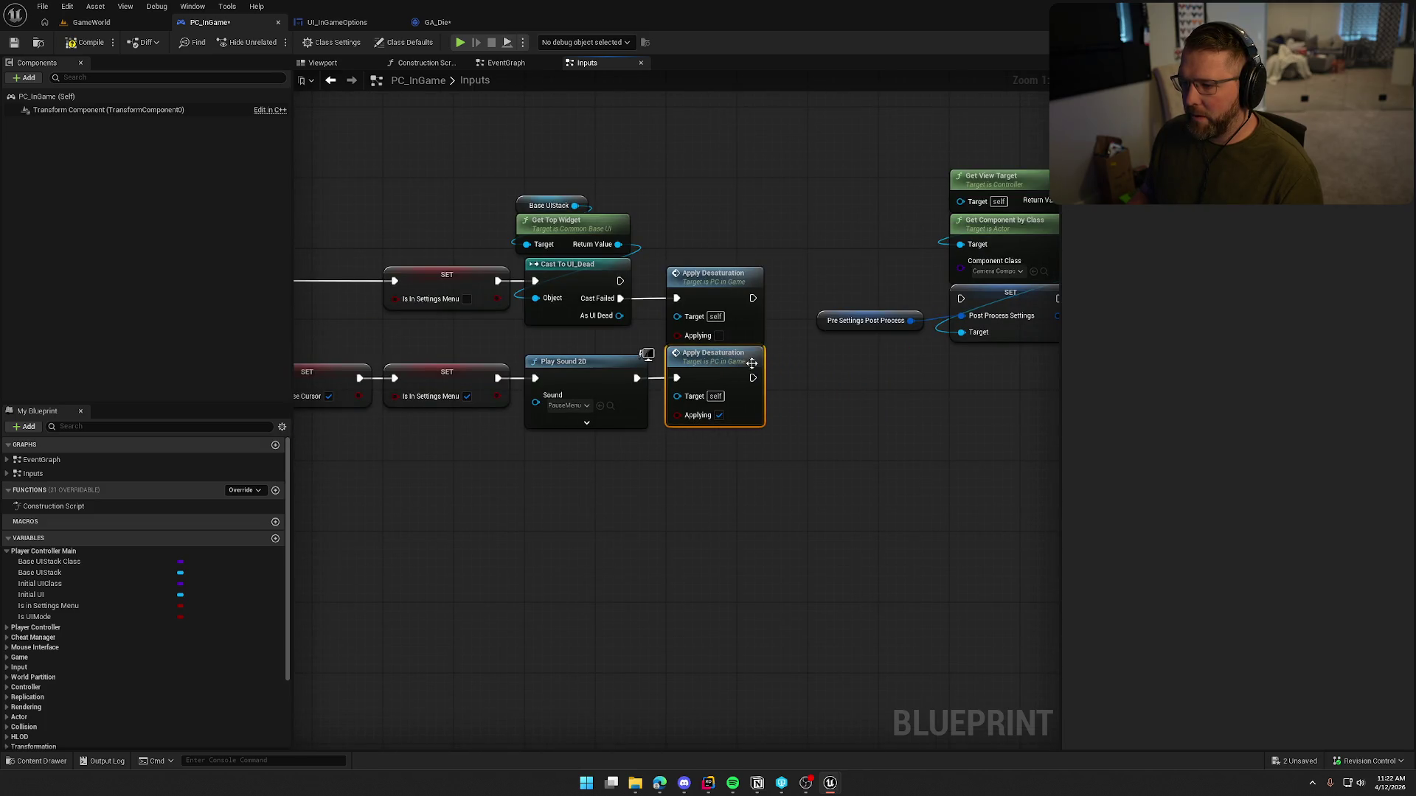
Step: Delete the leftover post-process nodes, compile the blueprint, and start playing the GameWorld level
mouse_move(719, 140)
left_mouse_down()
mouse_move(765, 216)
mouse_move(914, 380)
mouse_move(1003, 324)
left_mouse_up()
key("Delete")
left_click_drag(377, 156, 445, 180)
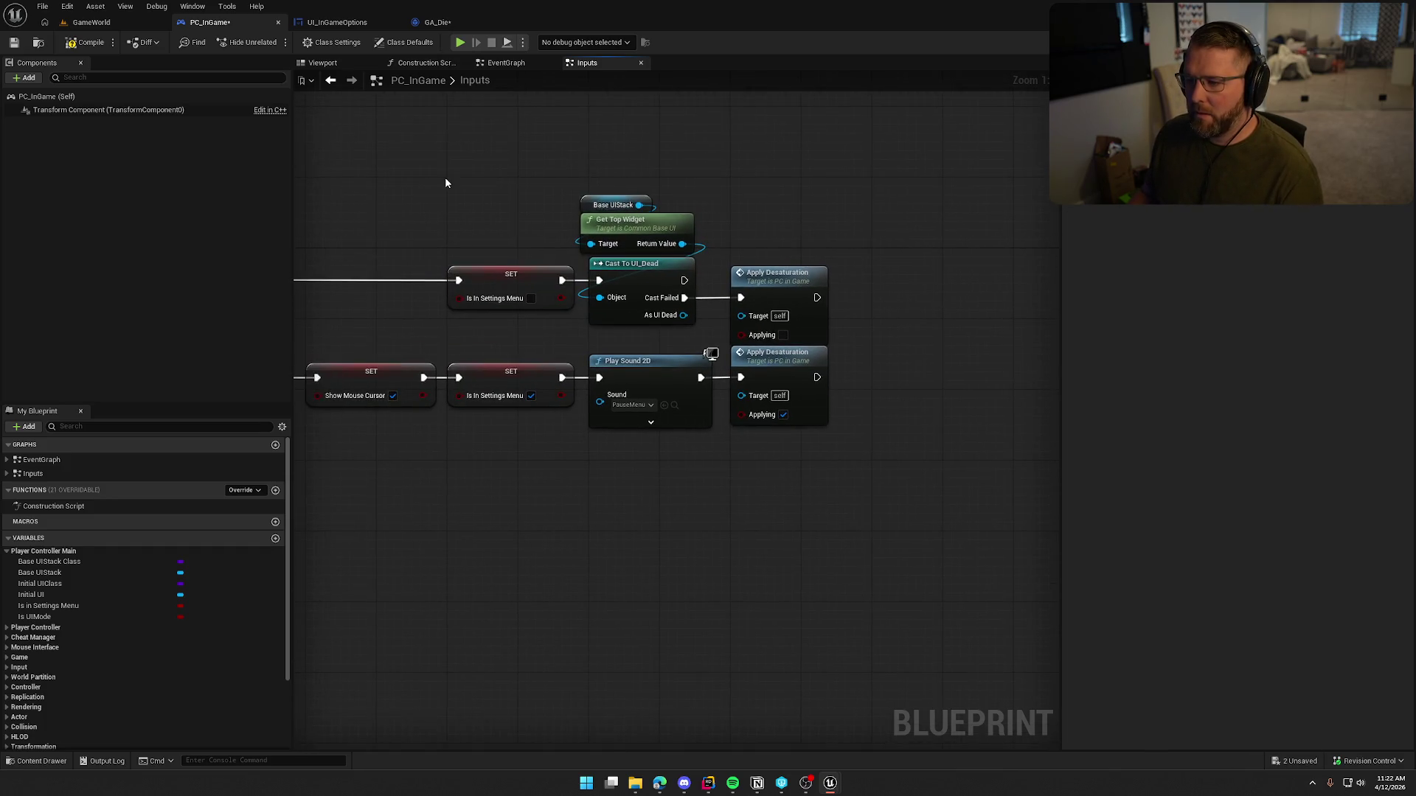
left_click(76, 46)
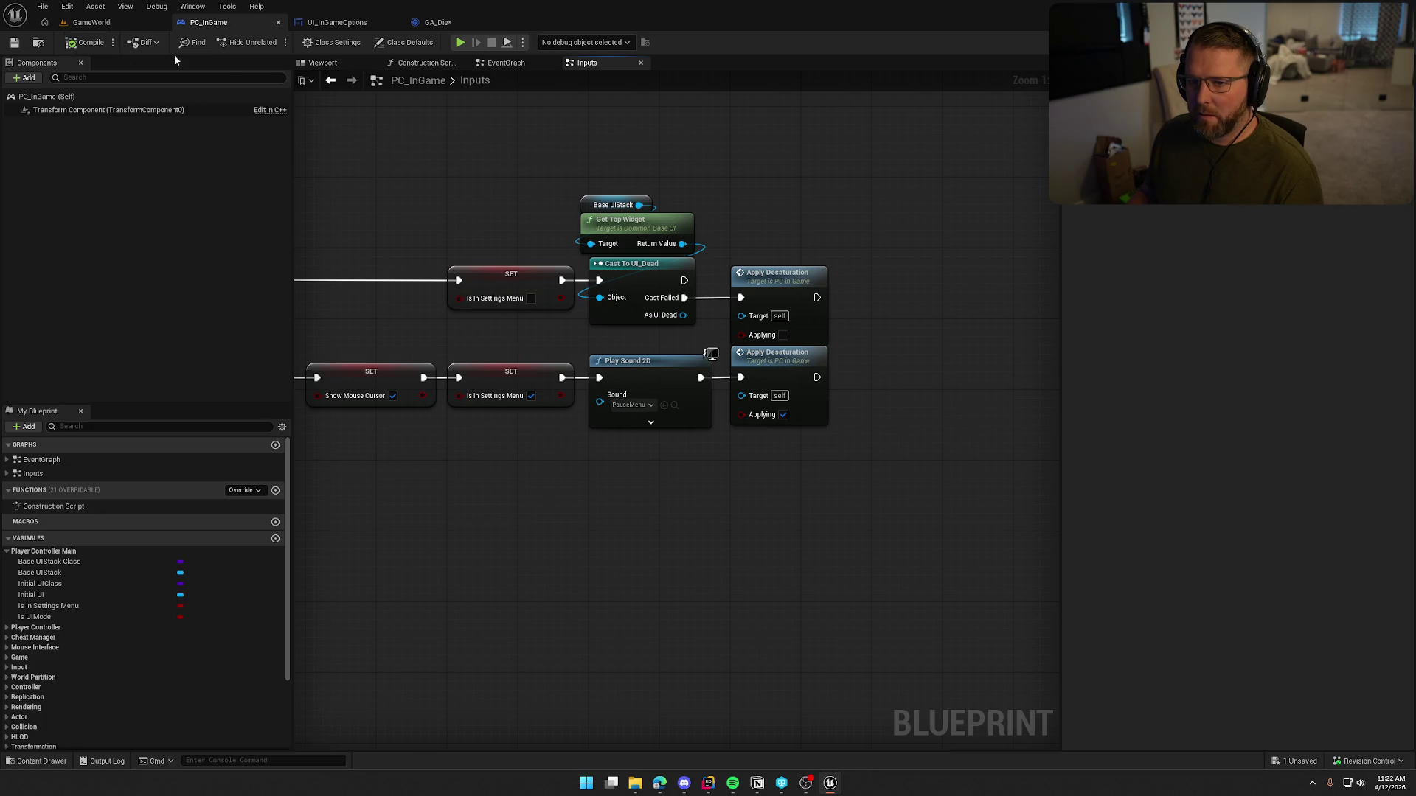
left_click(92, 22)
left_click(302, 42)
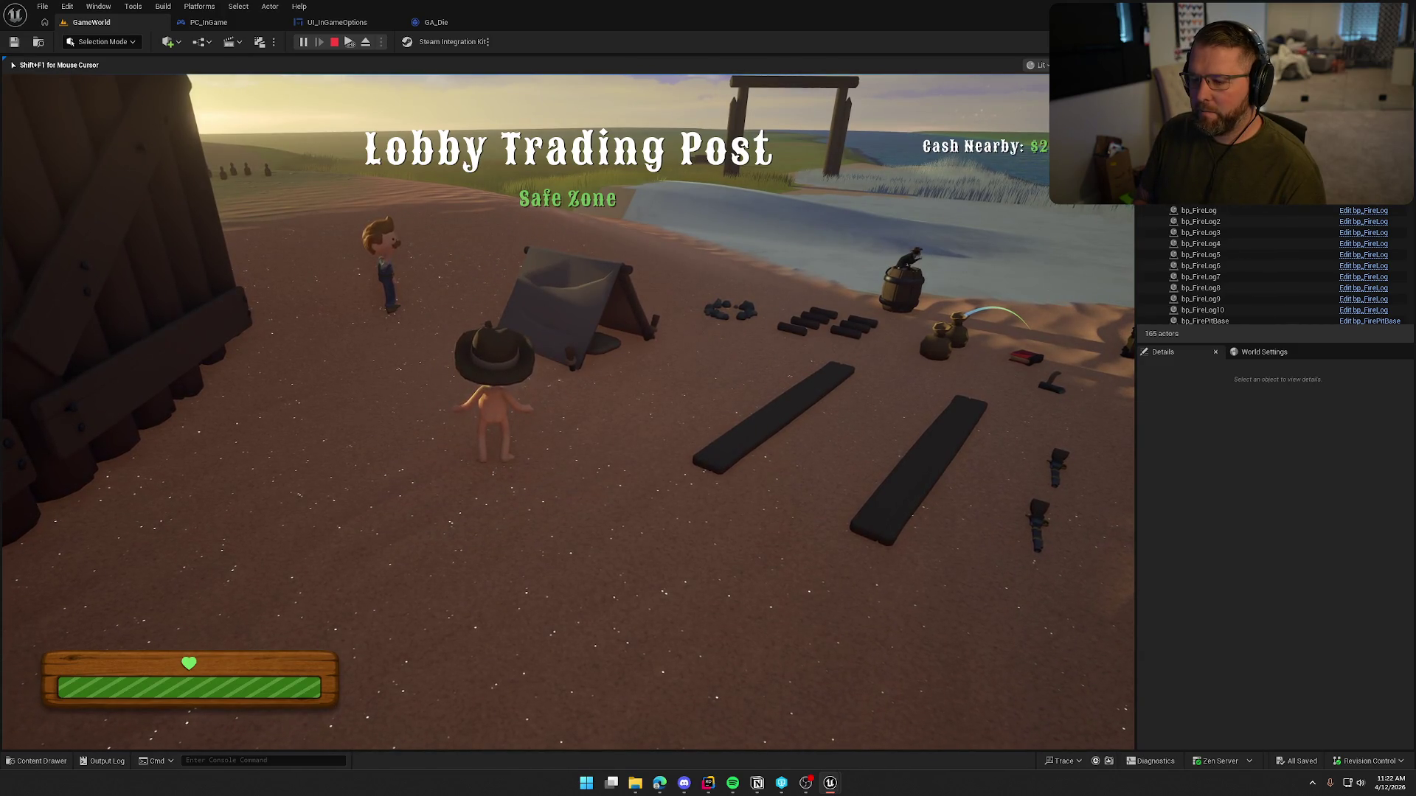
Step: Open and close the pause menu, then sprint the character toward the tent
key("Escape")
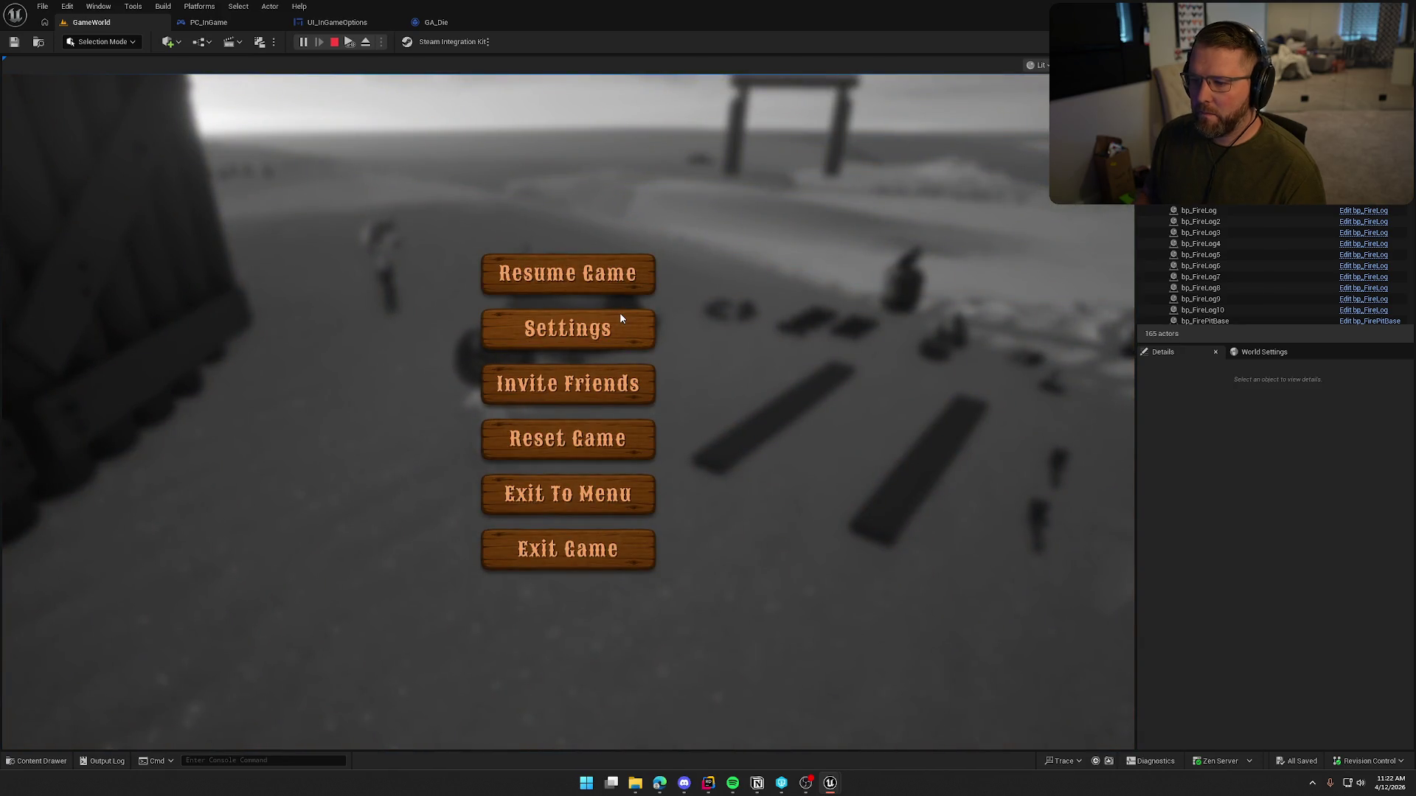
key("Escape")
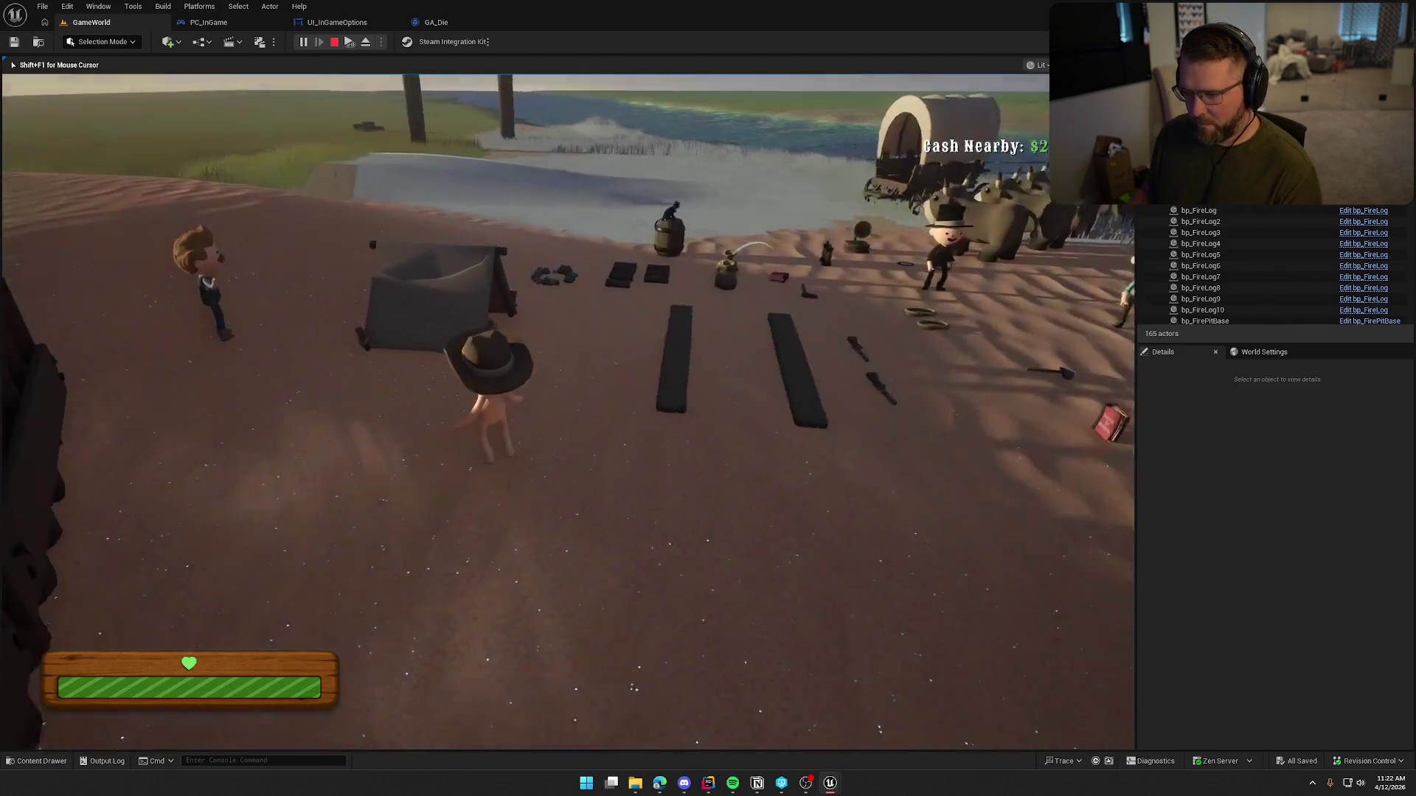
key("w")
key("shift")
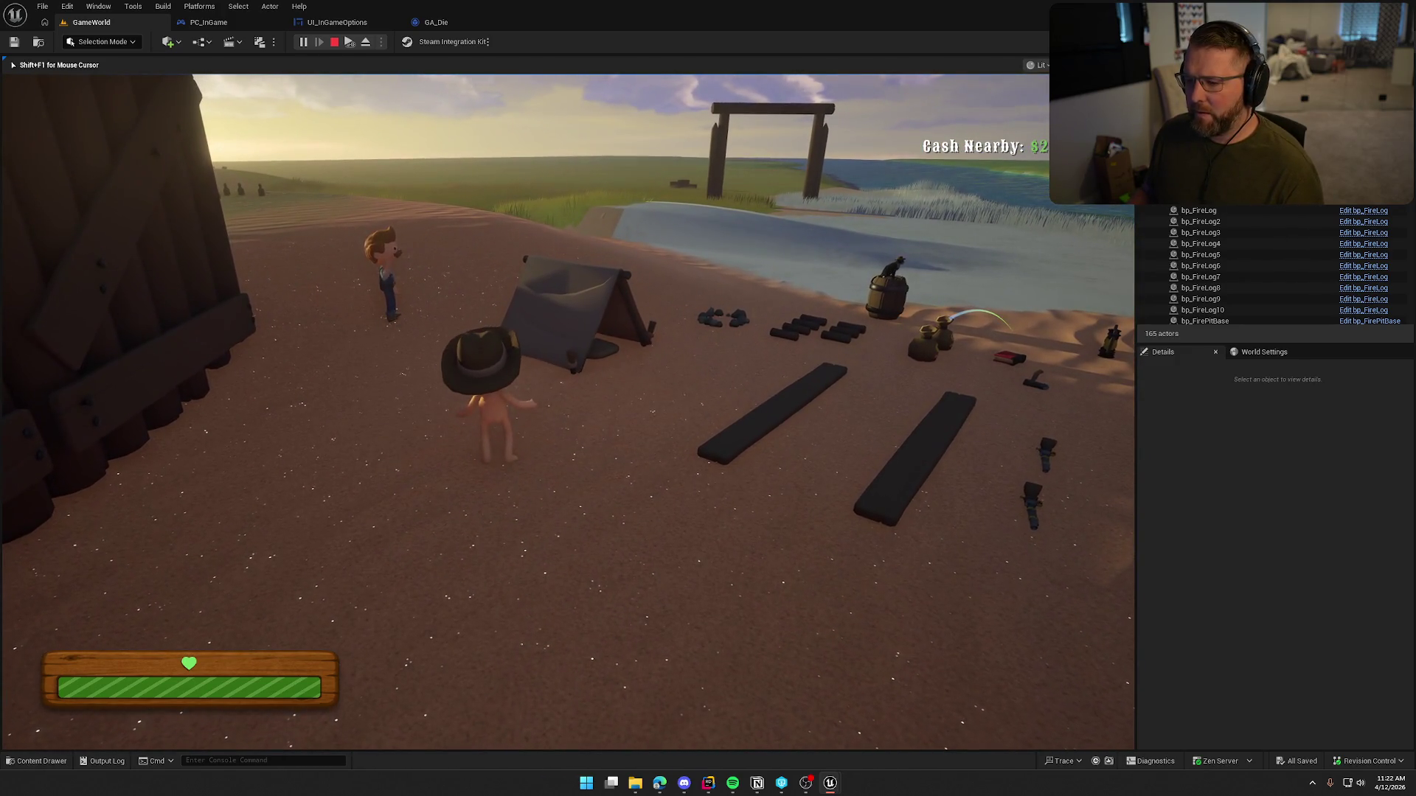
Step: Run 'show collision' from the in-game console, then stop the session and close the message log
key("grave")
type("show")
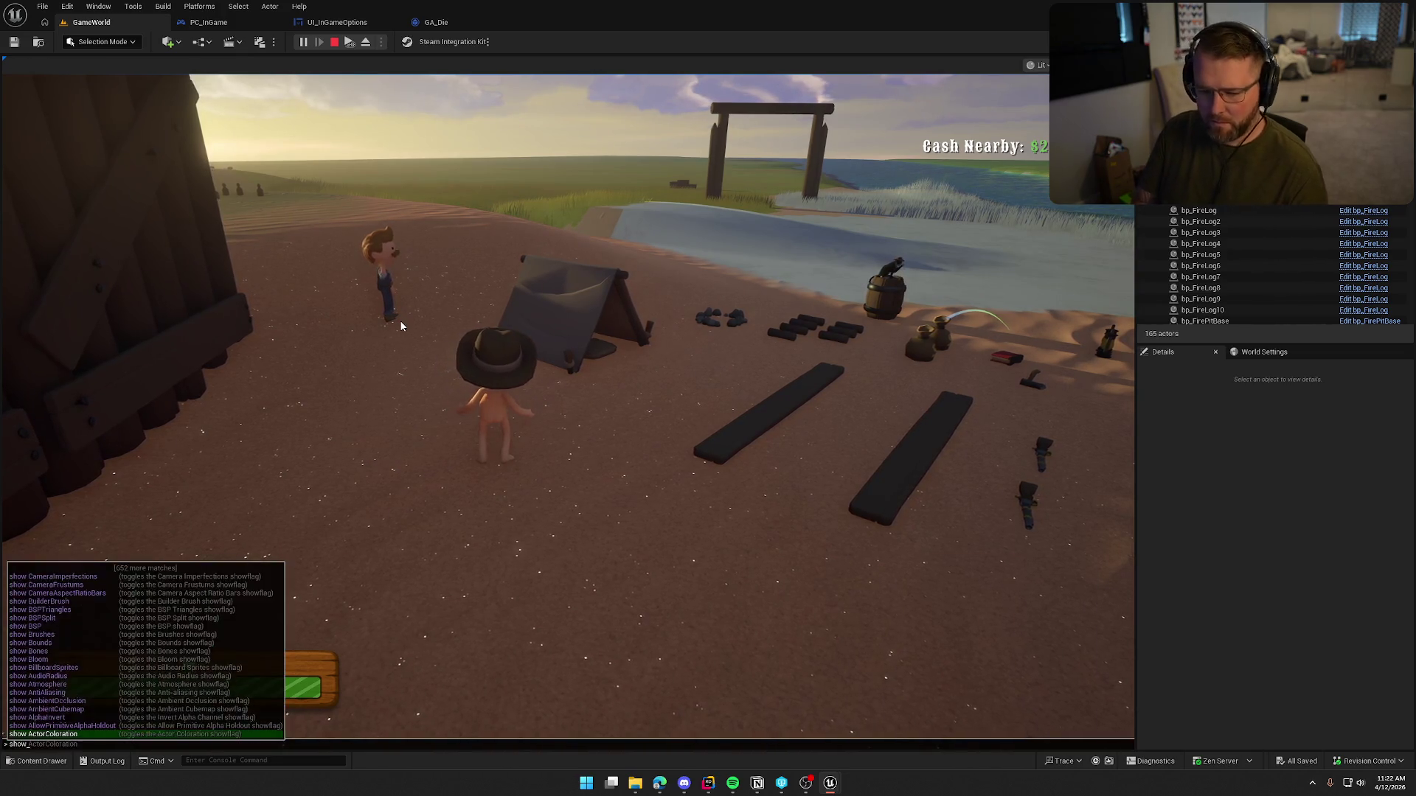
type(" collision")
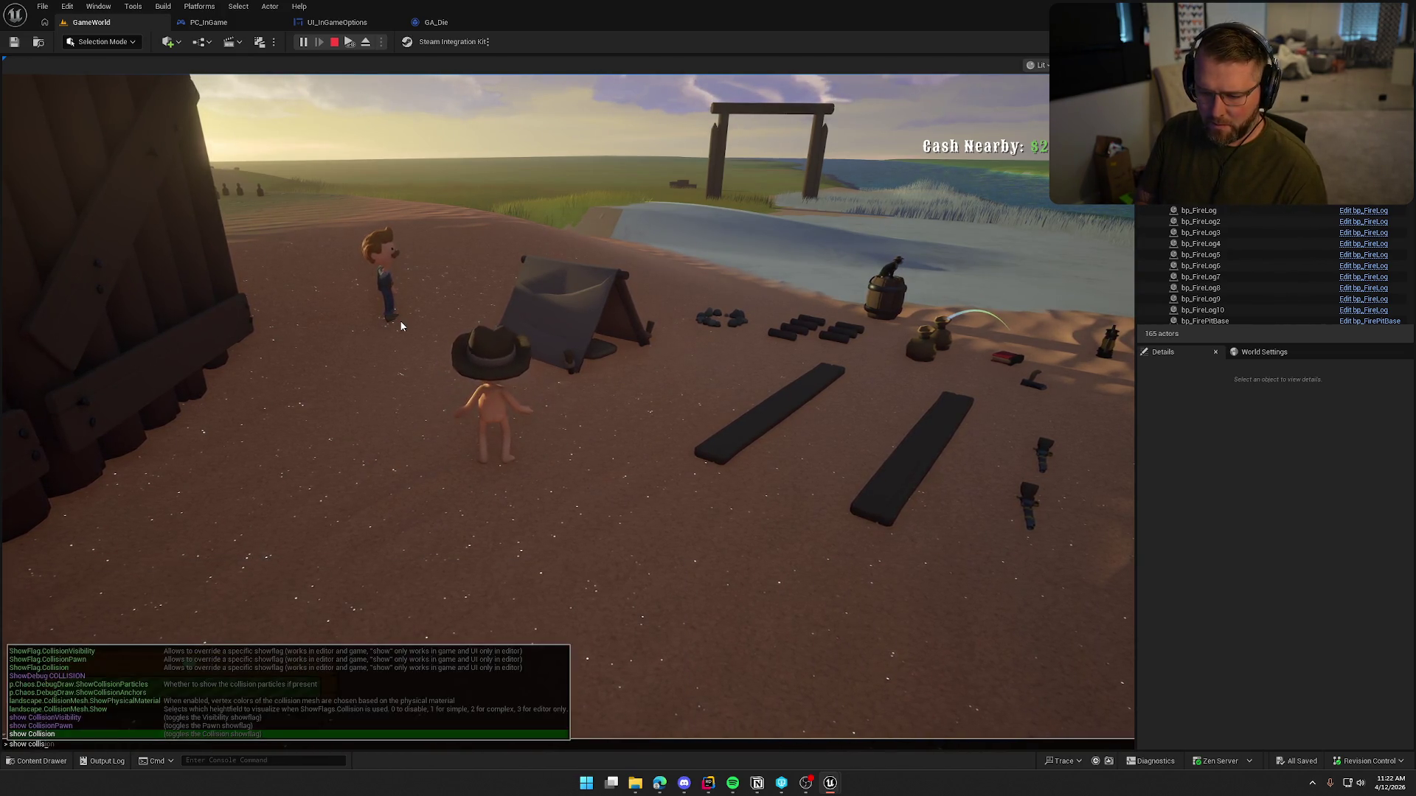
key("Return")
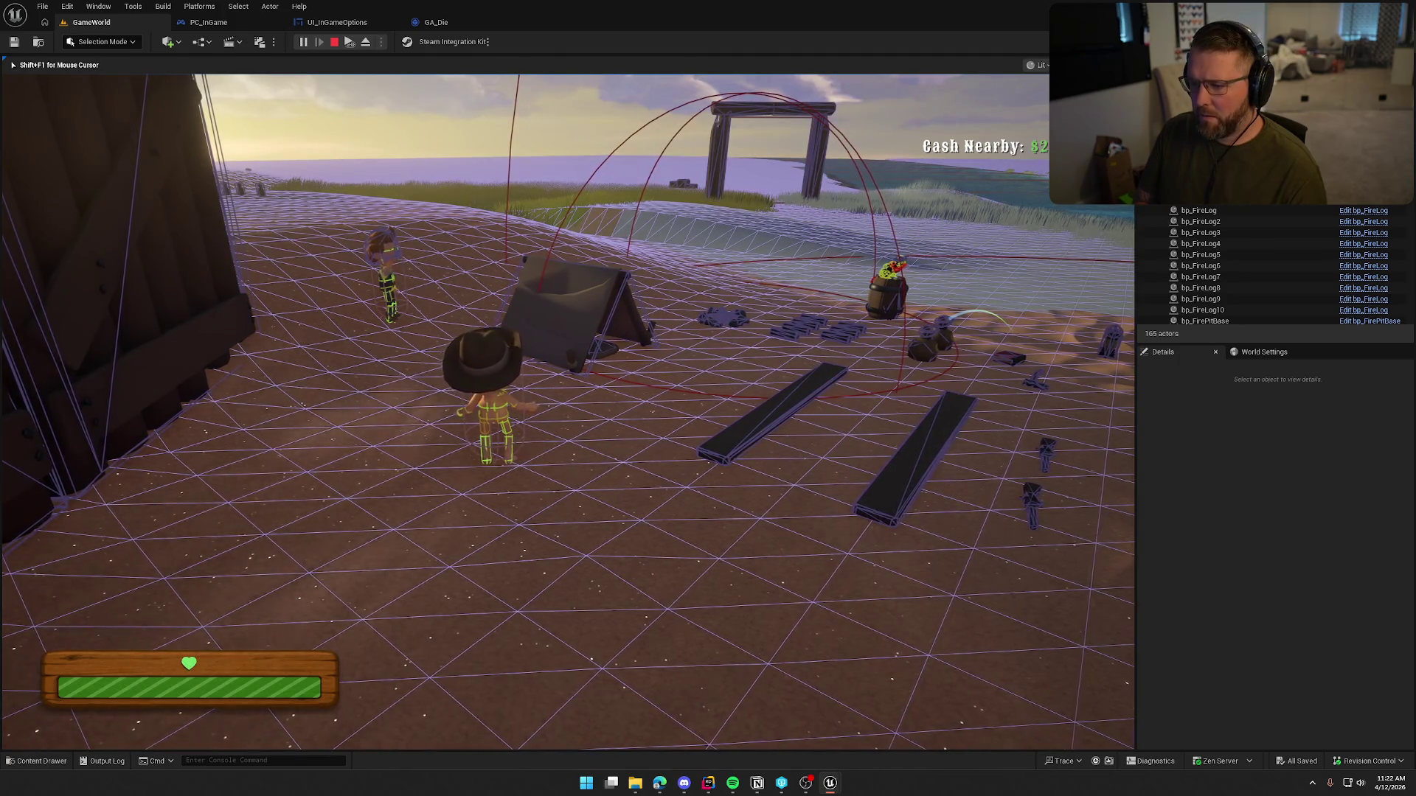
key("Escape")
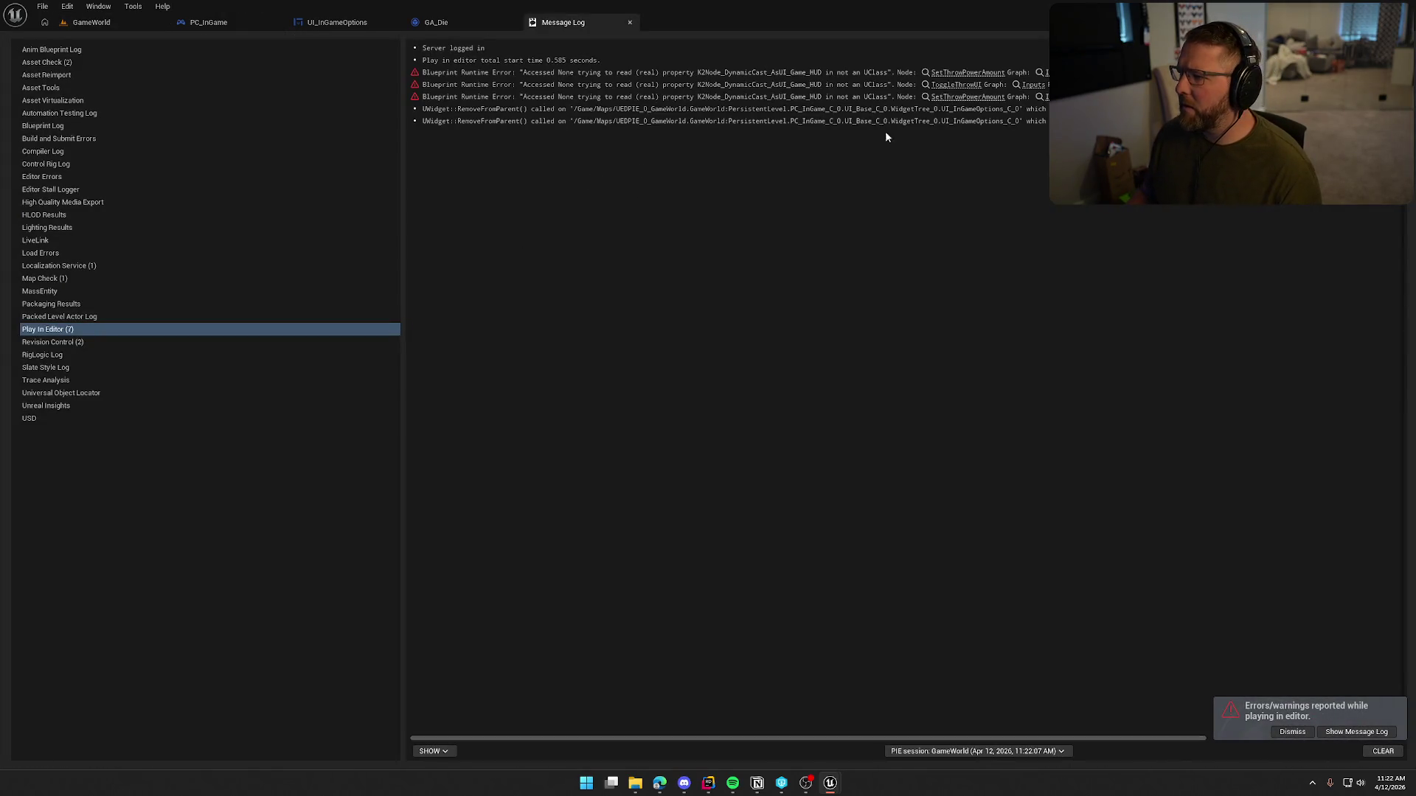
left_click(630, 22)
Step: Restart a GameWorld play session and walk the character toward the tent
left_click(92, 22)
left_click(303, 41)
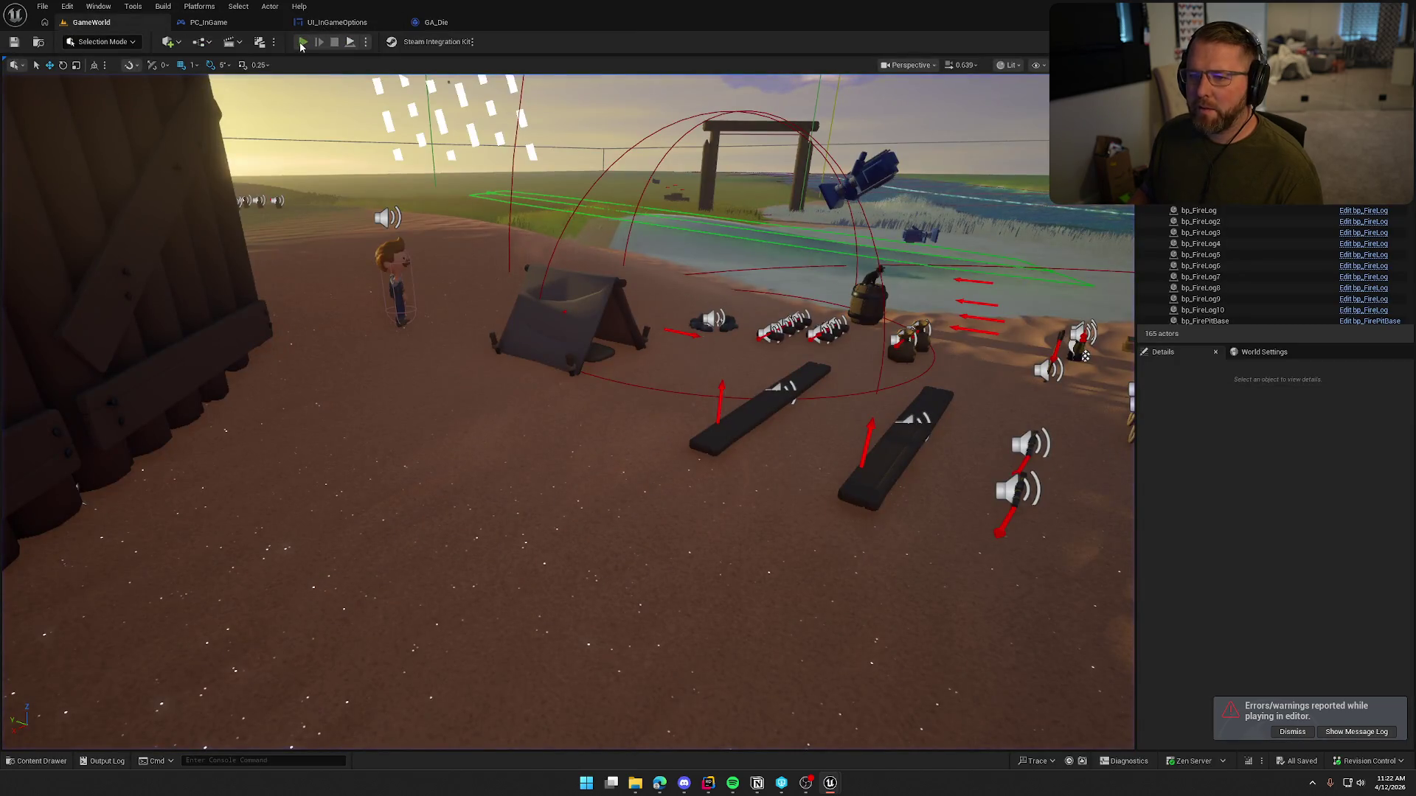
left_click(585, 204)
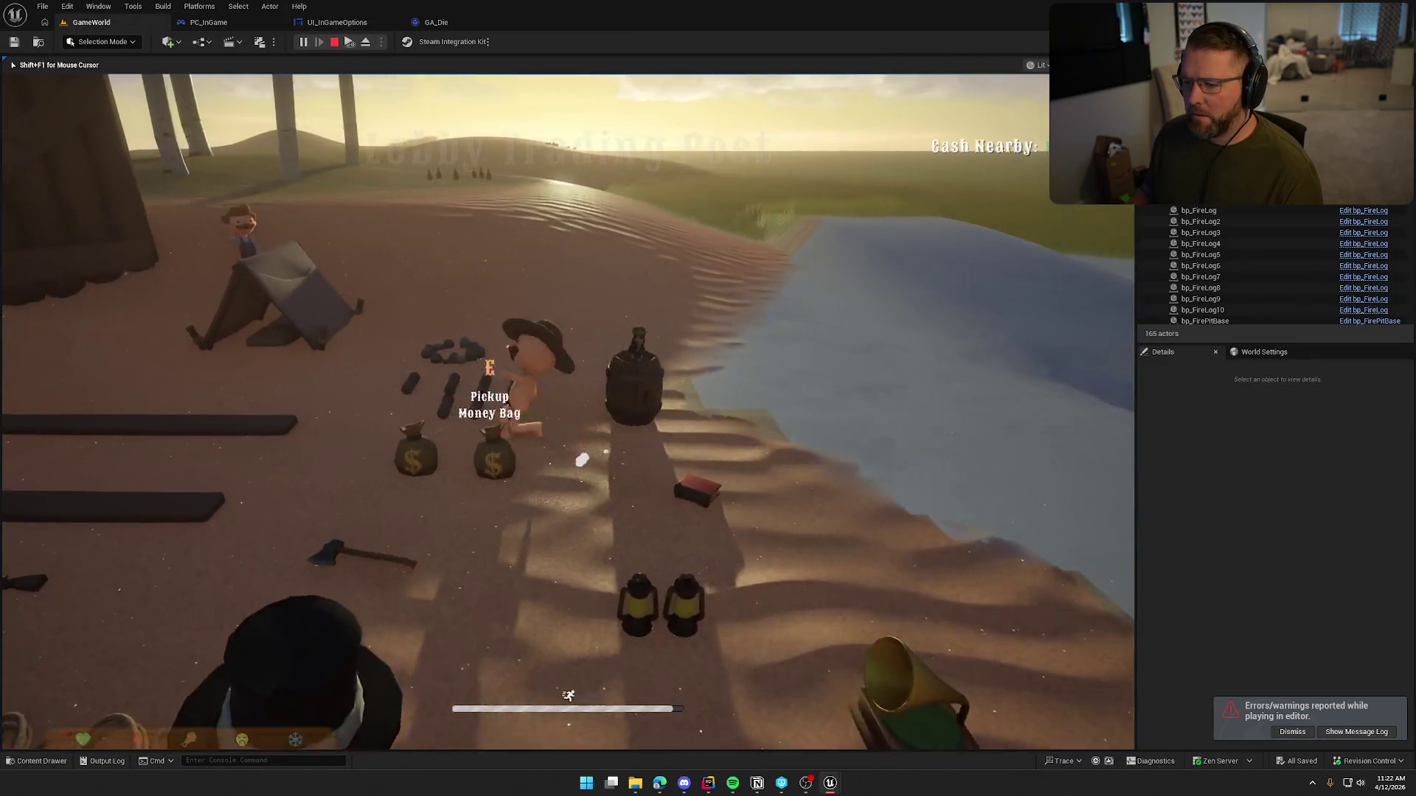
key("w")
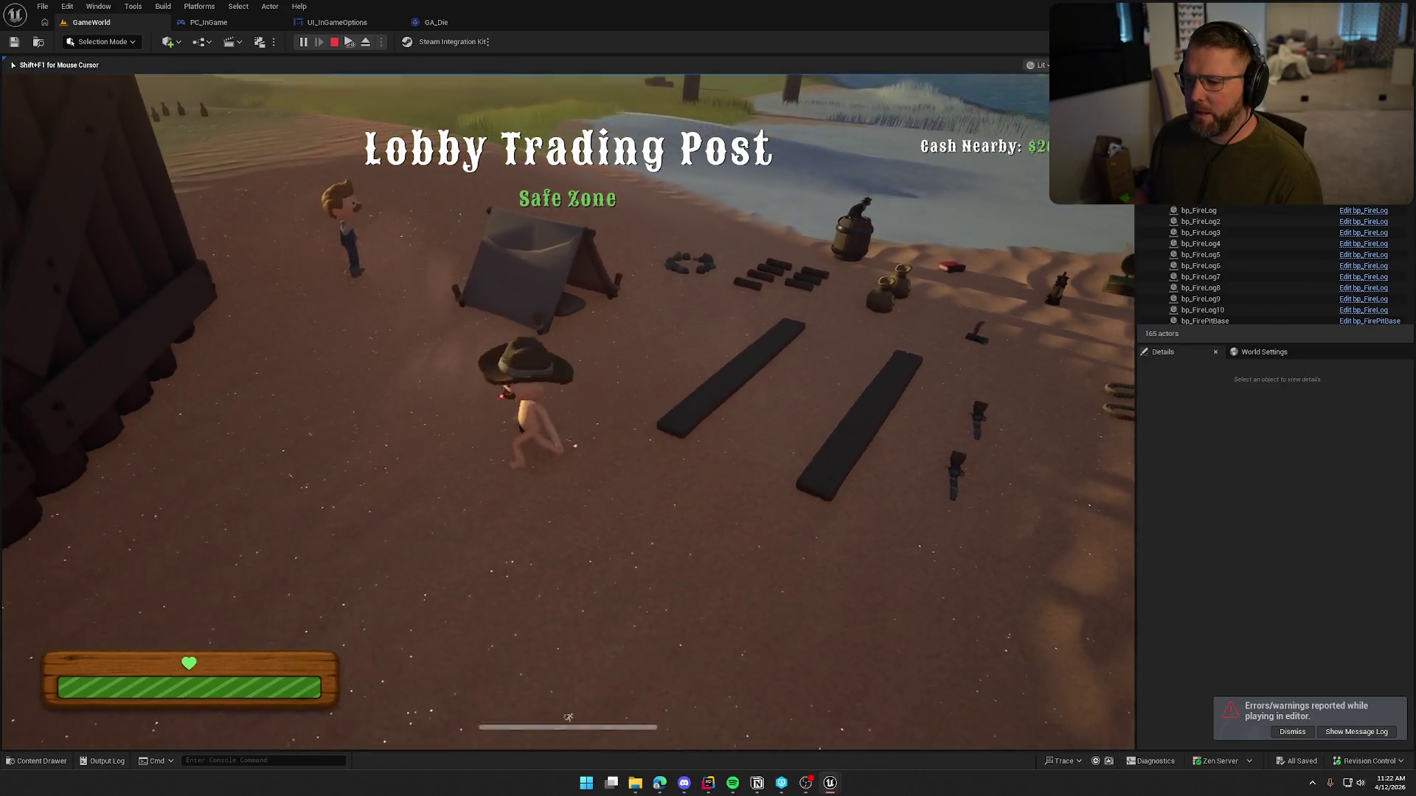
key("w")
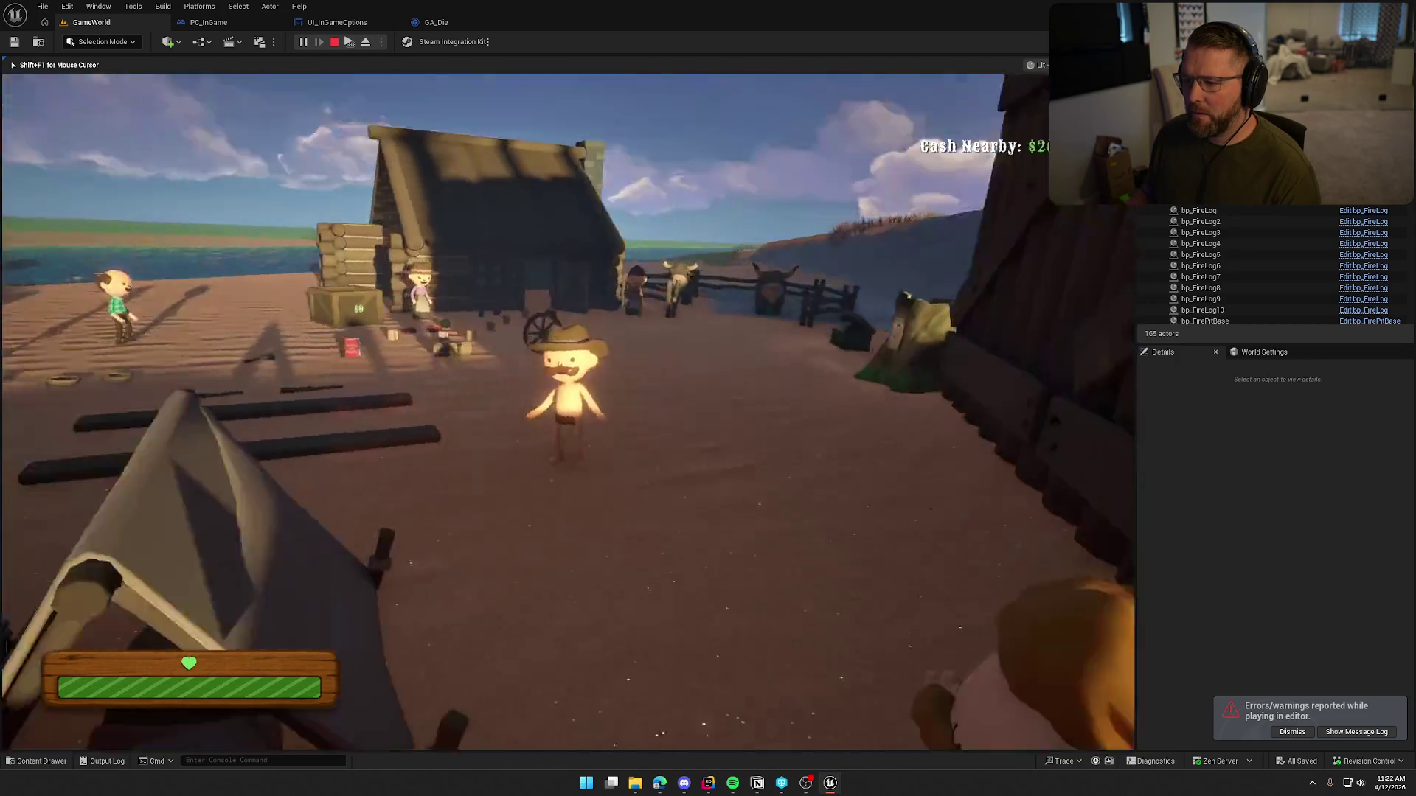
Step: Open the pause menu and resume gameplay from it twice
key("shift+F1")
key("Escape")
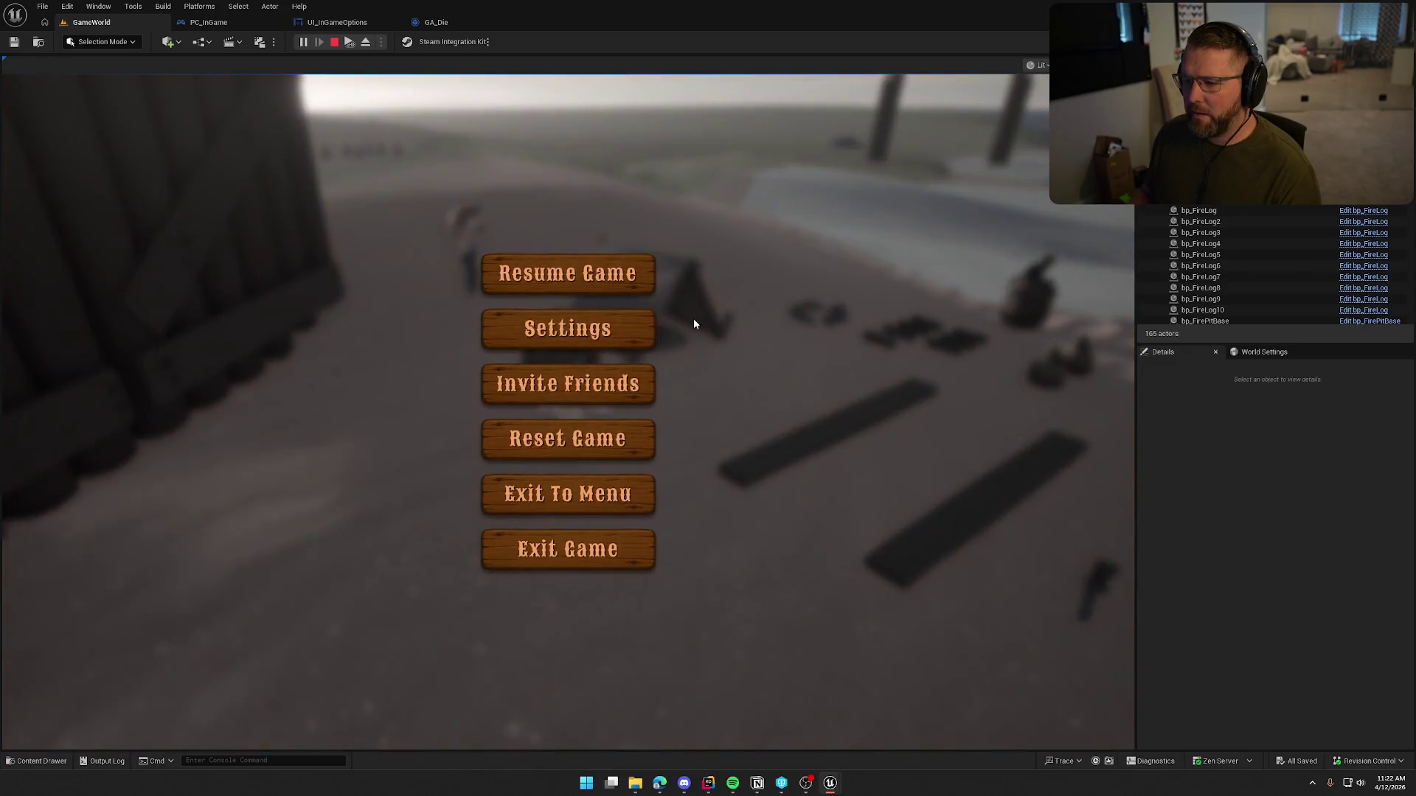
left_click(583, 280)
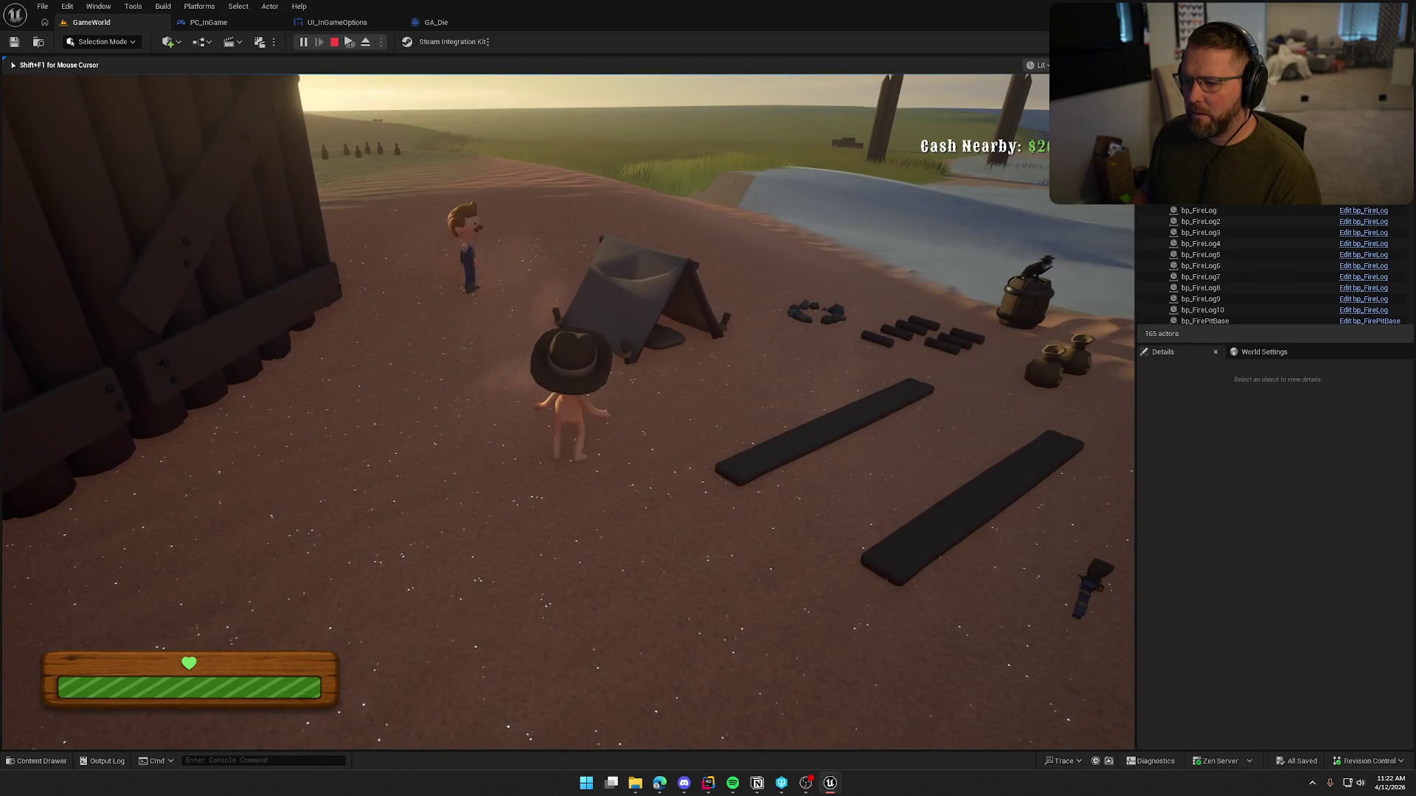
key("Escape")
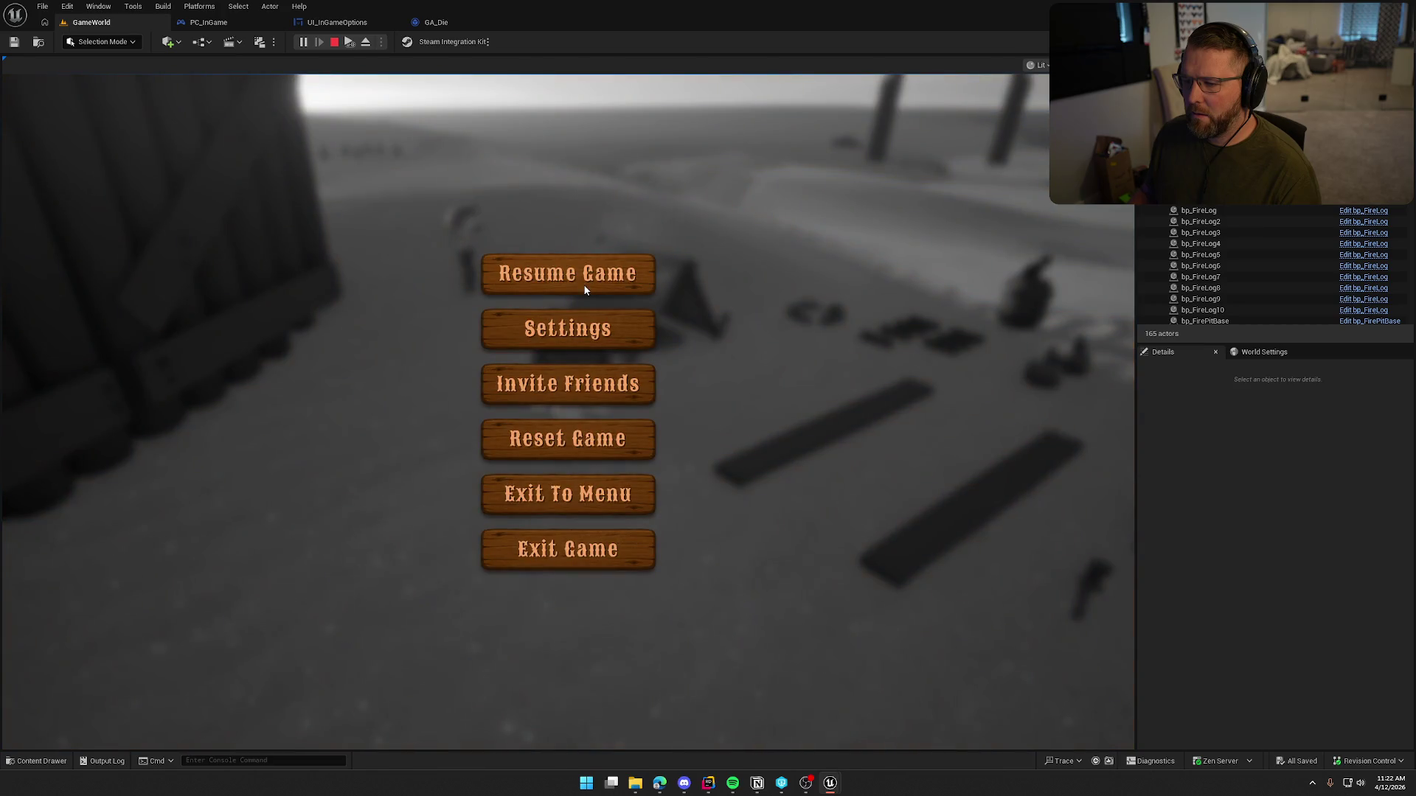
left_click(625, 280)
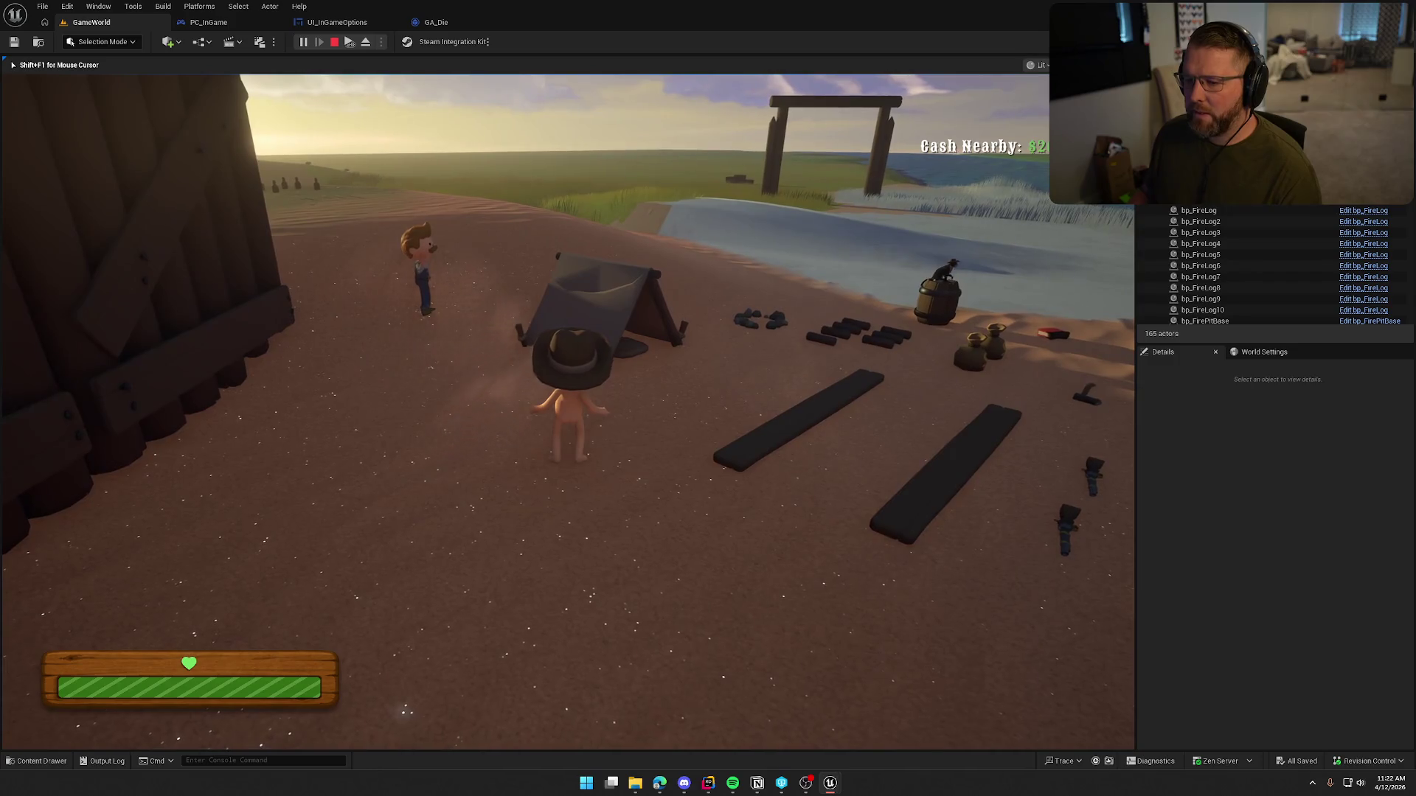
Step: Sprint into the river to reach the death screen, test the pause menu there, then stop PIE
key("shift")
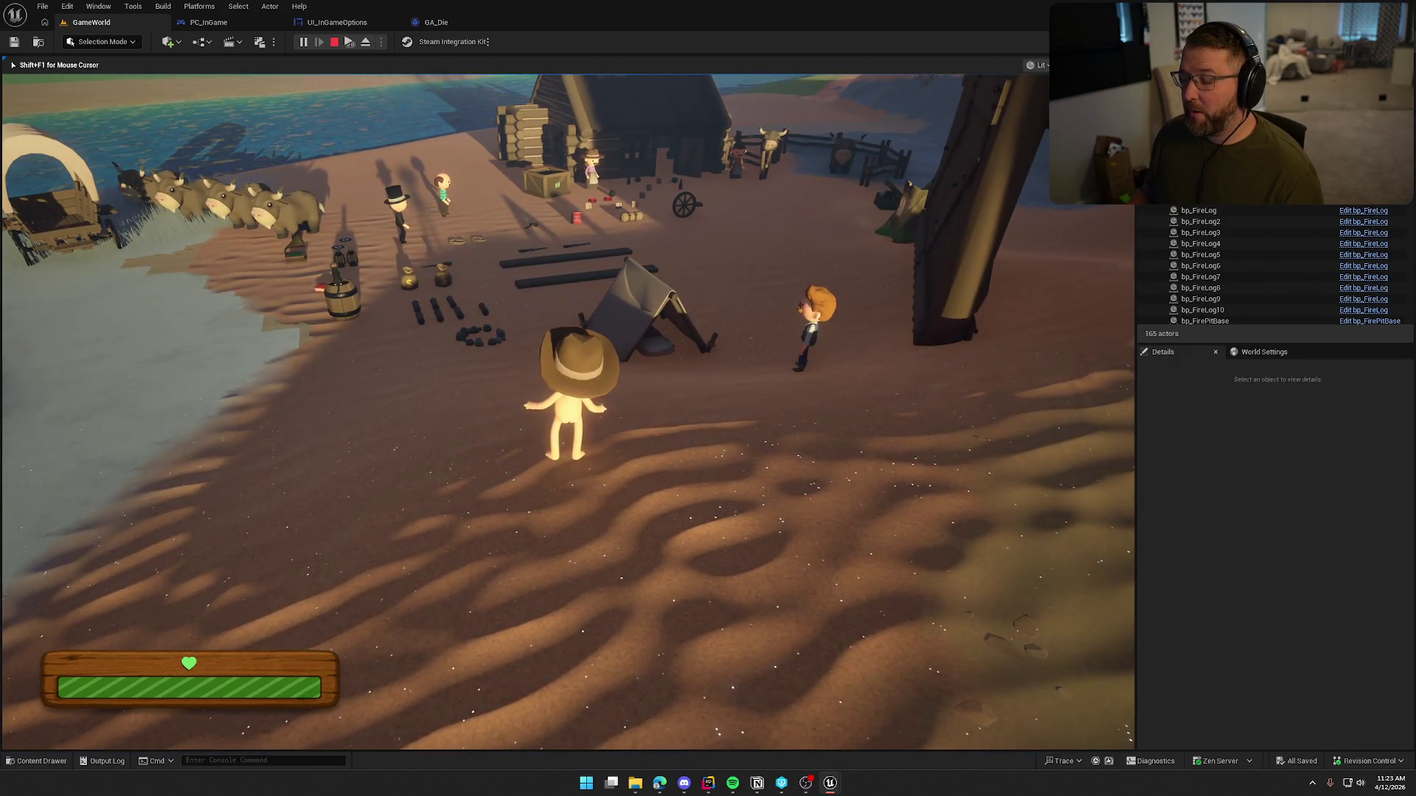
key("shift")
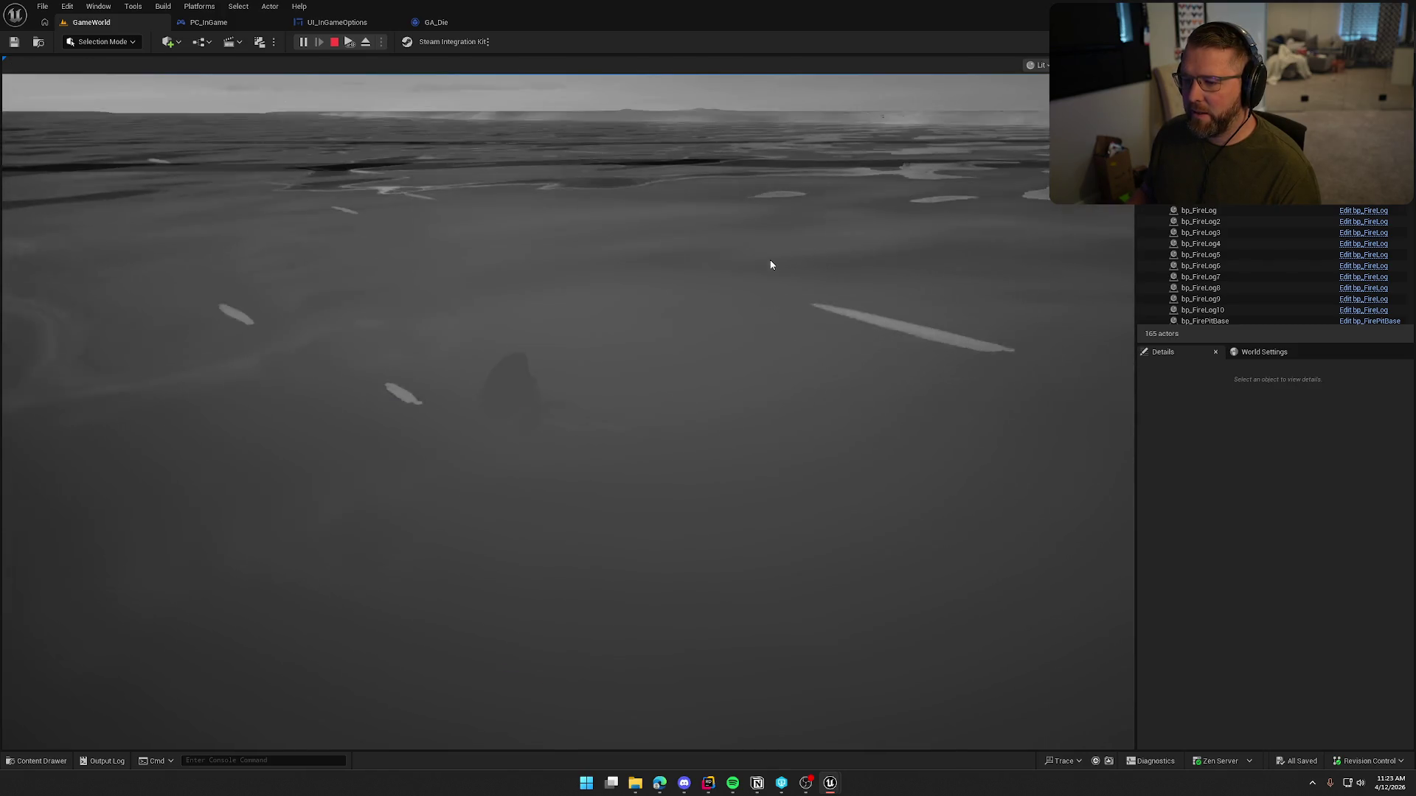
key("Escape")
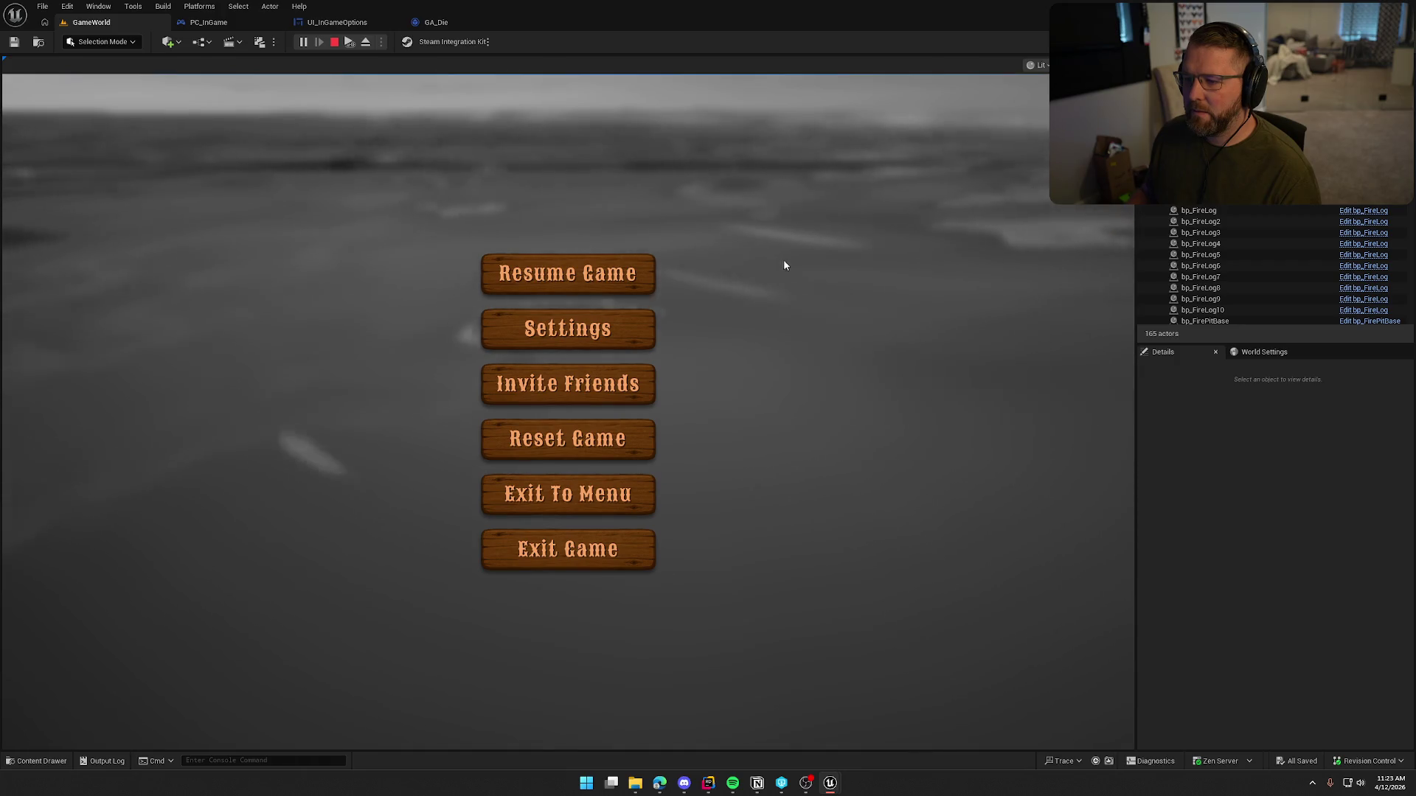
left_click(613, 273)
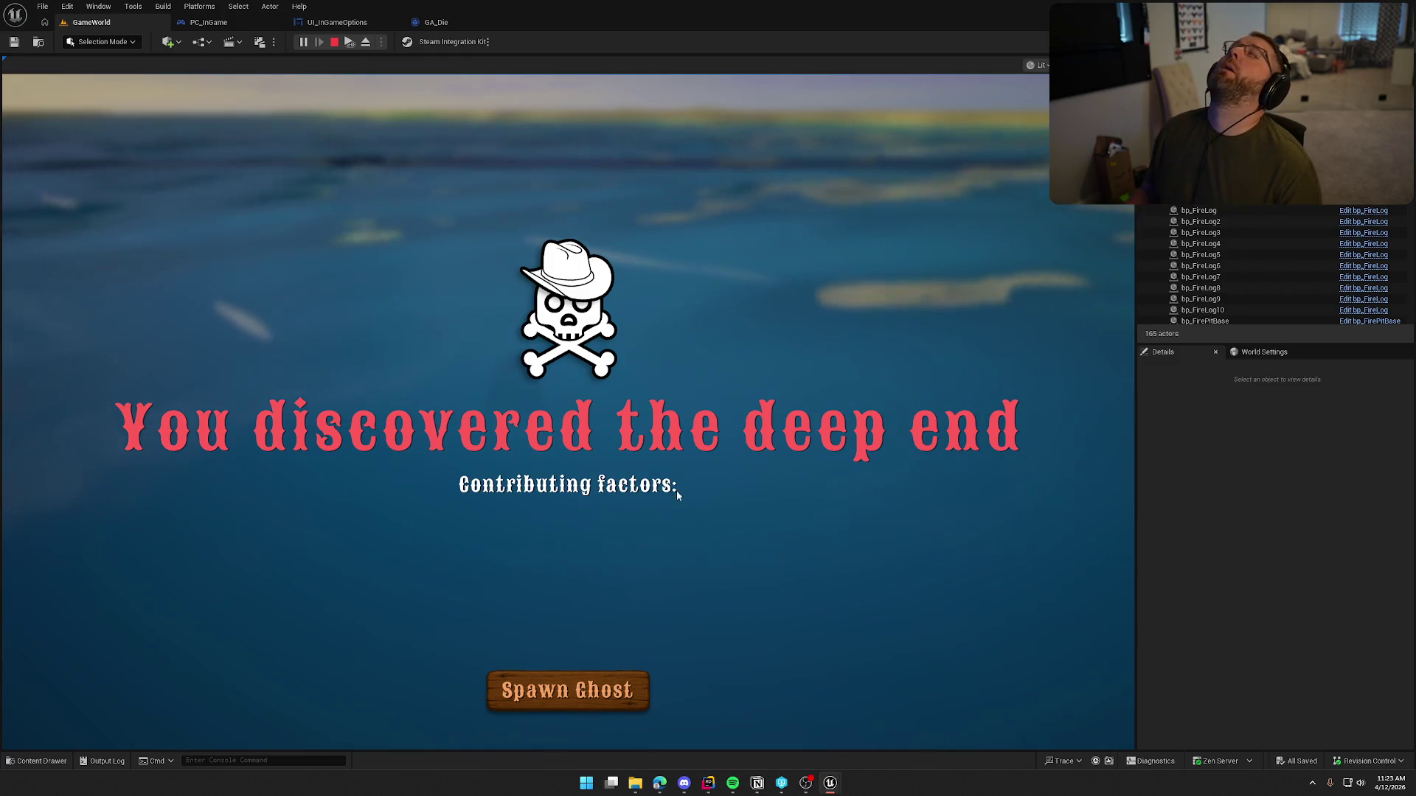
key("Escape")
key("Escape")
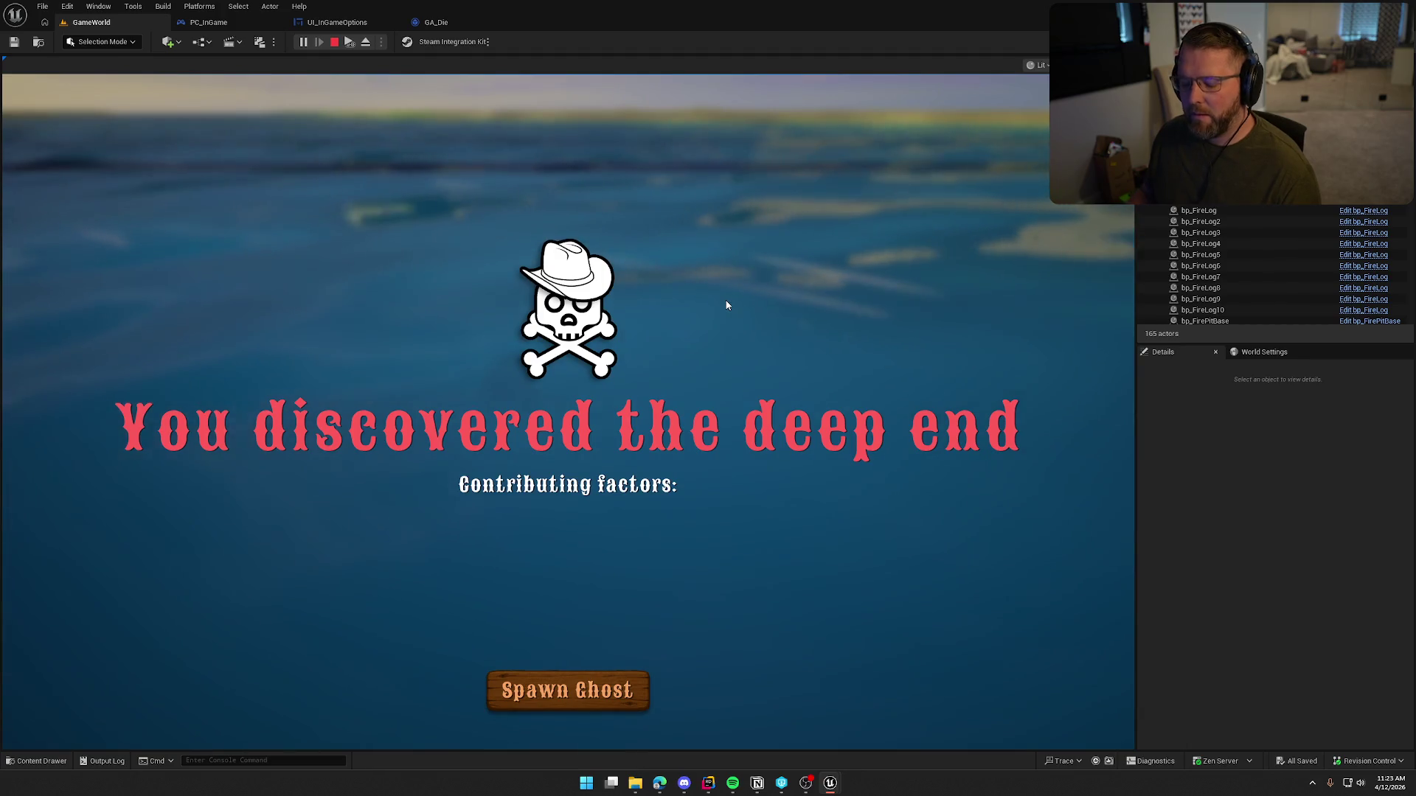
key("shift+Escape")
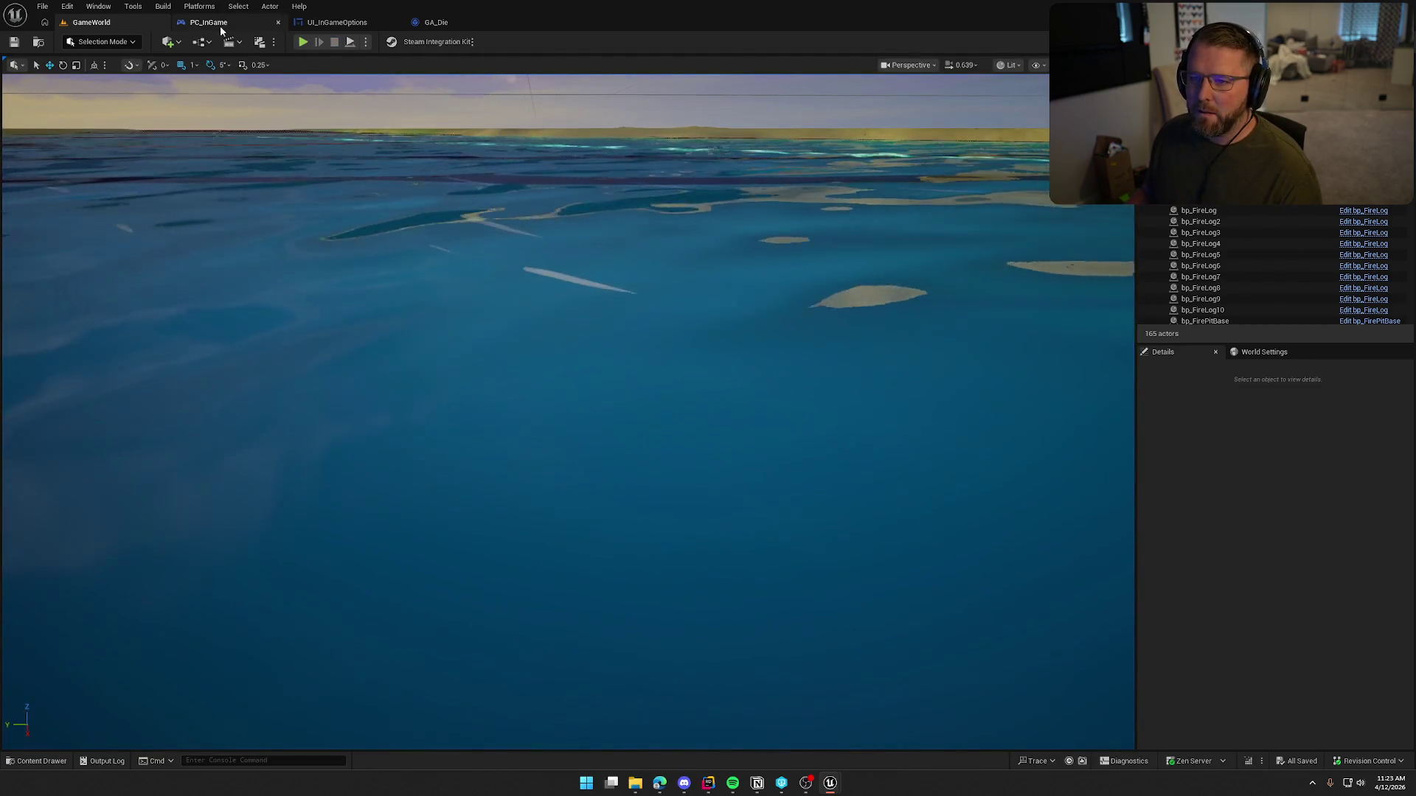
Step: In PC_InGame's Inputs graph, move the Settings UI setter, Restore Input Mode and Is In Settings Menu setter left
left_click(260, 25)
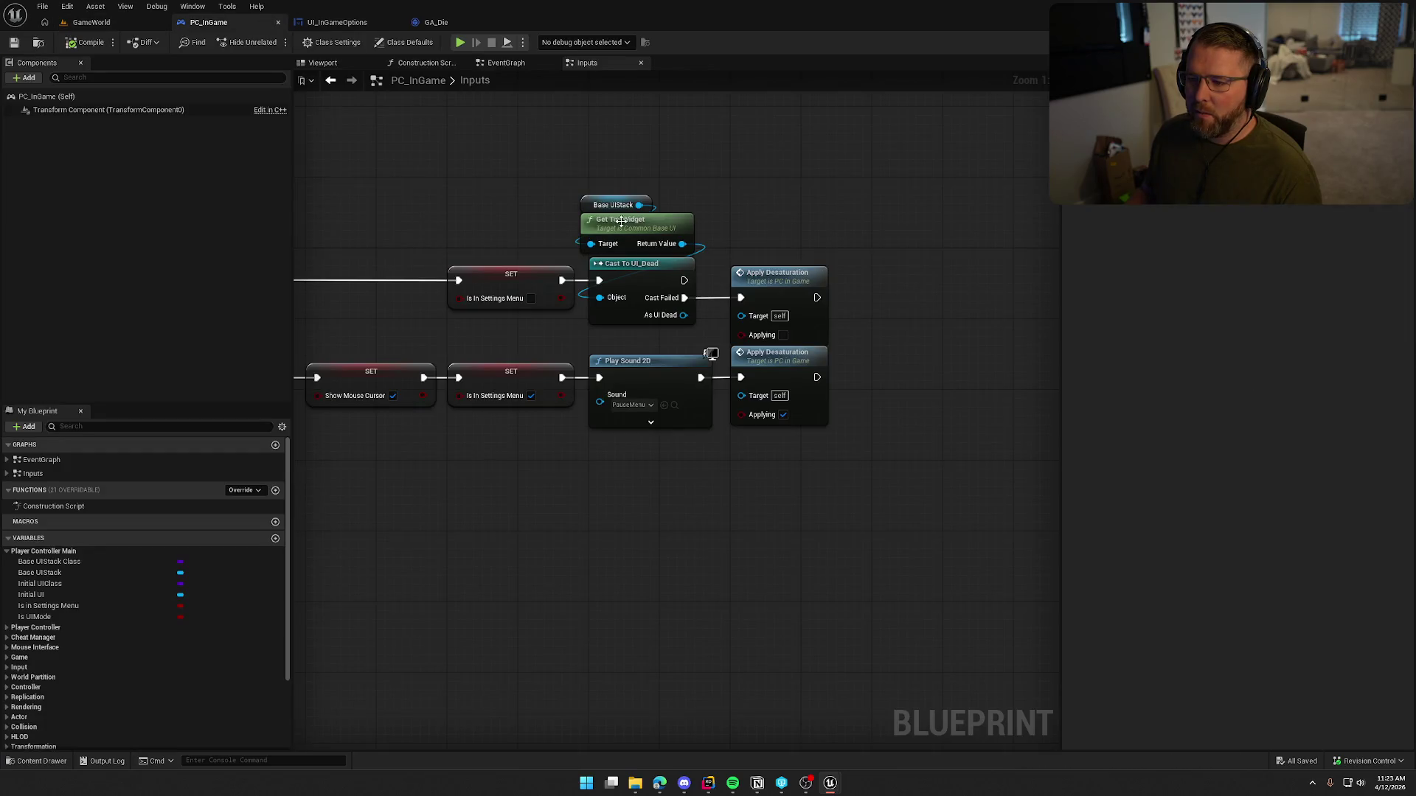
left_click_drag(442, 191, 686, 217)
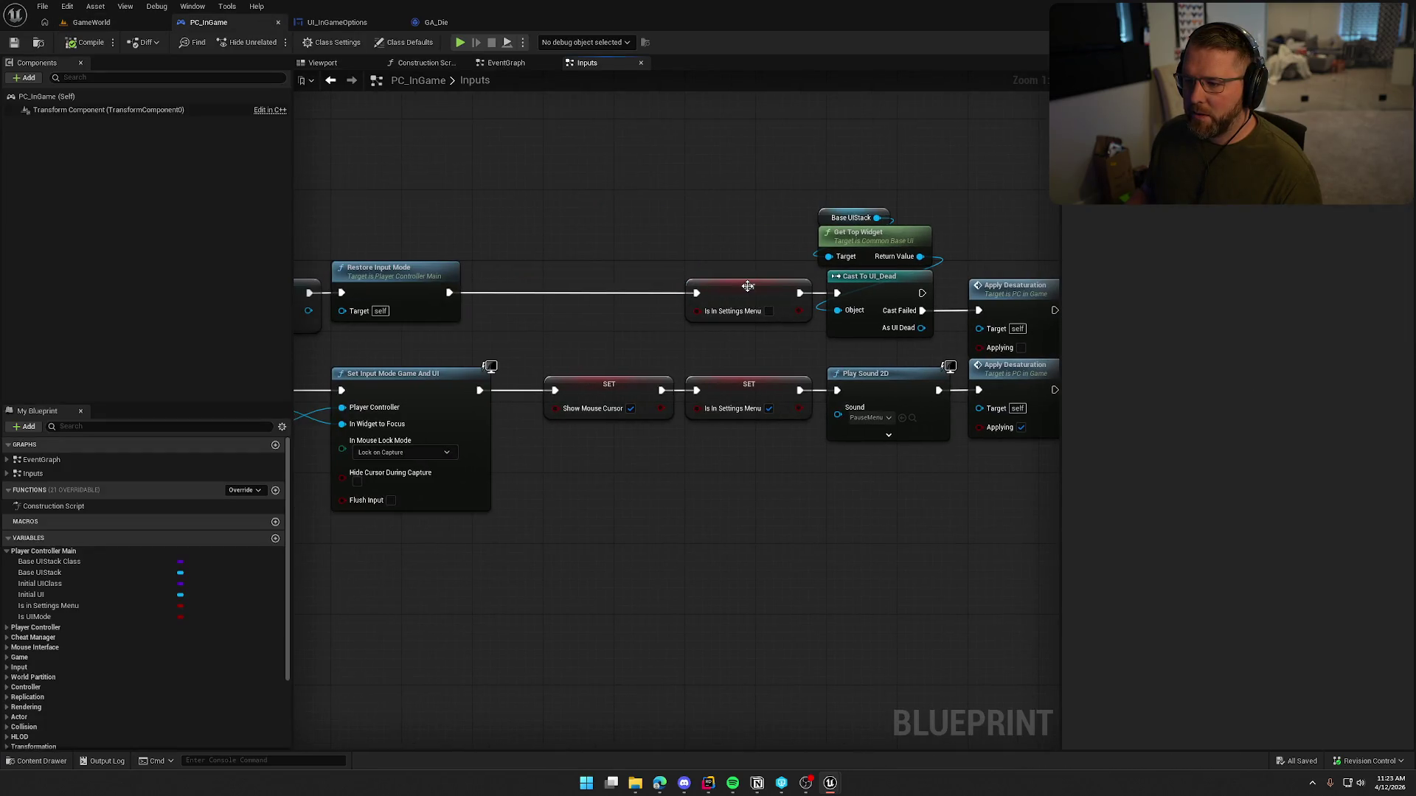
left_click_drag(748, 286, 606, 285)
left_click_drag(572, 218, 962, 206)
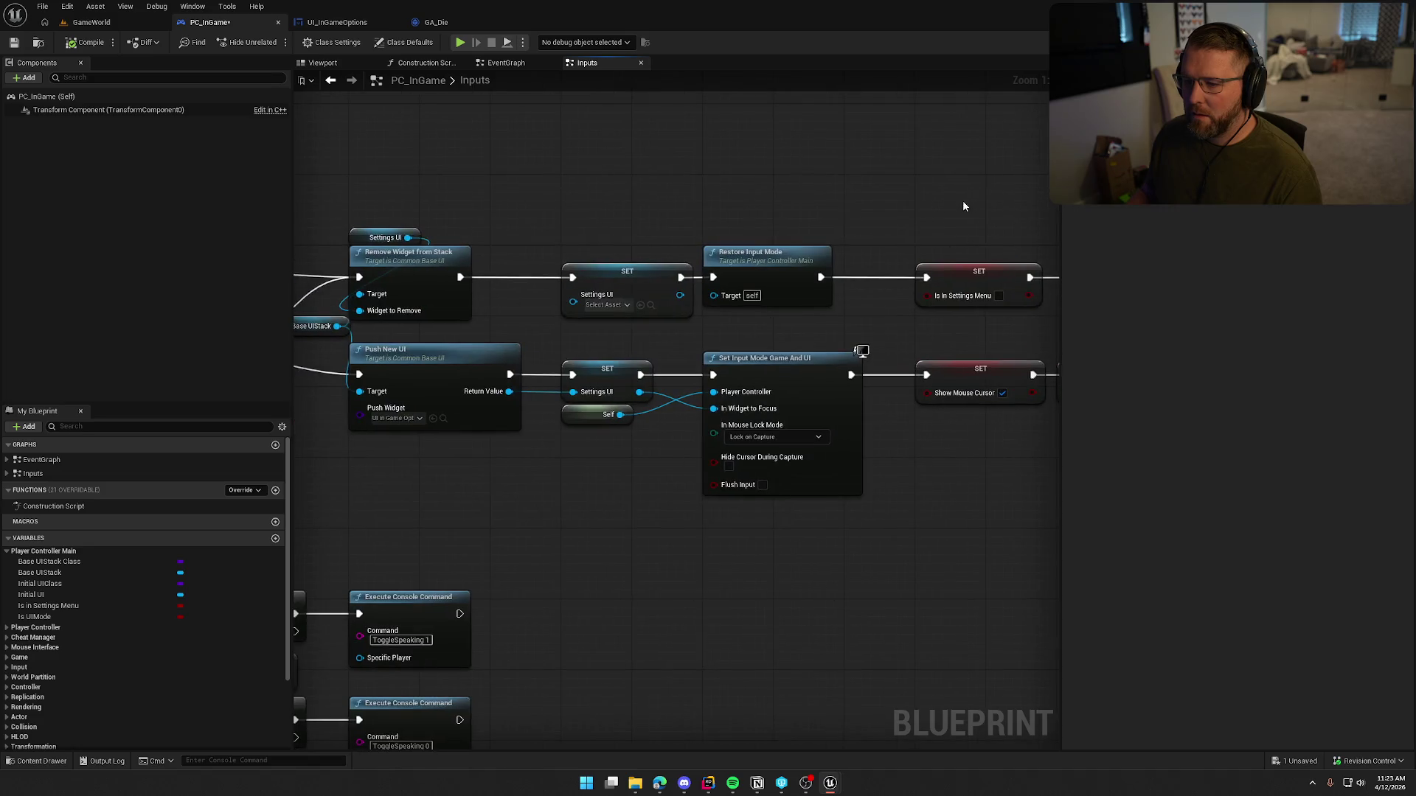
left_click_drag(325, 191, 461, 183)
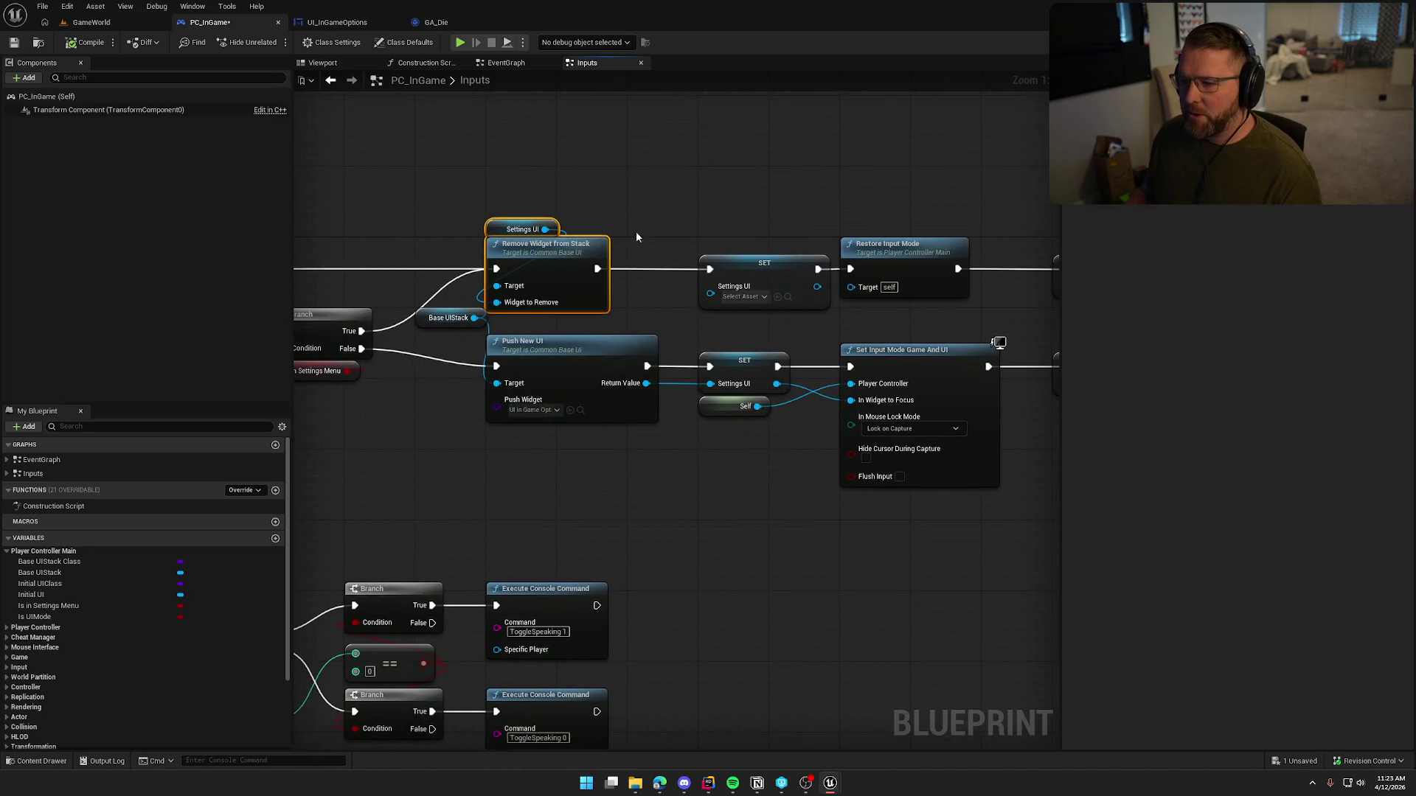
left_click_drag(768, 269, 695, 269)
left_click_drag(712, 204, 593, 216)
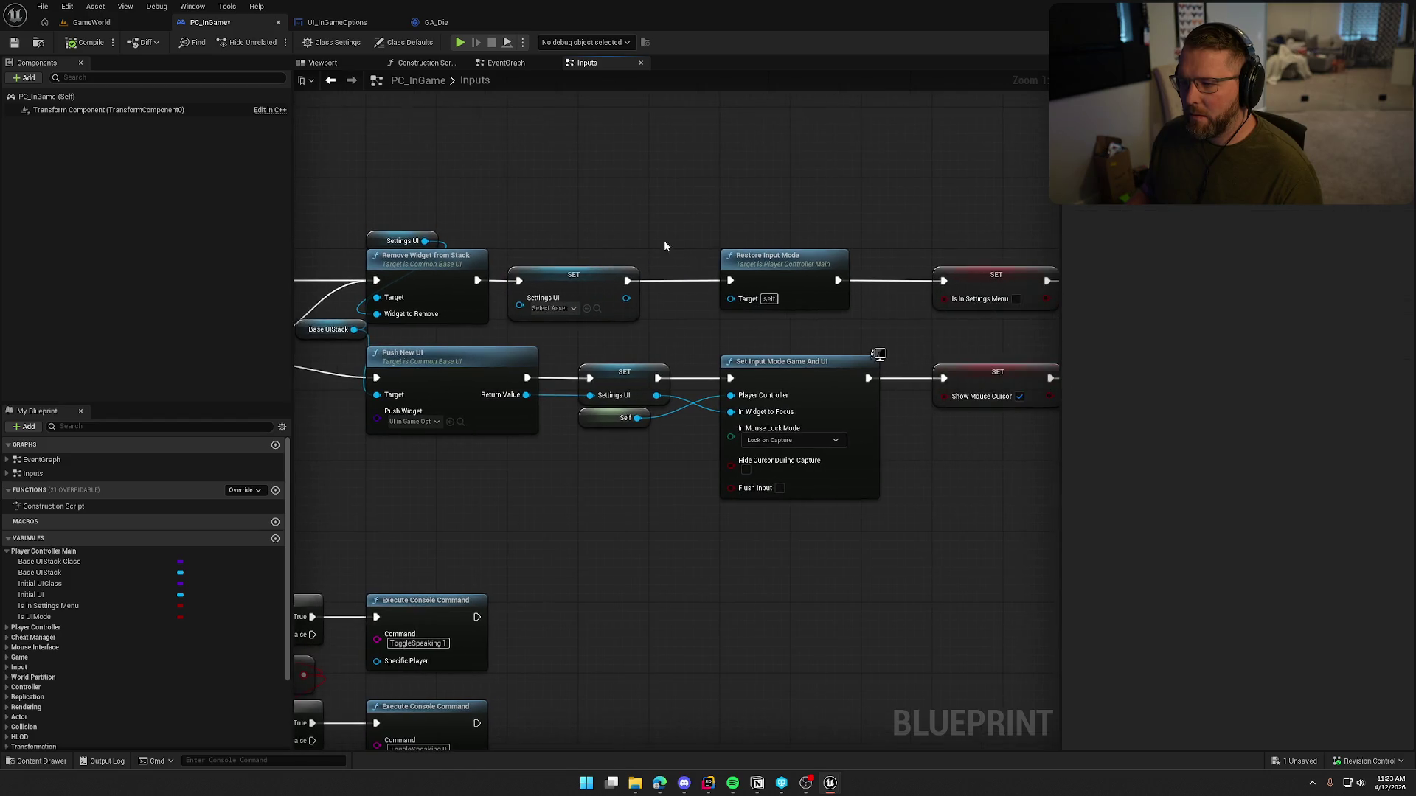
left_click_drag(767, 267, 713, 267)
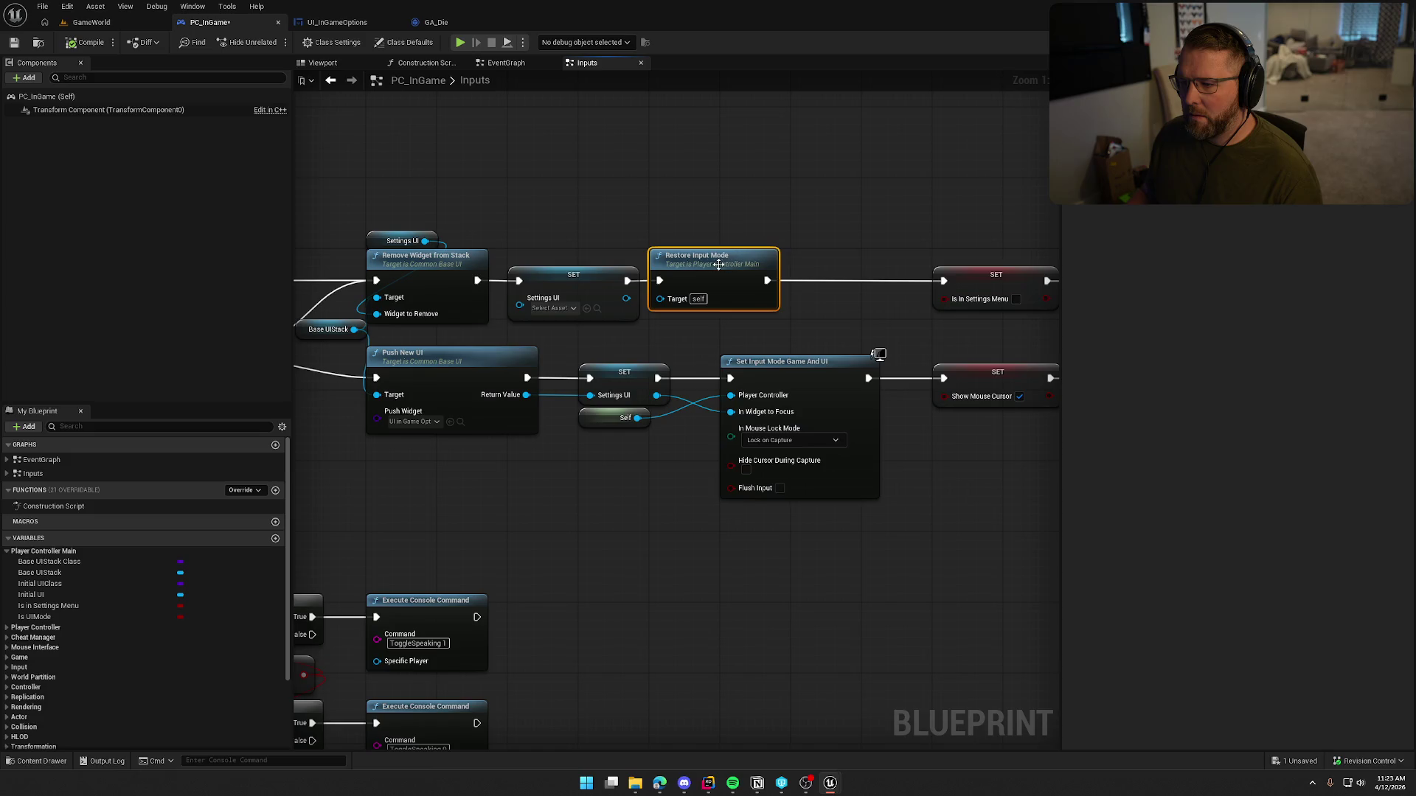
left_click_drag(819, 222, 518, 231)
left_click_drag(704, 290, 568, 289)
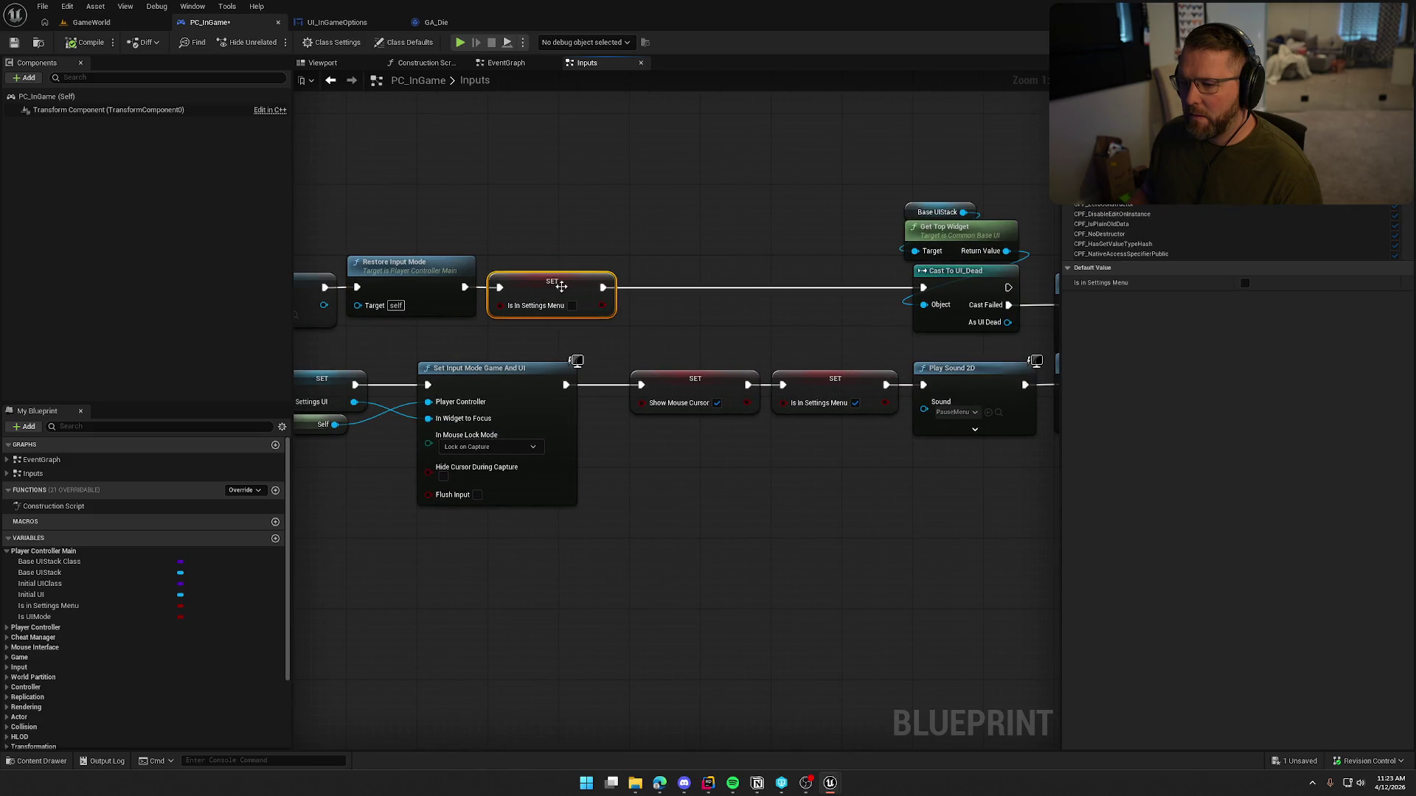
Step: Reposition the UI_Dead cast and Apply Desaturation nodes and start a wire from Cast To UI_Dead
left_click_drag(746, 237, 534, 224)
mouse_move(848, 177)
left_mouse_down()
mouse_move(767, 280)
mouse_move(463, 266)
mouse_move(648, 214)
left_mouse_up()
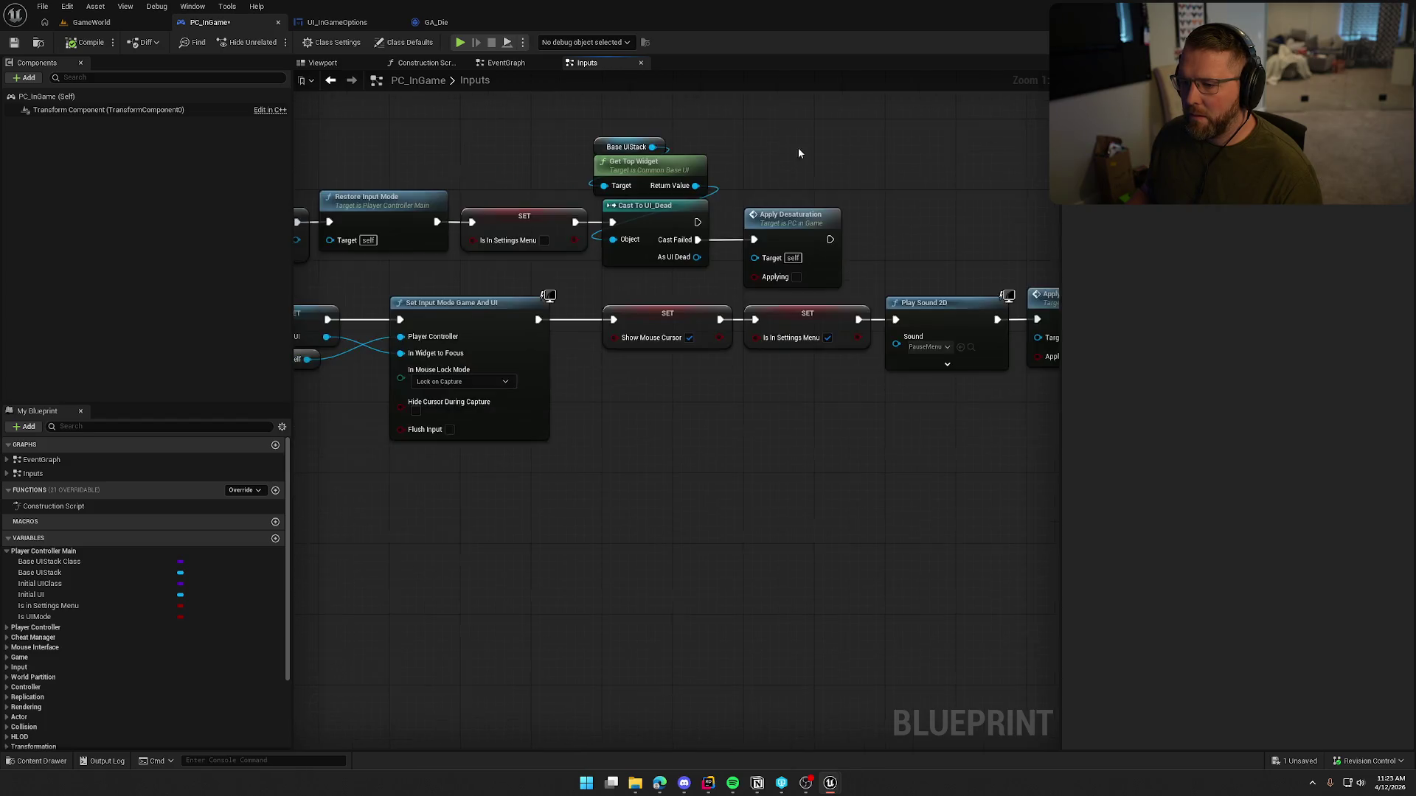
mouse_move(797, 153)
left_mouse_down()
mouse_move(822, 170)
mouse_move(793, 218)
left_mouse_up()
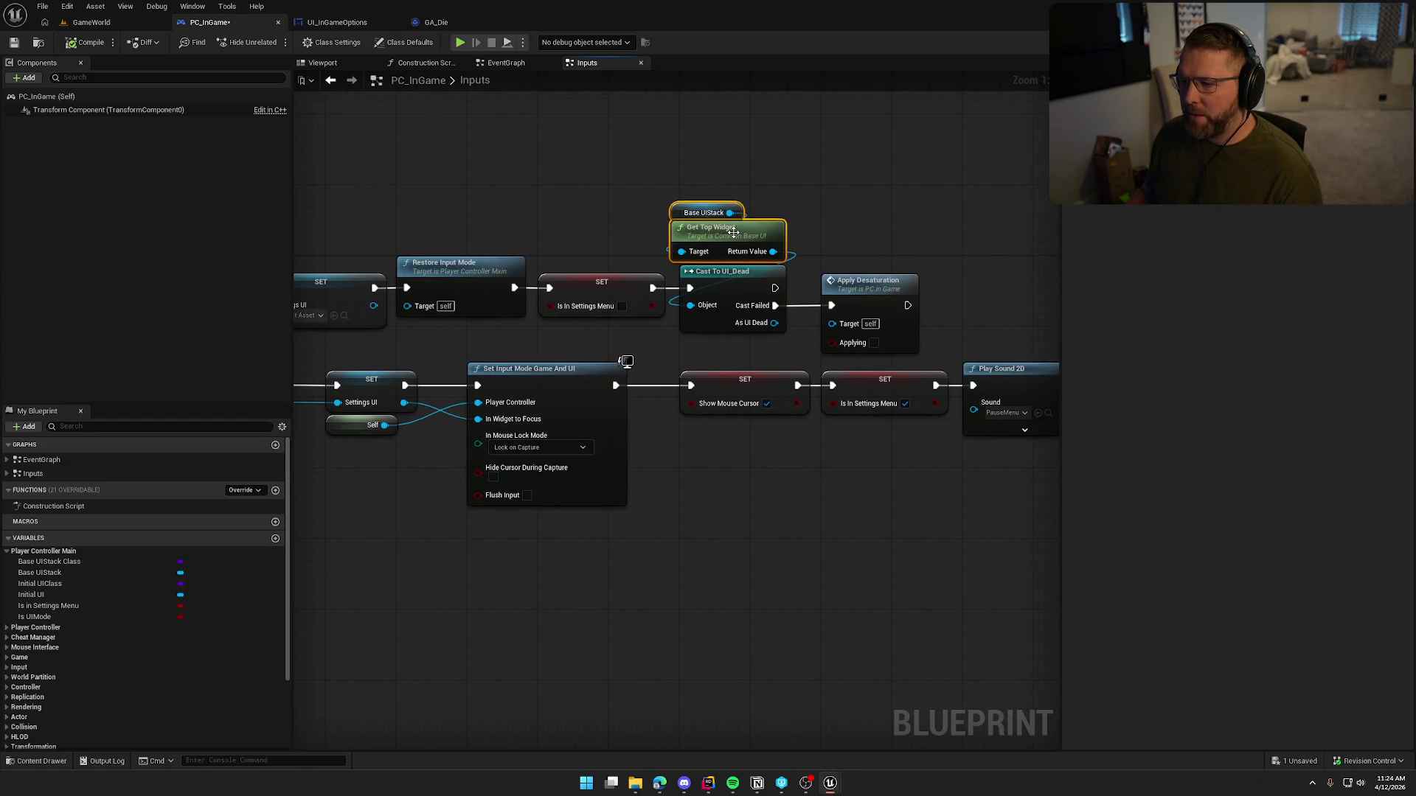
left_click(719, 161)
left_click_drag(719, 161, 598, 148)
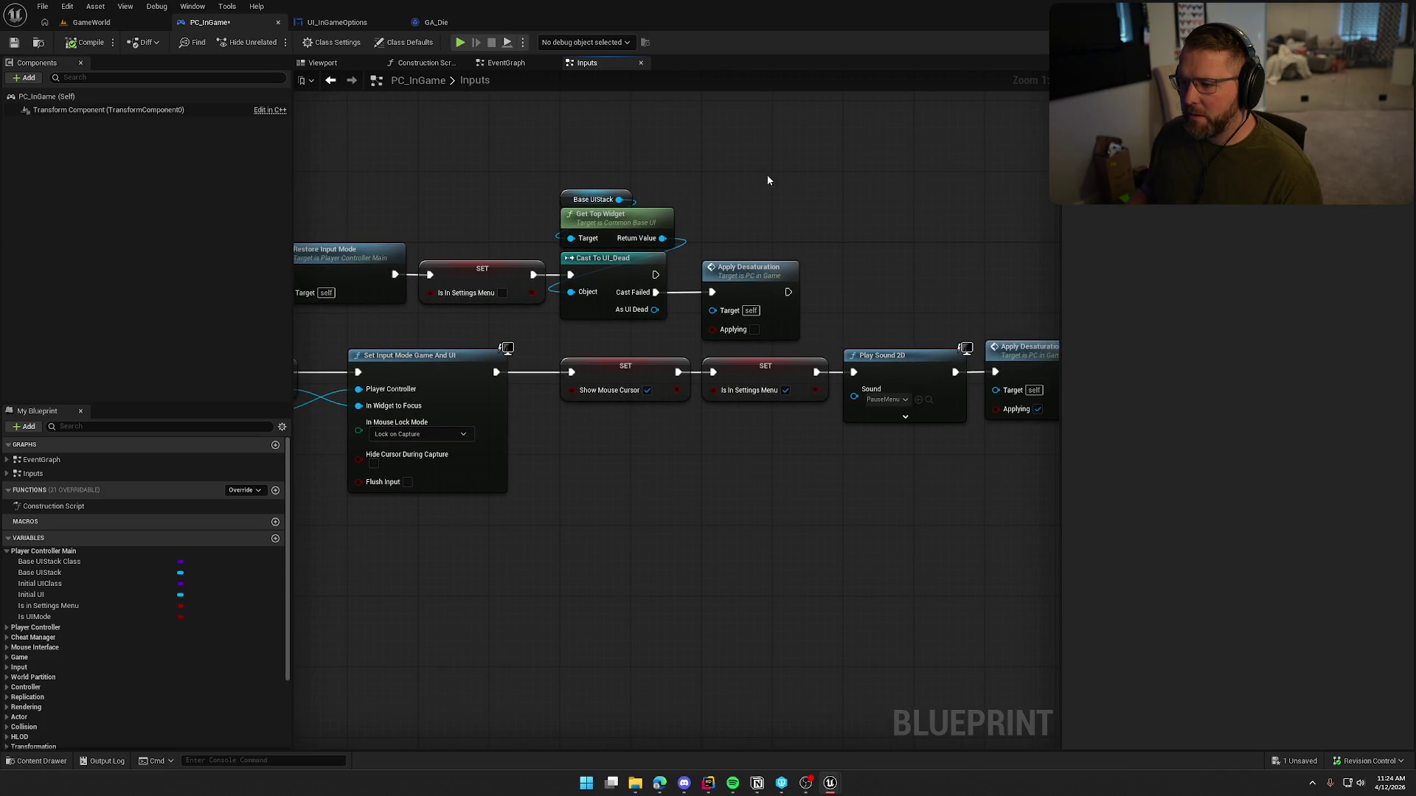
left_click_drag(768, 178, 844, 199)
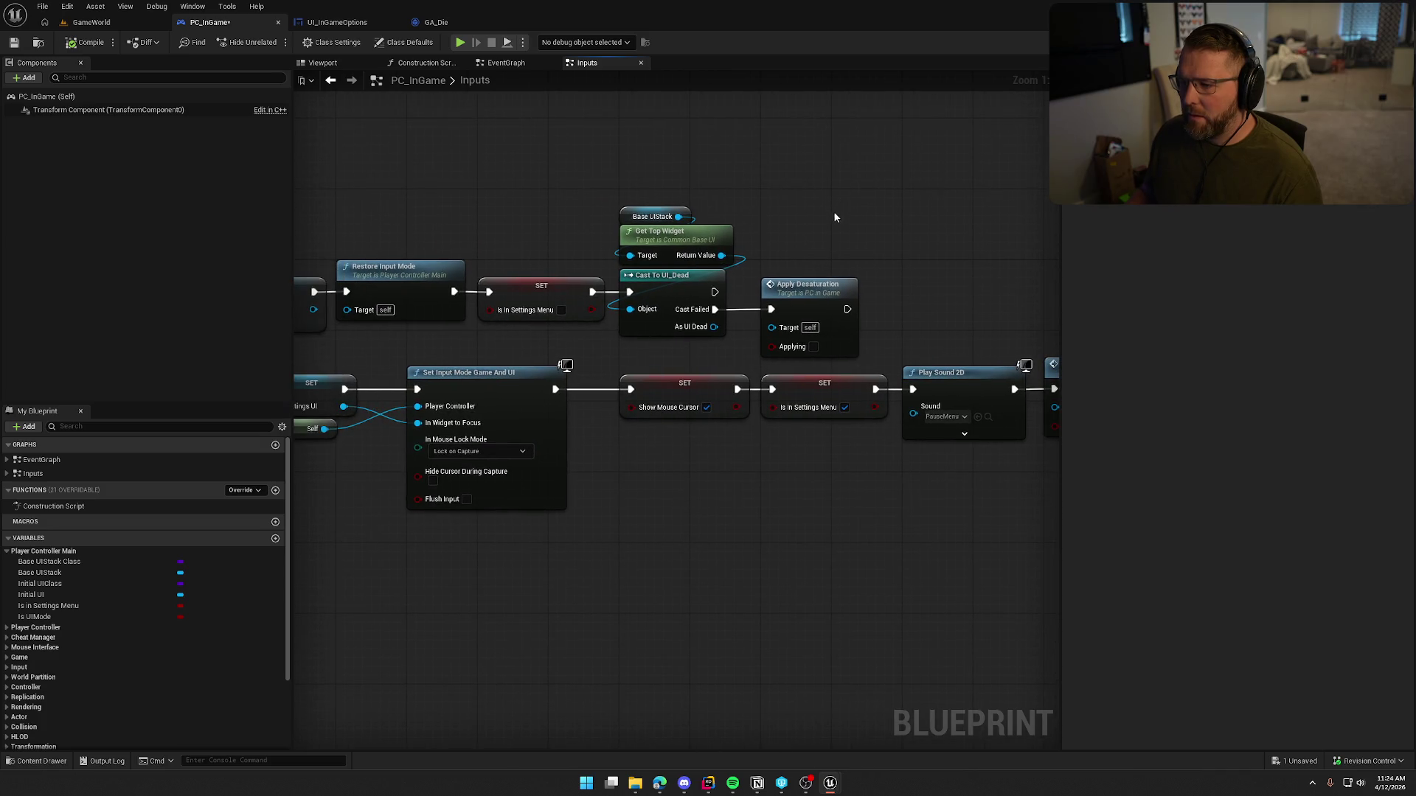
mouse_move(714, 292)
left_mouse_down()
mouse_move(736, 310)
mouse_move(795, 140)
mouse_move(820, 181)
left_mouse_up()
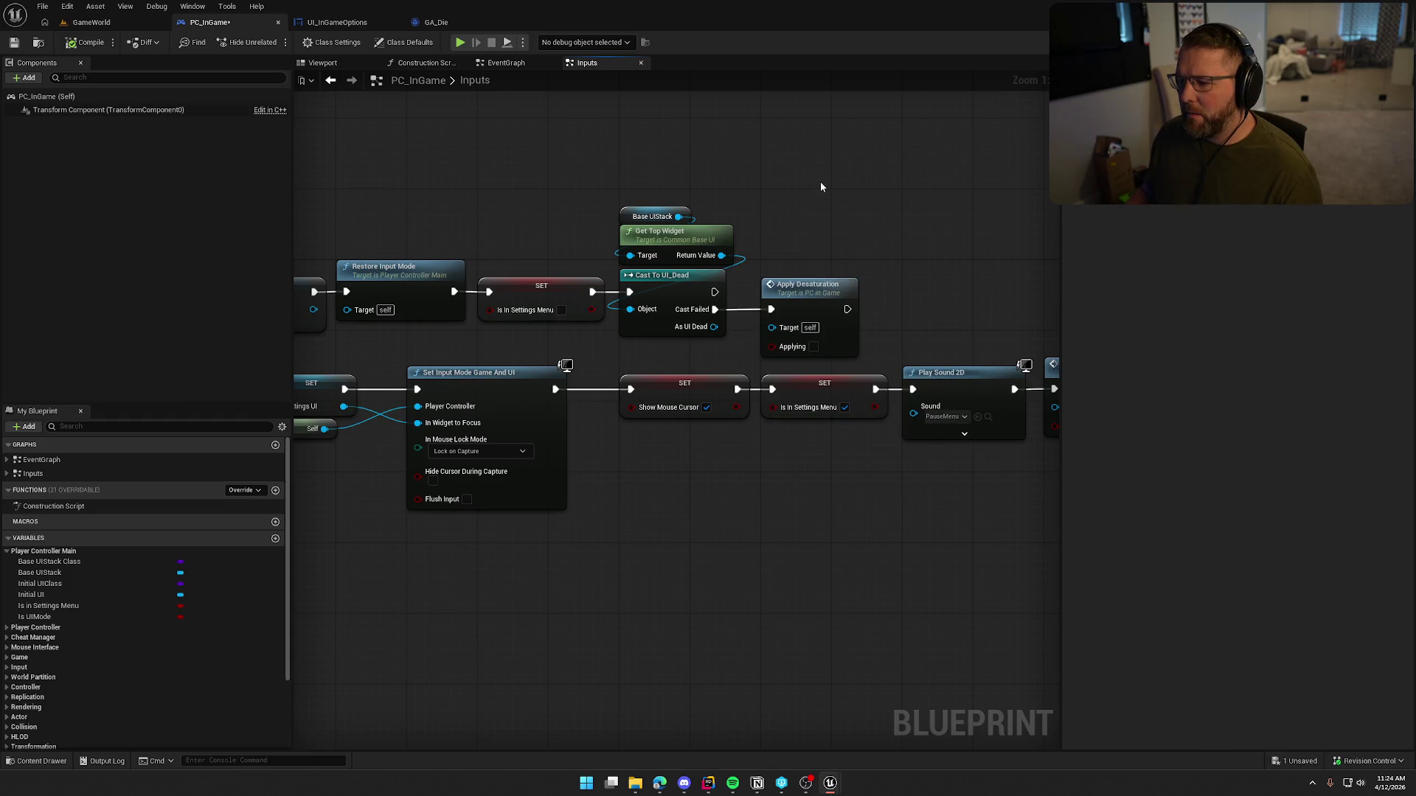
Step: Jump from UI_InGameOptions to PC_InGame's Remove Settings UI event and review the input mode and desaturation nodes
left_click(329, 24)
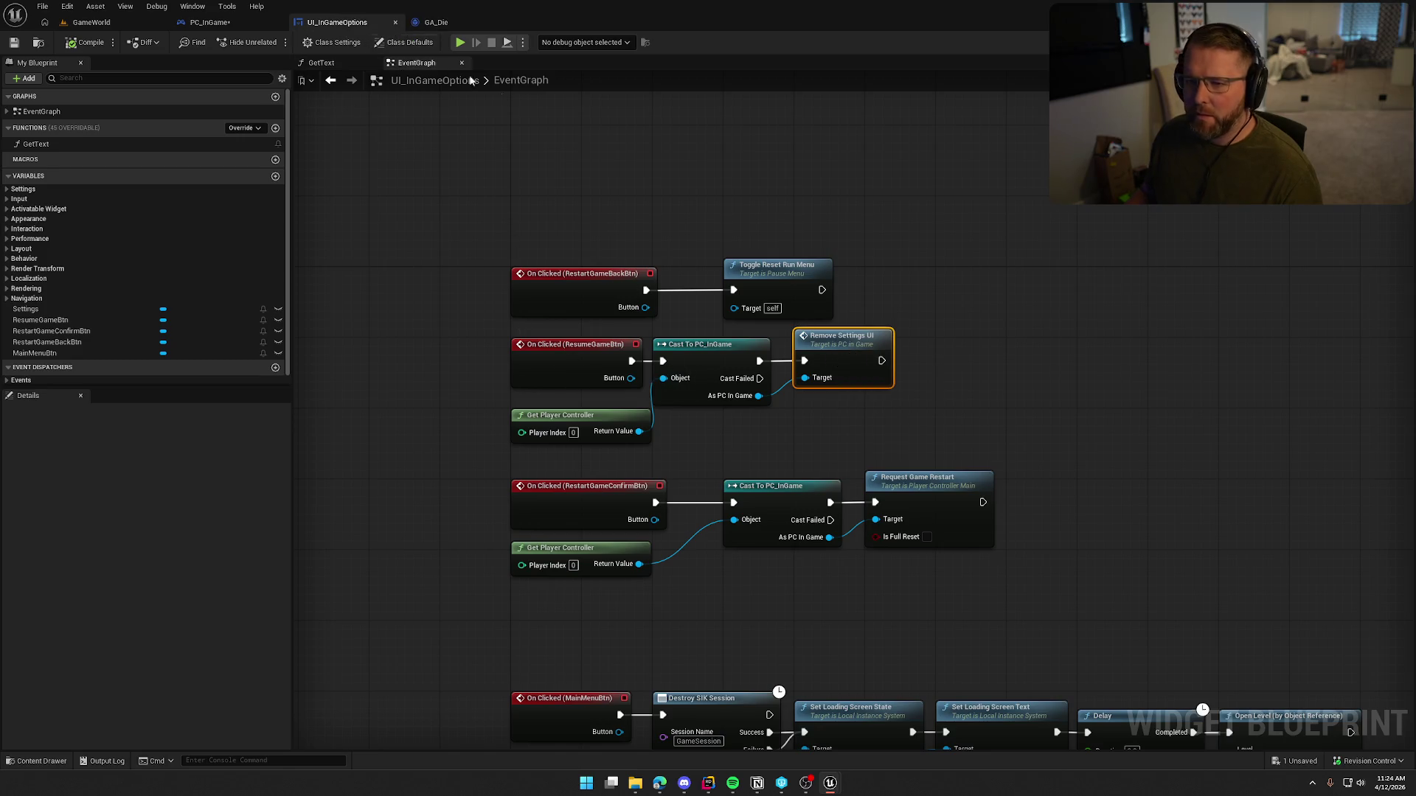
double_click(858, 345)
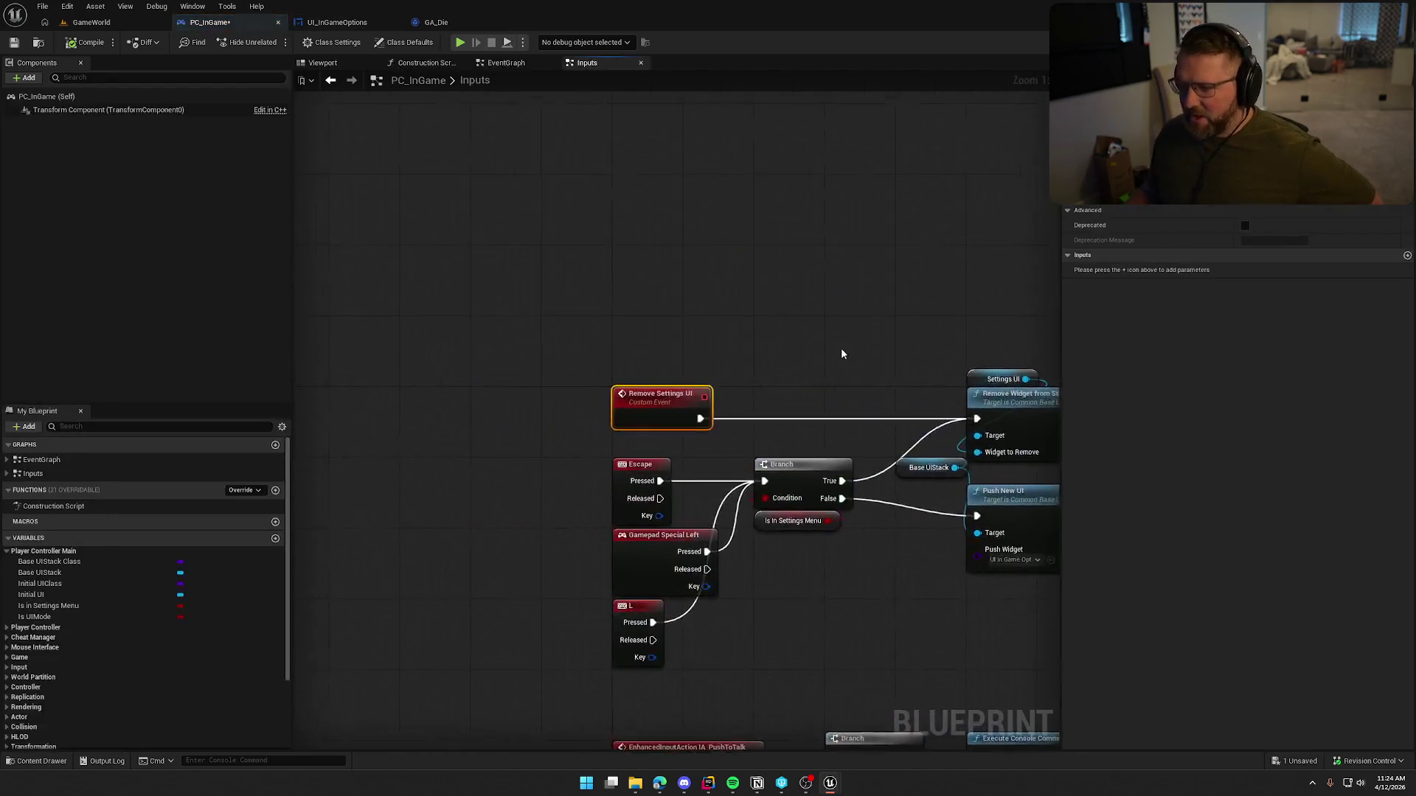
left_click_drag(803, 590, 419, 485)
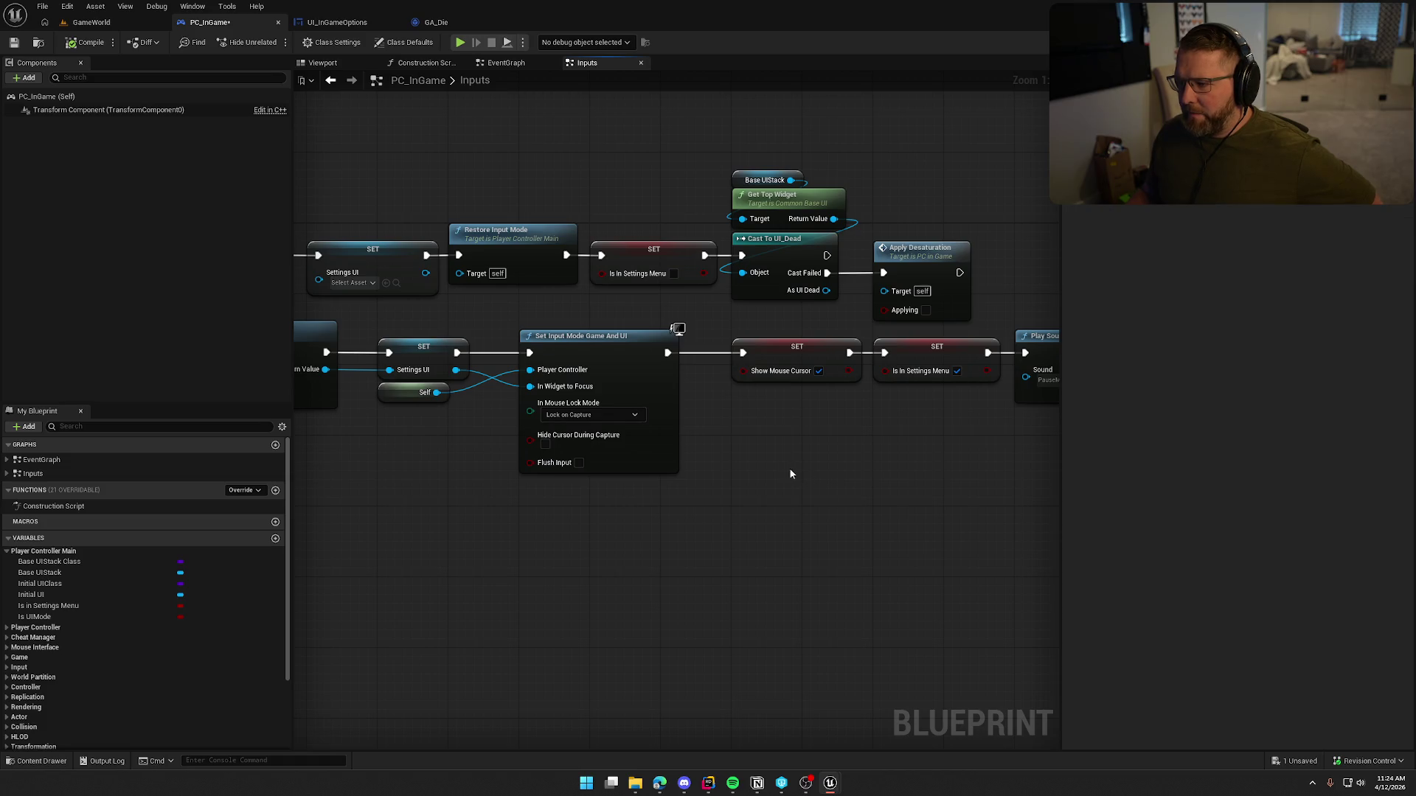
mouse_move(790, 469)
left_mouse_down()
mouse_move(785, 490)
mouse_move(625, 493)
left_mouse_up()
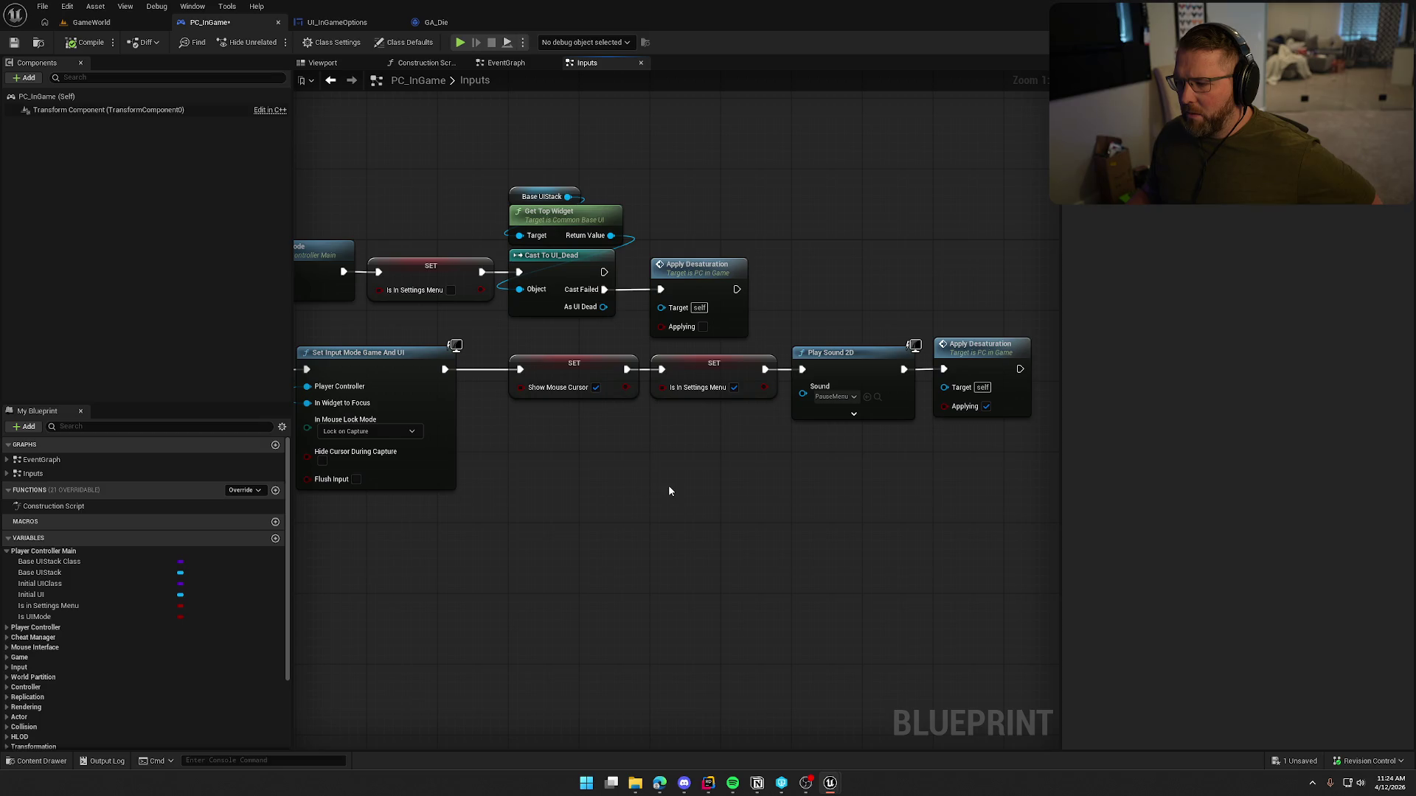
left_click_drag(951, 341, 1040, 566)
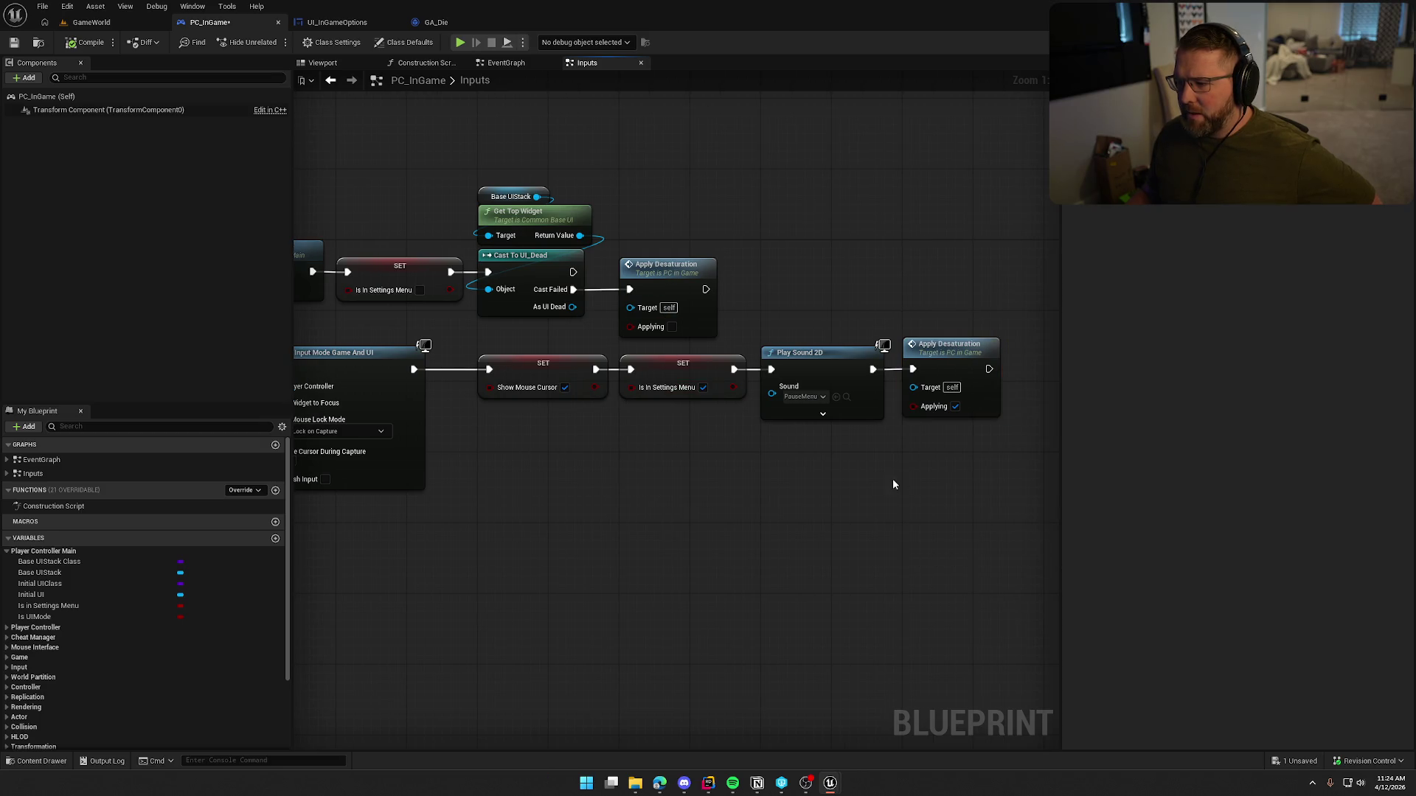
left_click_drag(756, 513, 977, 551)
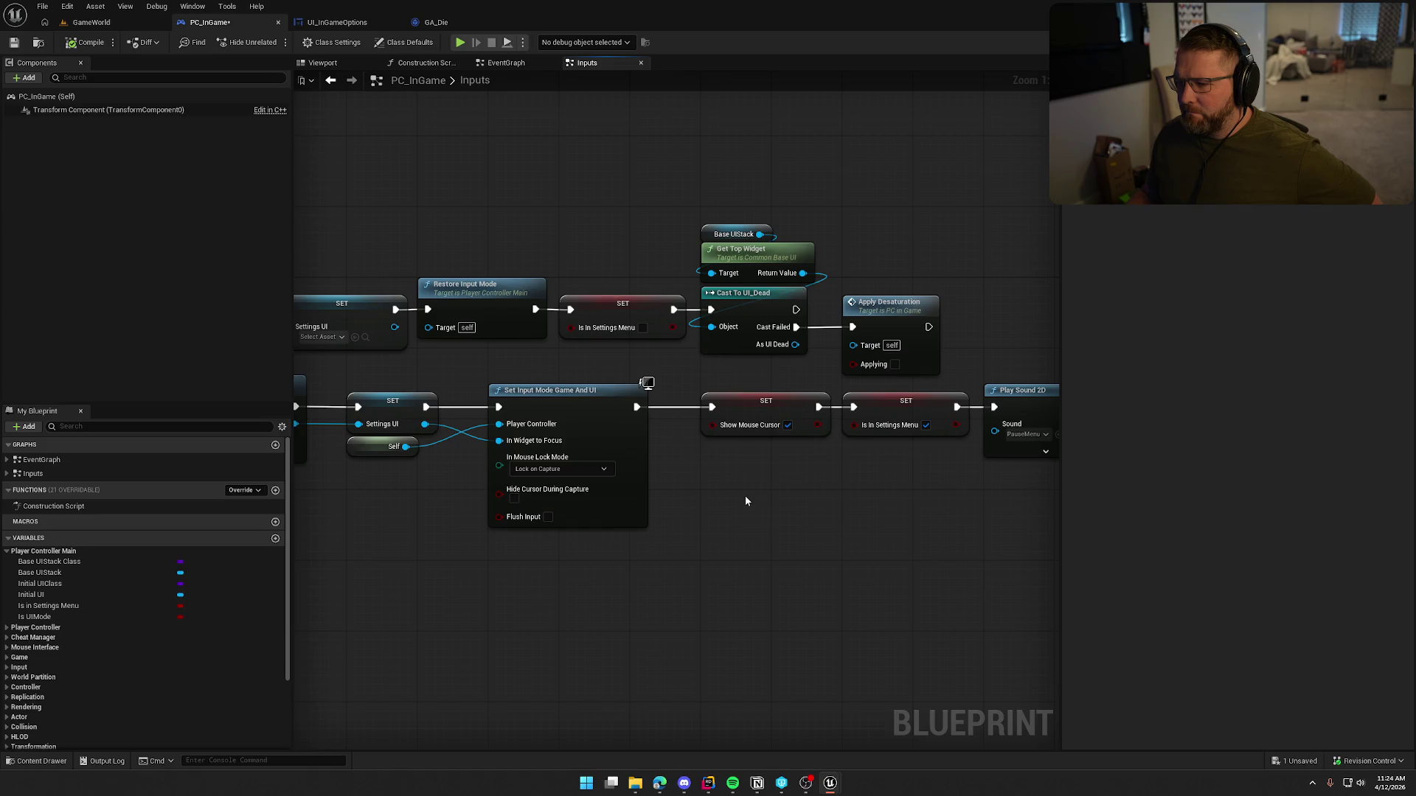
Step: Check the bIsUIMode condition in RestoreInputMode in Rider, then return to the blueprint
left_click(709, 783)
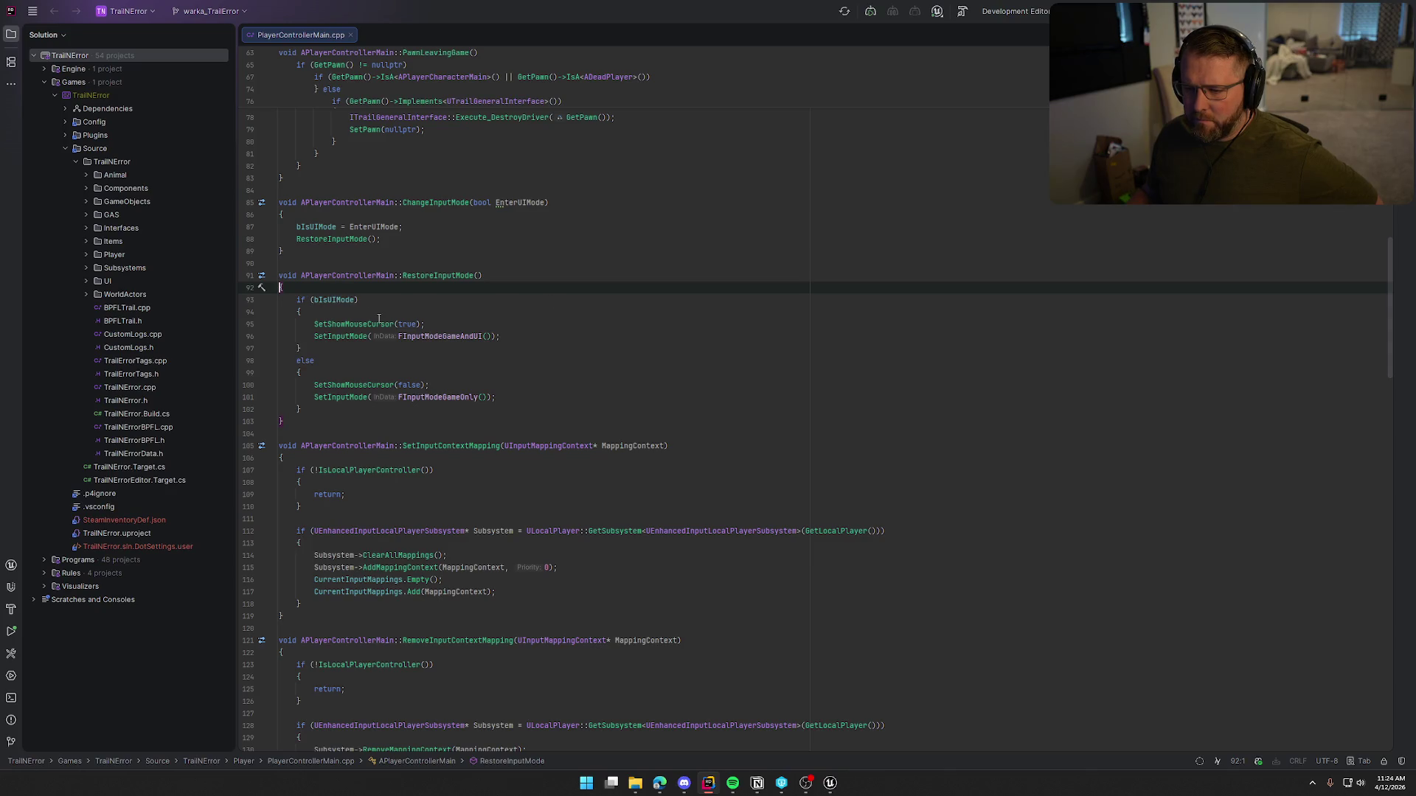
left_click(477, 299)
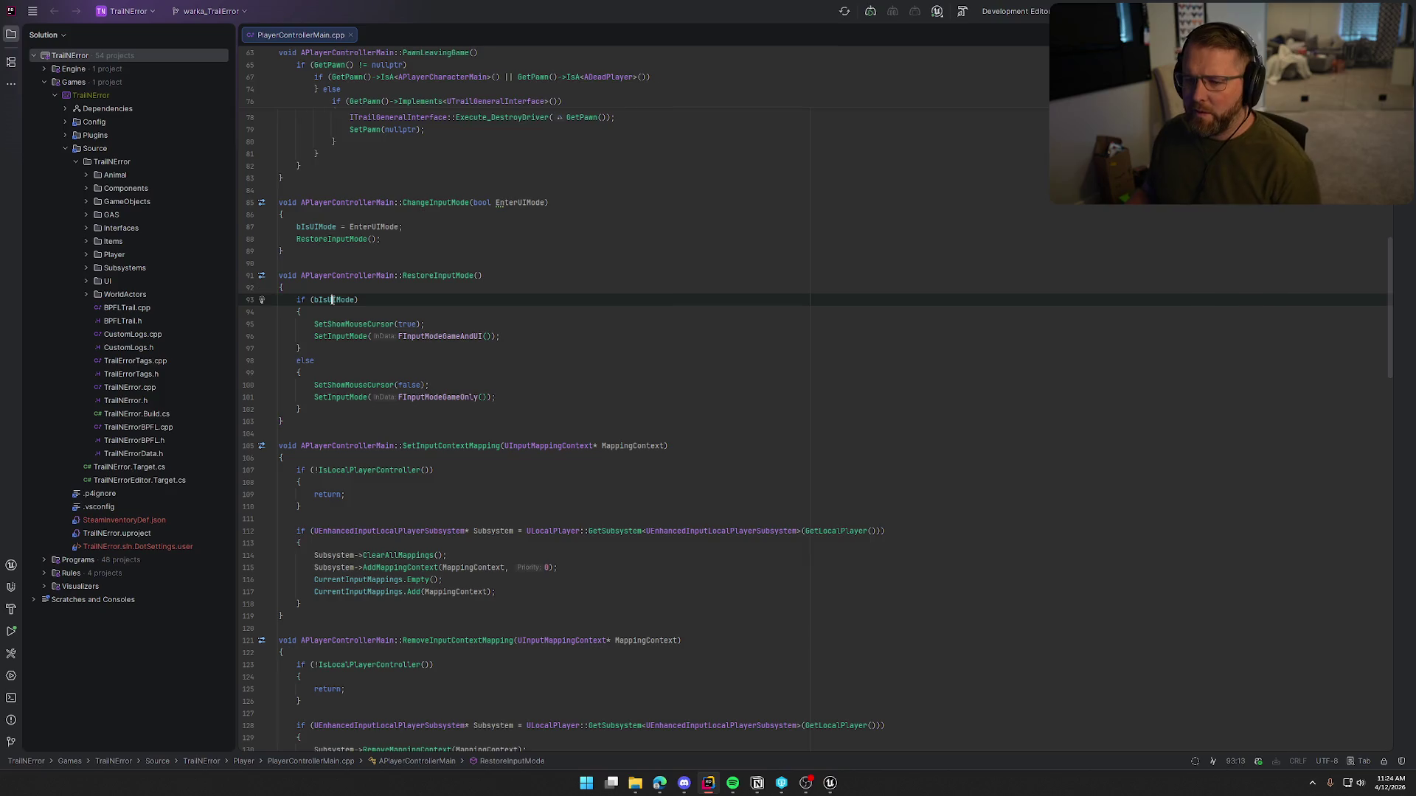
key("alt+Tab")
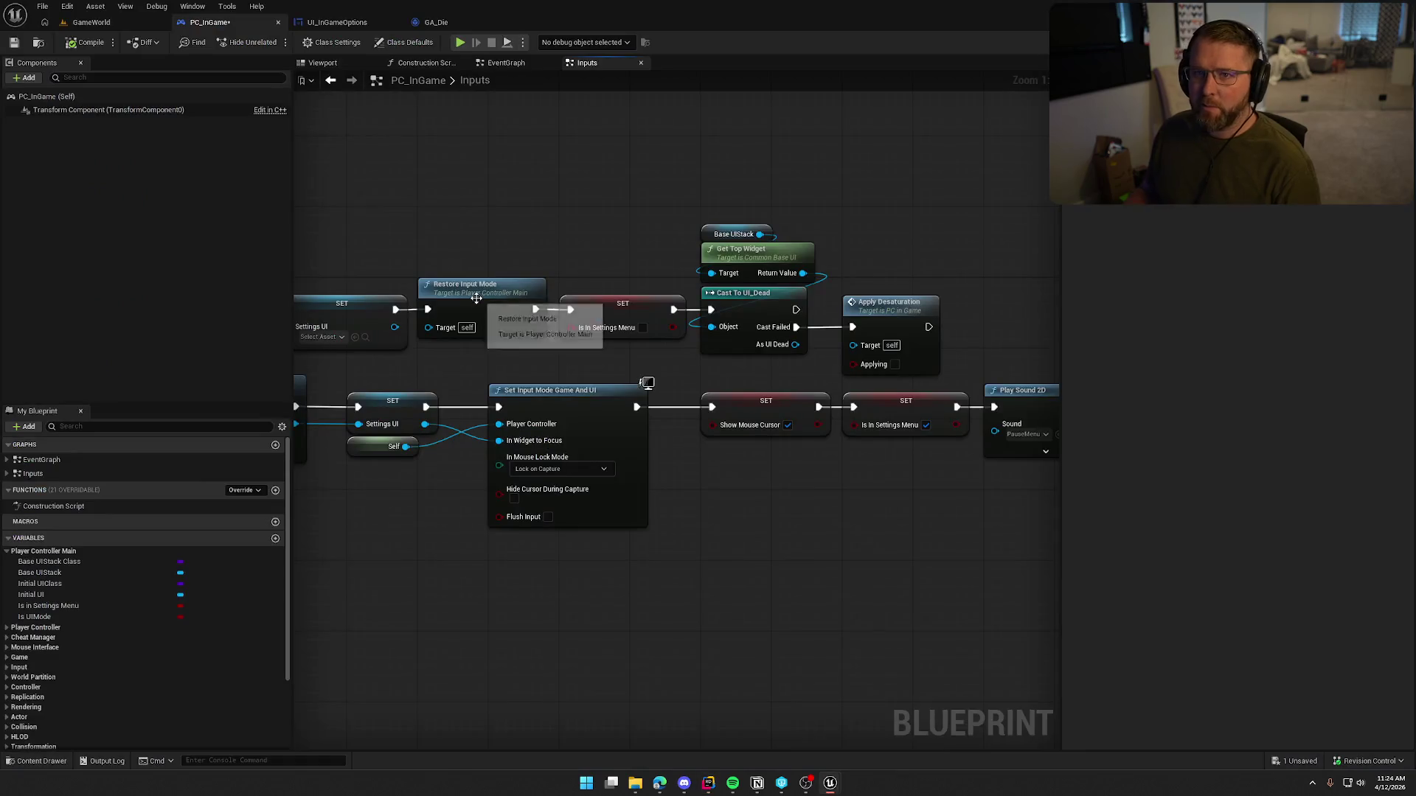
Step: Try adding a node off the top widget's output, deleting the mistakenly added camera director node
left_click_drag(559, 246, 657, 176)
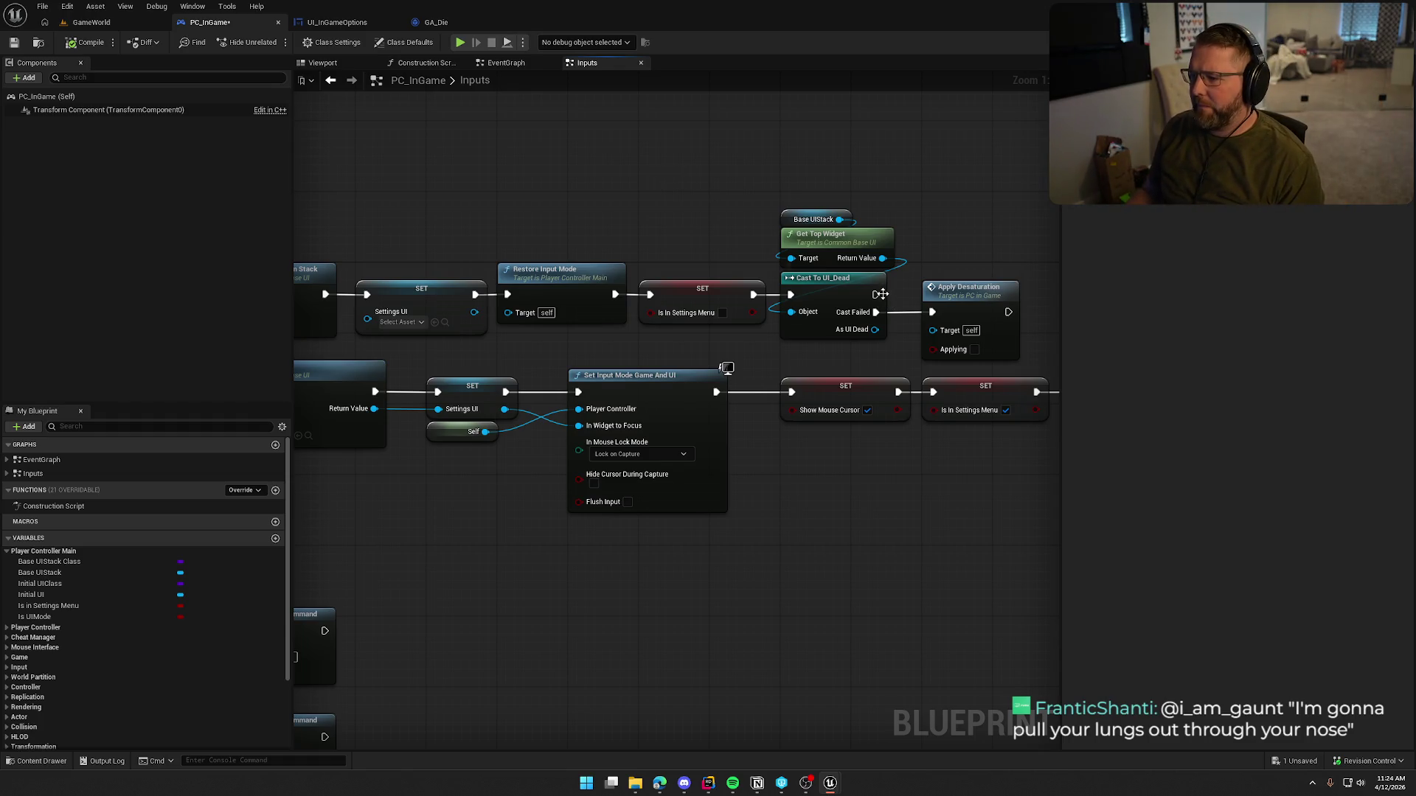
left_click_drag(880, 294, 700, 292)
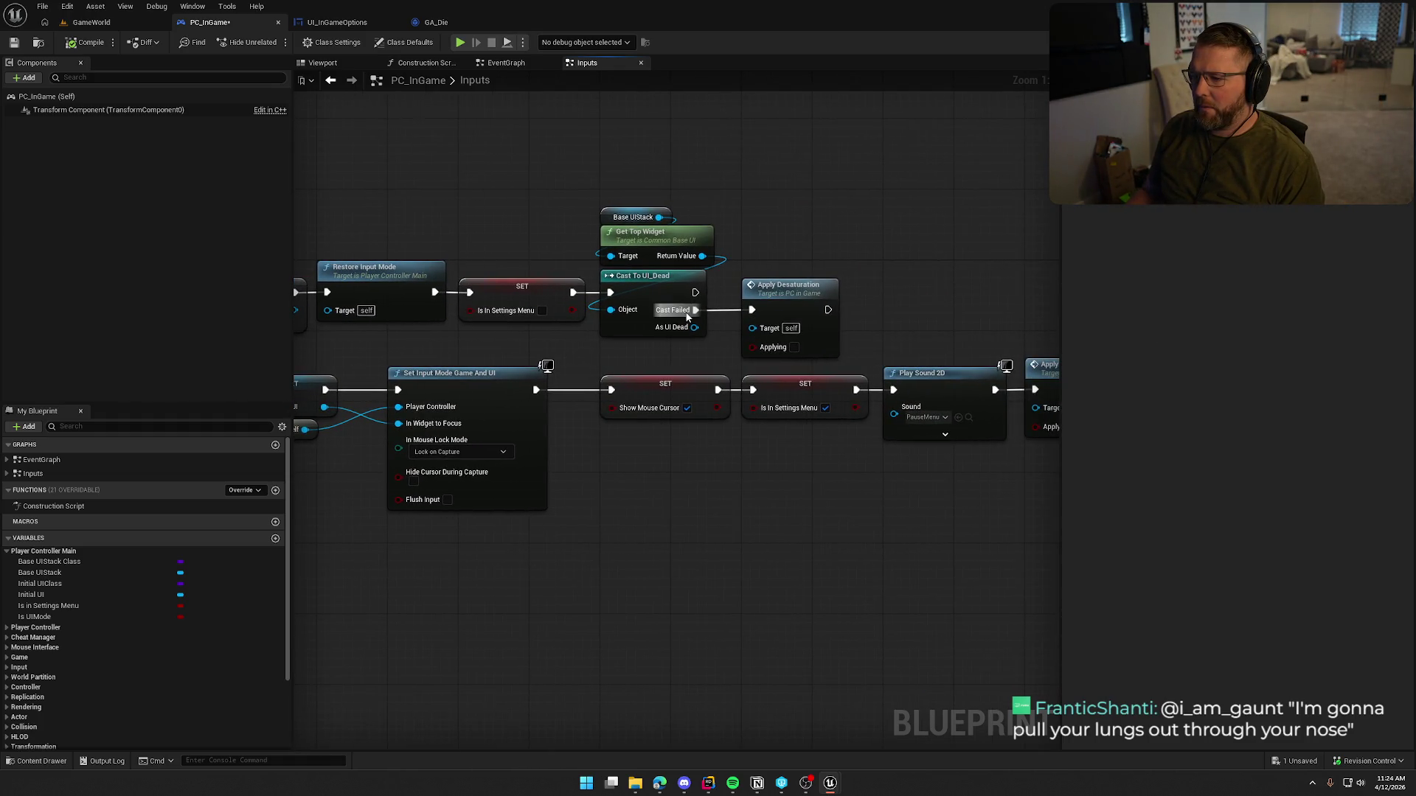
mouse_move(730, 273)
left_mouse_down()
mouse_move(866, 353)
mouse_move(870, 322)
left_mouse_up()
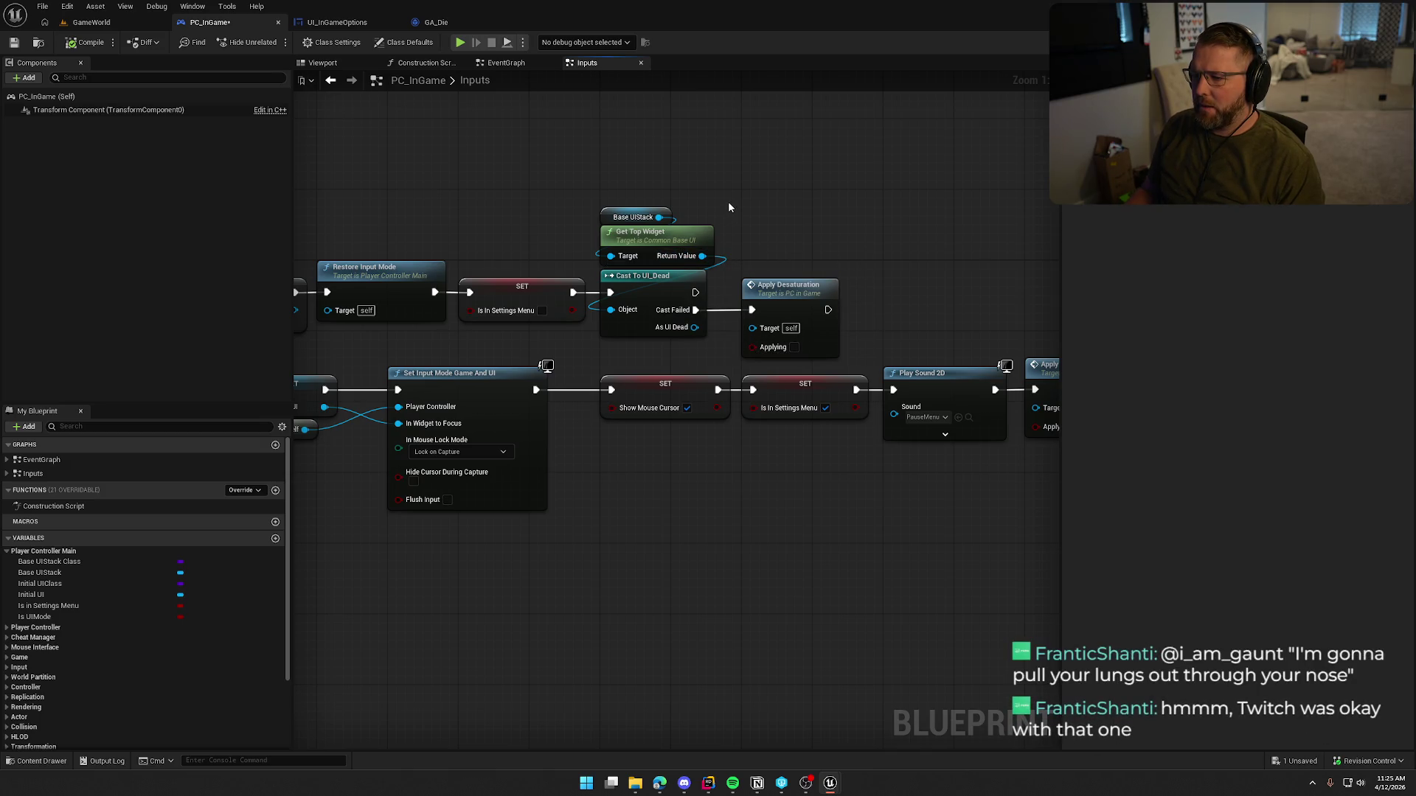
mouse_move(702, 256)
left_mouse_down()
mouse_move(778, 172)
mouse_move(764, 158)
left_mouse_up()
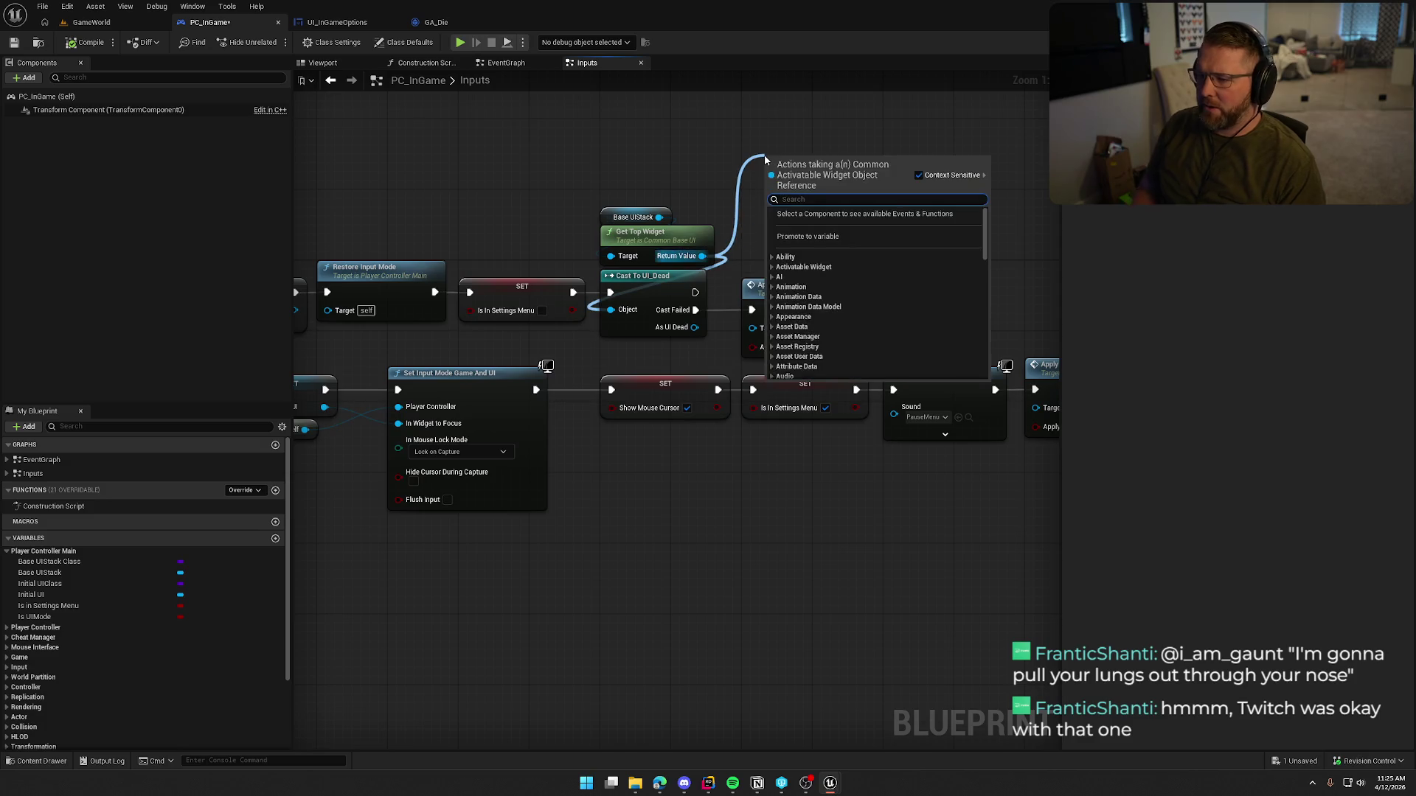
left_click(800, 222)
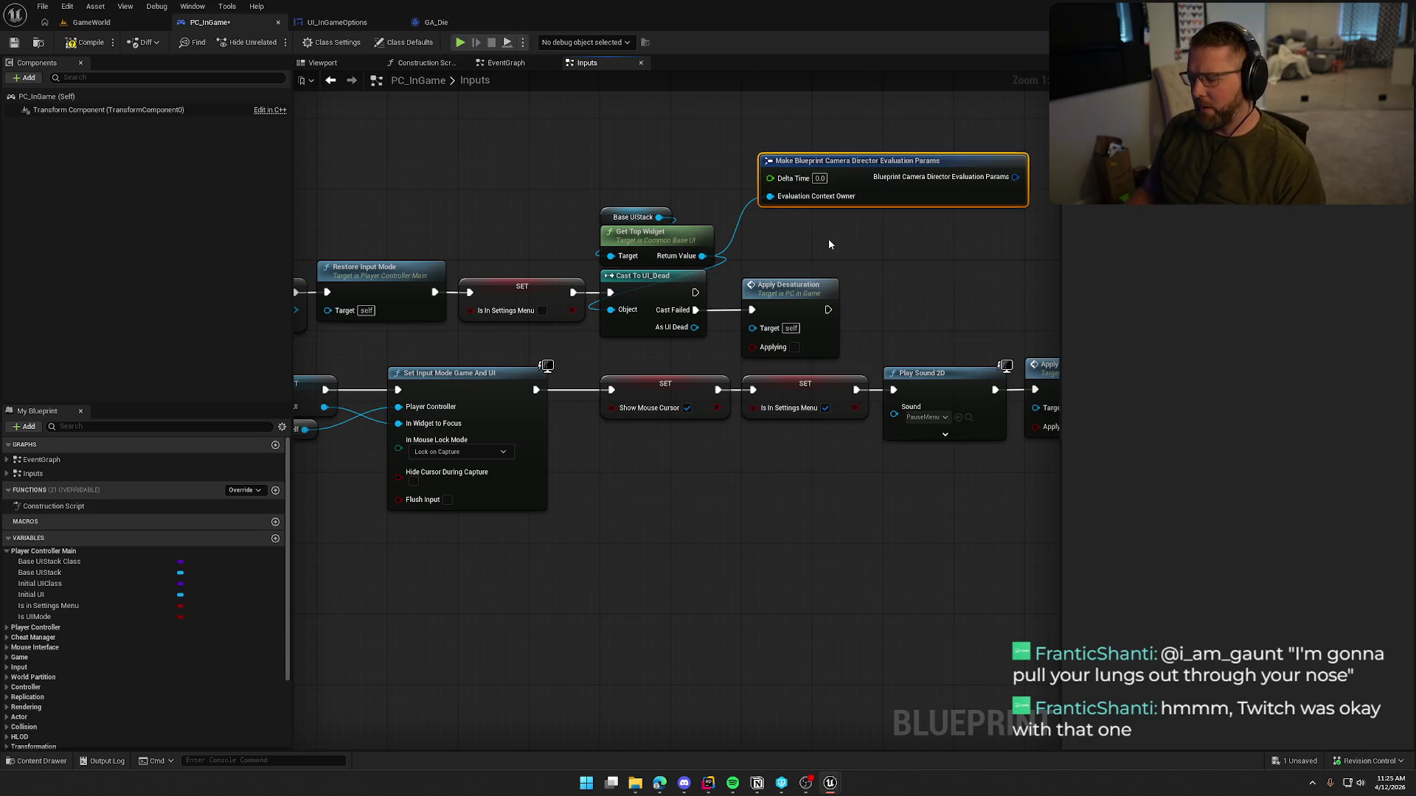
key("Delete")
left_click_drag(797, 247, 796, 247)
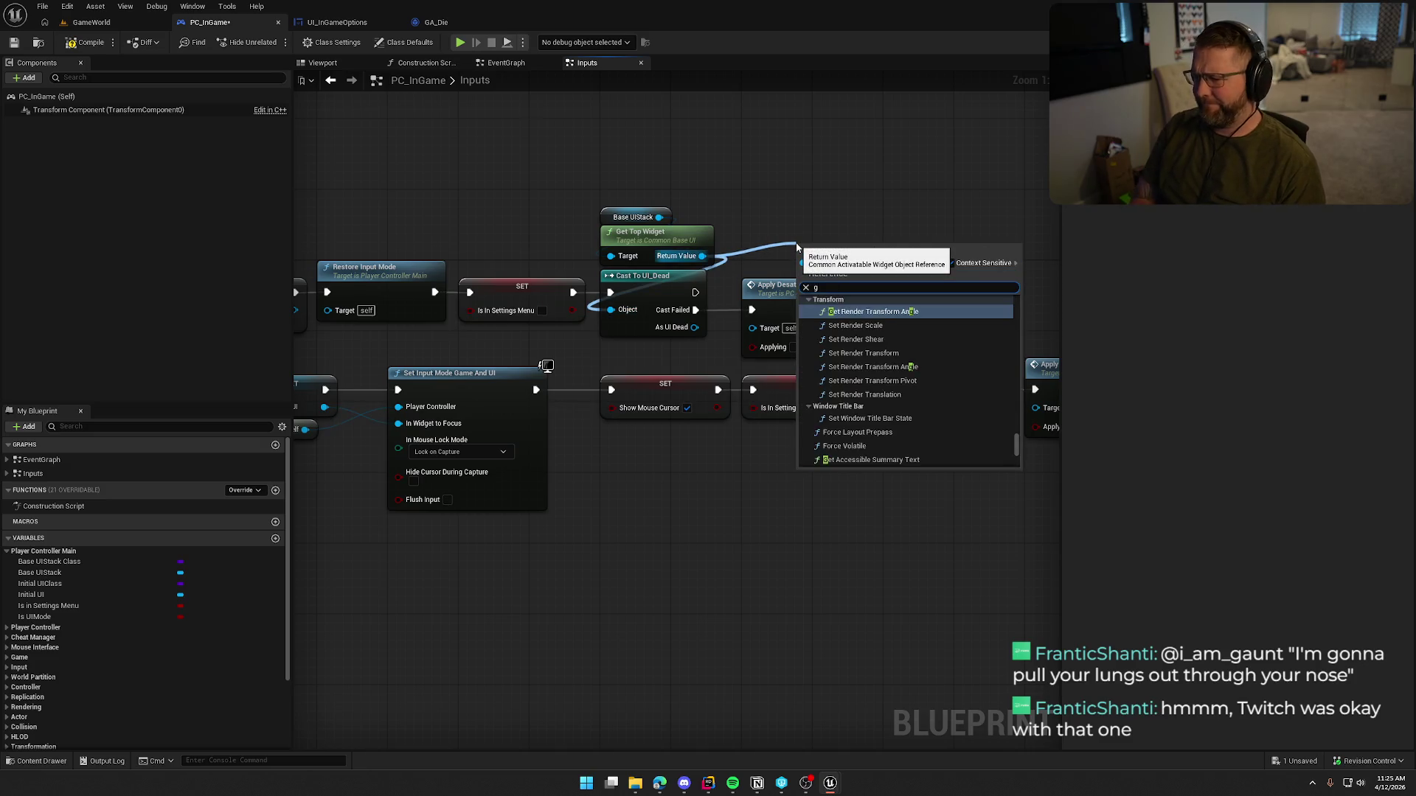
key("Escape")
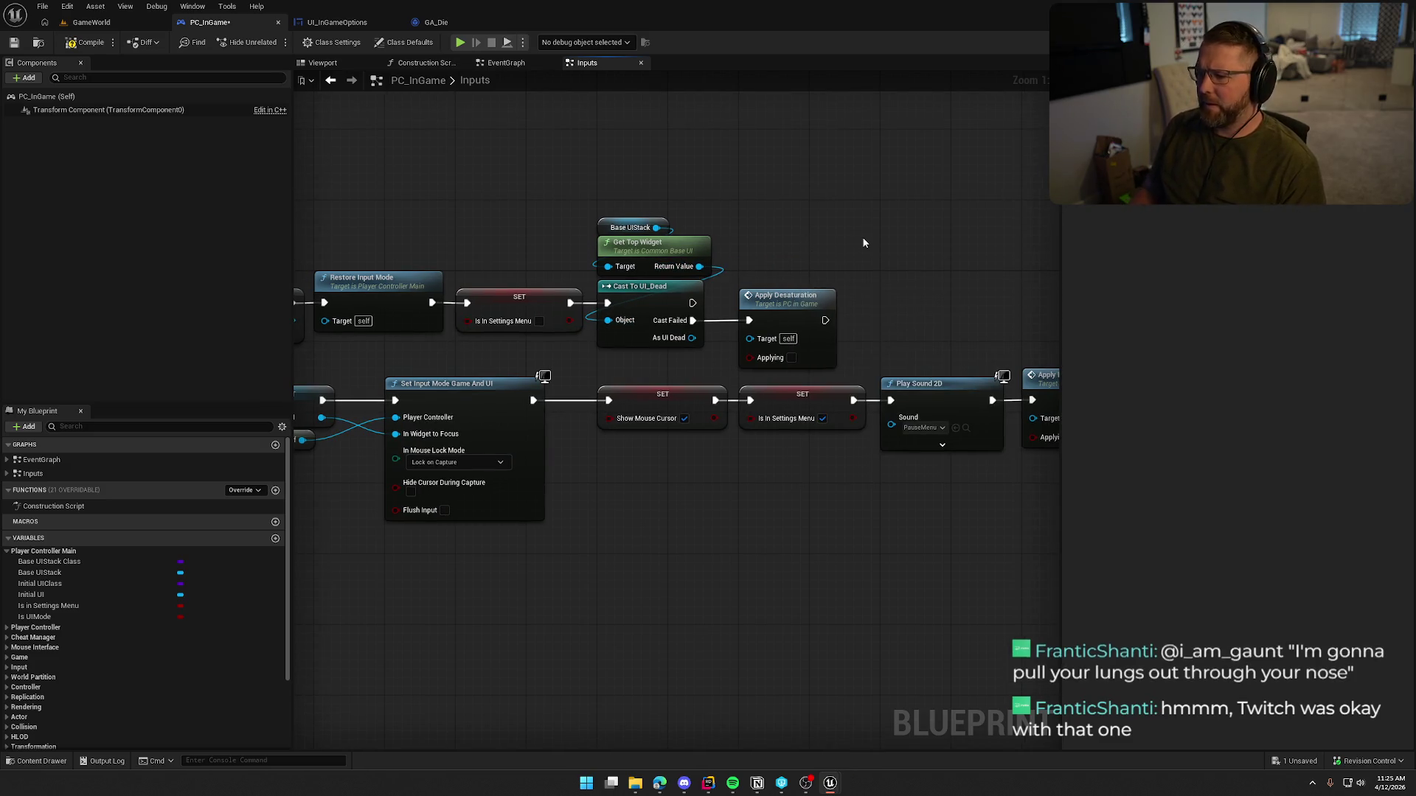
Step: Add a Print String after Apply Desaturation showing the top widget's display name, compile, and play
right_click(819, 260)
type("print string")
key("Return")
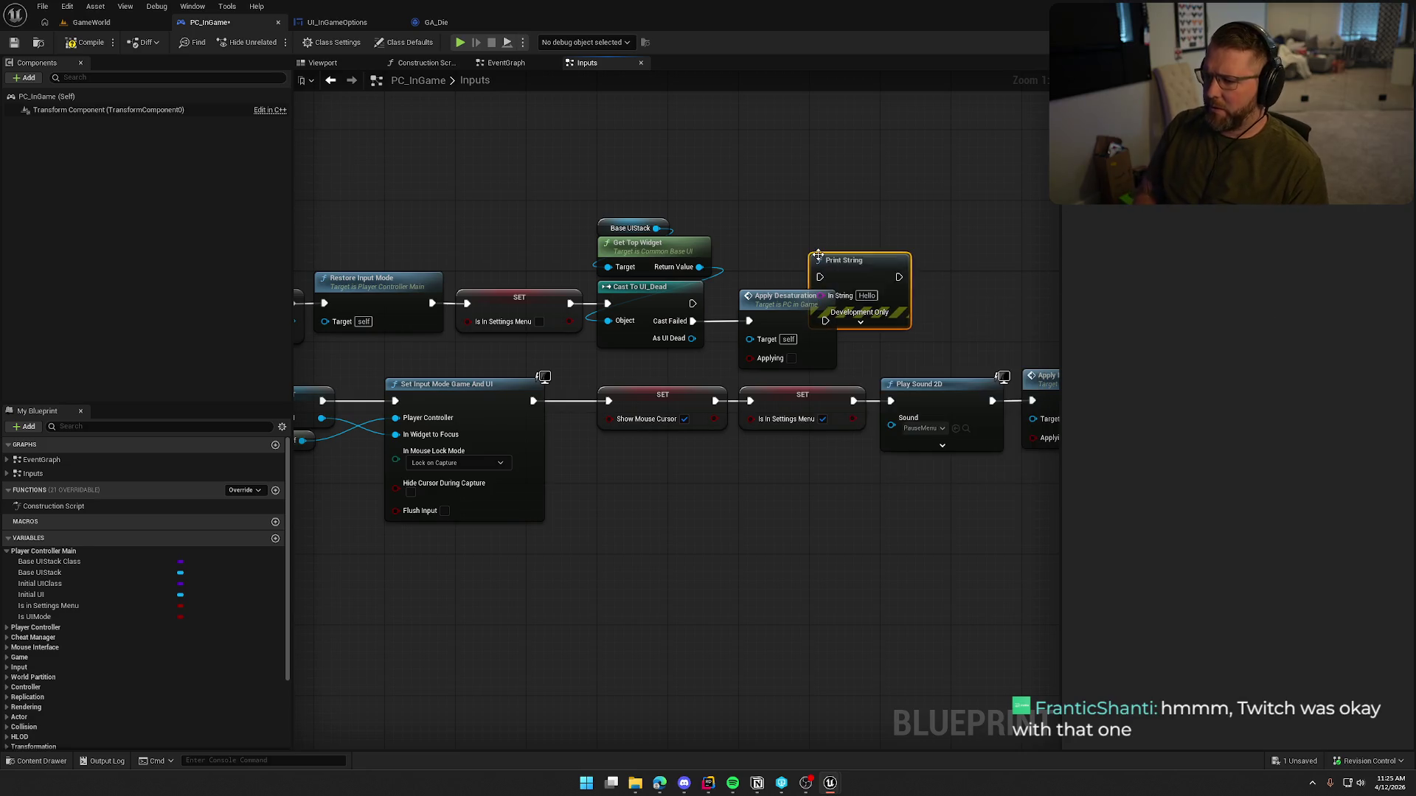
left_click_drag(883, 276, 883, 276)
mouse_move(883, 276)
left_mouse_down()
mouse_move(918, 222)
mouse_move(698, 276)
left_mouse_up()
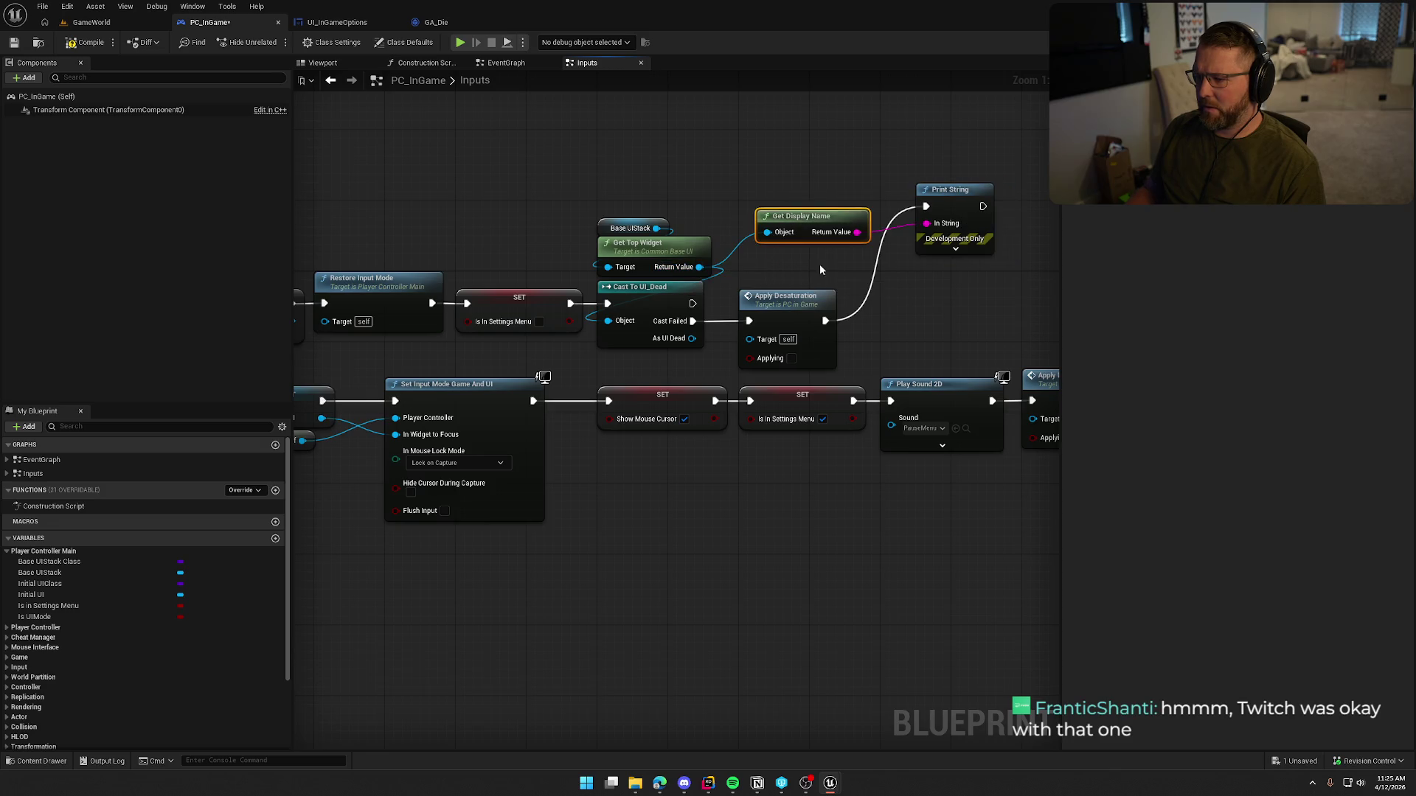
left_click(941, 249)
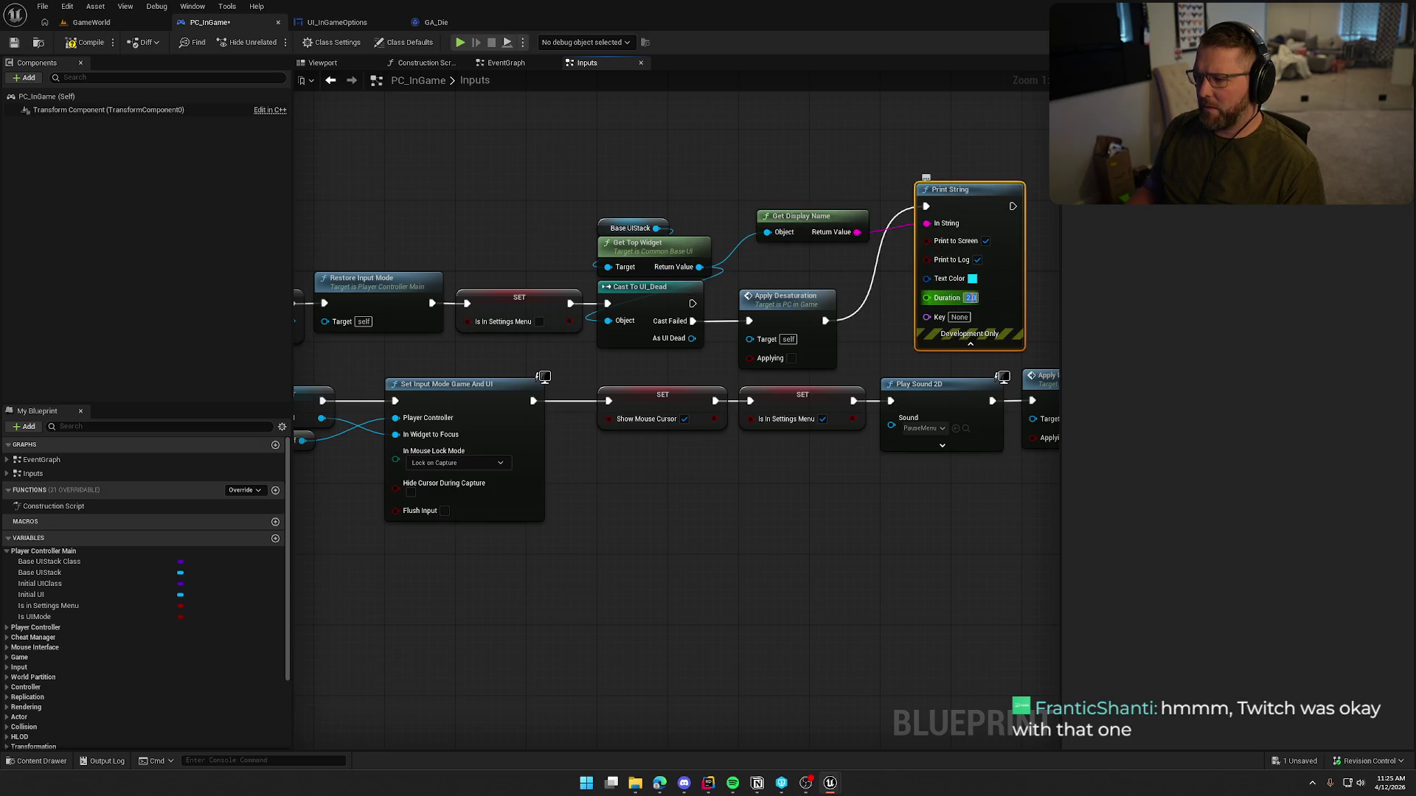
left_click(96, 46)
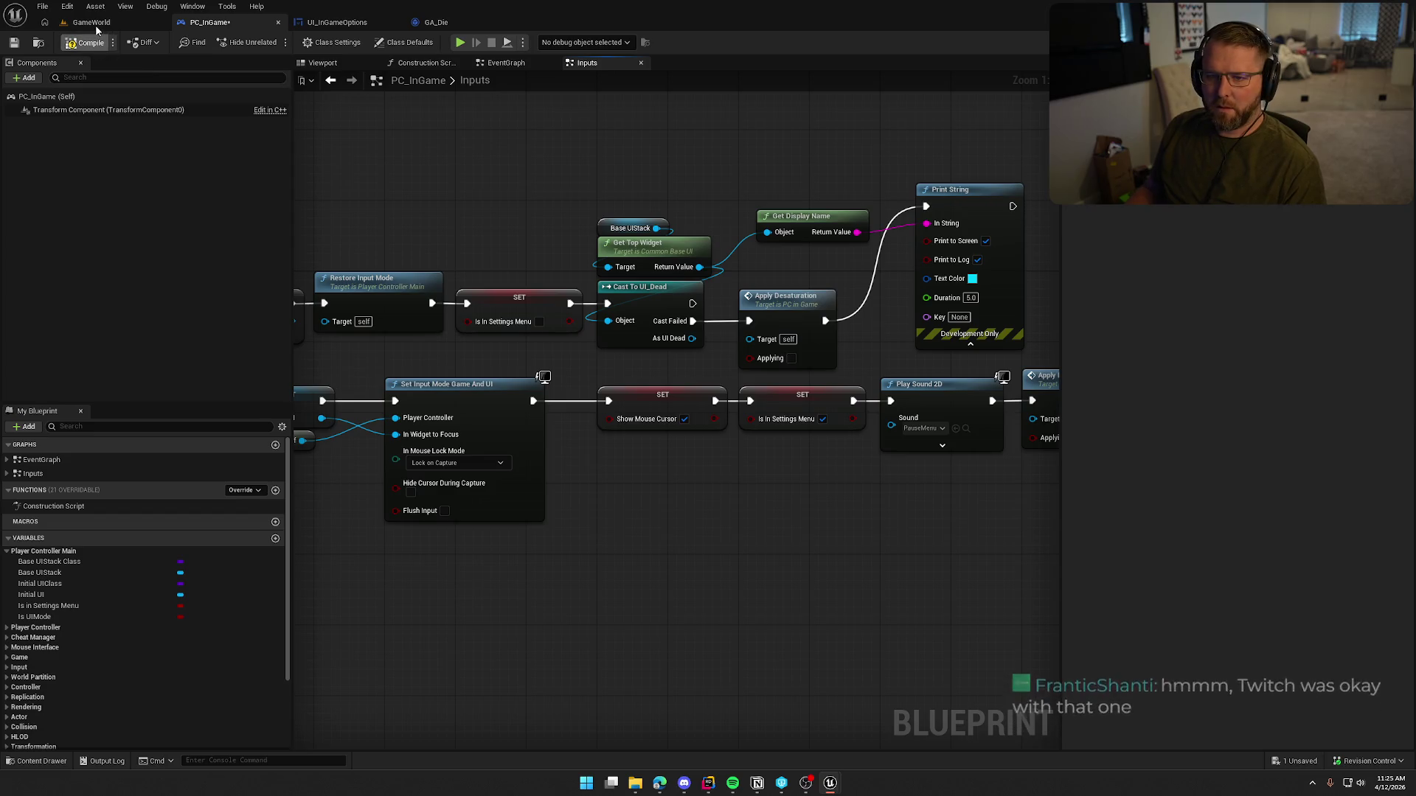
key("alt+p")
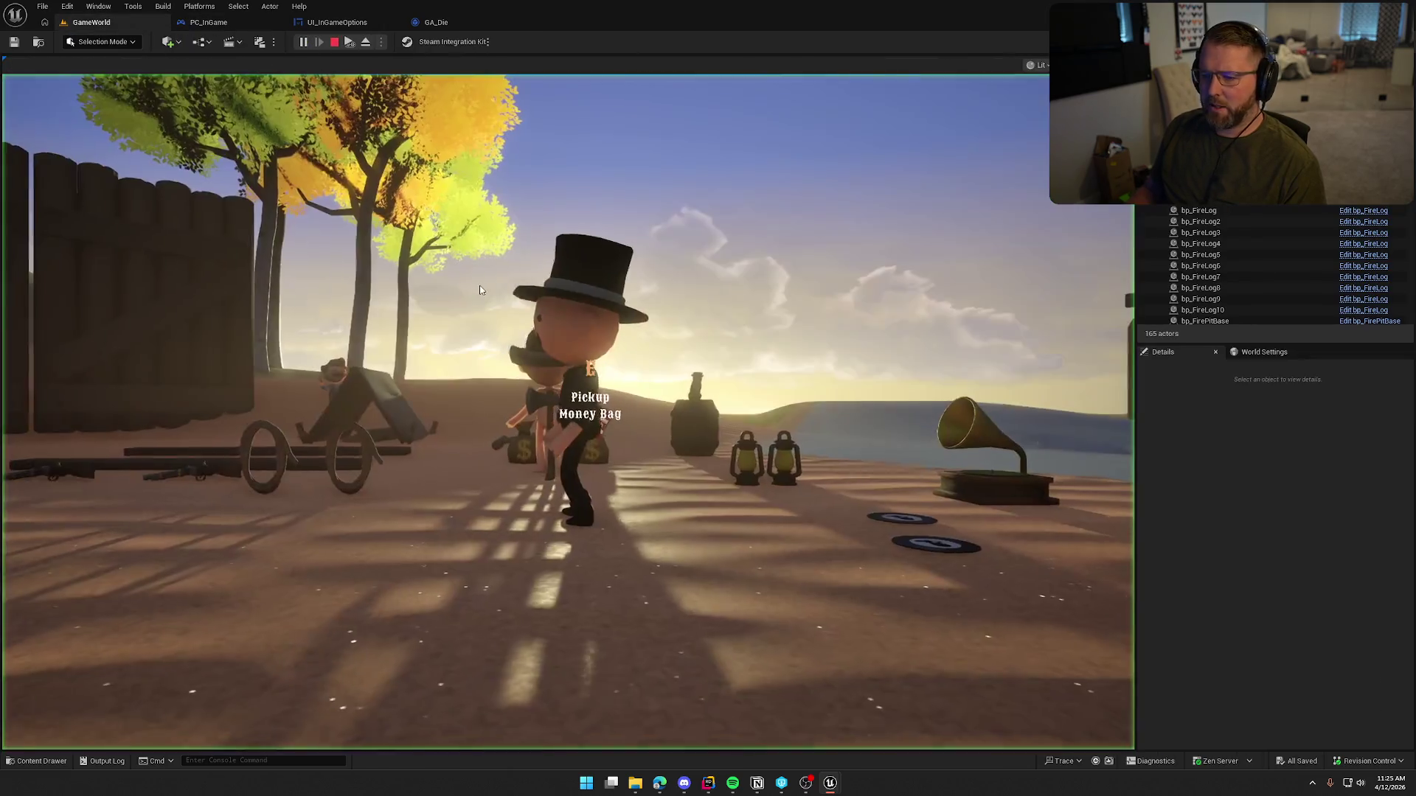
Step: Sprint the character into deep water and keep swimming until it drowns
left_click(480, 290)
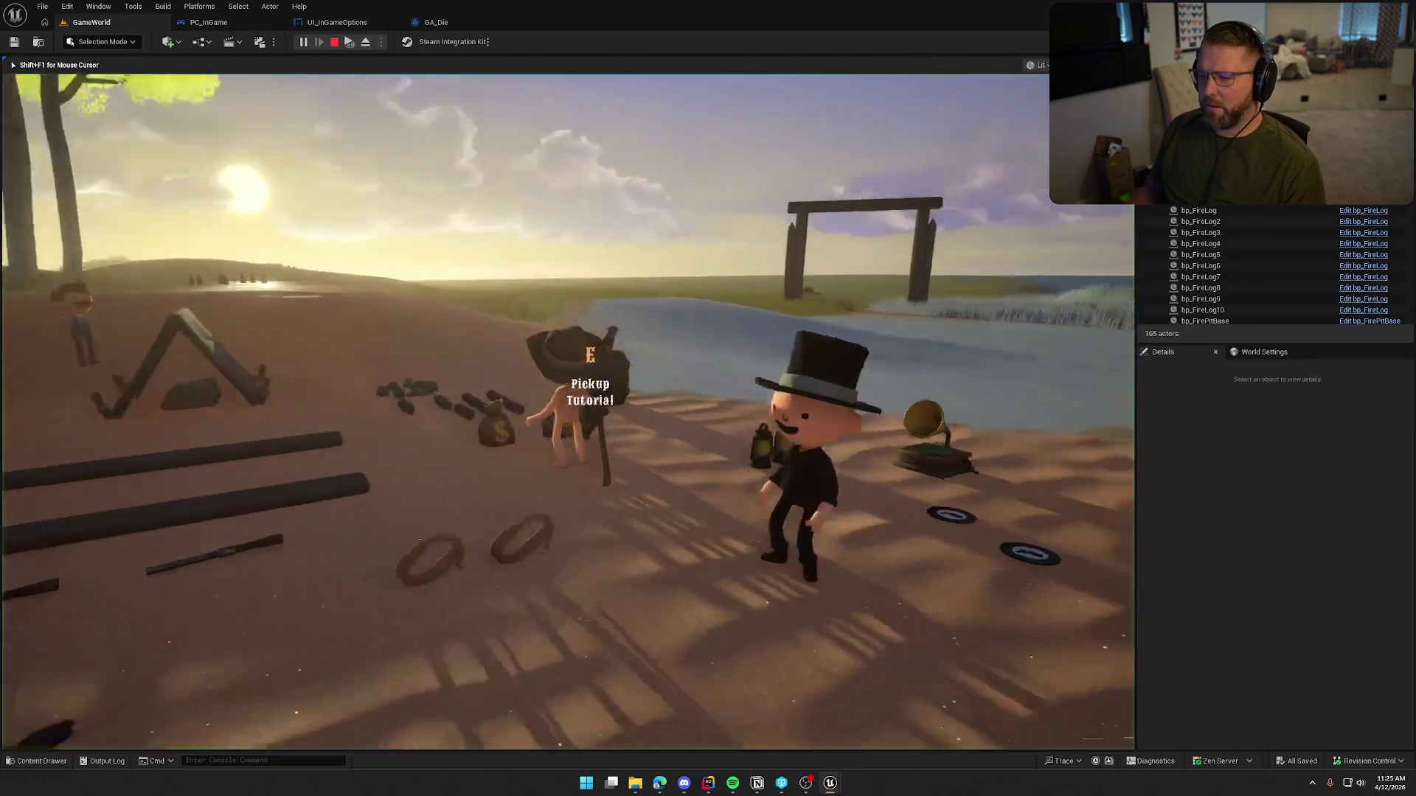
key("shift+w")
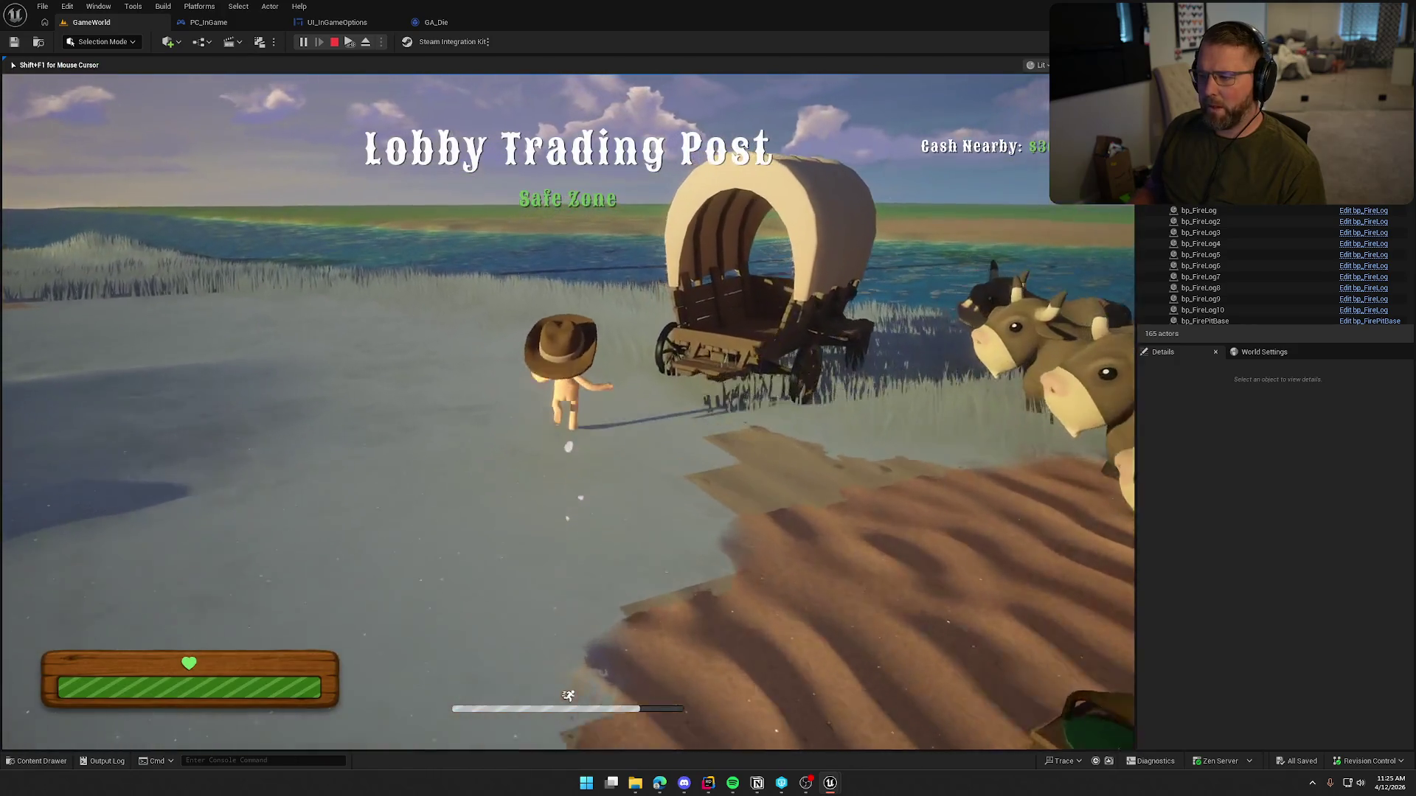
key("shift+w")
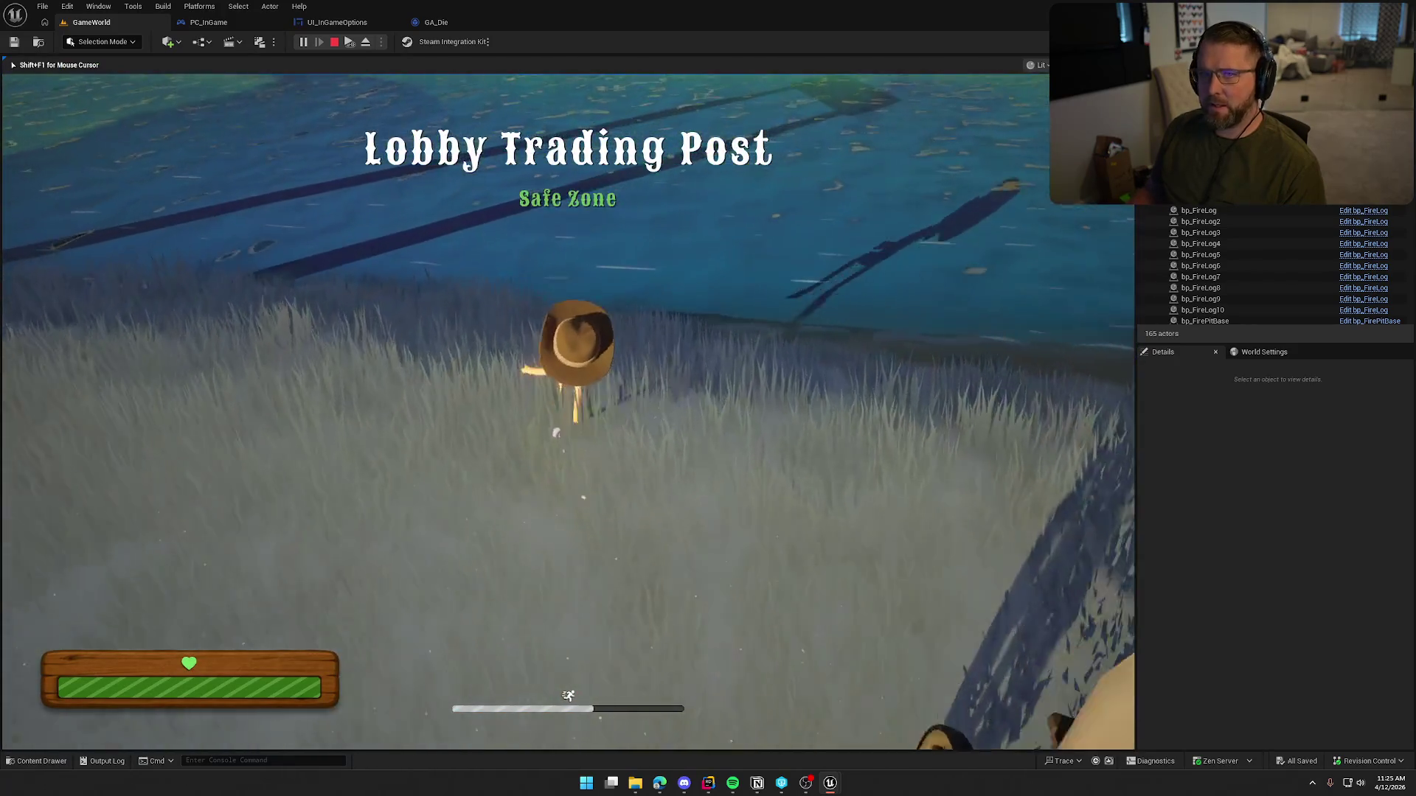
key("shift+w")
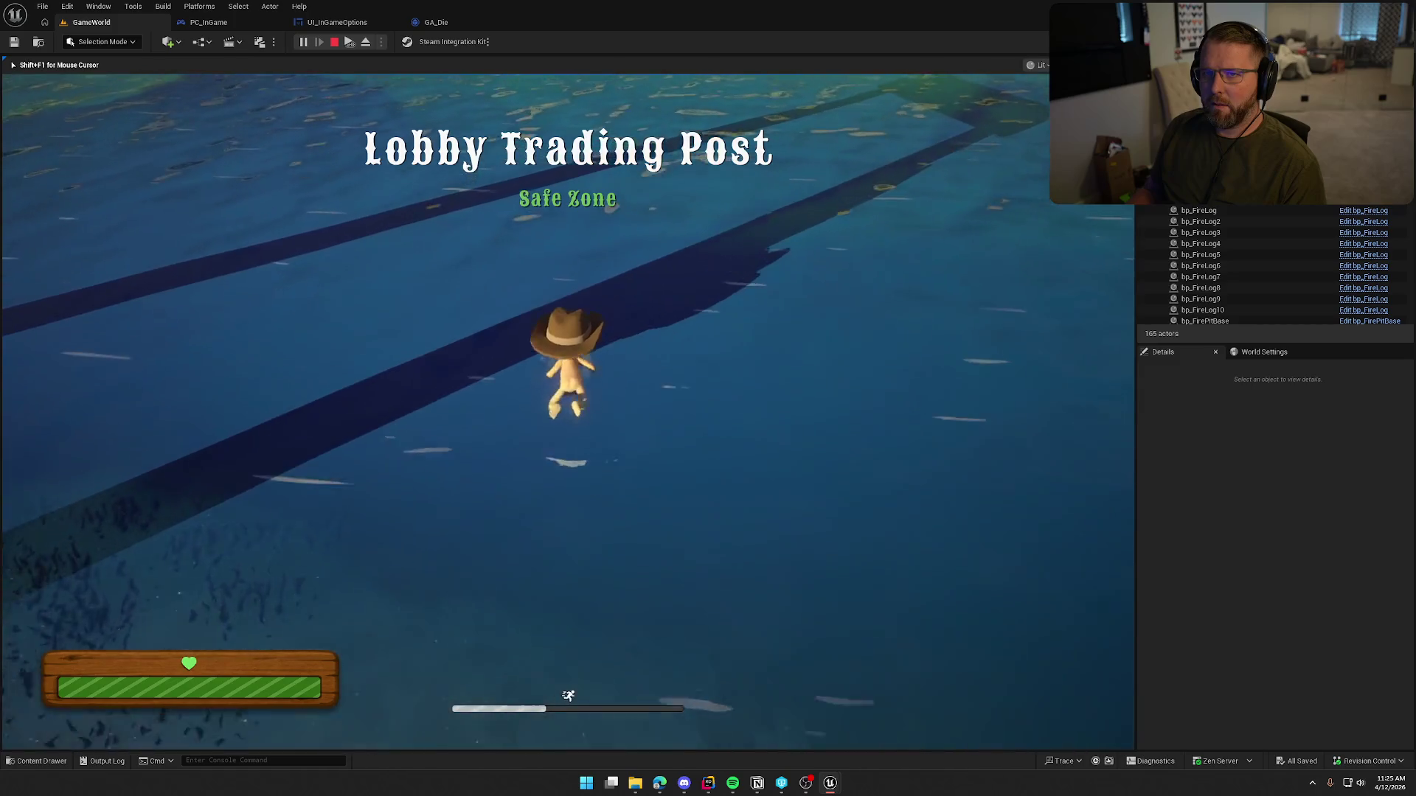
key("shift+w")
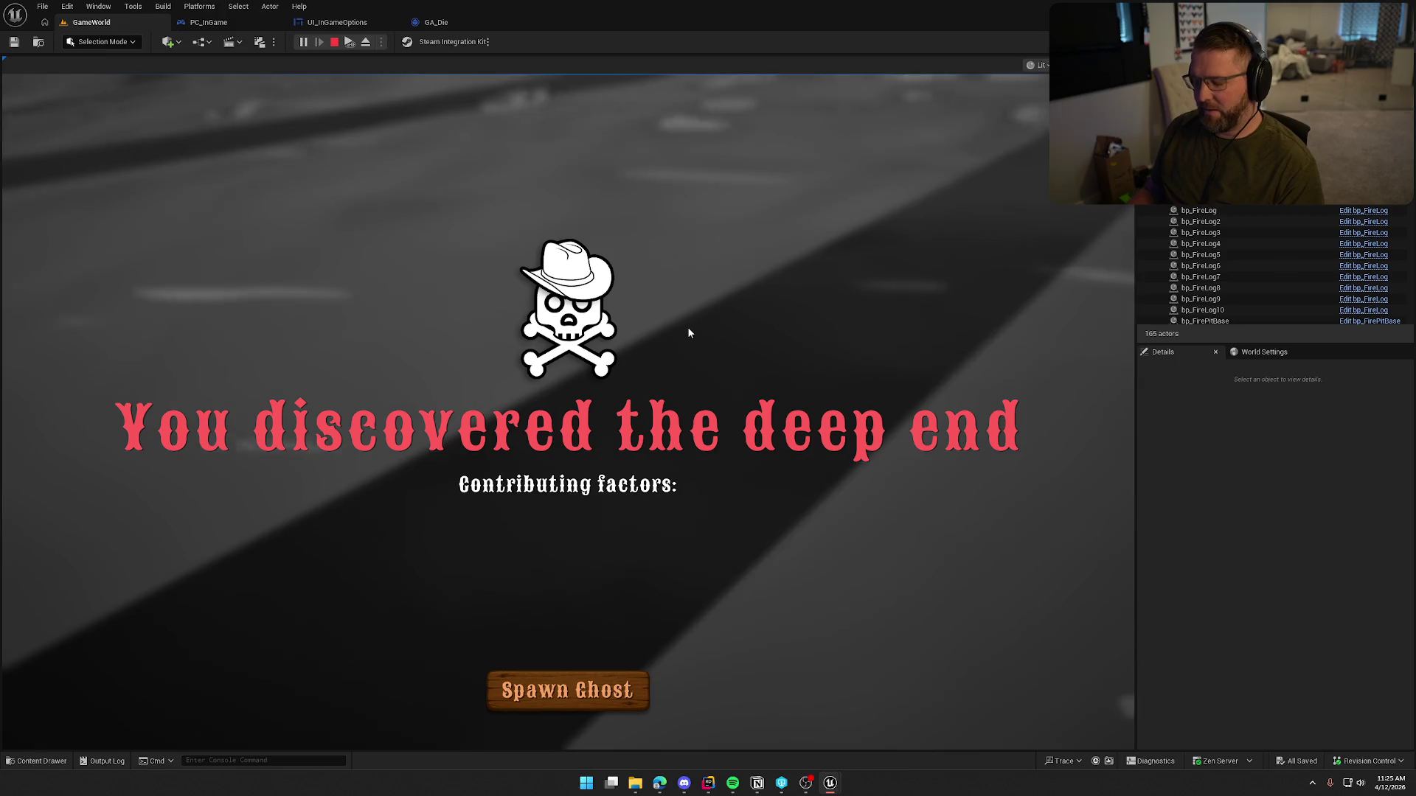
Step: Open and close the pause menu over the death screen, then stop the play session
key("Escape")
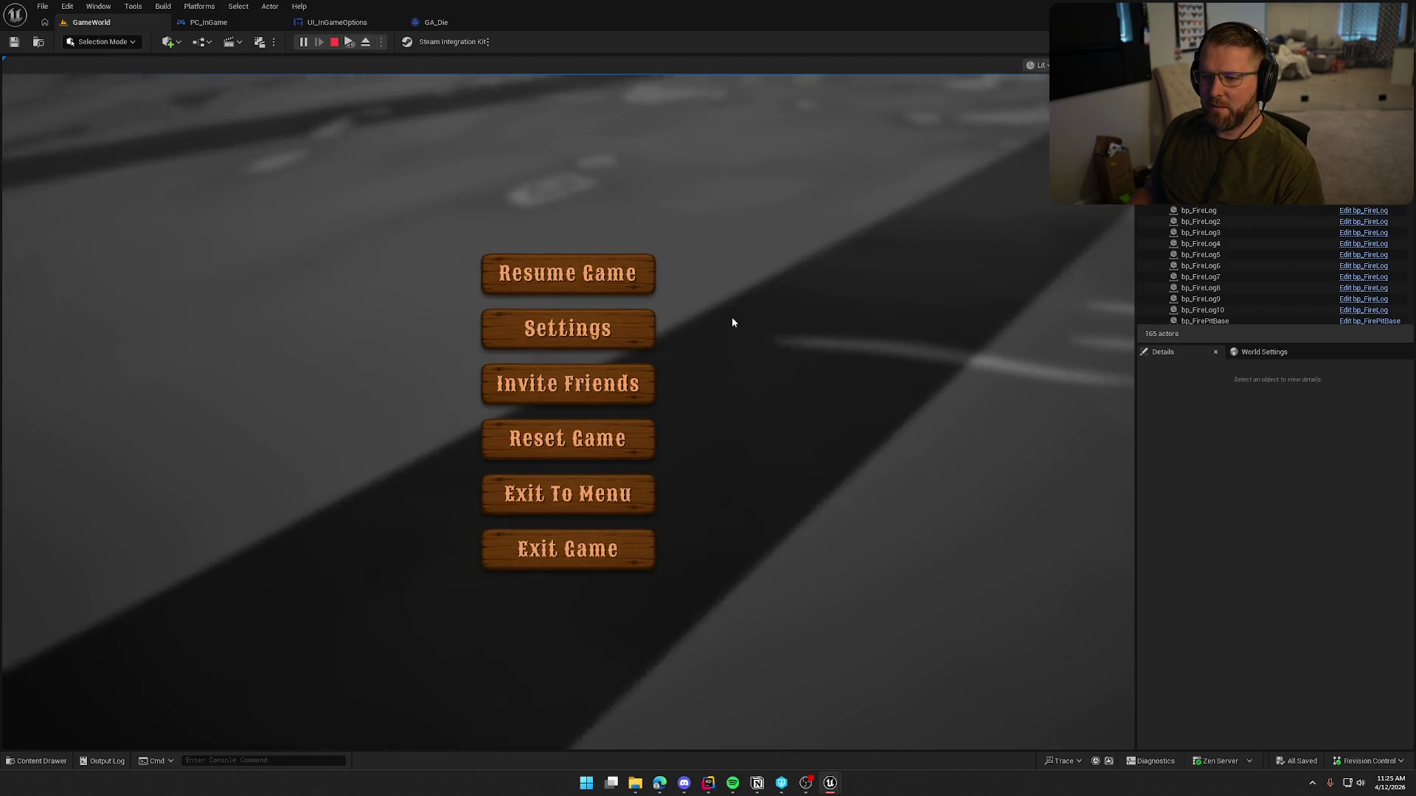
key("Escape")
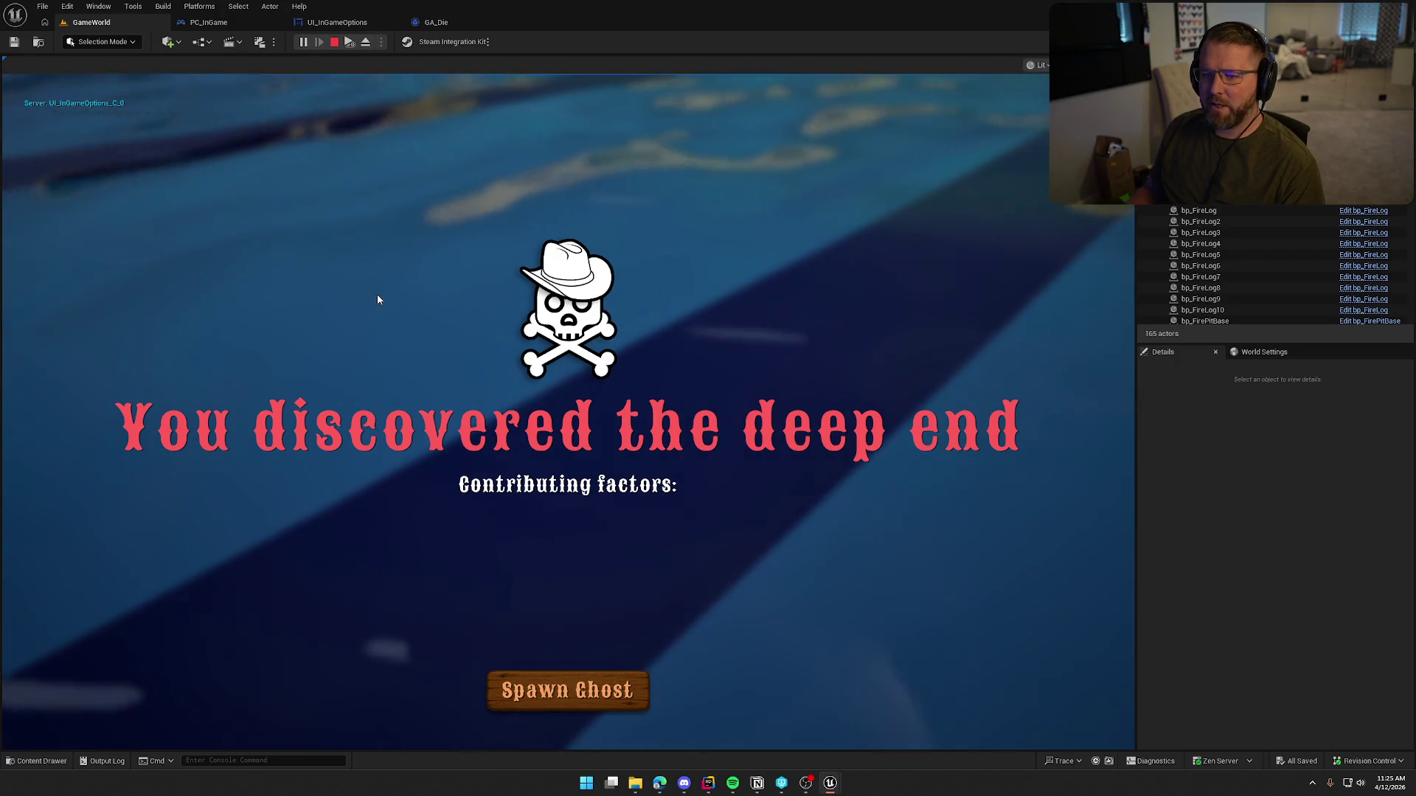
key("Escape")
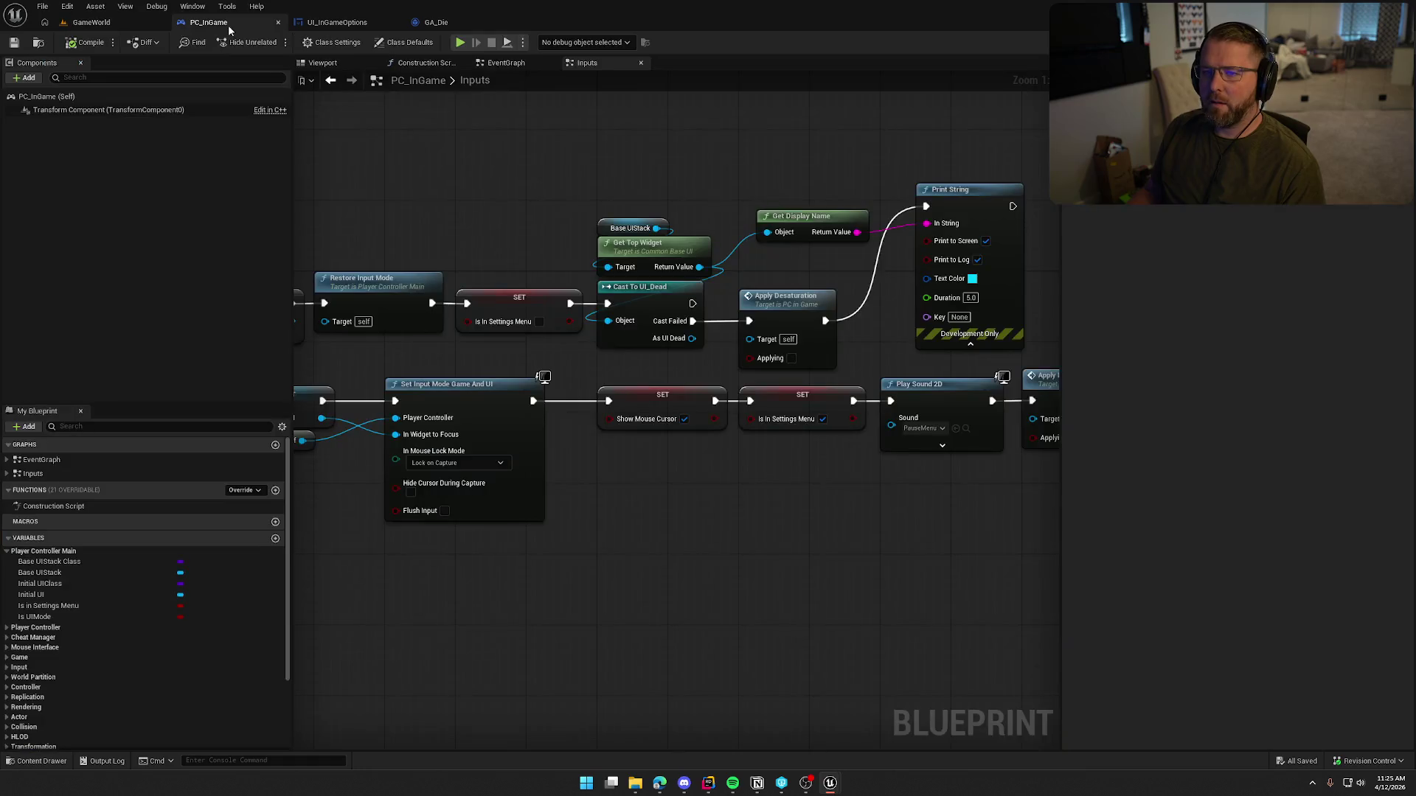
scroll(660, 223, "up", 3)
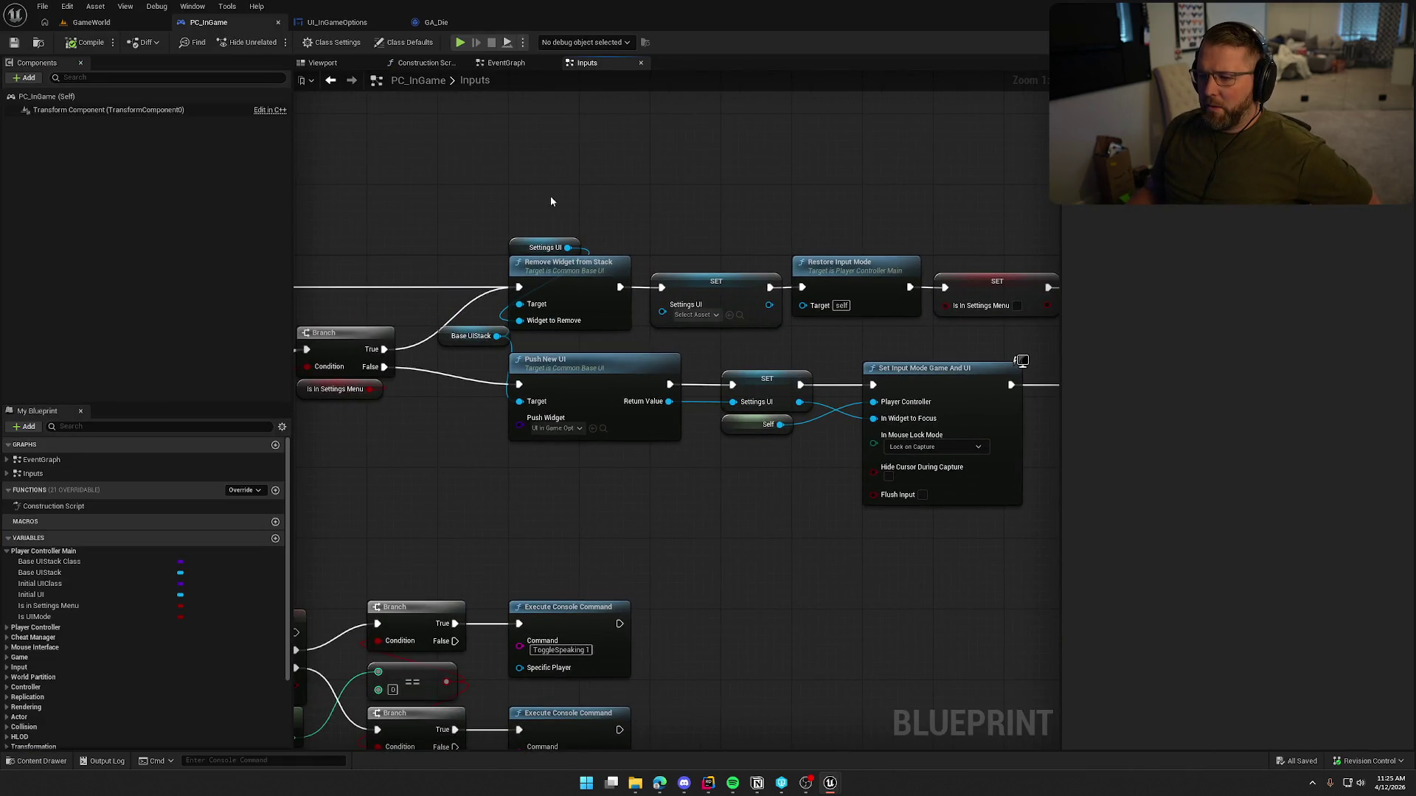
left_click_drag(609, 274, 750, 188)
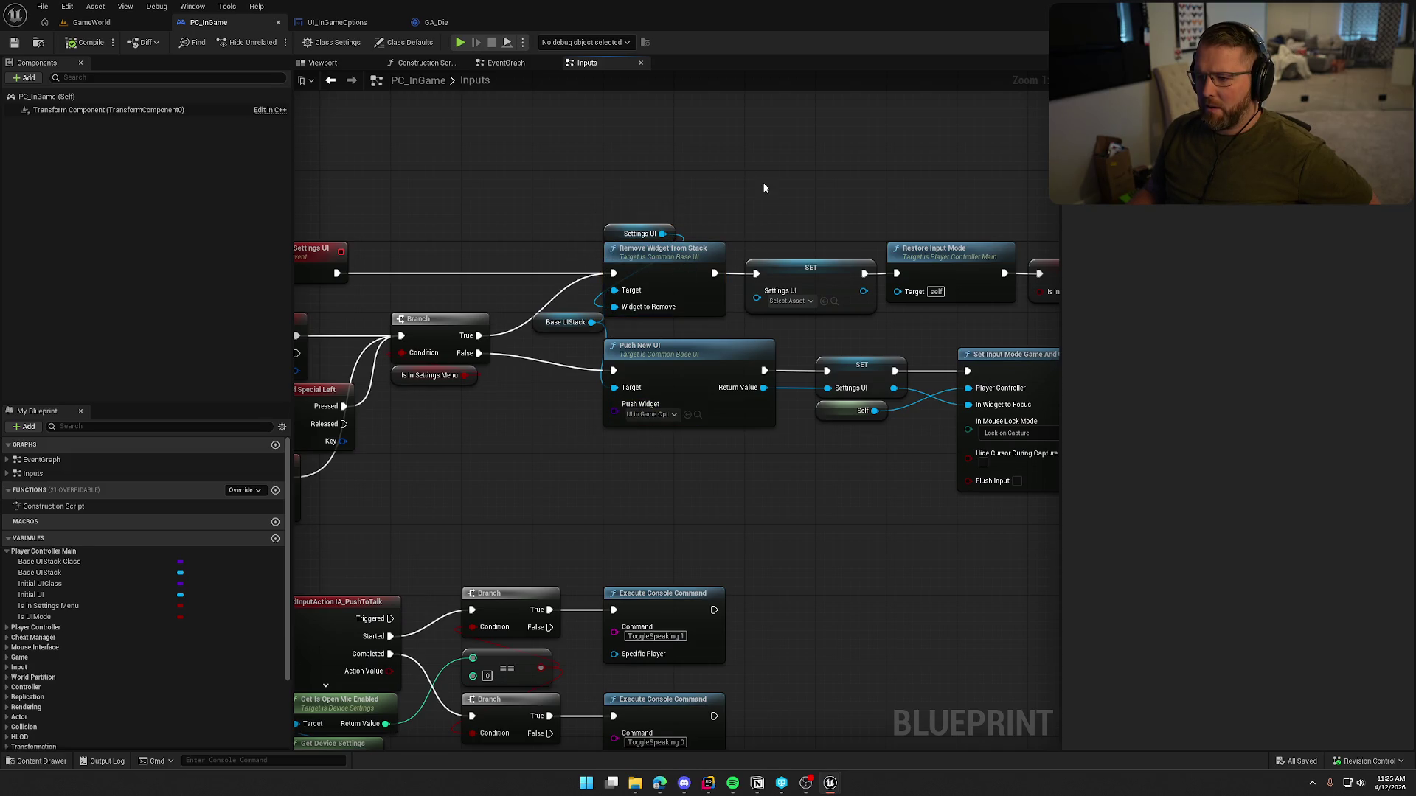
double_click(673, 250)
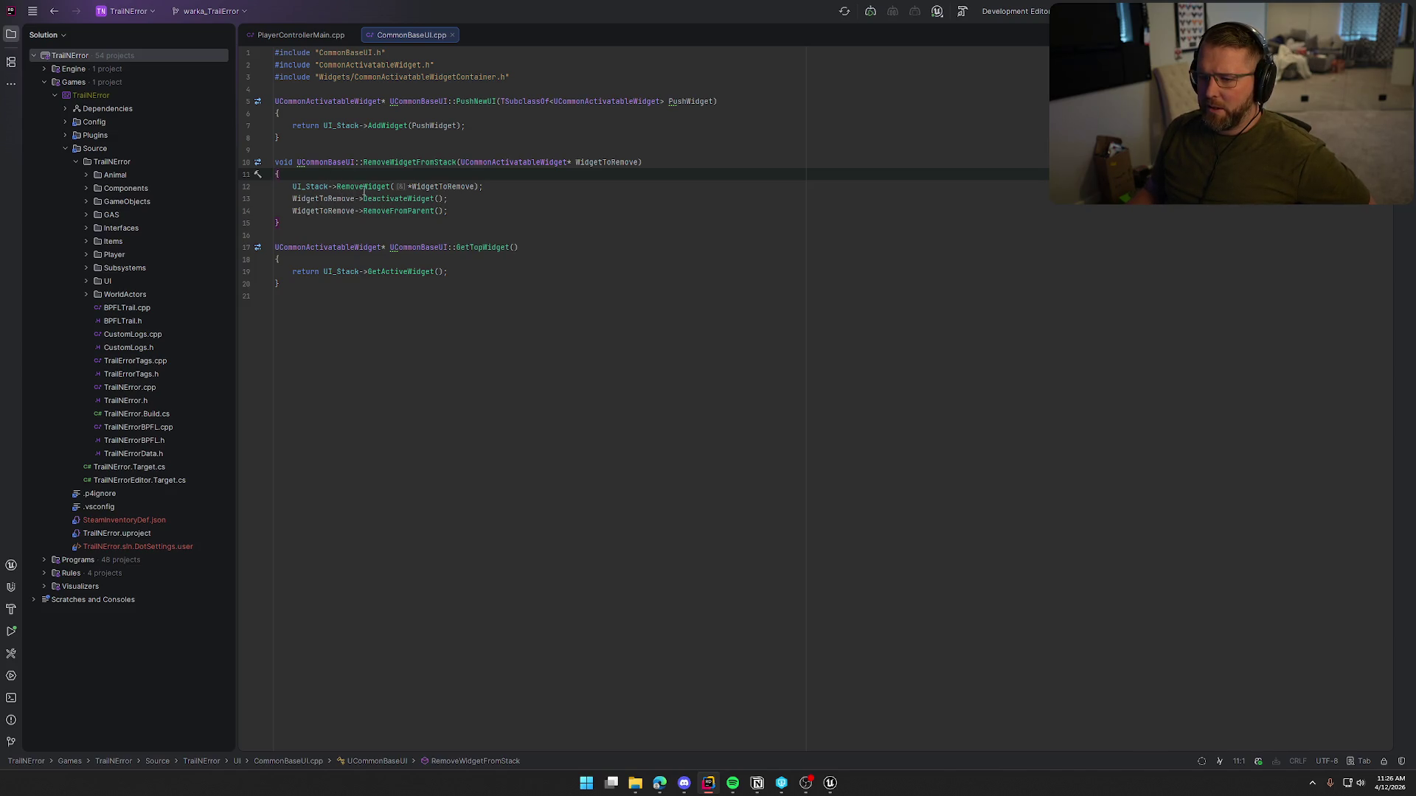
middle_click(413, 39)
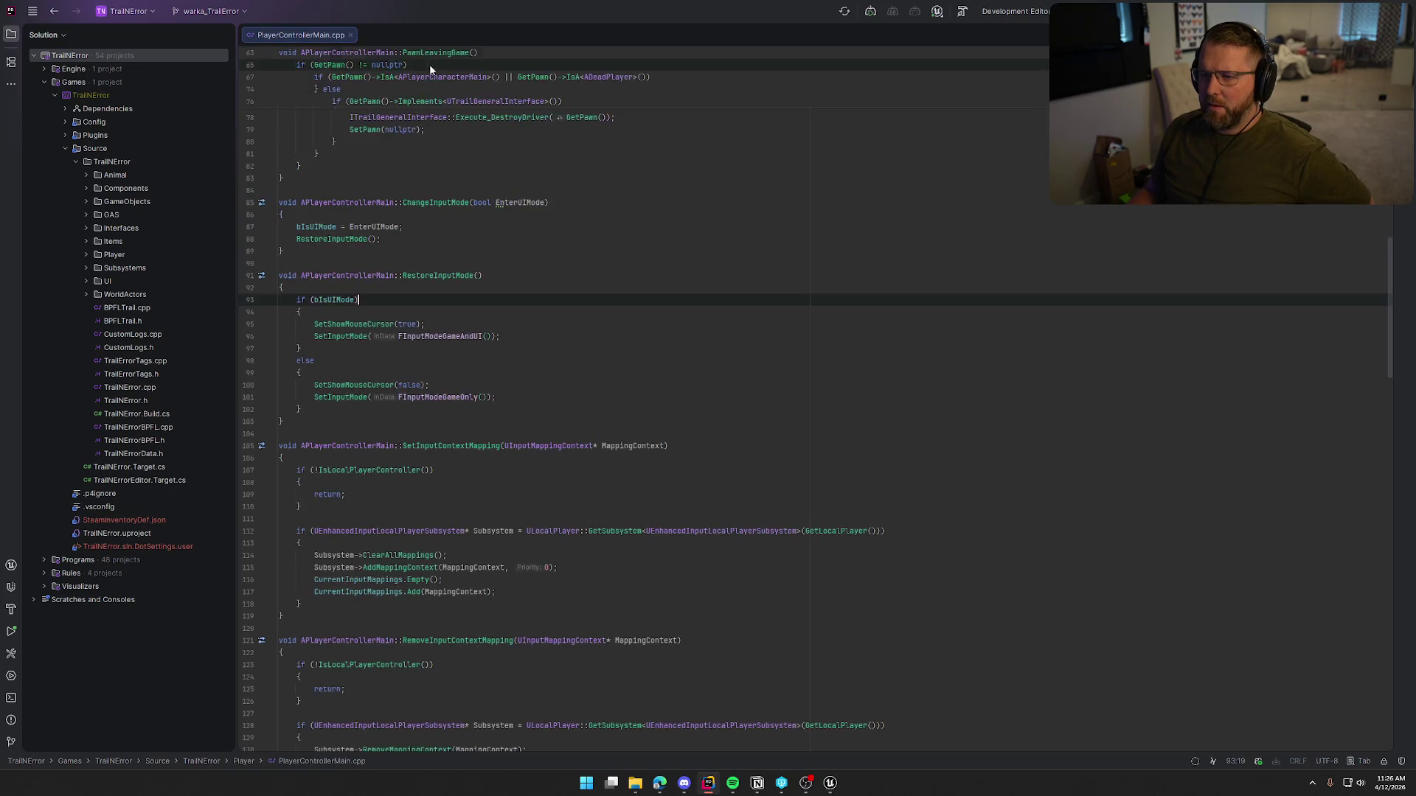
mouse_move(830, 782)
left_click(791, 755)
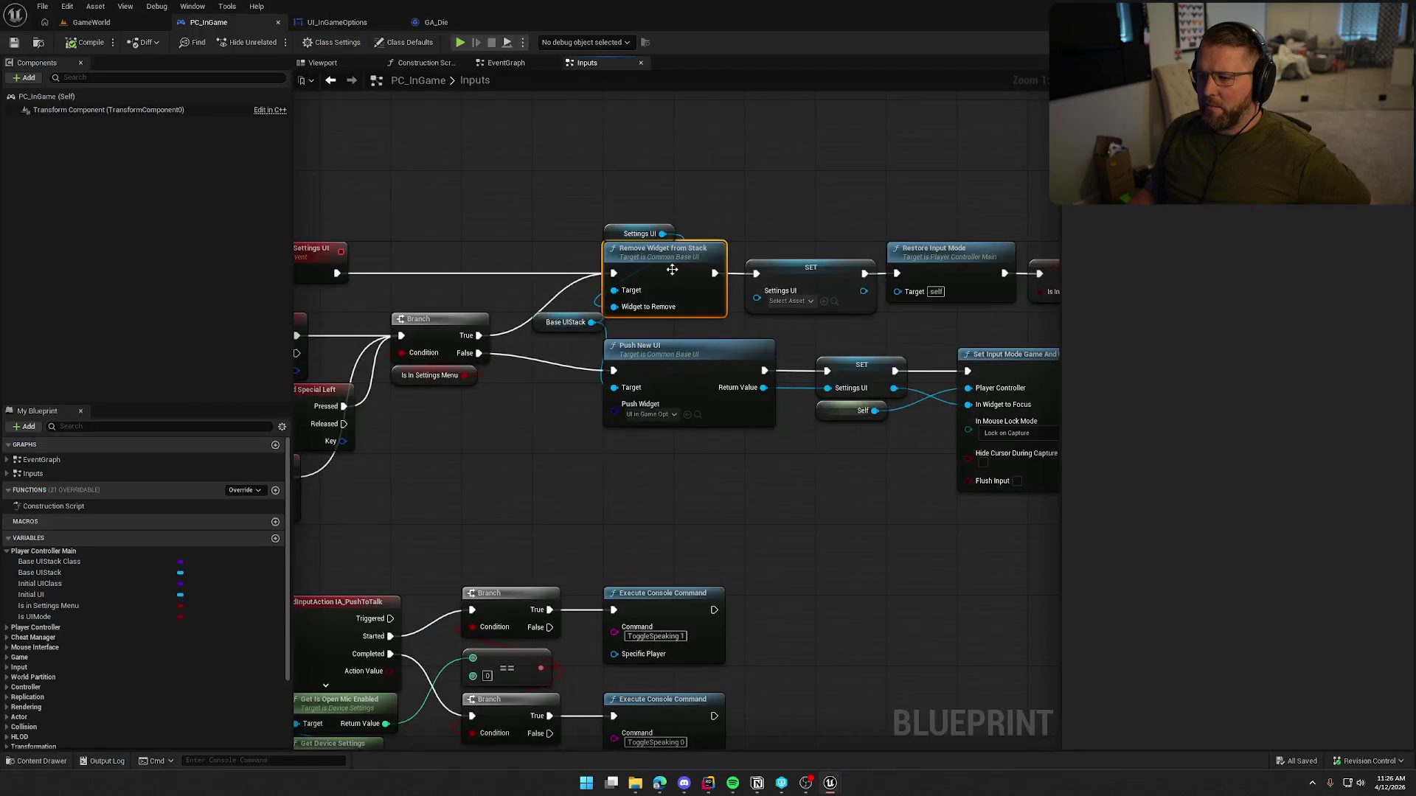
scroll(384, 205, "up", 2)
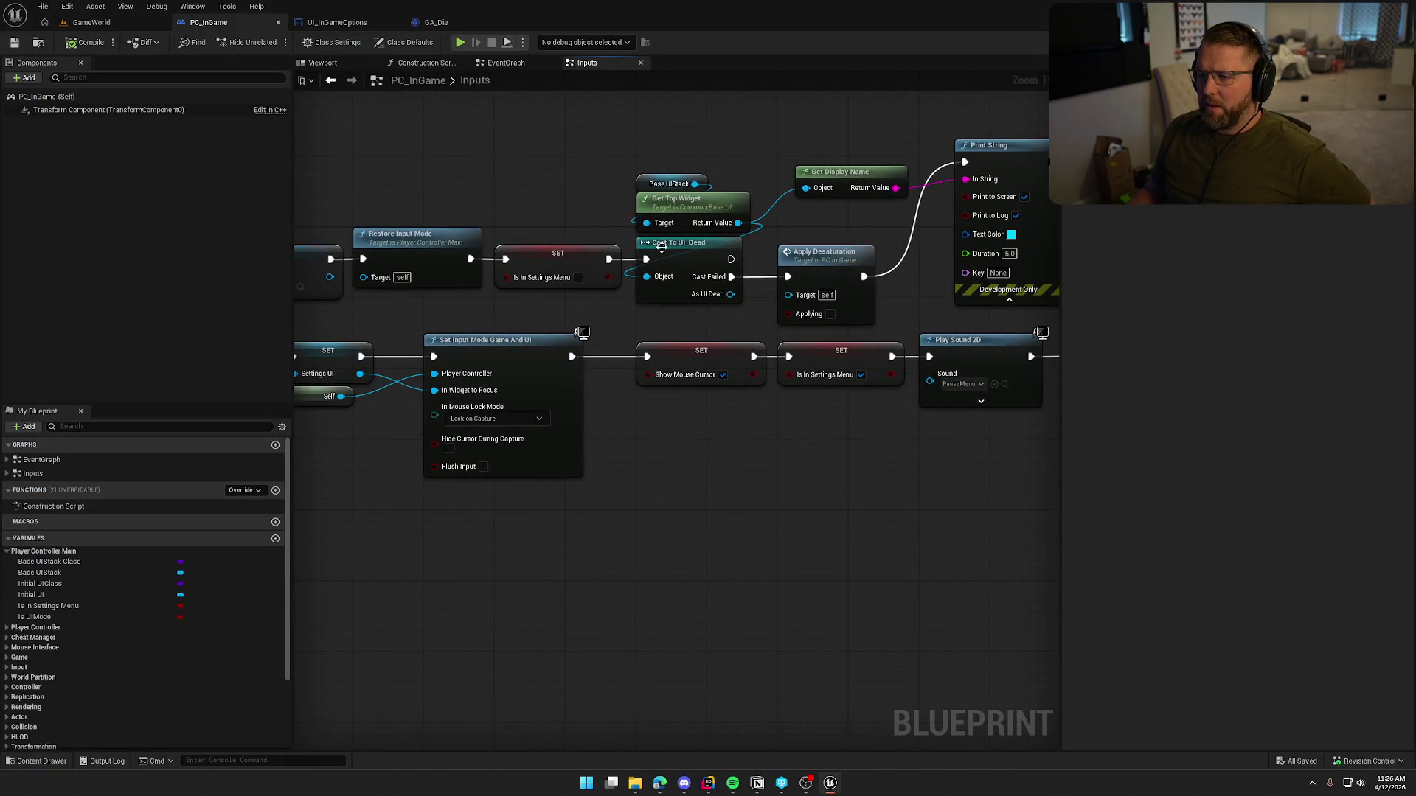
left_click_drag(633, 155, 916, 210)
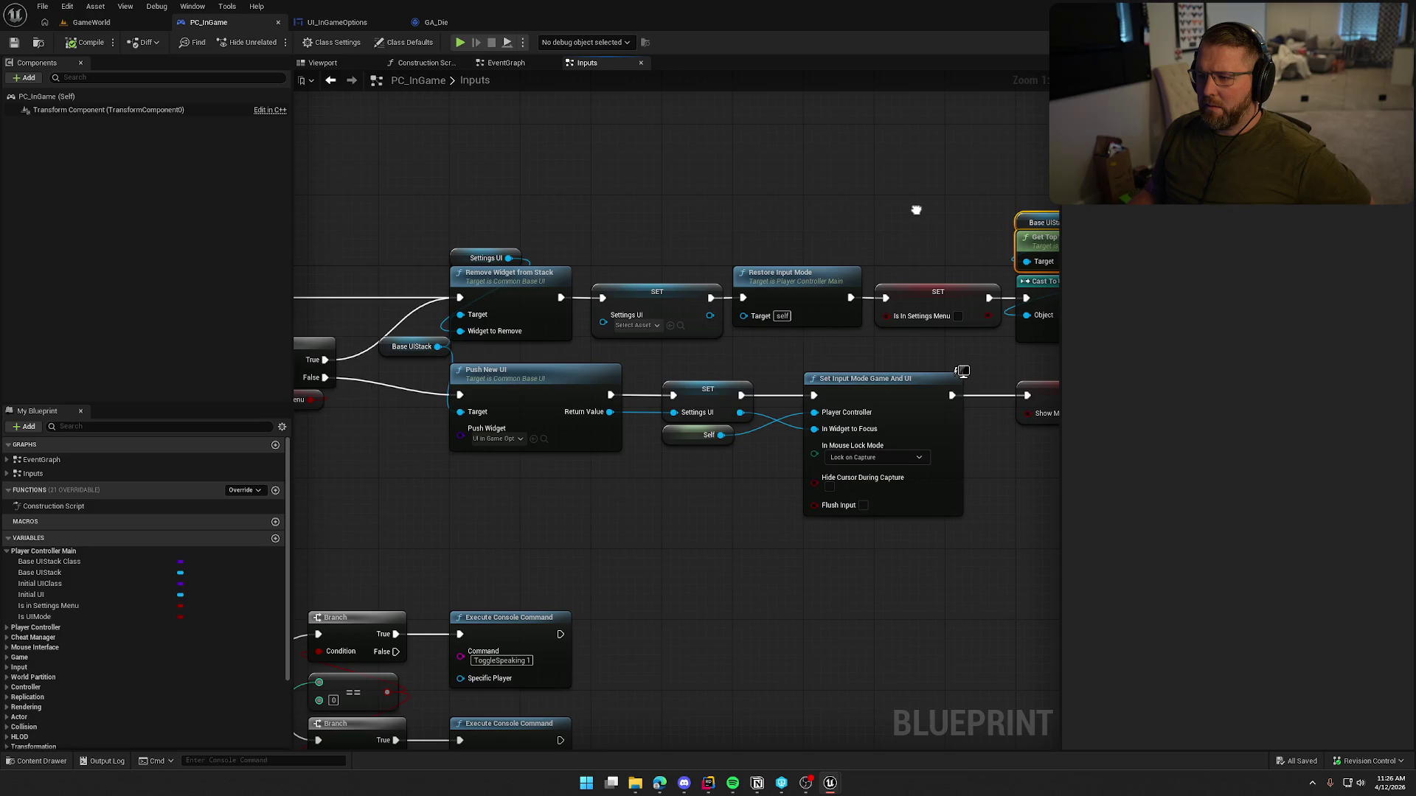
mouse_move(784, 205)
left_mouse_down()
mouse_move(851, 182)
mouse_move(490, 267)
mouse_move(668, 267)
left_mouse_up()
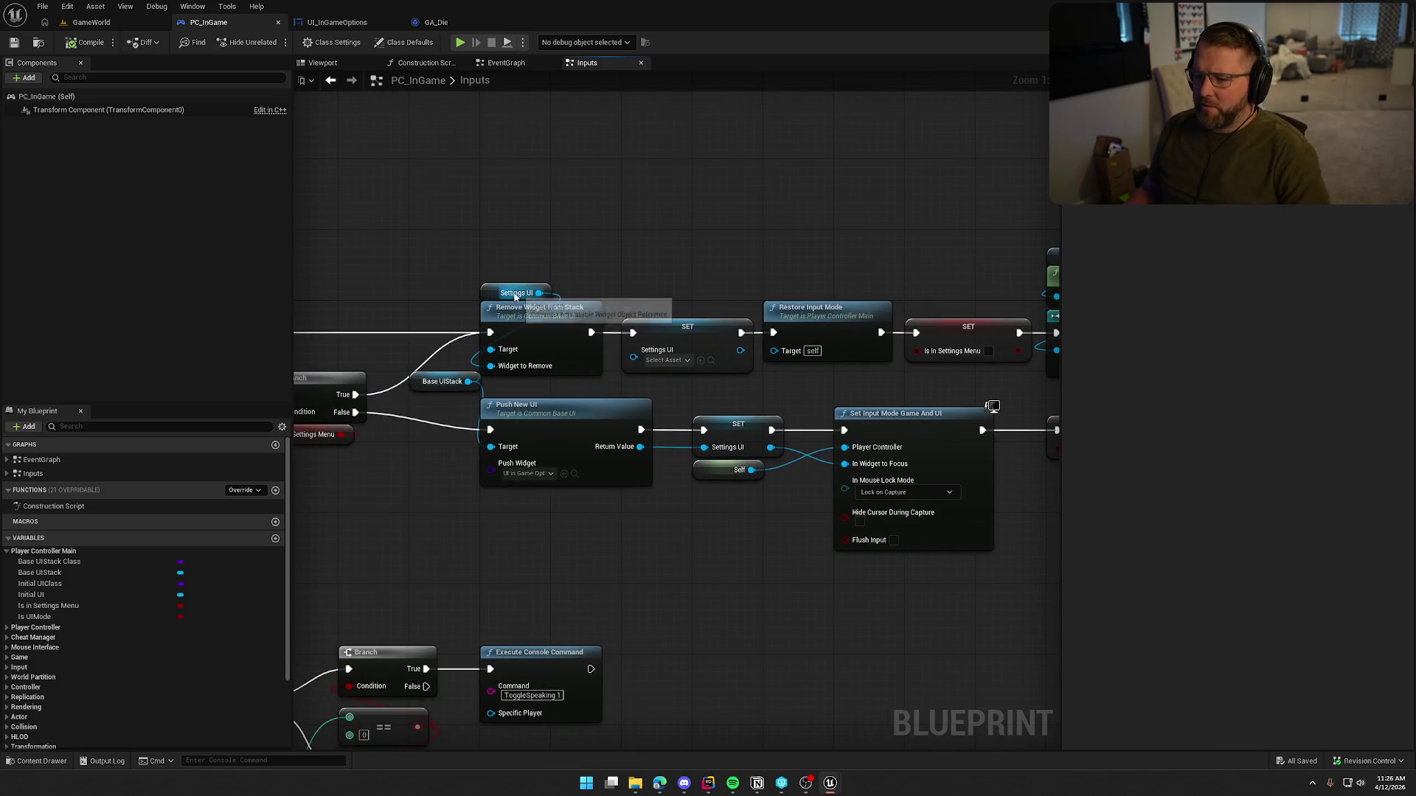
left_click_drag(789, 246, 575, 220)
left_click_drag(662, 245, 466, 219)
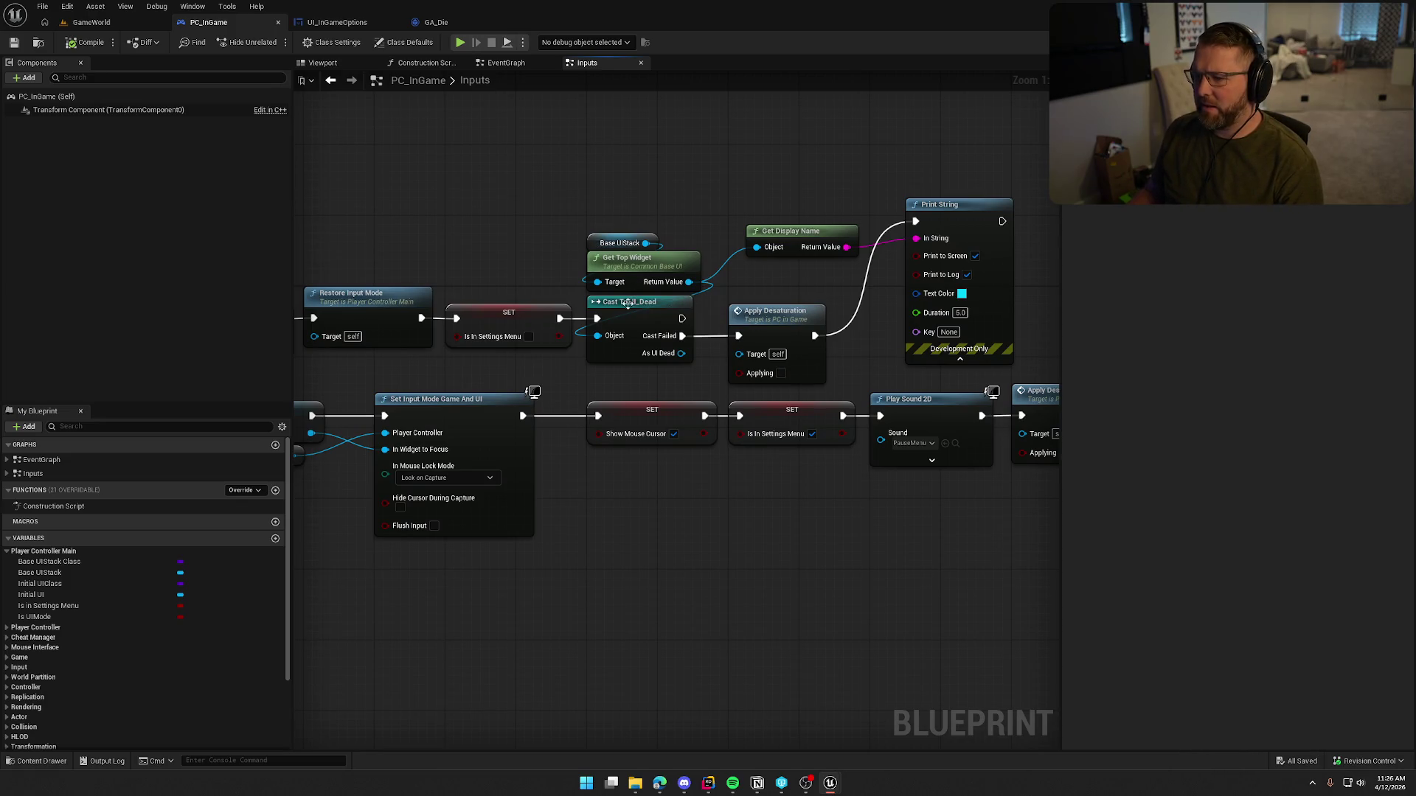
left_click_drag(608, 204, 697, 347)
left_click(701, 367)
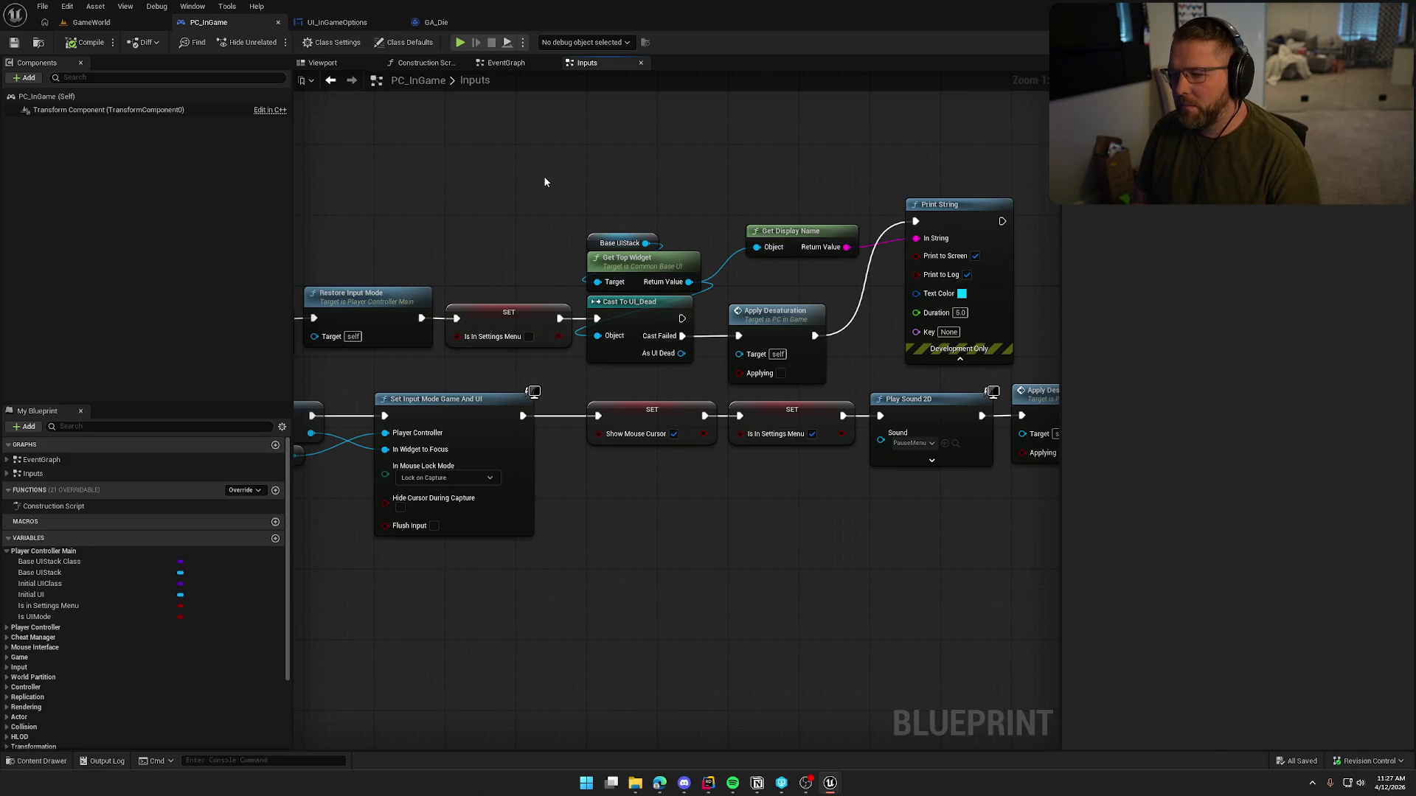
right_click(544, 181)
type("get")
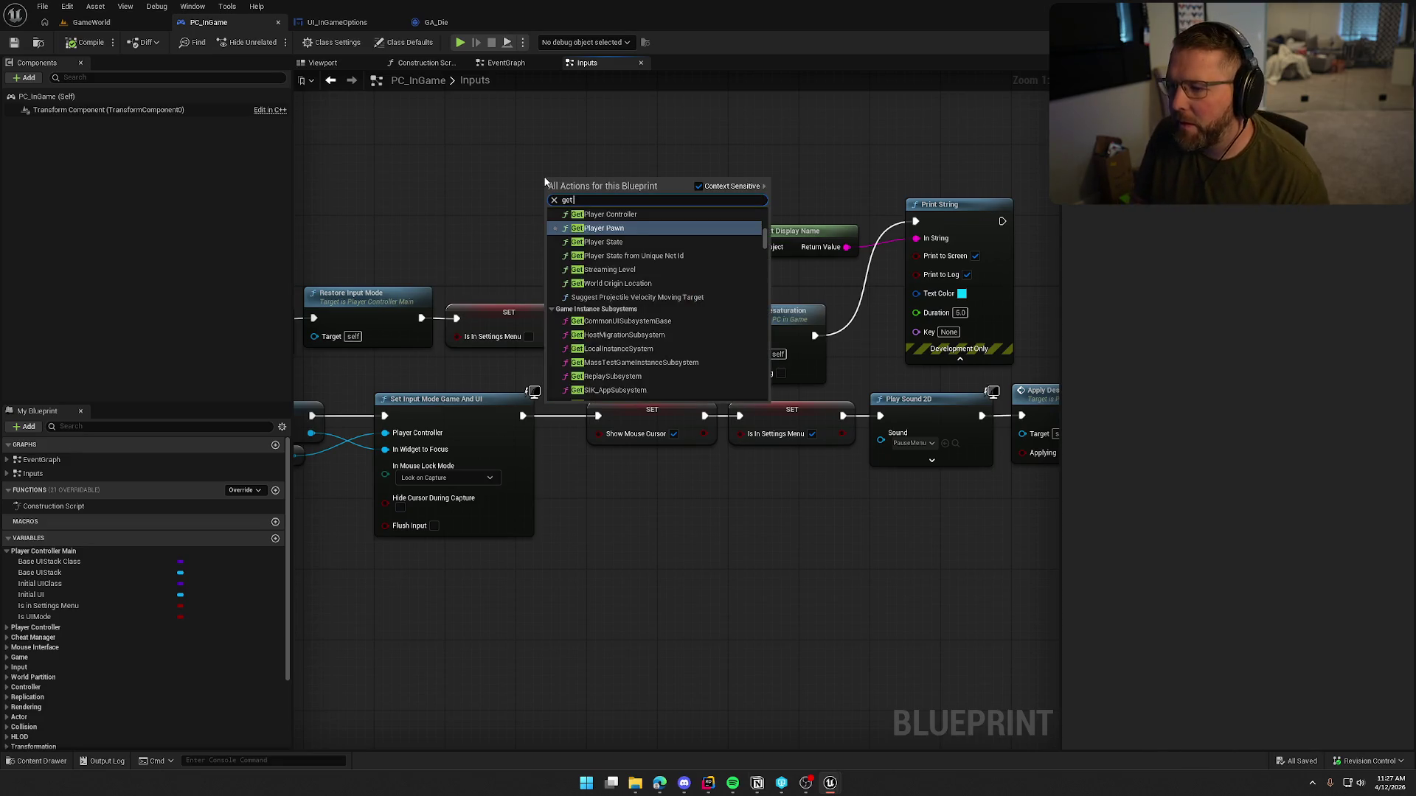
type(" contro")
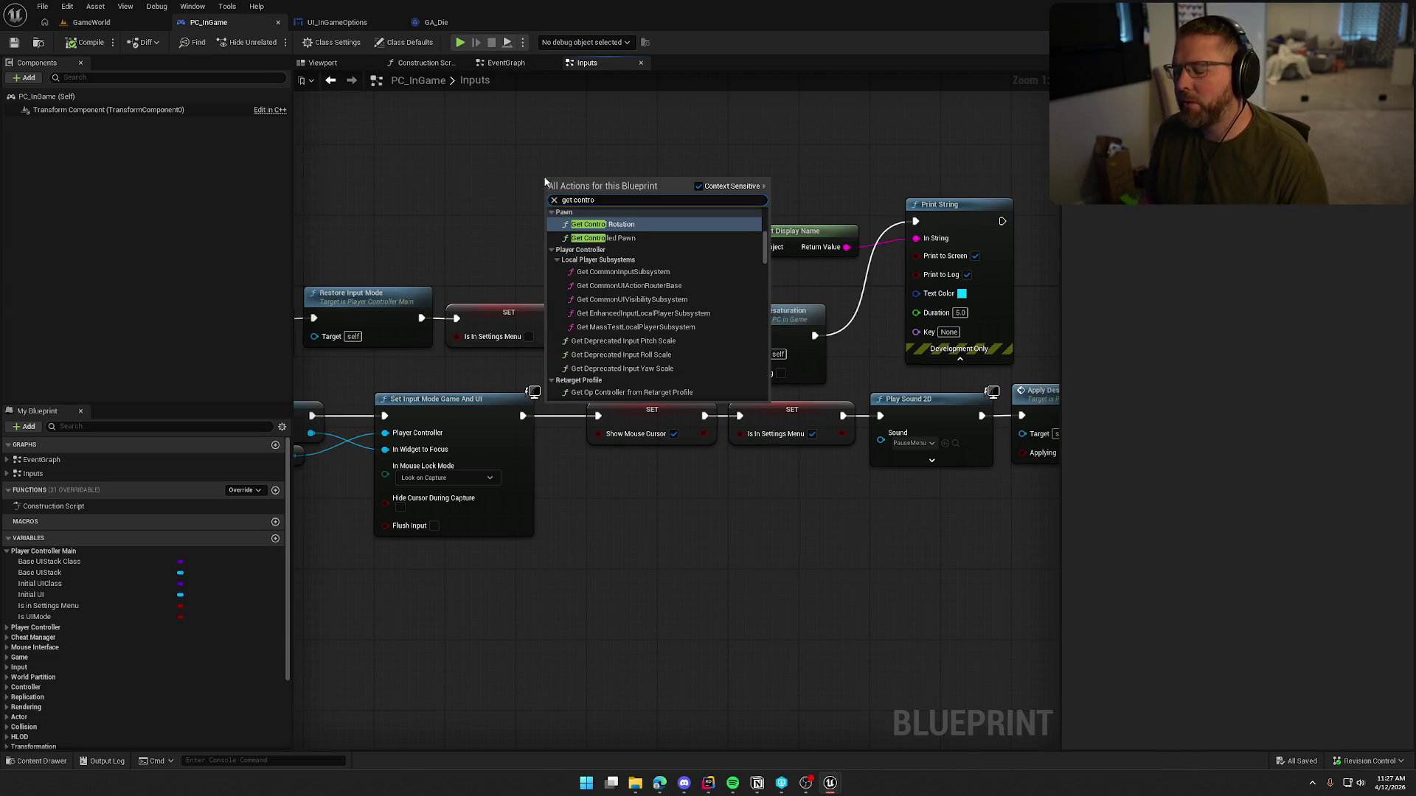
Step: Add Get Controlled Pawn feeding a Get Ability System Component node, placed side by side
key("Down")
key("Return")
left_click_drag(581, 184, 472, 184)
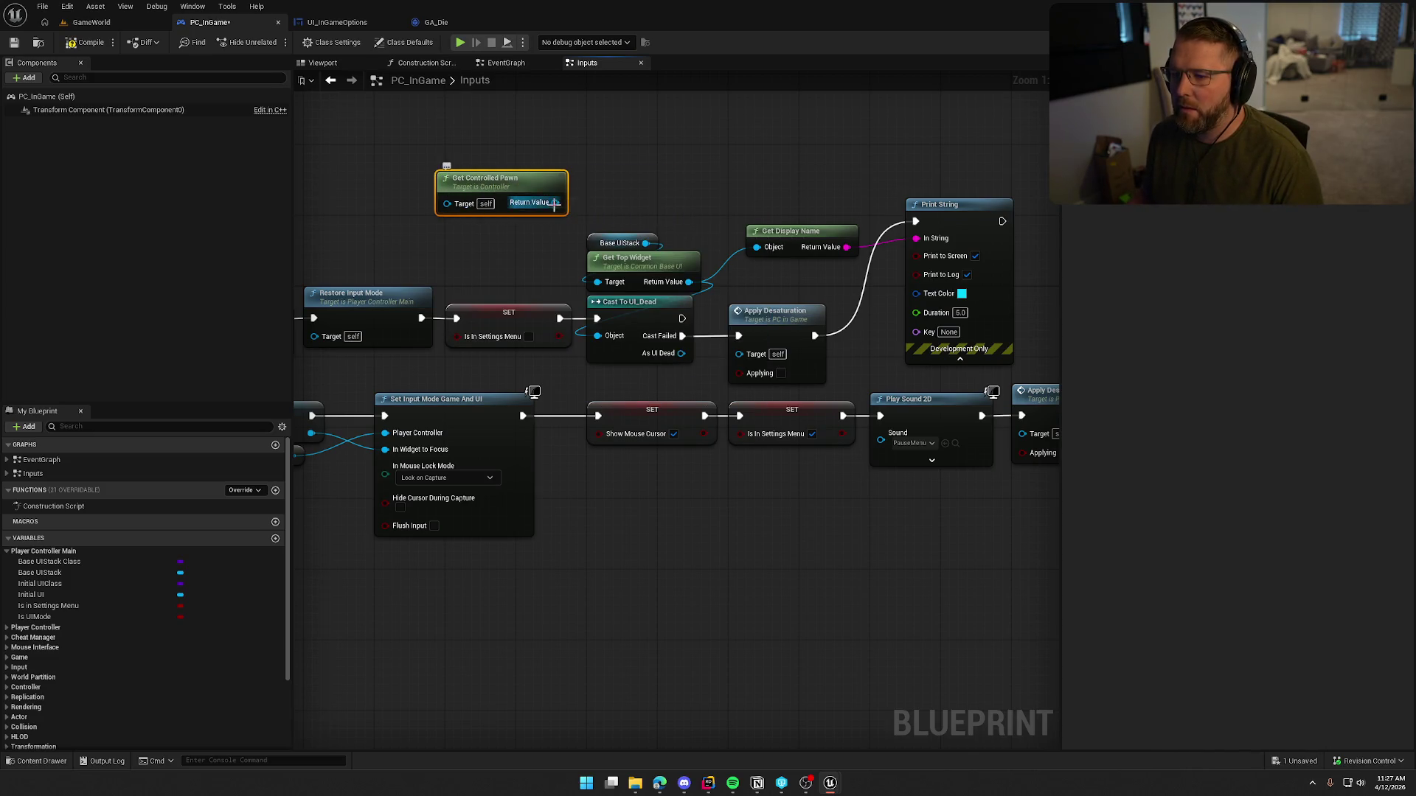
left_click_drag(554, 203, 627, 179)
type("get abil")
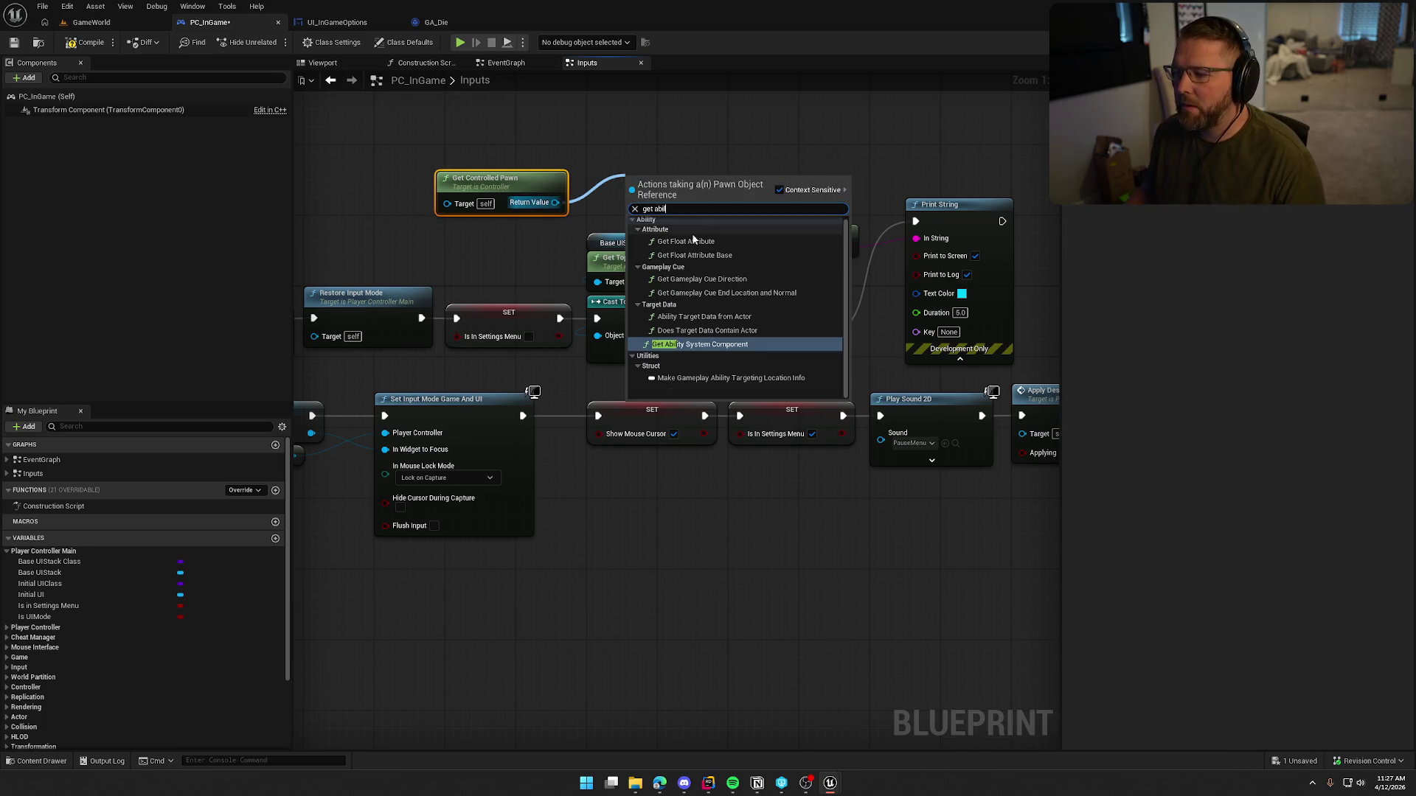
left_click(699, 344)
mouse_move(693, 190)
left_mouse_down()
mouse_move(555, 149)
mouse_move(514, 159)
mouse_move(520, 253)
mouse_move(512, 165)
mouse_move(512, 182)
left_mouse_up()
left_click(516, 183, "ctrl")
left_click(521, 250)
Step: Add an Is Valid check on the ability system component output
left_click_drag(566, 230, 639, 184)
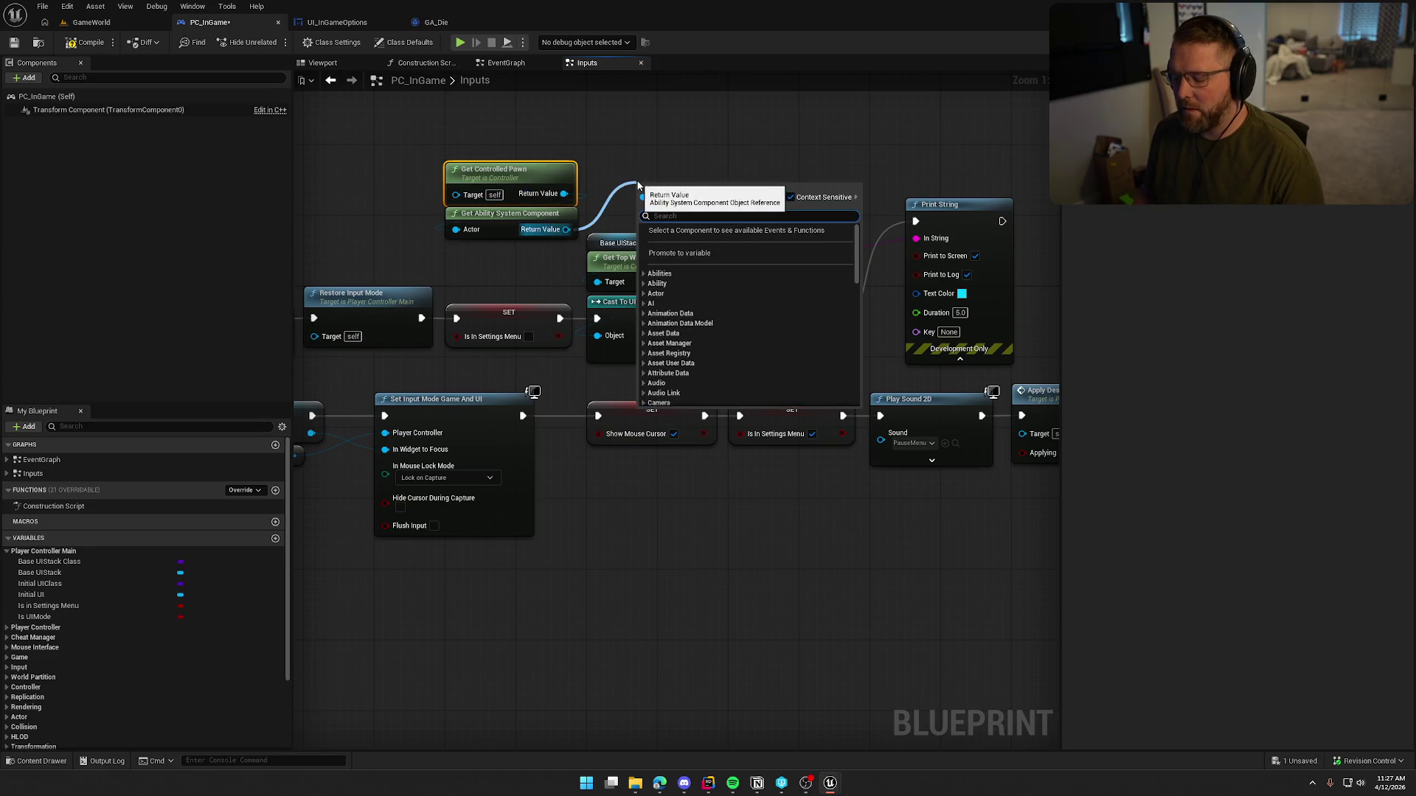
type("is va")
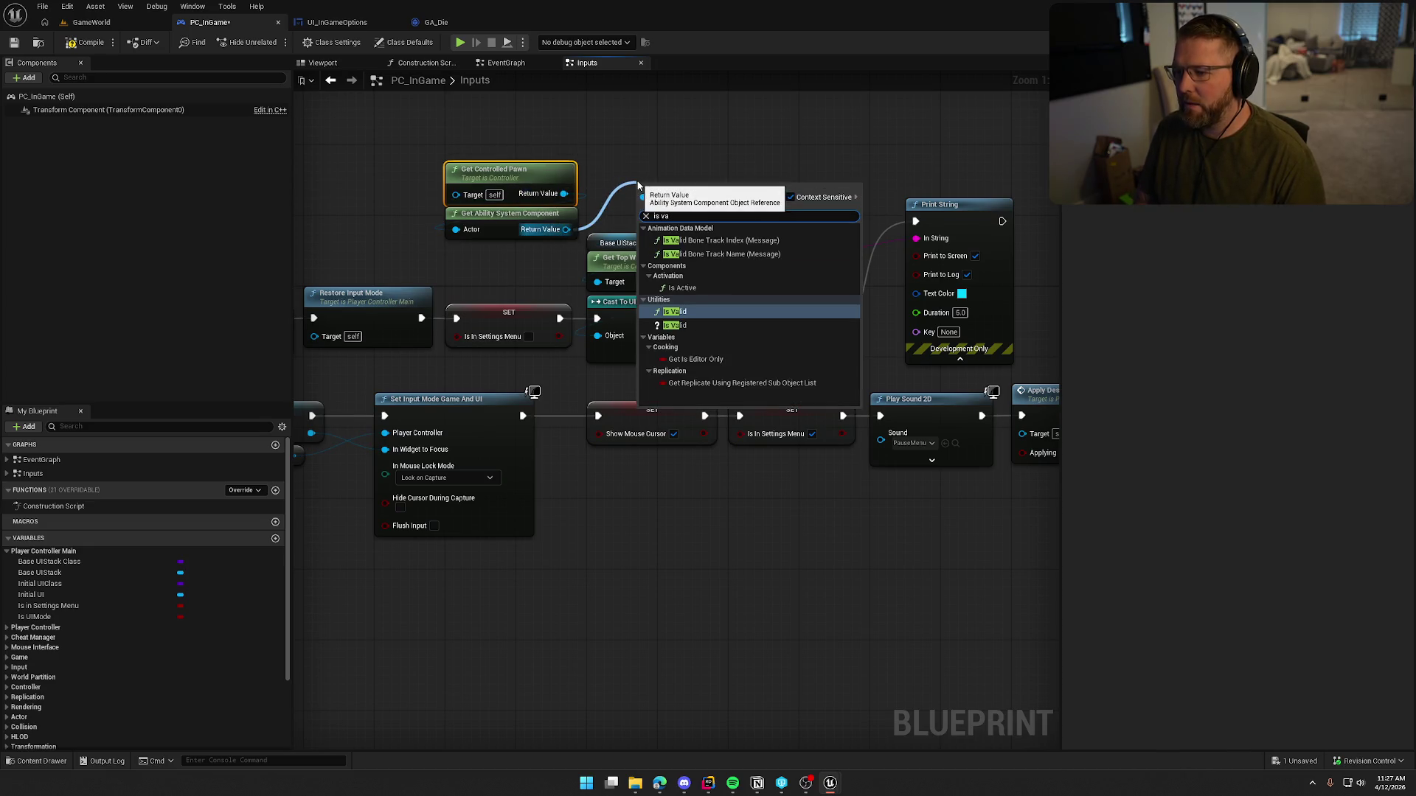
key("Down")
key("Return")
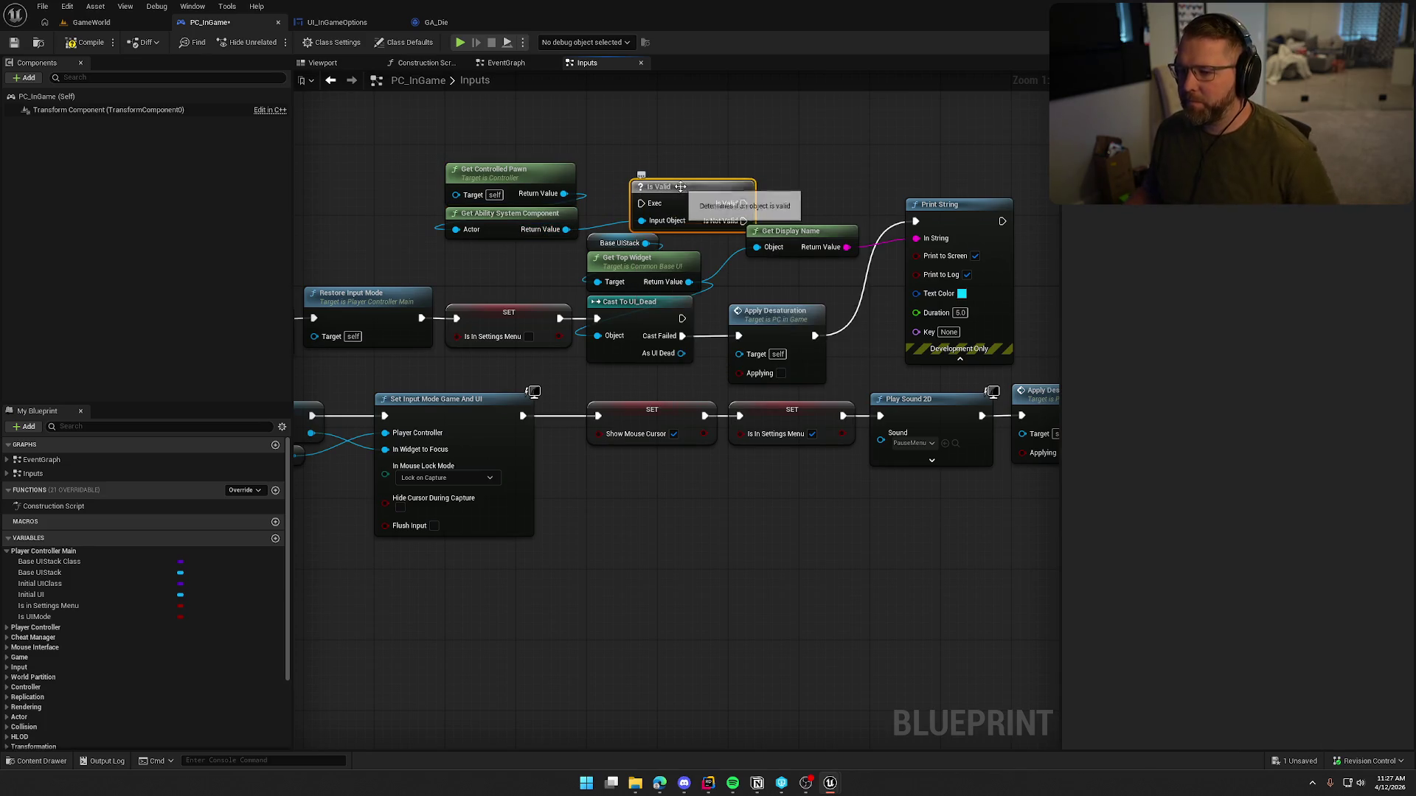
Step: Delete the old Cast To UI_Dead, display name and Print String nodes
left_click(617, 343)
left_click(627, 260, "ctrl")
left_click(612, 243, "ctrl")
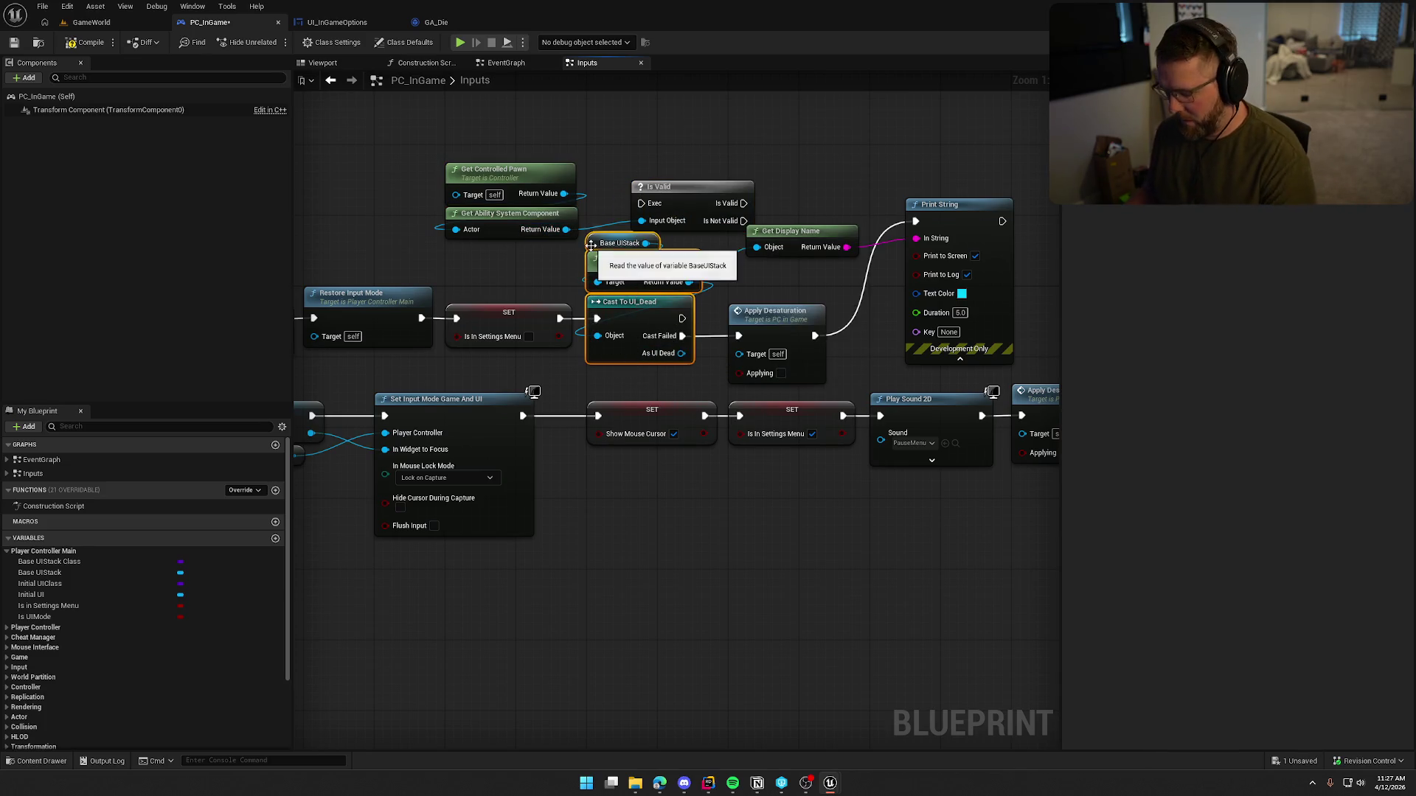
key("Delete")
left_click(793, 231)
key("Delete")
left_click(951, 205)
key("Delete")
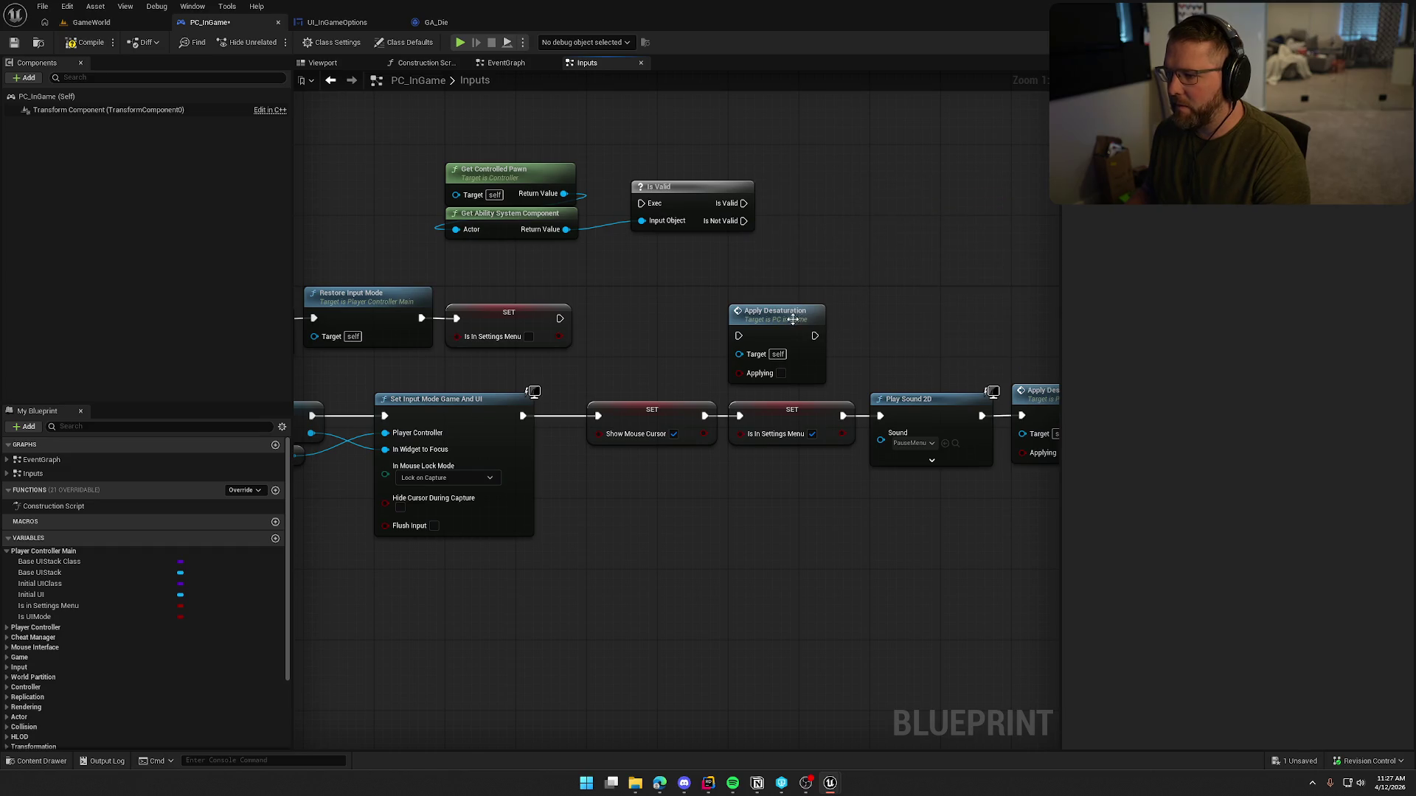
Step: Wire SET into Is Valid and Is Not Valid into Apply Desaturation
left_click_drag(775, 310, 987, 213)
mouse_move(560, 318)
left_mouse_down()
mouse_move(641, 203)
mouse_move(657, 286)
mouse_move(644, 302)
left_mouse_up()
left_click_drag(648, 247, 454, 131)
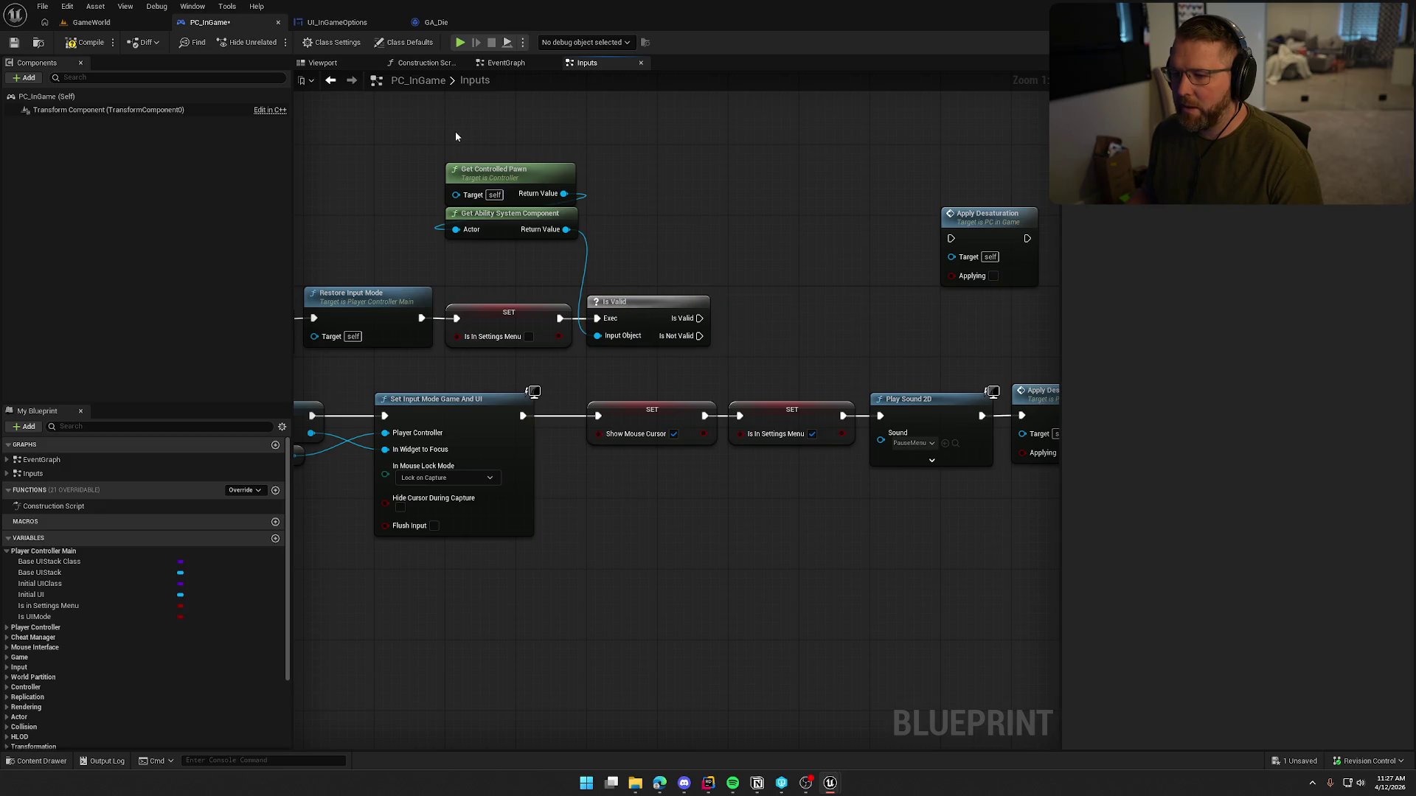
mouse_move(522, 187)
left_mouse_down()
mouse_move(644, 210)
mouse_move(652, 240)
left_mouse_up()
left_click_drag(801, 215, 632, 221)
mouse_move(548, 286)
left_mouse_down()
mouse_move(800, 189)
mouse_move(769, 275)
mouse_move(908, 278)
left_mouse_up()
left_click(813, 203)
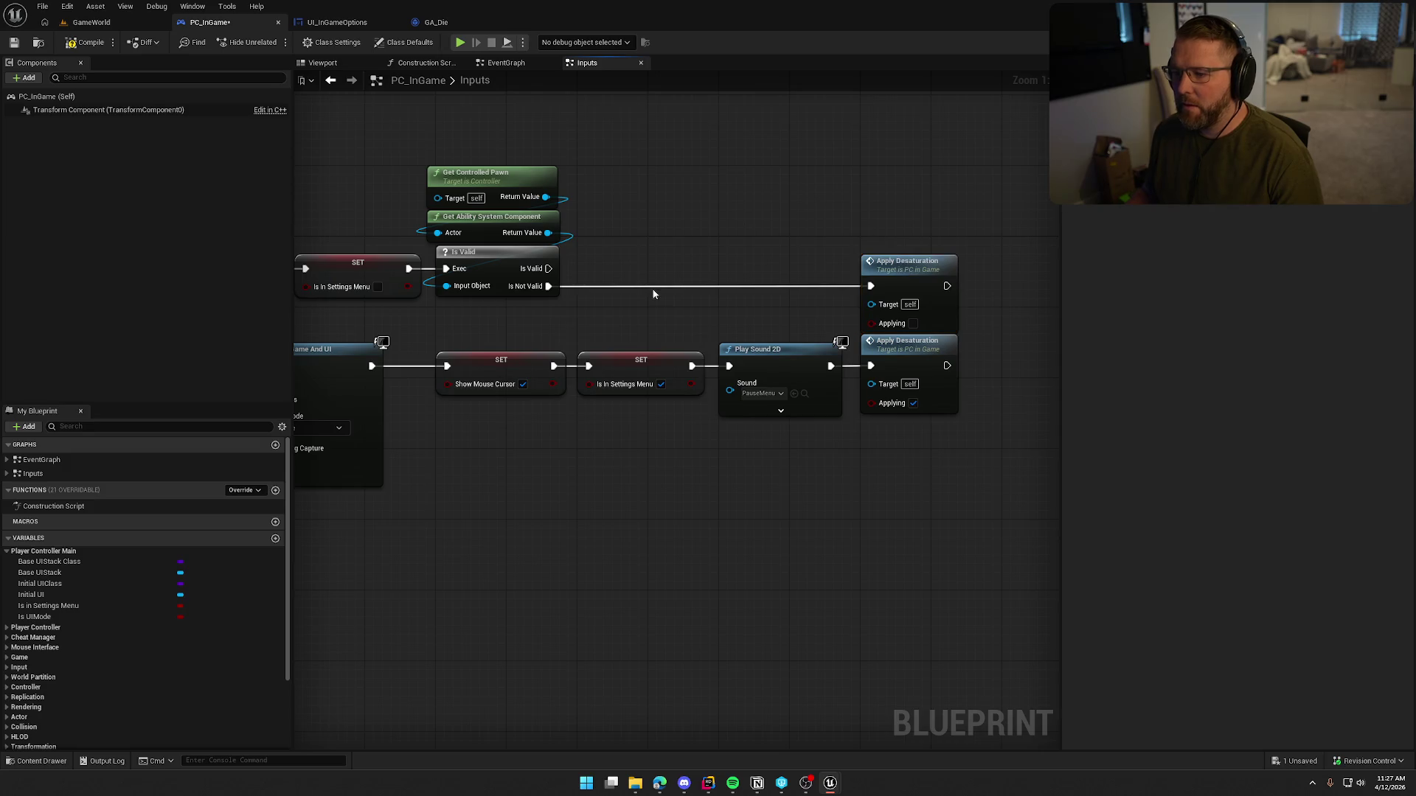
left_click_drag(548, 232, 636, 217)
Step: Add Has Matching Gameplay Tag on the component with Tag to Check set to Player.Status.Dead
type("ha")
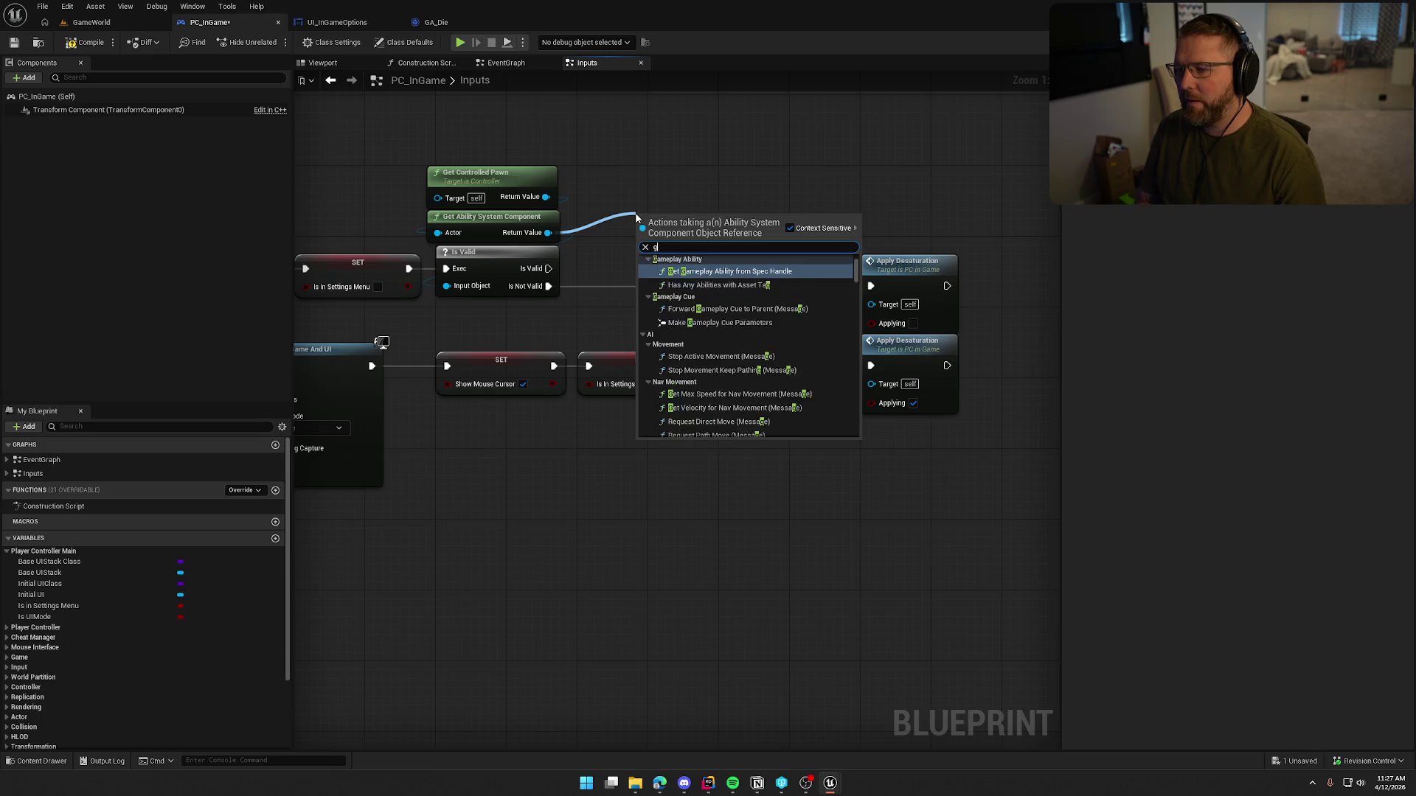
type("s matching")
key("Return")
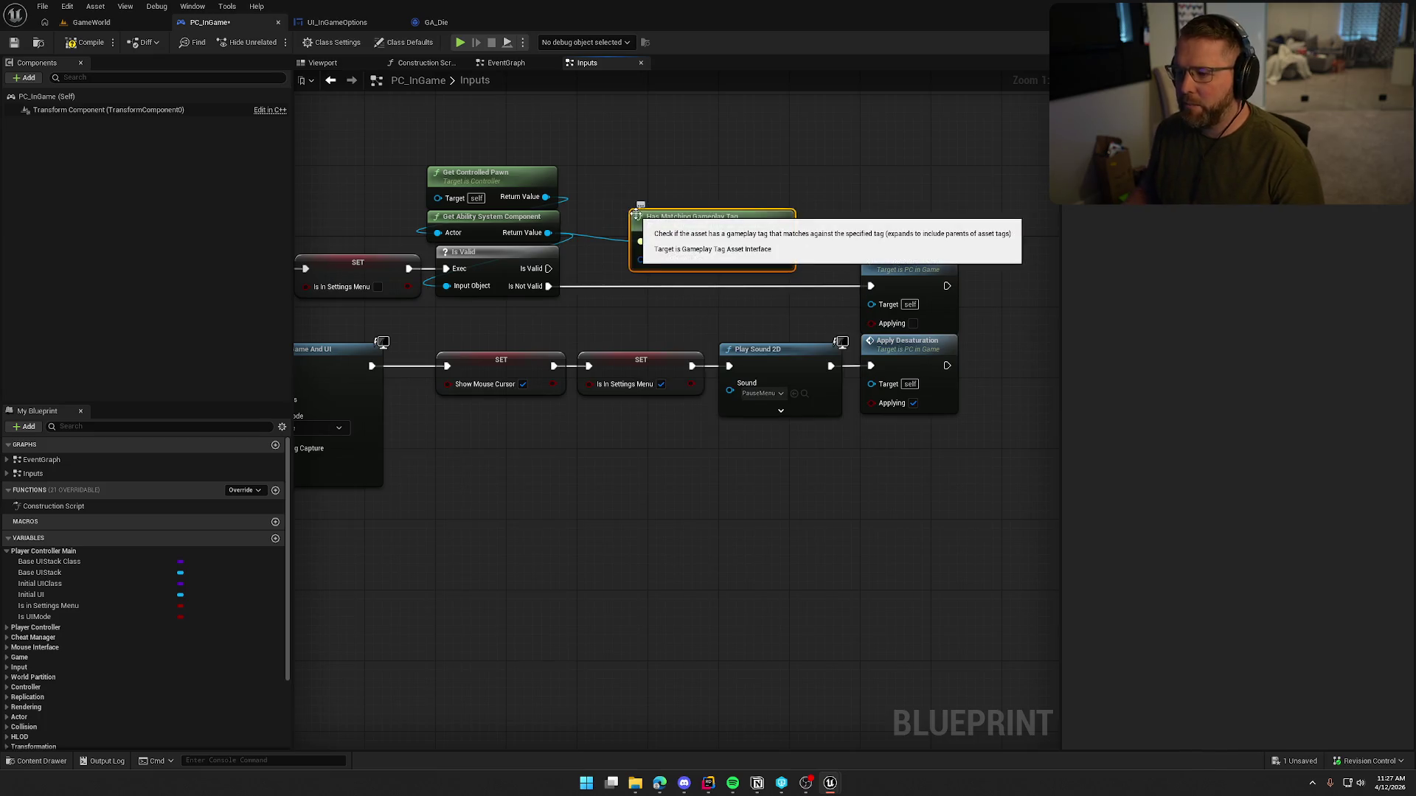
left_click(704, 259)
type("de")
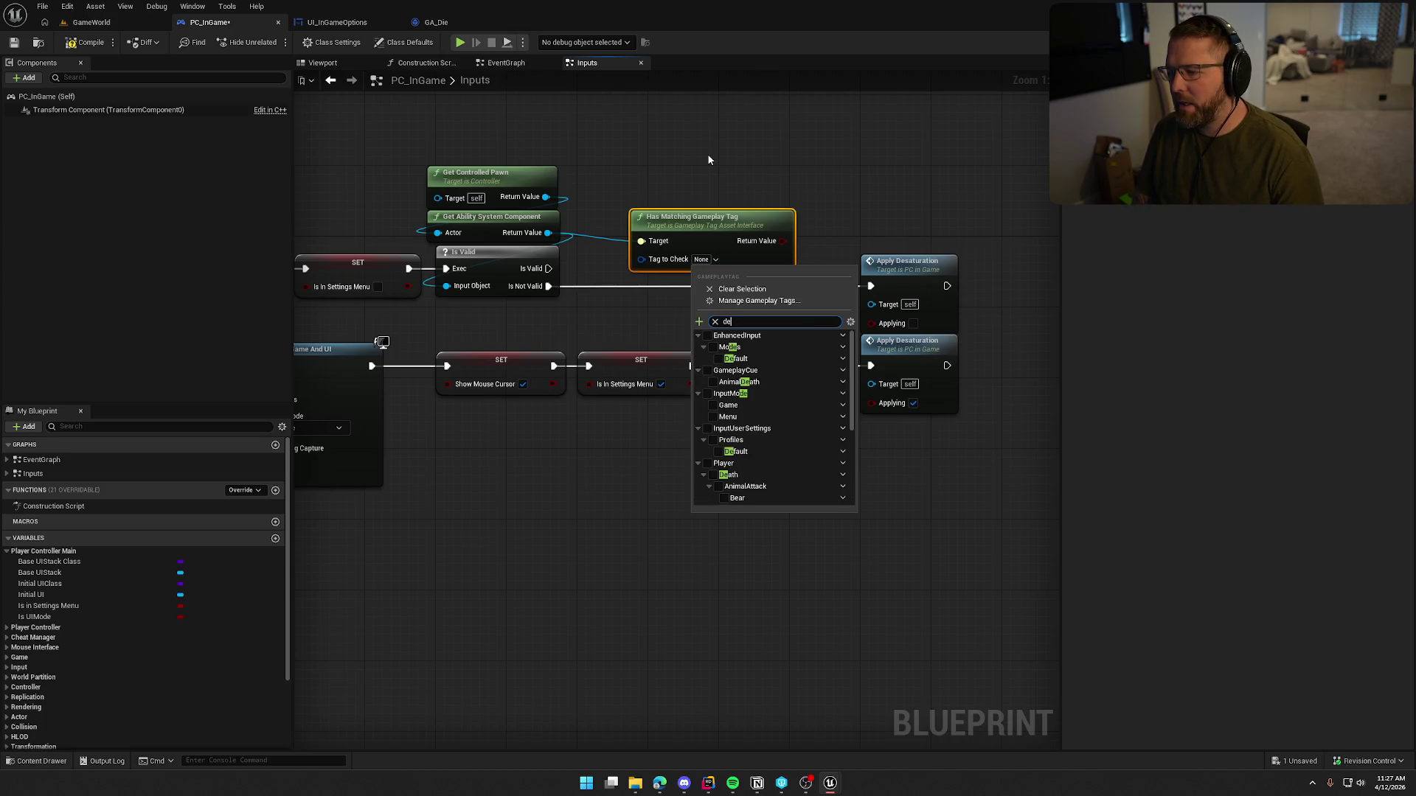
type("a")
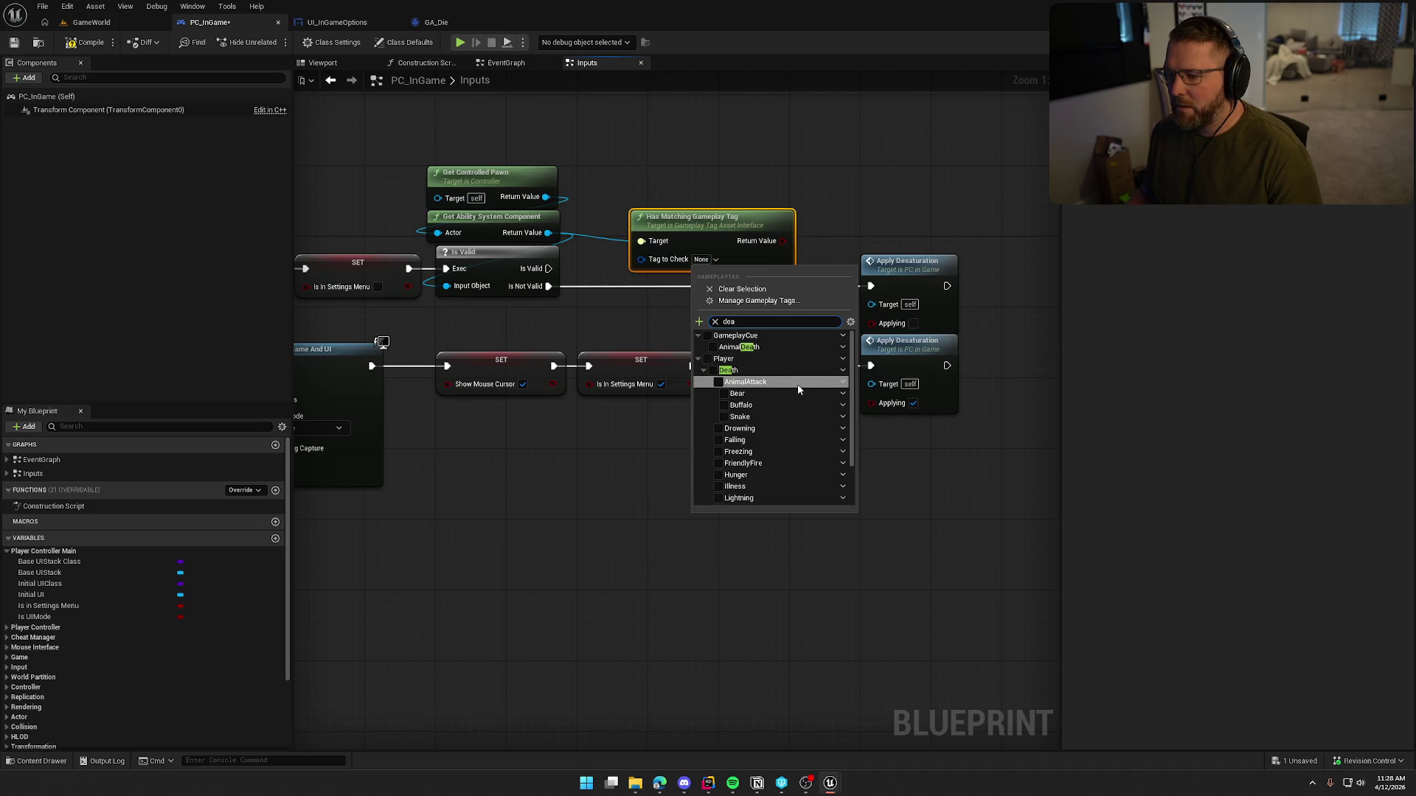
scroll(801, 396, "down", 2)
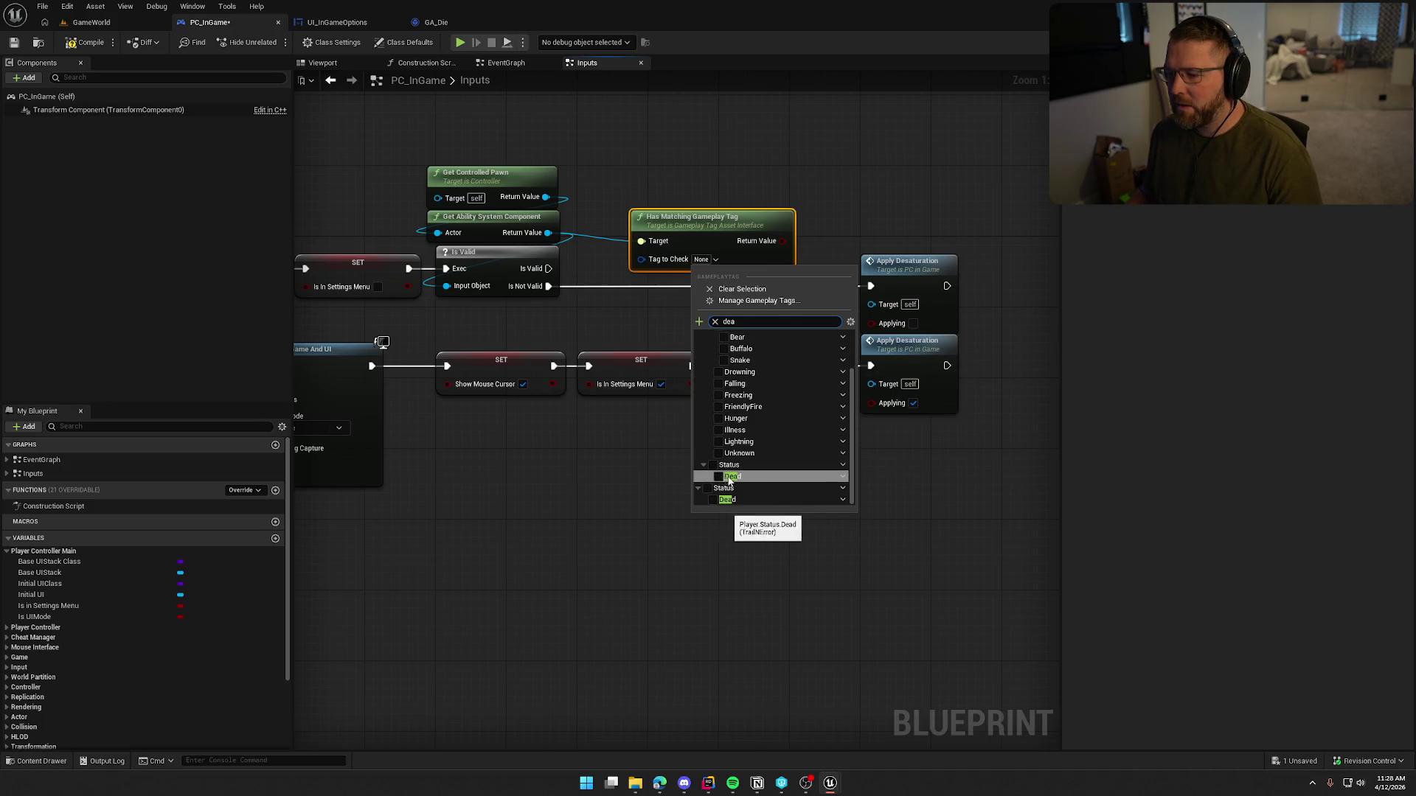
left_click(719, 477)
left_click(724, 174)
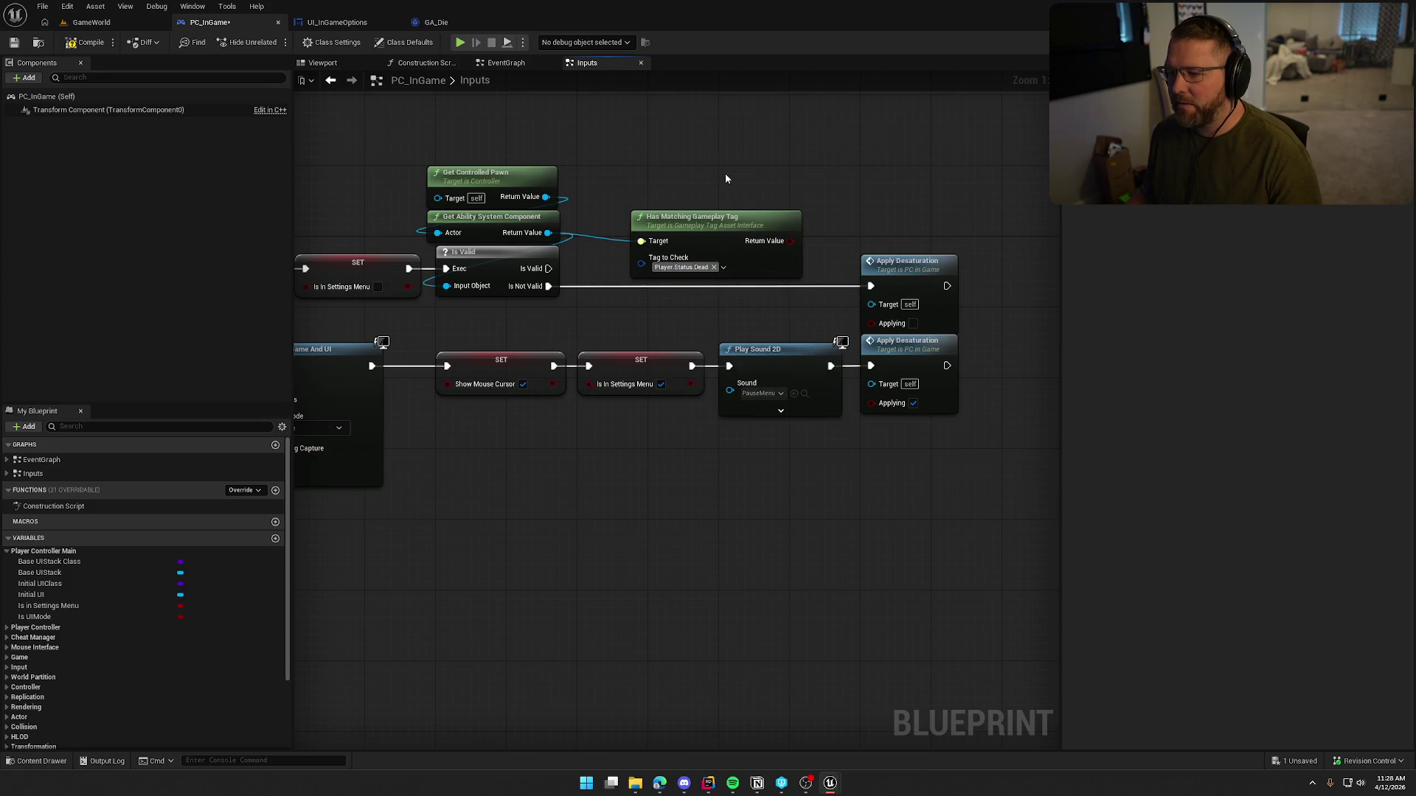
mouse_move(698, 243)
left_mouse_down()
mouse_move(662, 172)
mouse_move(754, 232)
left_mouse_up()
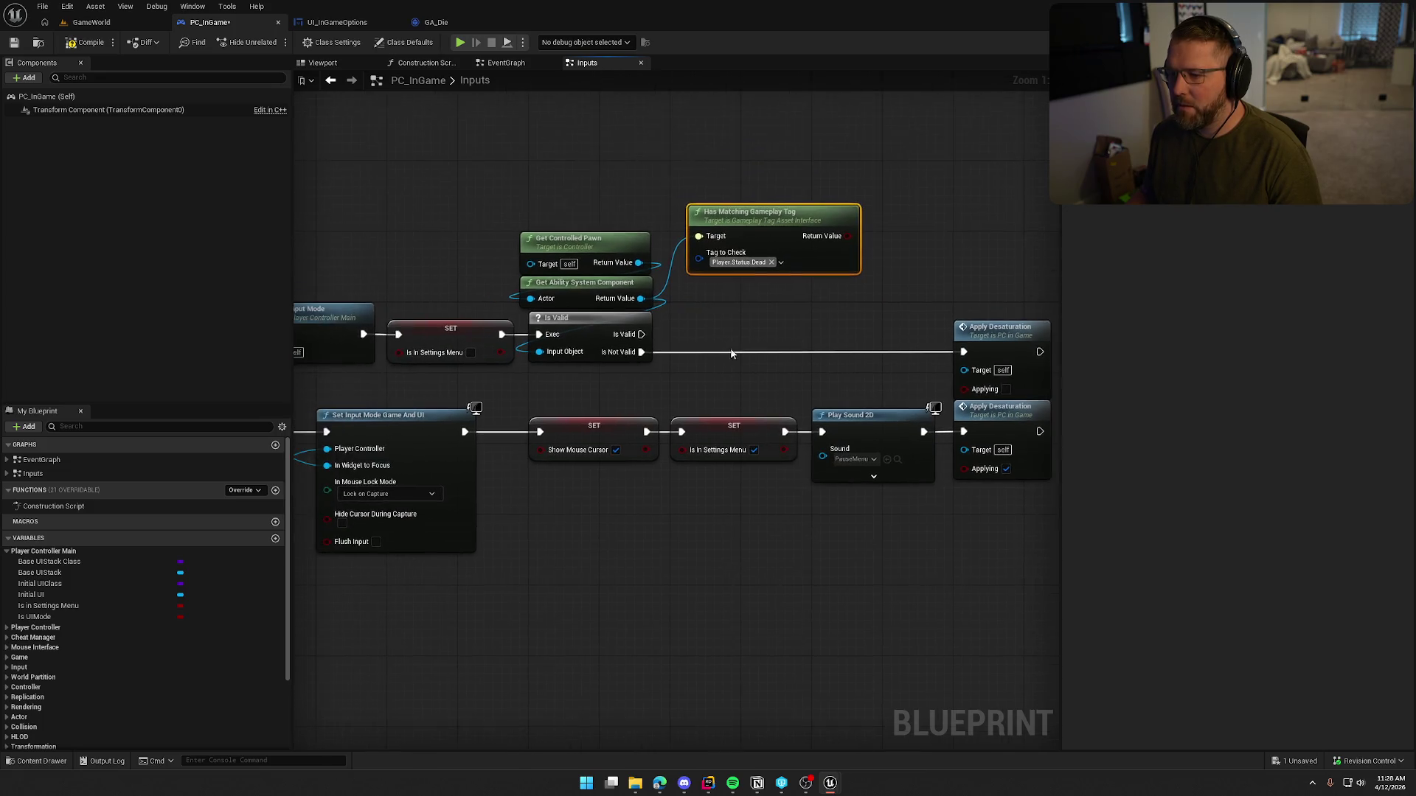
Step: Rearrange the pawn, component and Has Matching Gameplay Tag nodes to the left
left_click(510, 216)
left_click_drag(508, 222, 654, 309)
left_click_drag(592, 244, 459, 236)
left_click(547, 152)
left_click_drag(739, 227, 603, 254)
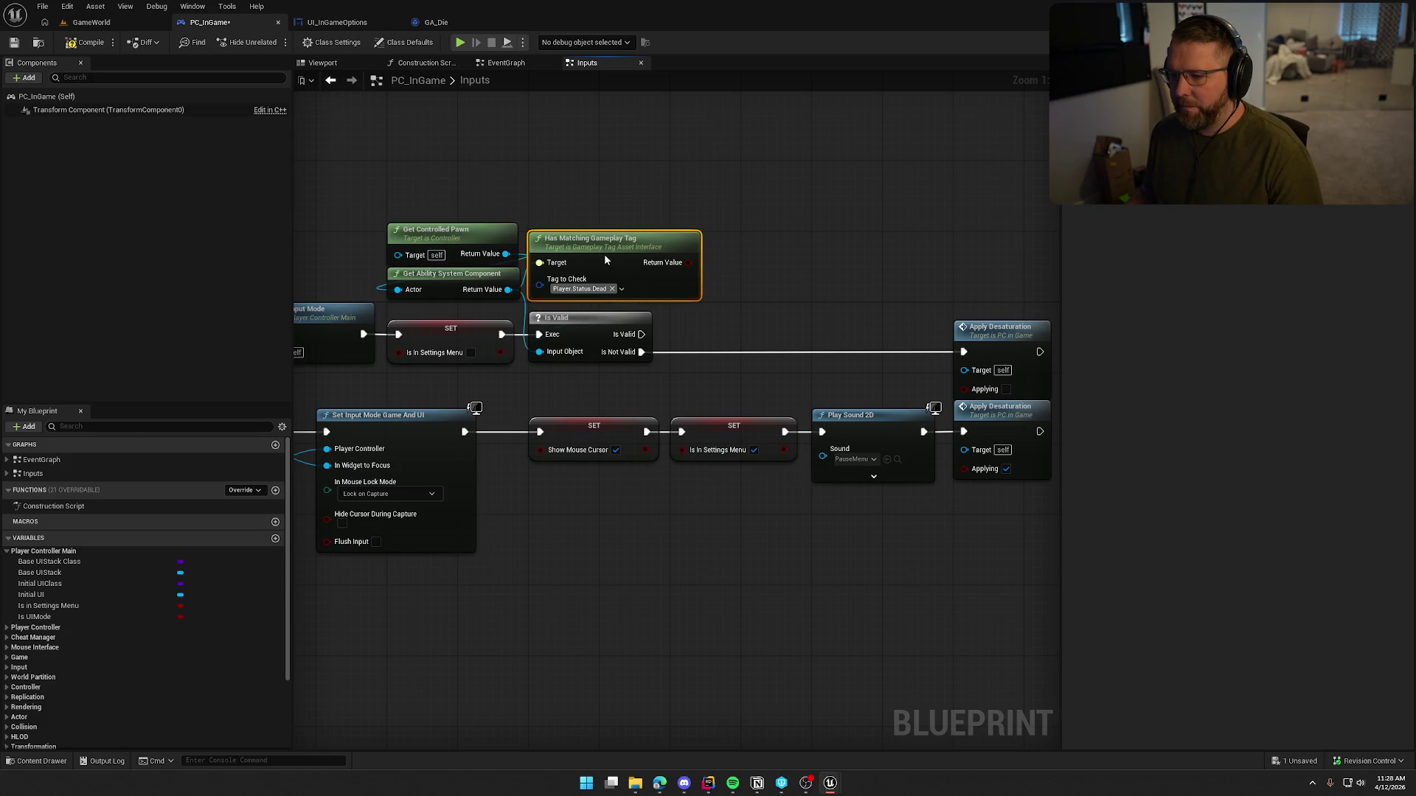
left_click(735, 194)
Step: Remove a misplaced Branch and paste a copy of Apply Desaturation on Is Valid's valid path
left_click(778, 248)
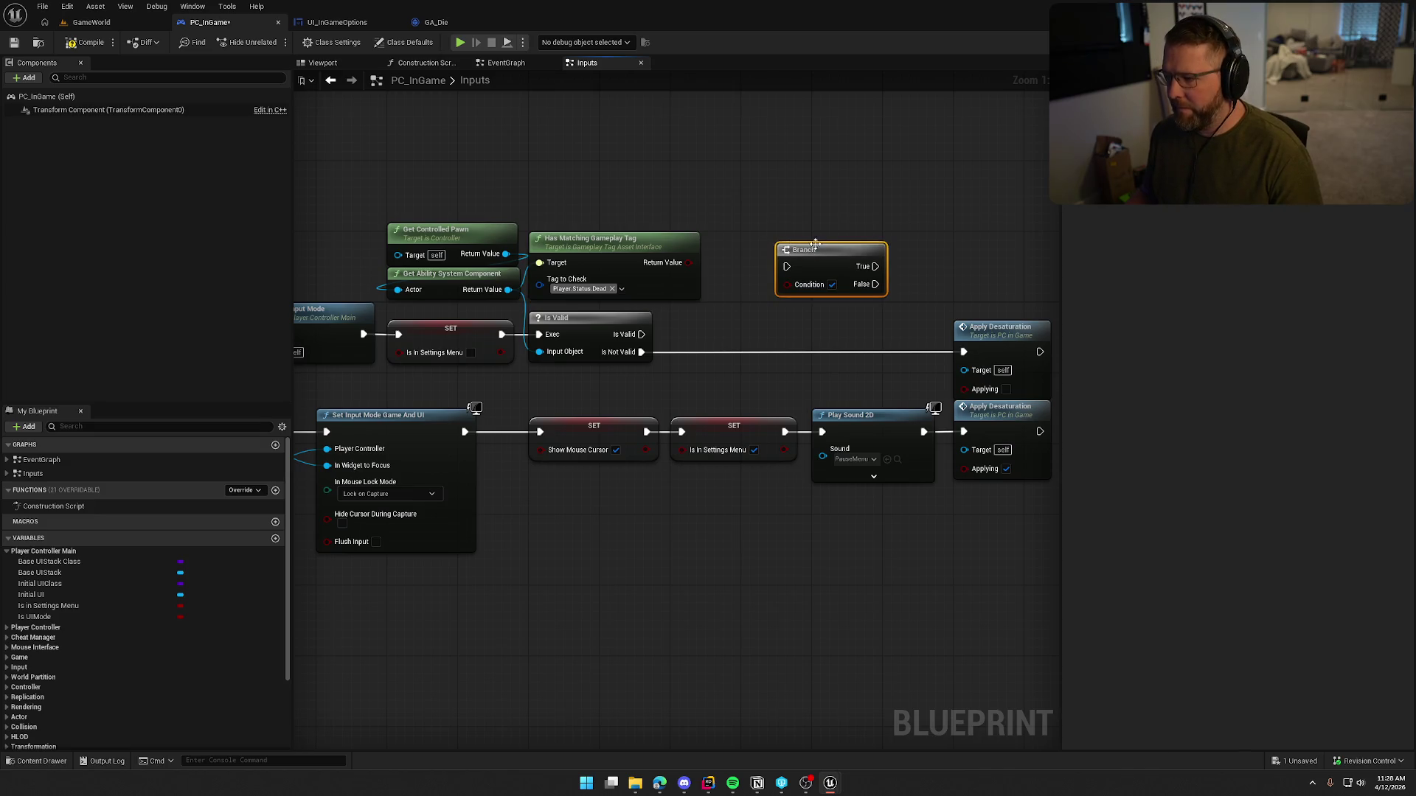
key("Delete")
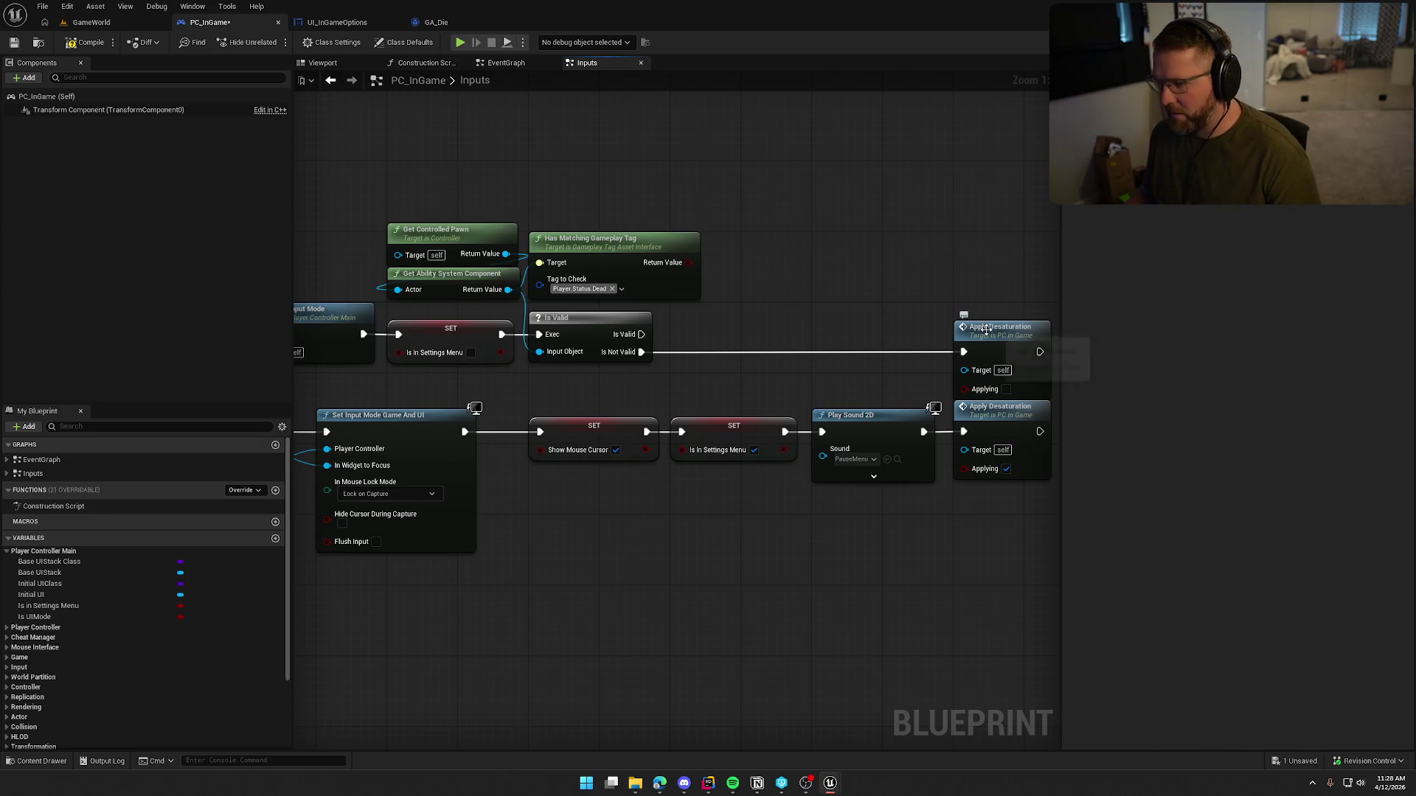
key("ctrl+v")
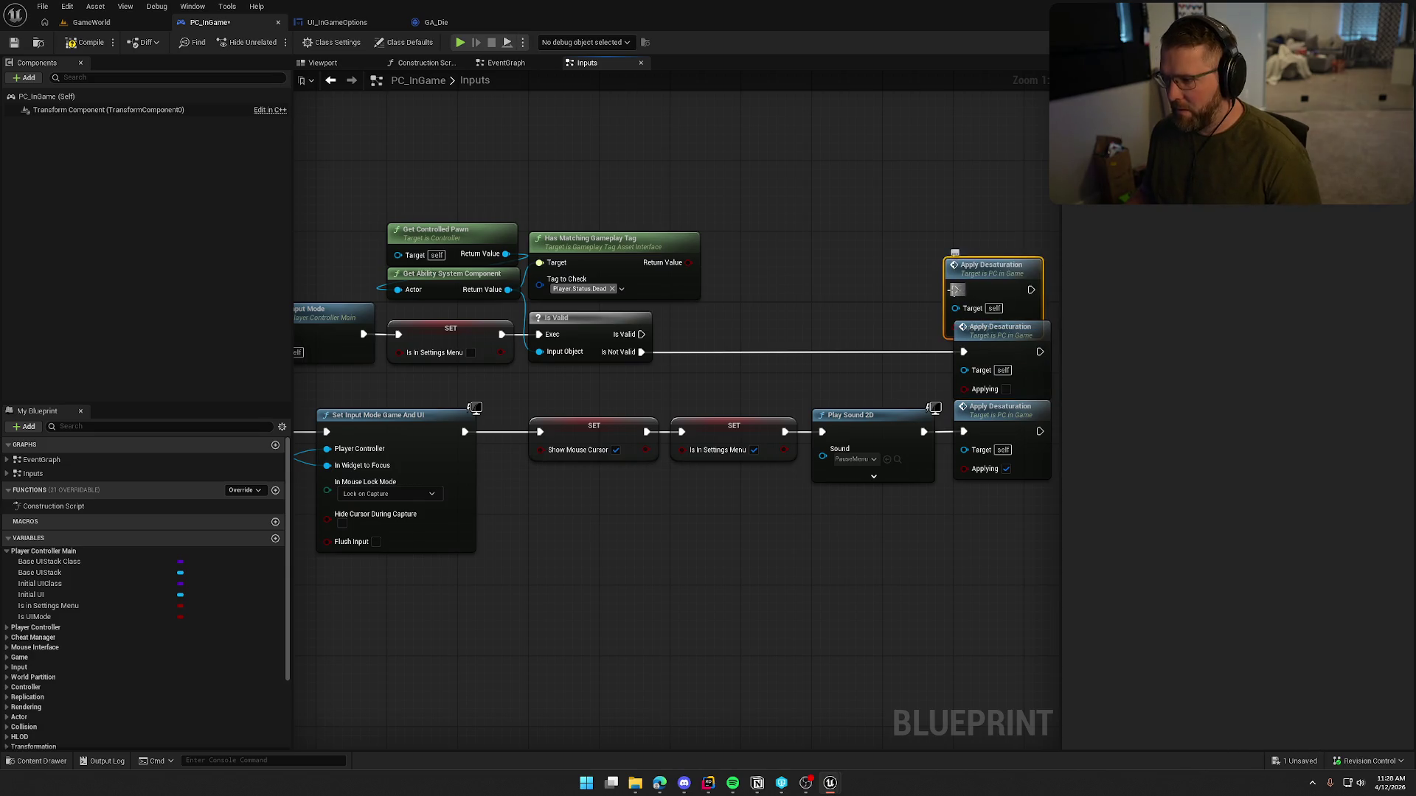
mouse_move(955, 290)
left_mouse_down()
mouse_move(642, 334)
mouse_move(981, 243)
mouse_move(979, 266)
left_mouse_up()
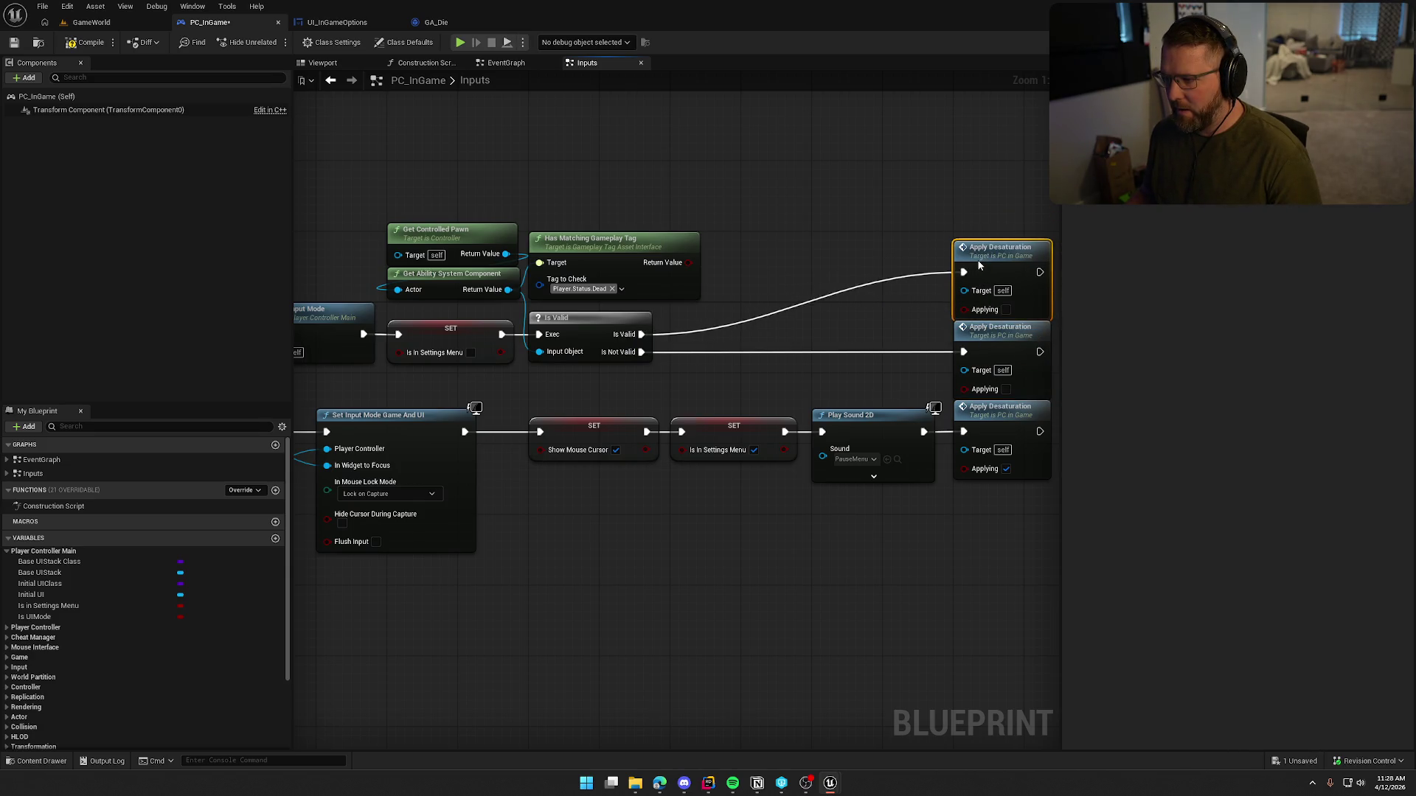
left_click_drag(935, 194, 854, 192)
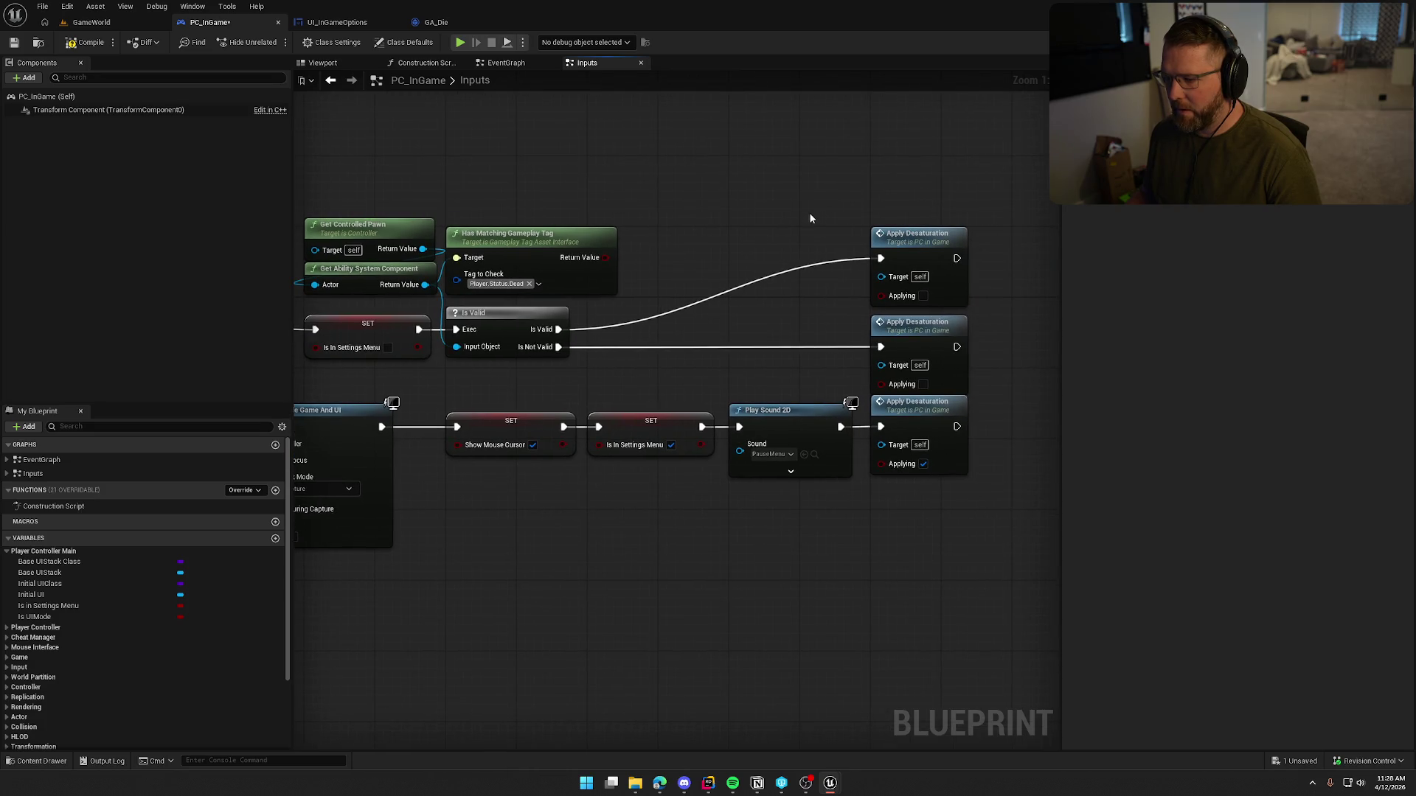
Step: Insert a Branch on the tag check, False to Apply Desaturation, deleting the duplicate node
left_click(707, 270)
mouse_move(558, 329)
left_mouse_down()
mouse_move(720, 290)
mouse_move(716, 254)
mouse_move(604, 257)
left_mouse_up()
left_click_drag(716, 254, 705, 237)
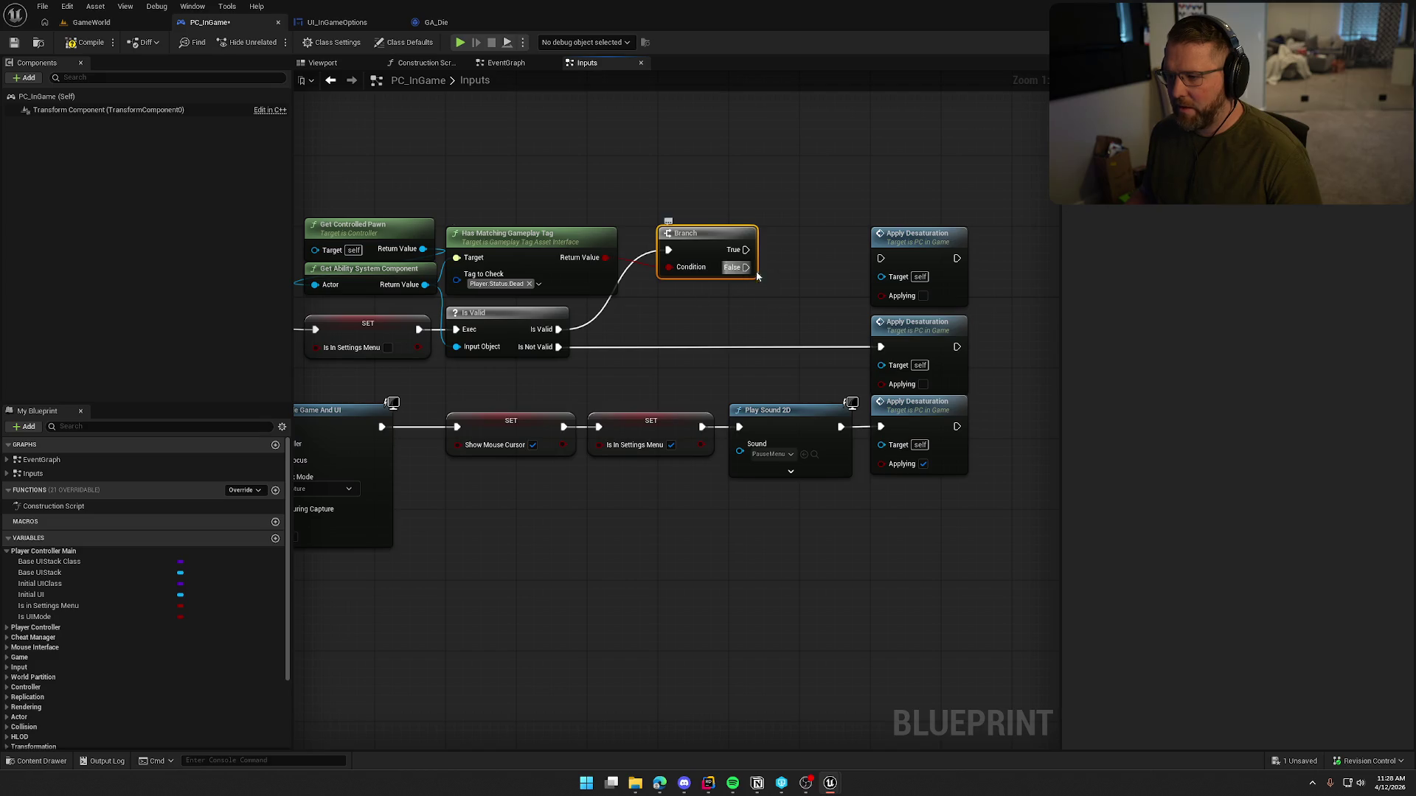
mouse_move(757, 277)
left_mouse_down()
mouse_move(883, 265)
mouse_move(881, 346)
left_mouse_up()
left_click(918, 235)
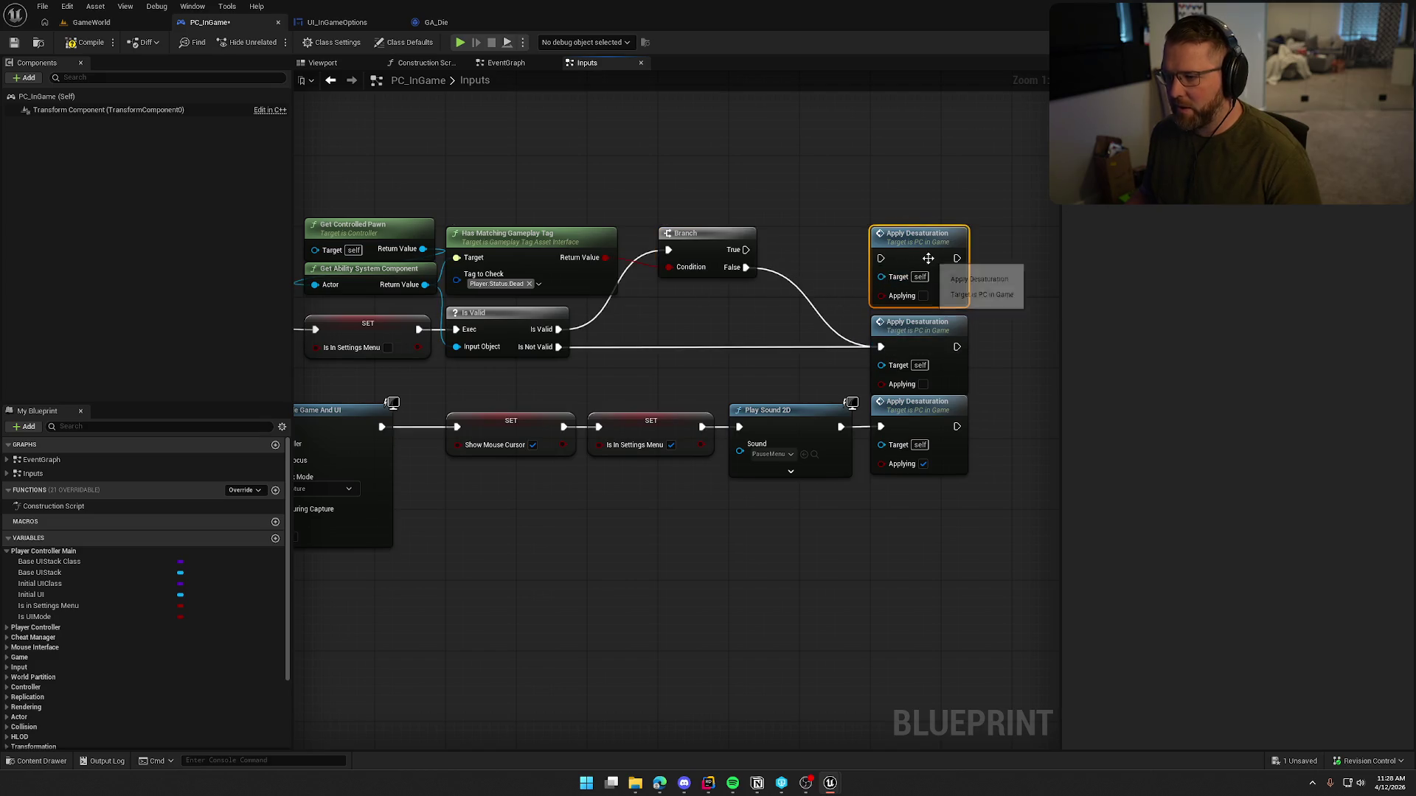
key("Delete")
left_click_drag(924, 240, 998, 236)
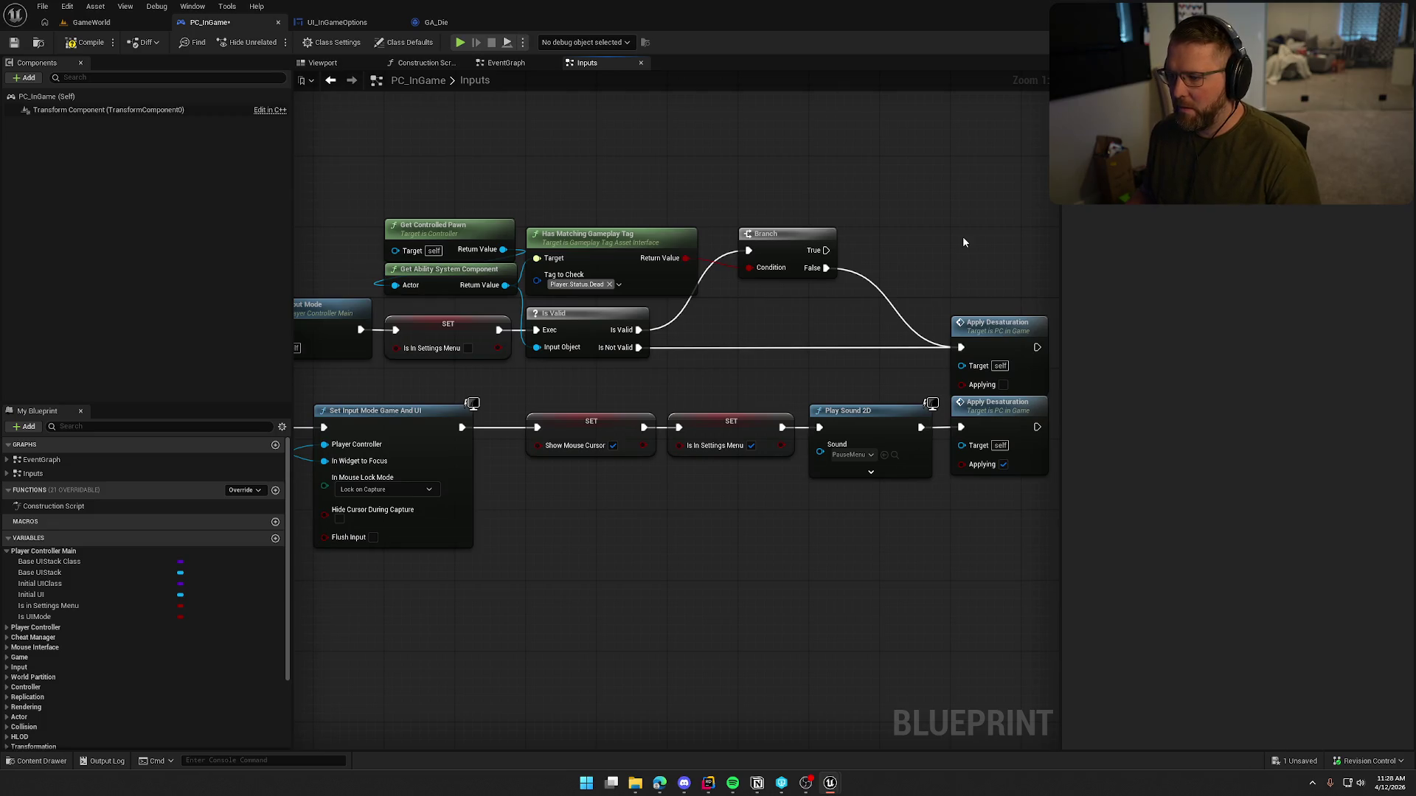
mouse_move(792, 241)
left_mouse_down()
mouse_move(796, 312)
mouse_move(716, 446)
mouse_move(820, 427)
left_mouse_up()
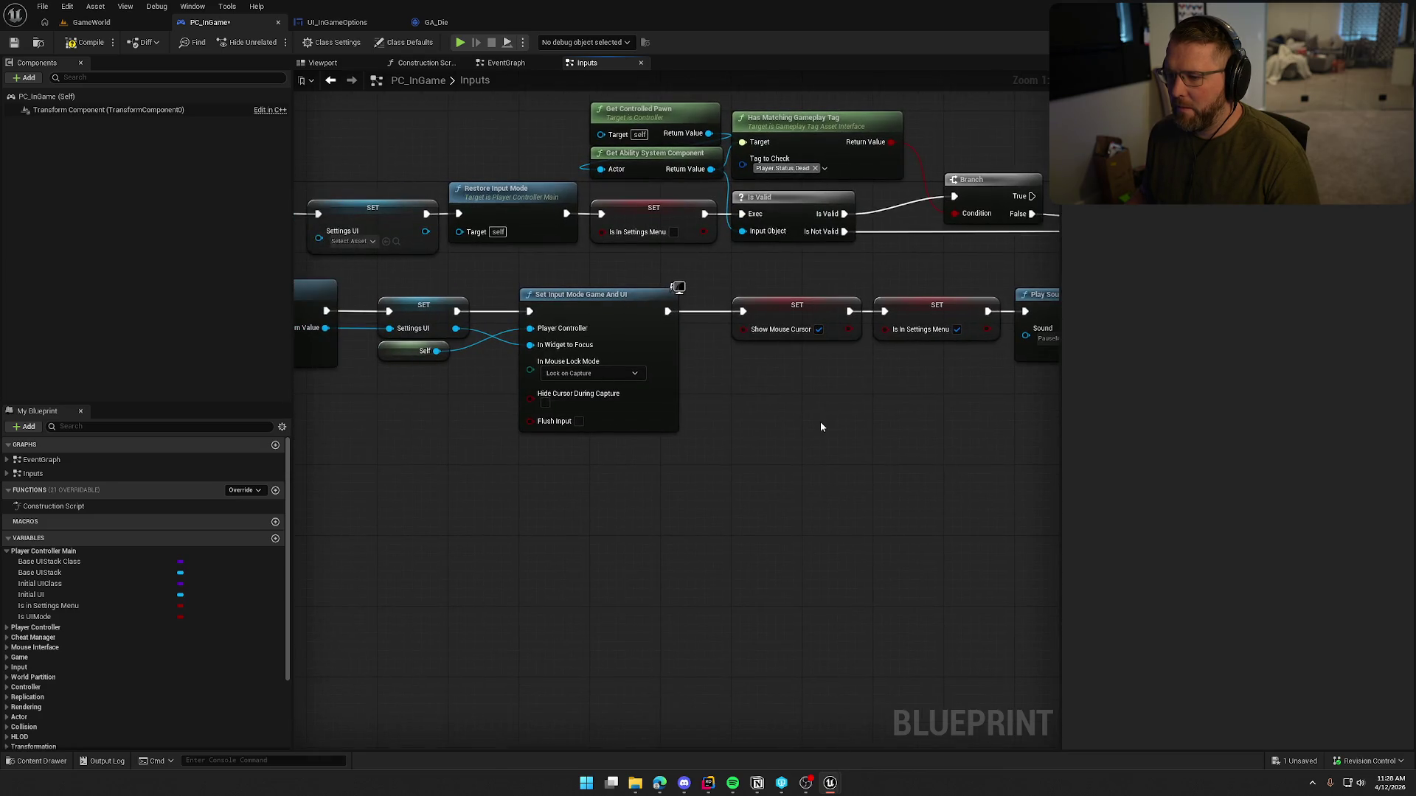
Step: Compile PC_InGame, start a play session, and run the character into the water
left_click(86, 43)
key("alt+p")
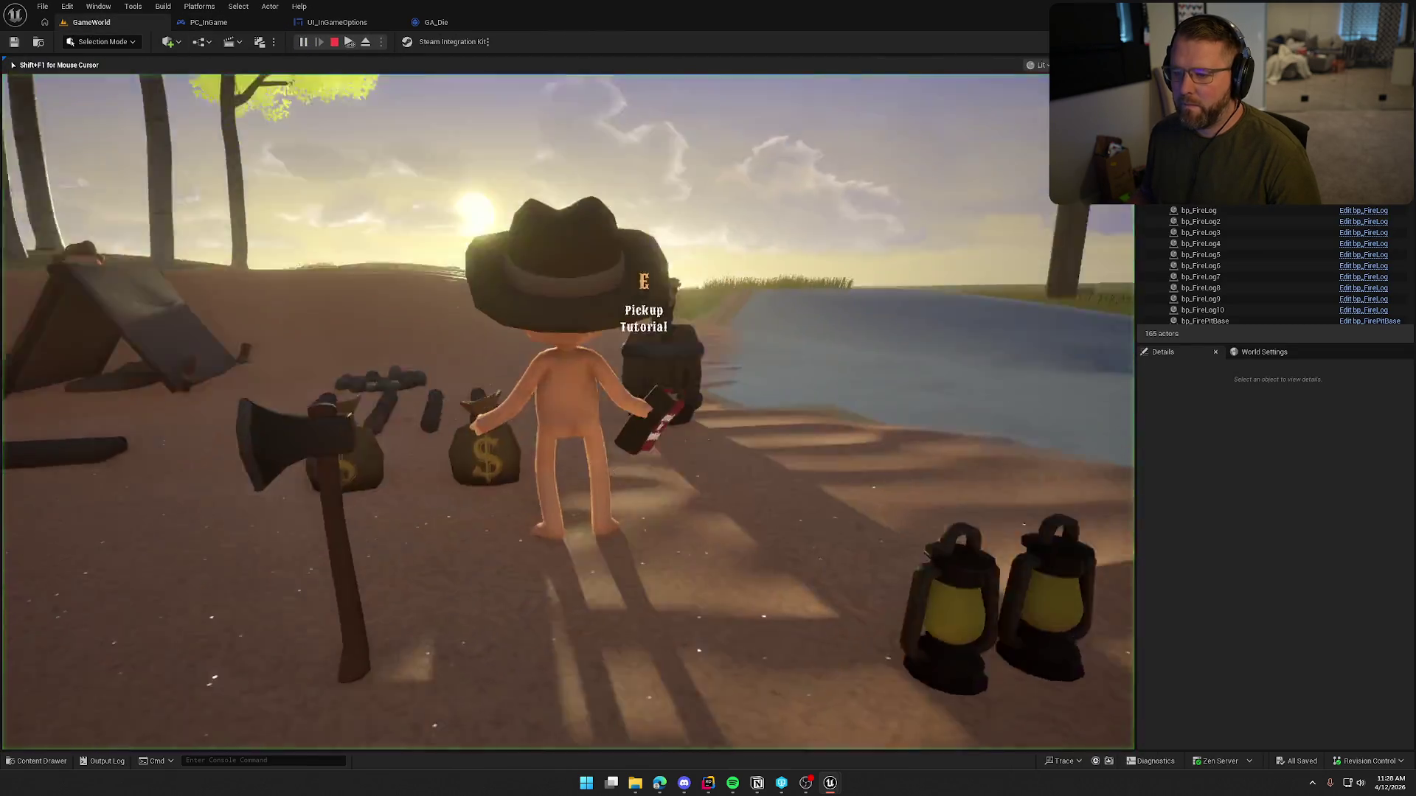
key("w")
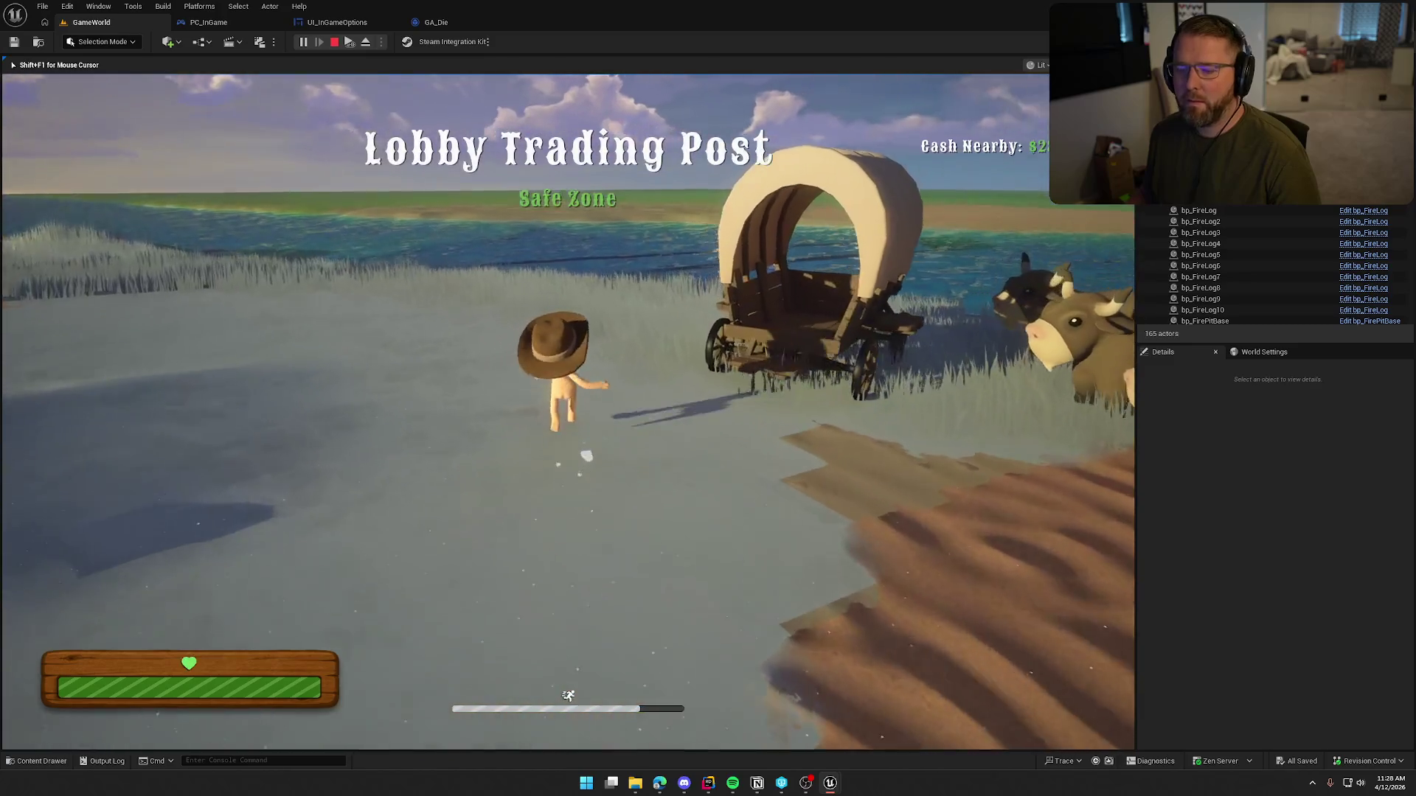
key("w")
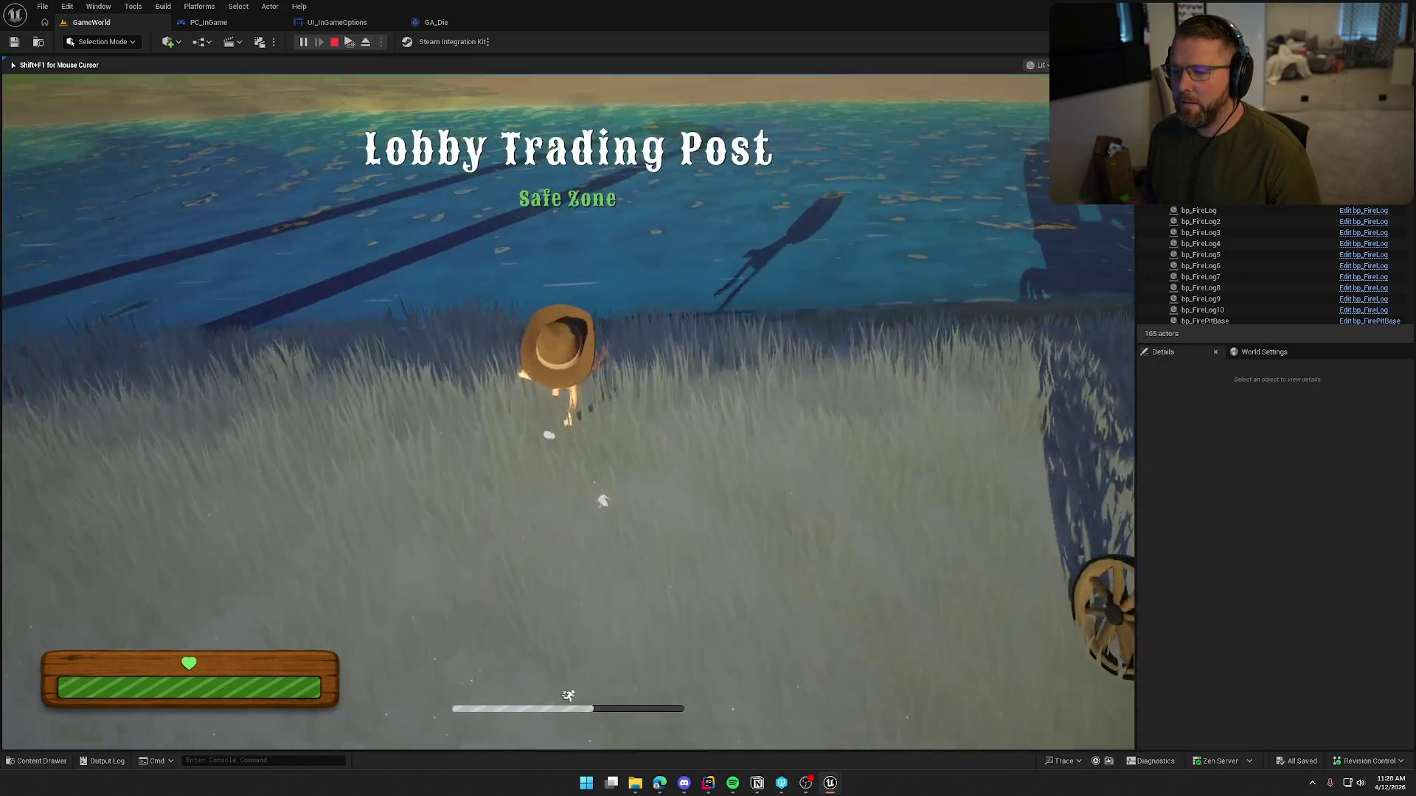
key("w")
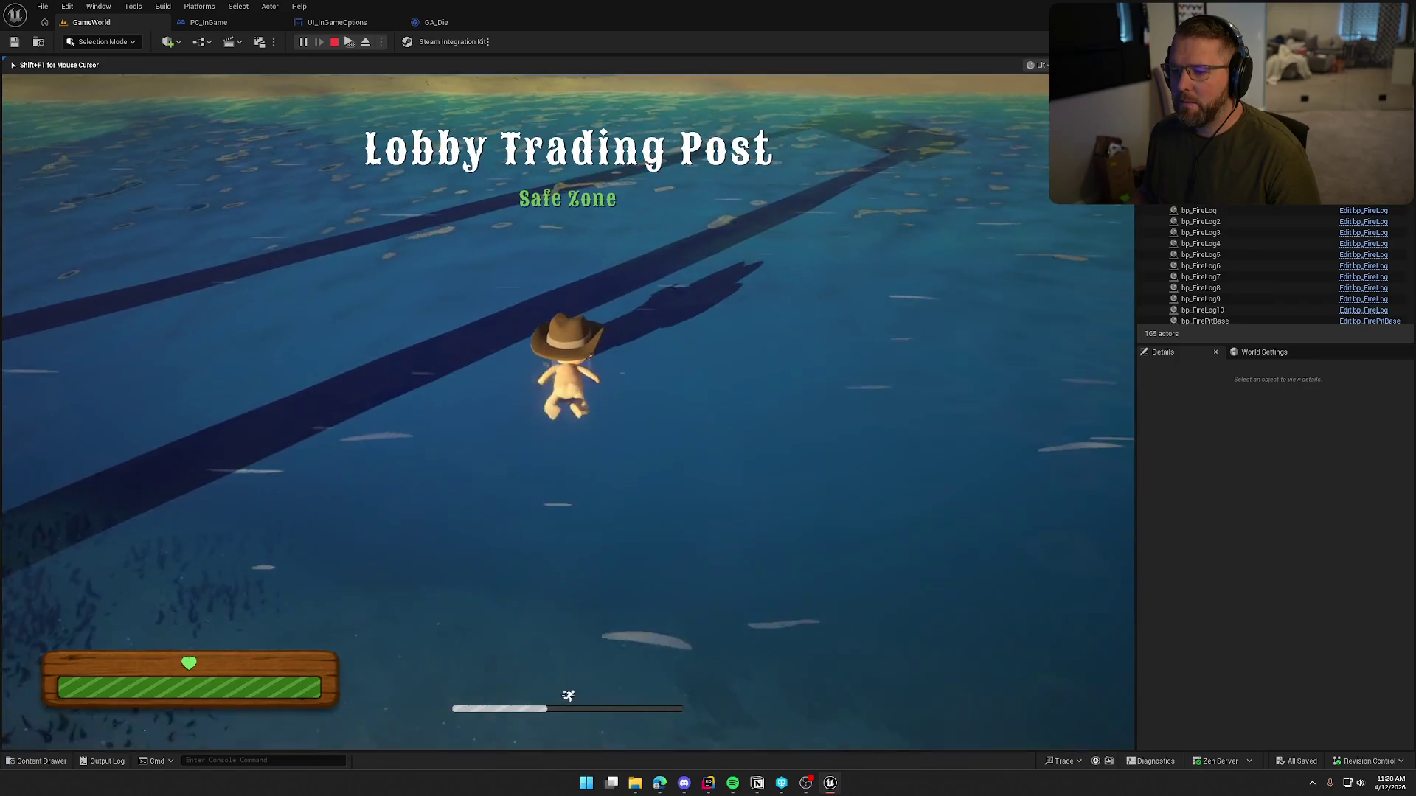
key("w")
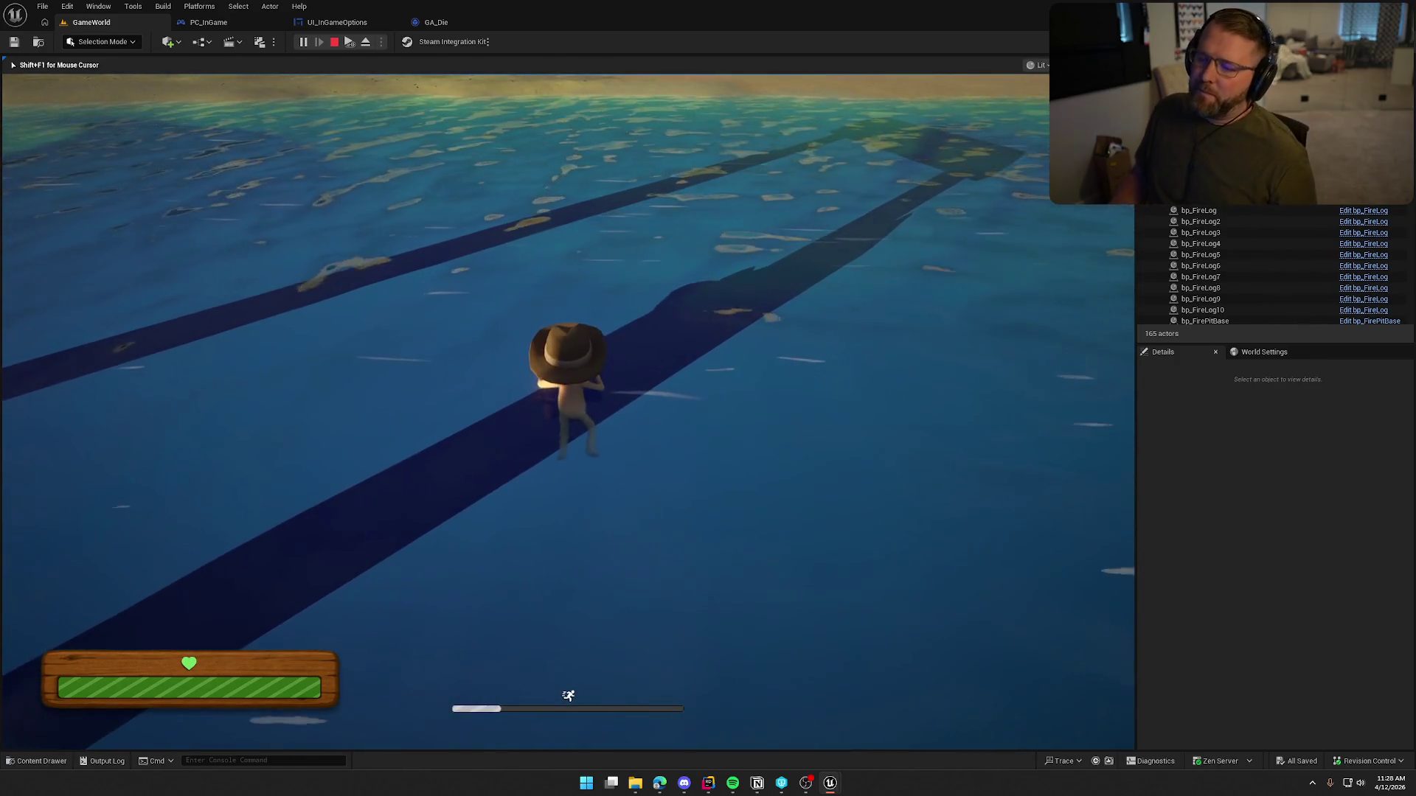
key("w")
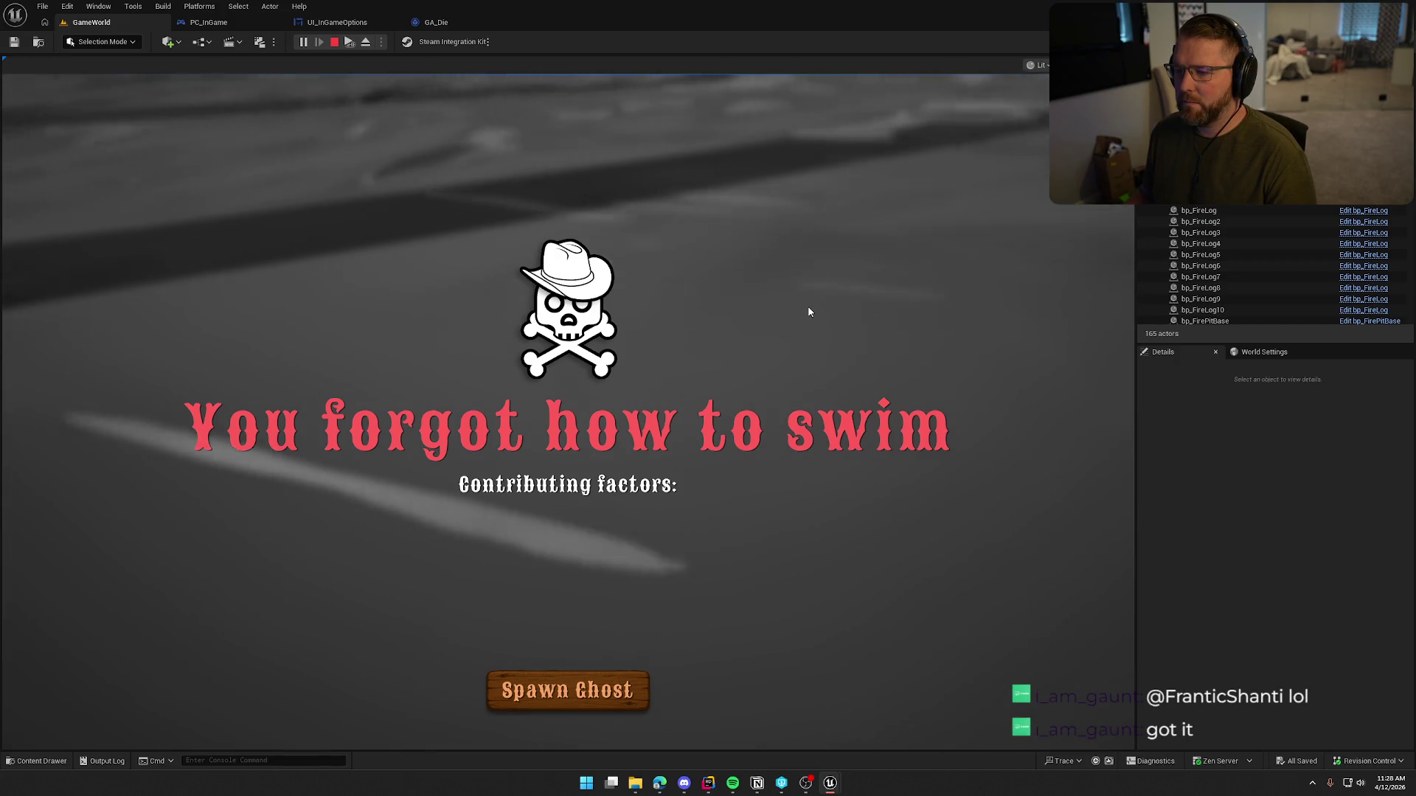
Step: Toggle the pause menu over the desaturated death screen, then stop the play session
key("Escape")
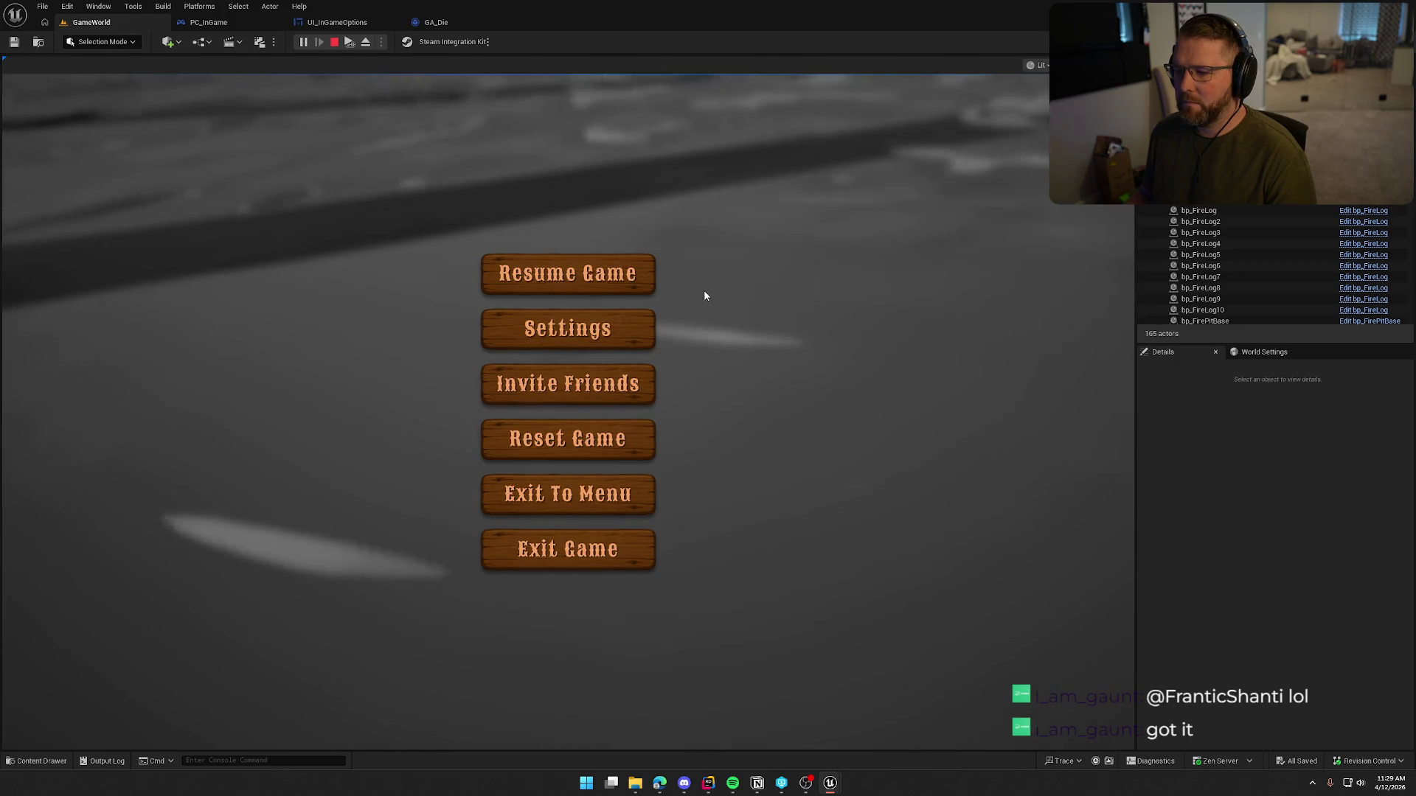
left_click(654, 280)
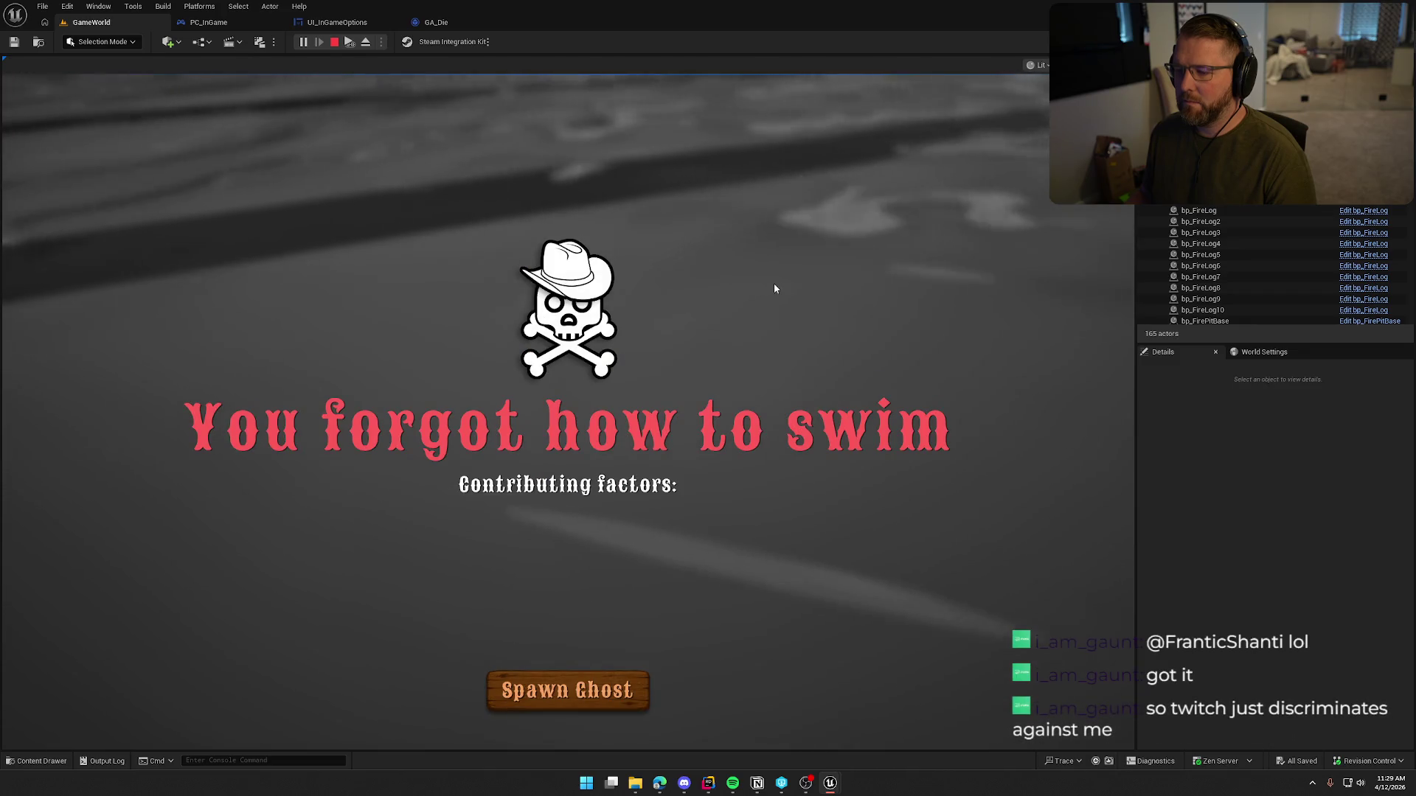
key("Escape")
key("Escape")
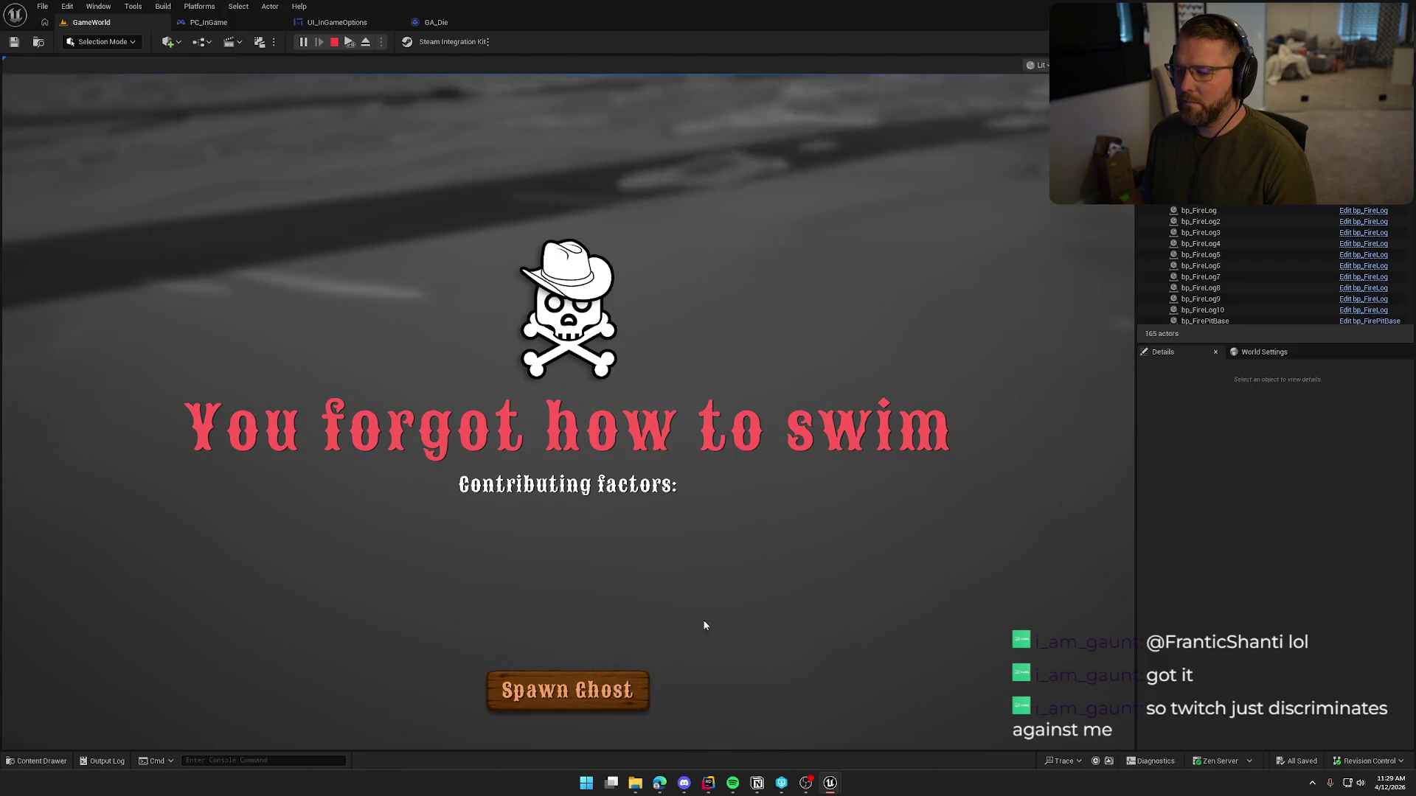
key("Escape")
left_click(659, 290)
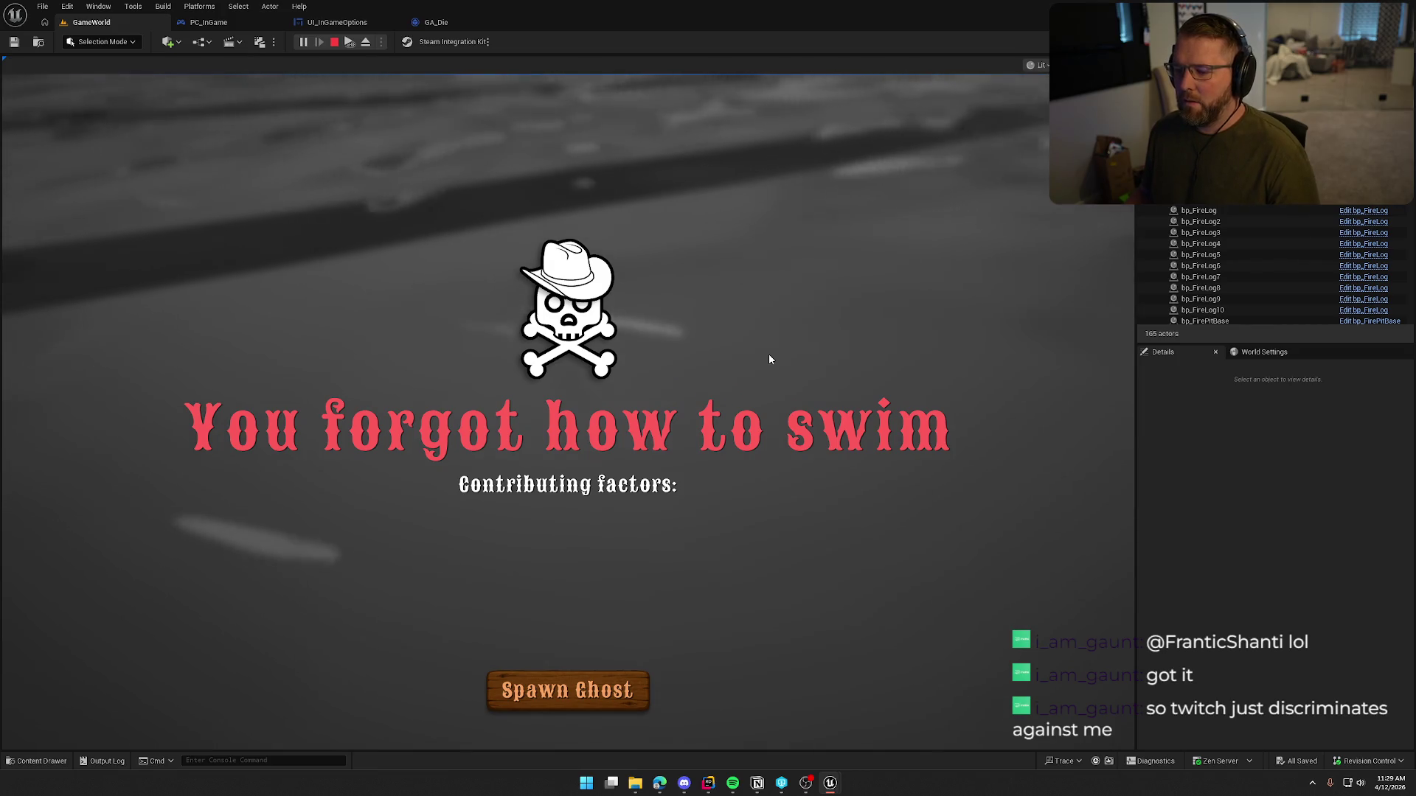
key("Escape")
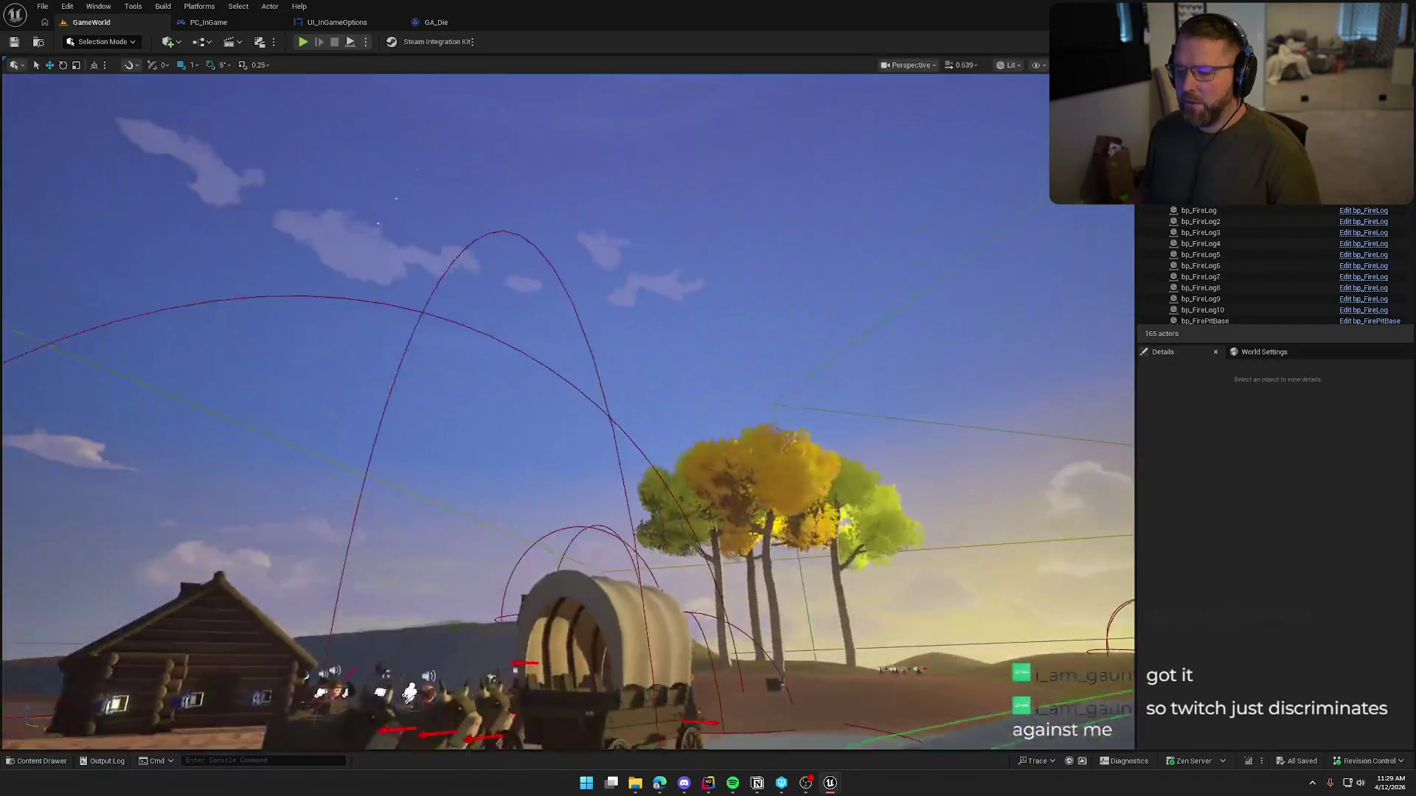
Step: Open the Content Drawer and switch to PlayerControllerMain.cpp in Rider
key("w")
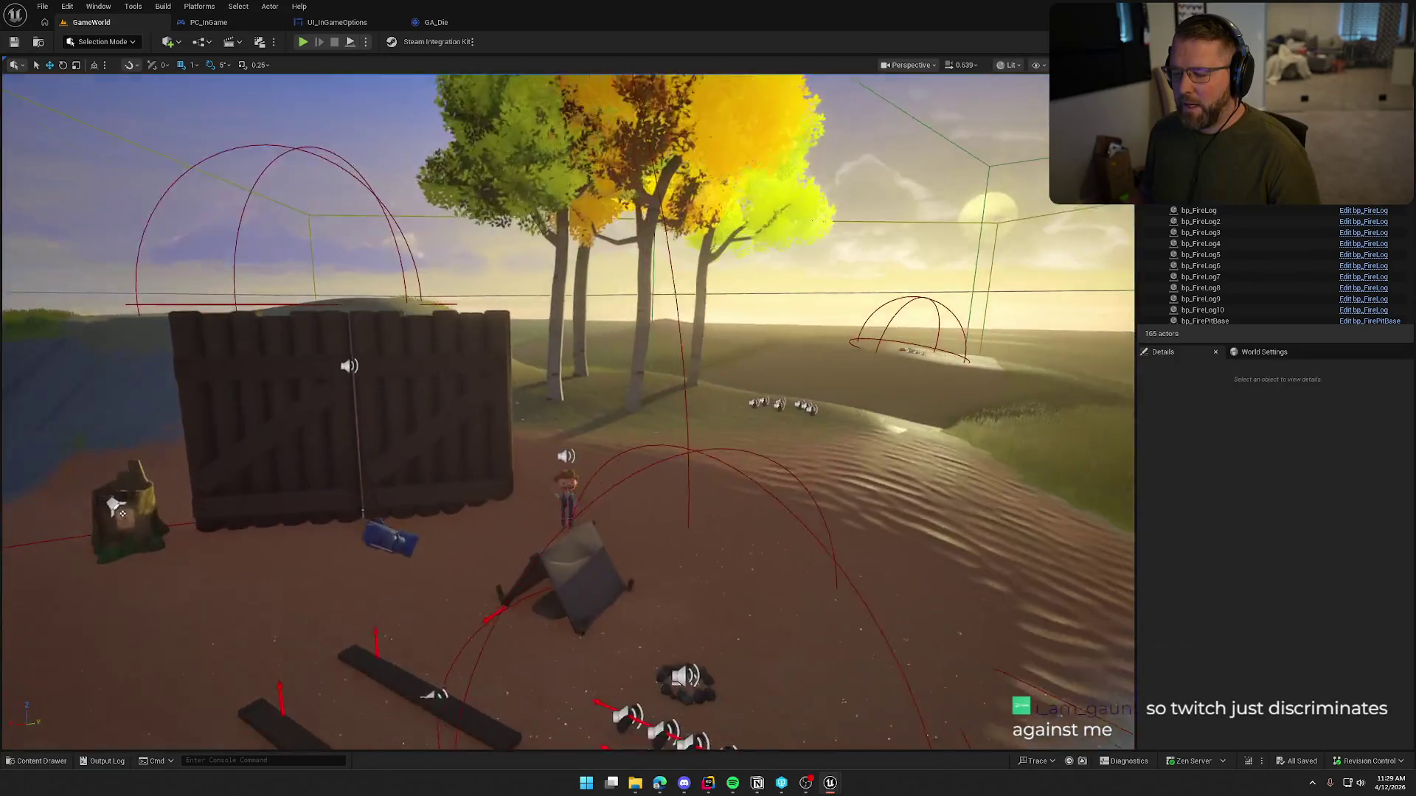
key("ctrl+space")
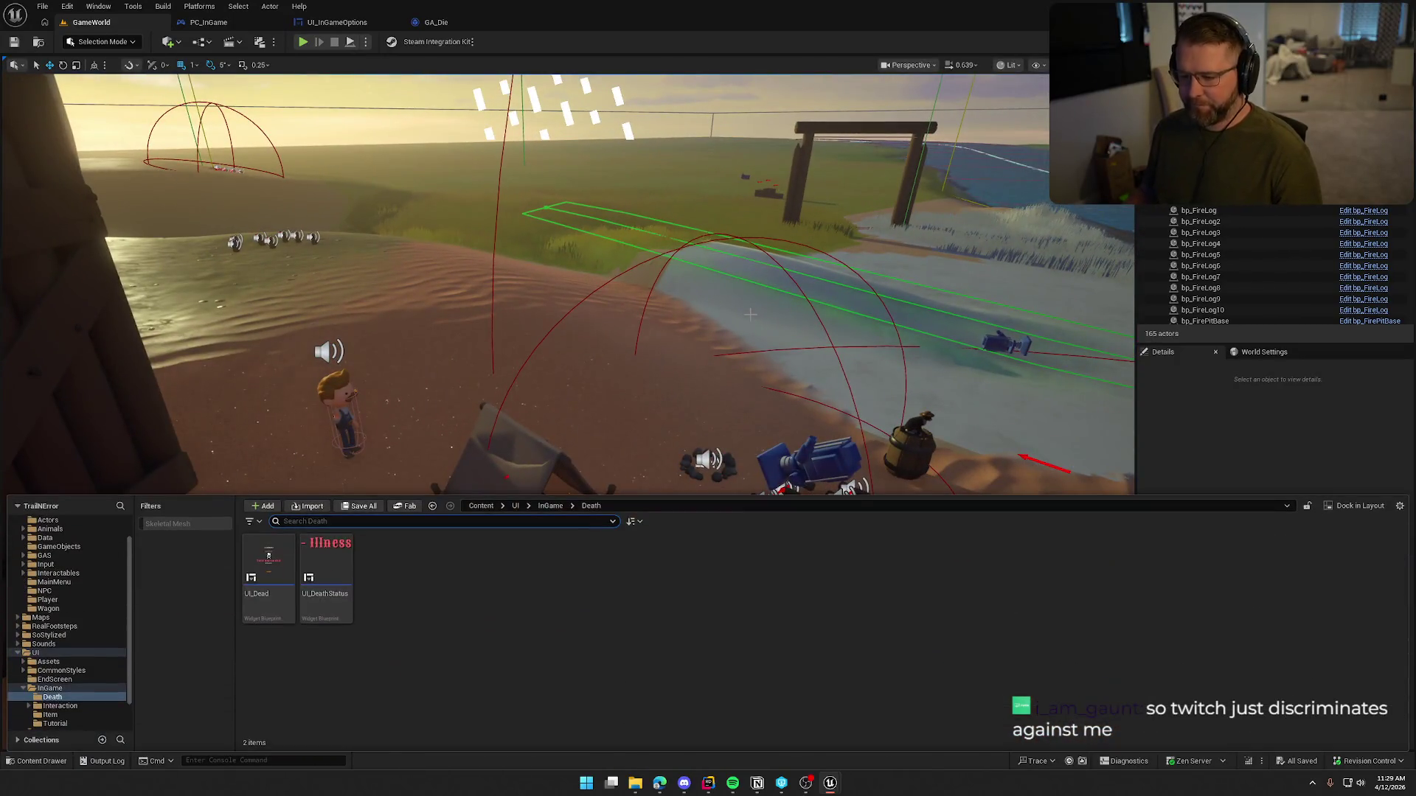
left_click(707, 783)
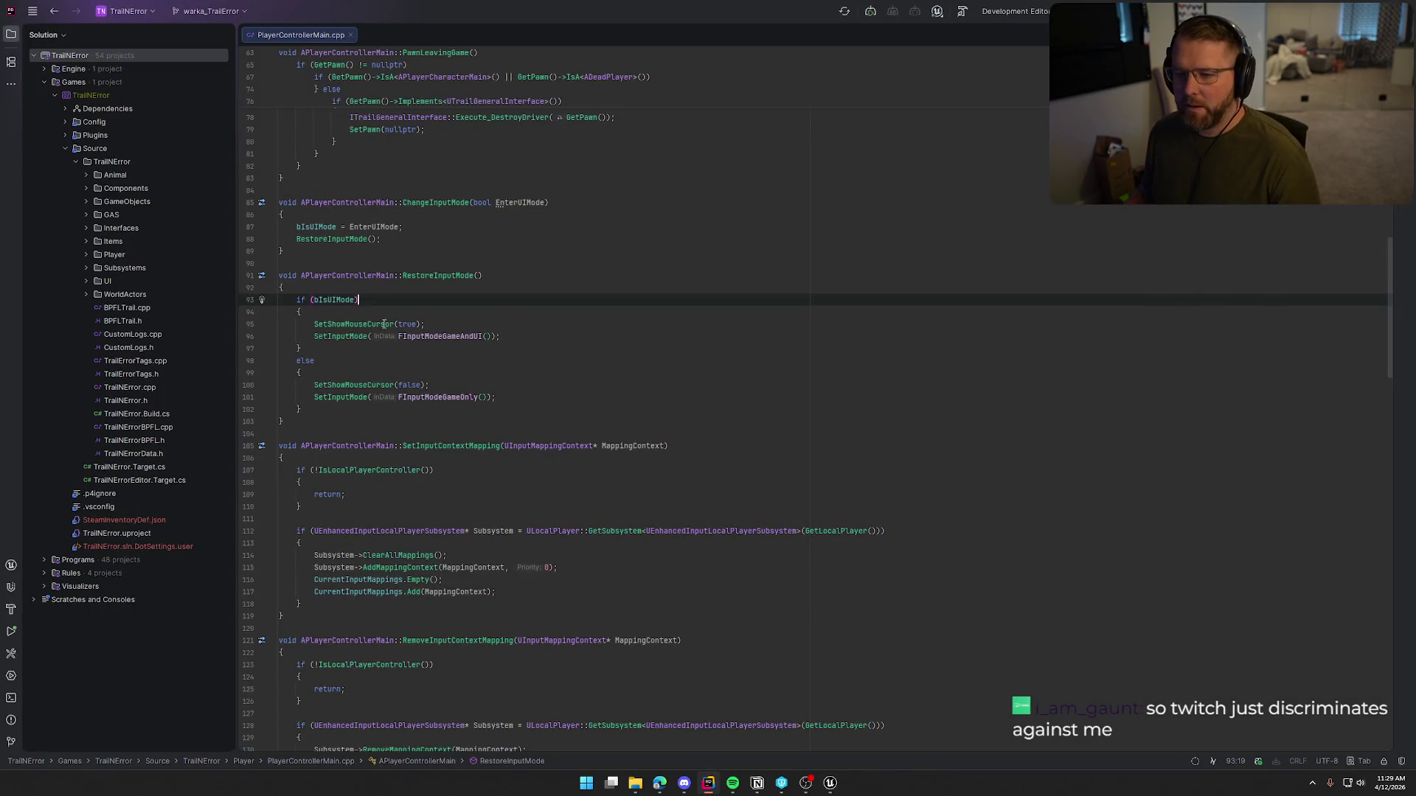
Step: Show the header's bIsUIMode declaration beside PlayerControllerMain.cpp in a right split
key("Left")
key("Left")
key("Left")
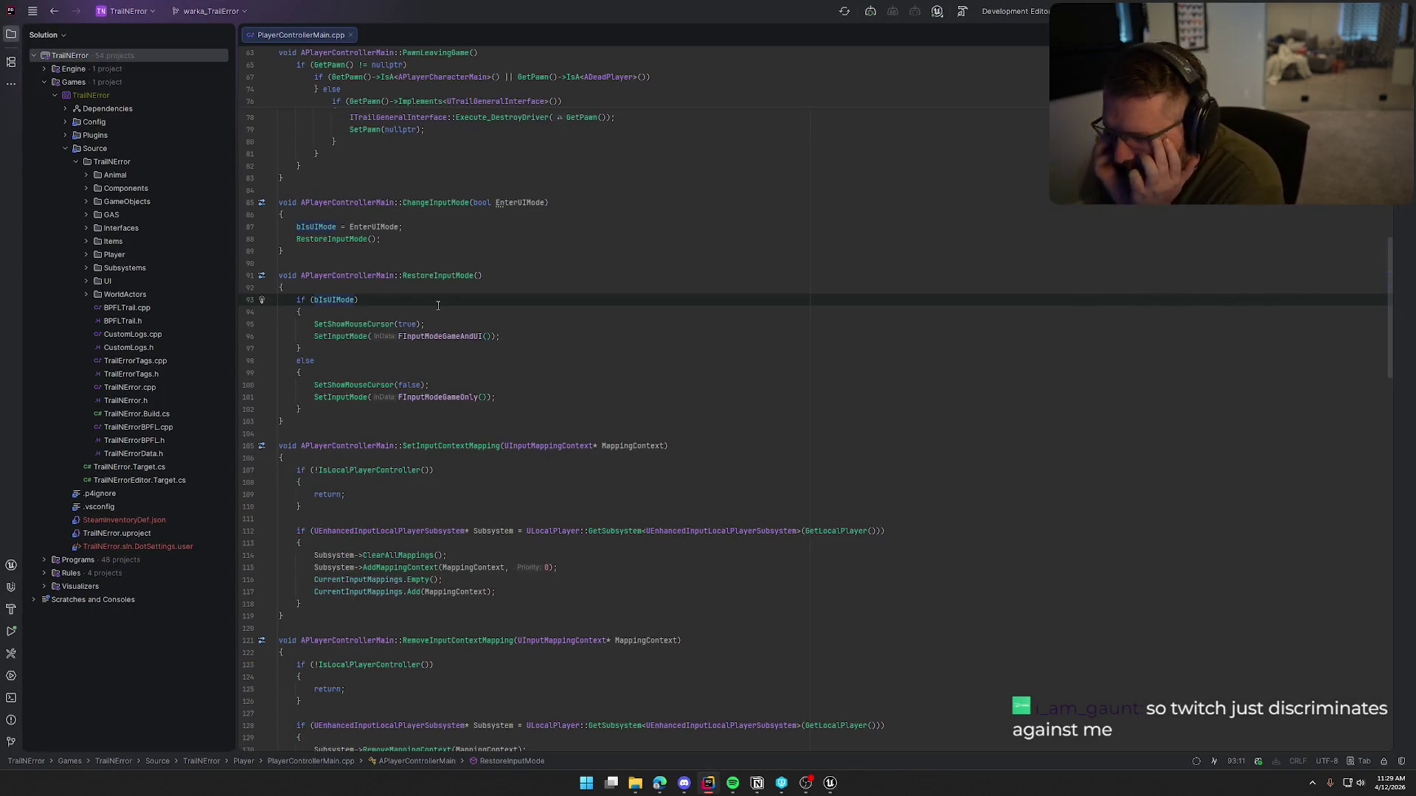
key("F12")
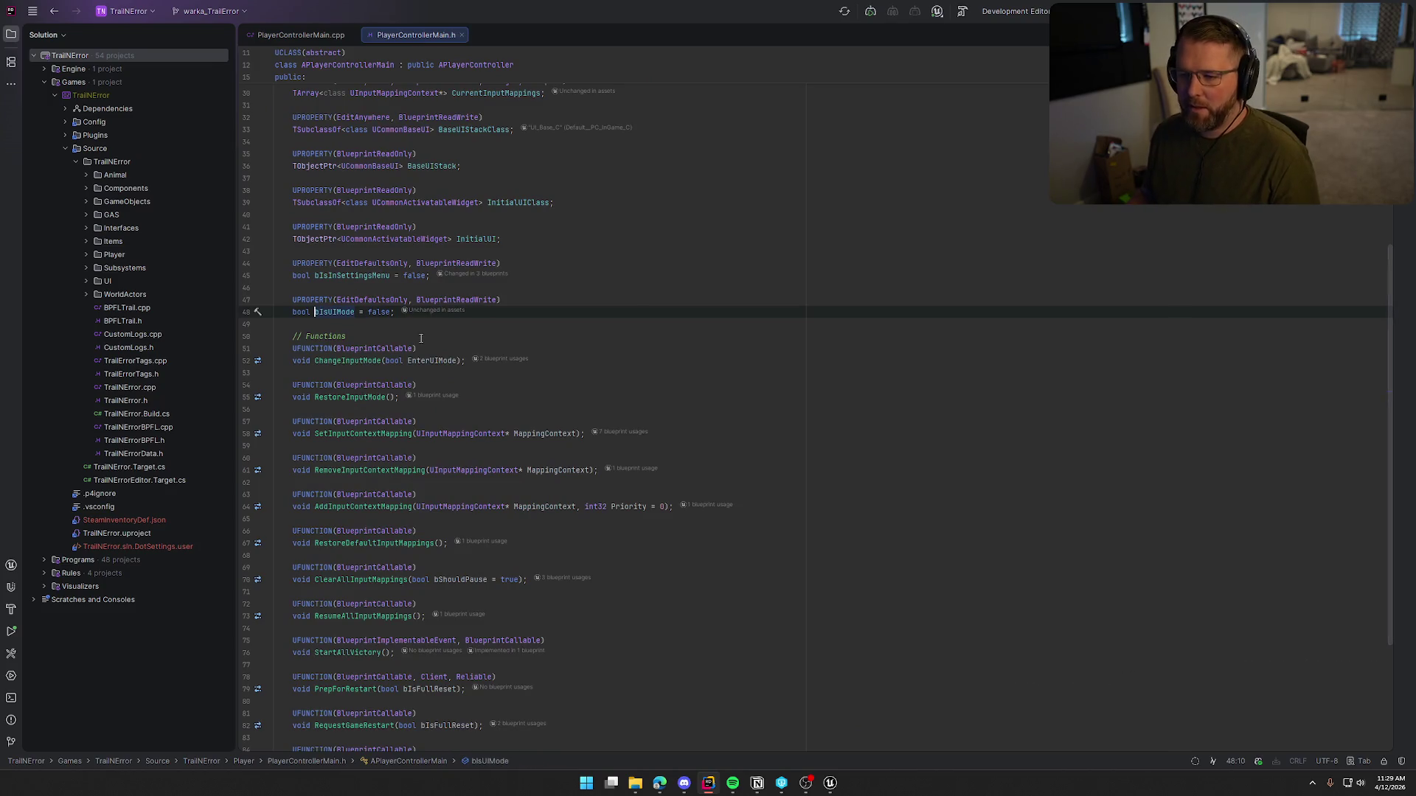
left_click_drag(281, 33, 1216, 214)
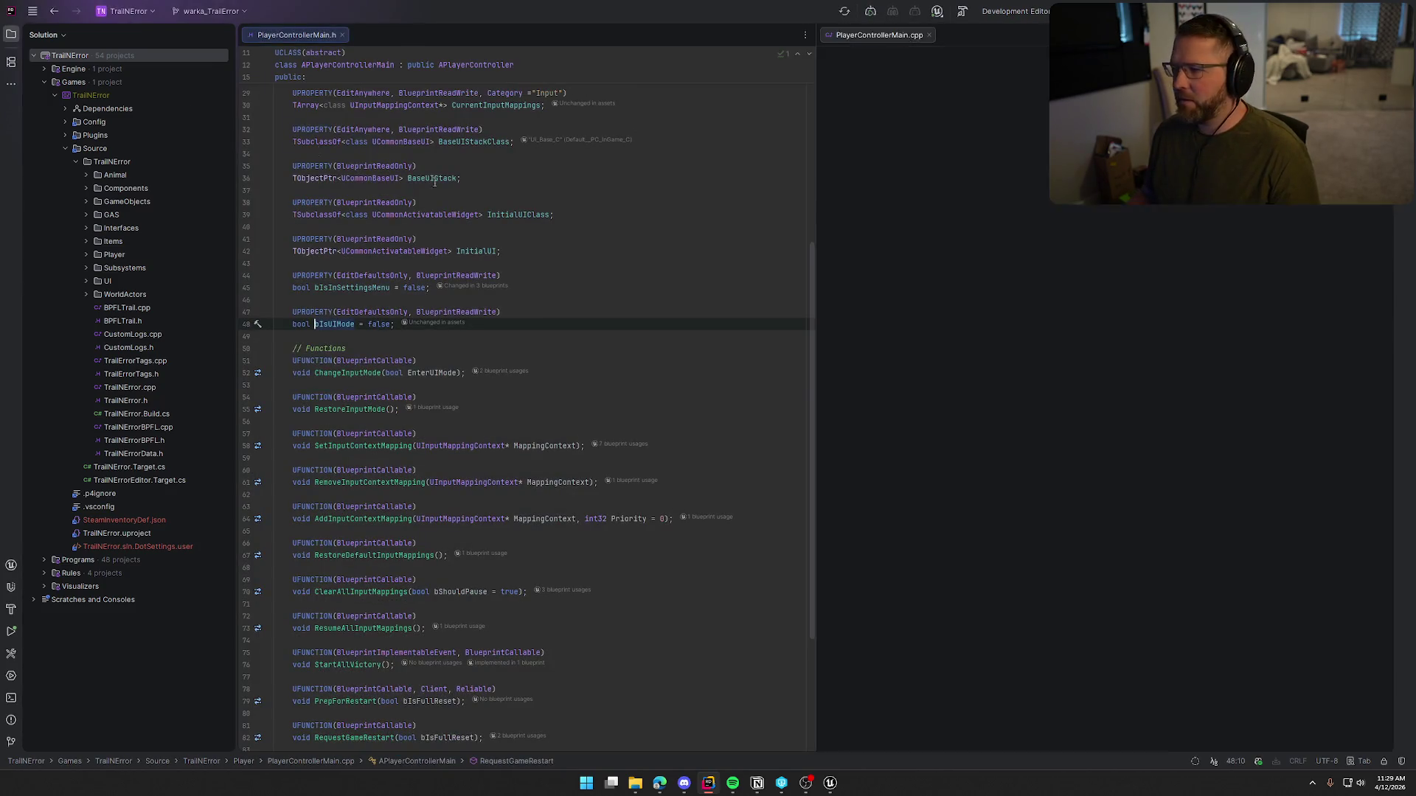
key("alt+1")
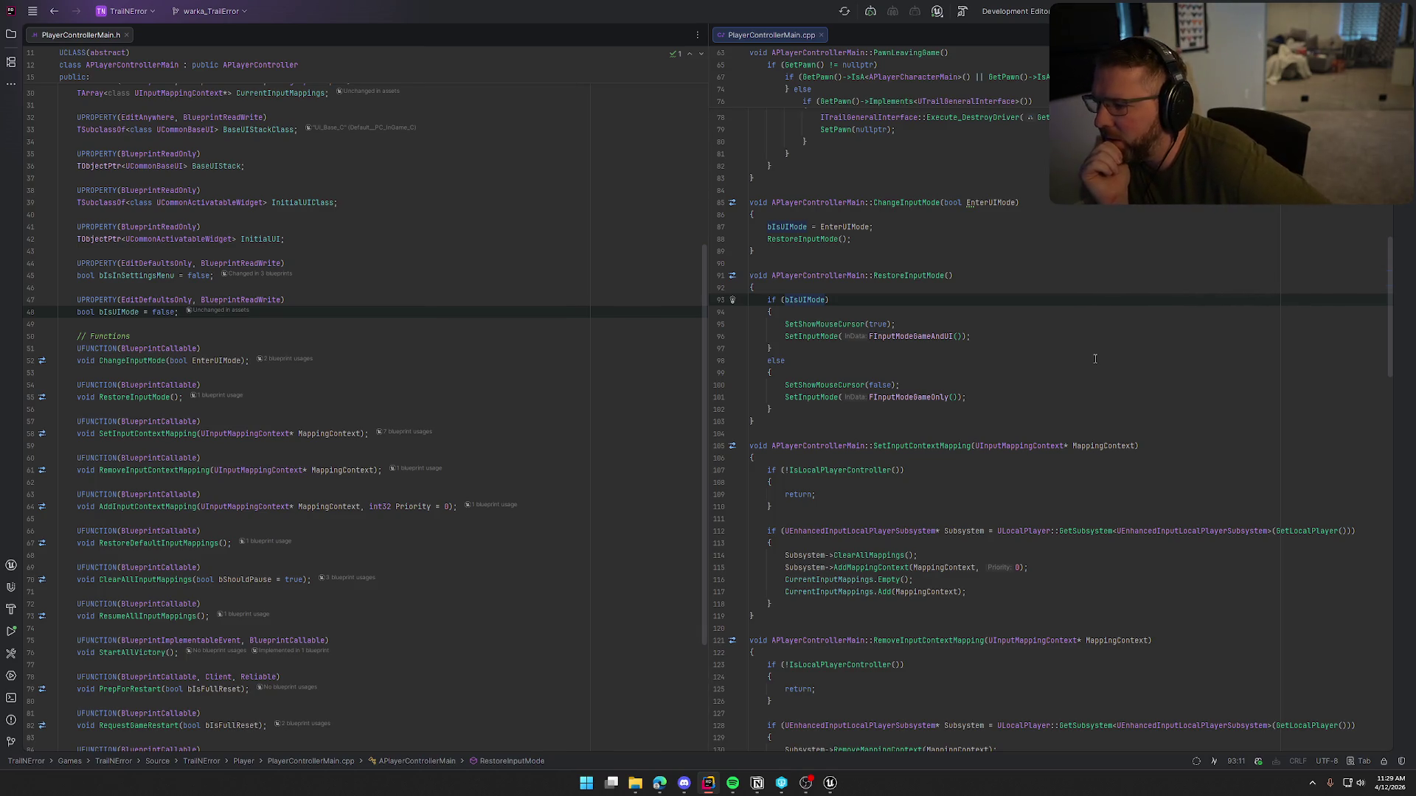
Step: Return to Unreal's PC_InGame Inputs graph and bring up Restore Input Mode's options
mouse_move(831, 788)
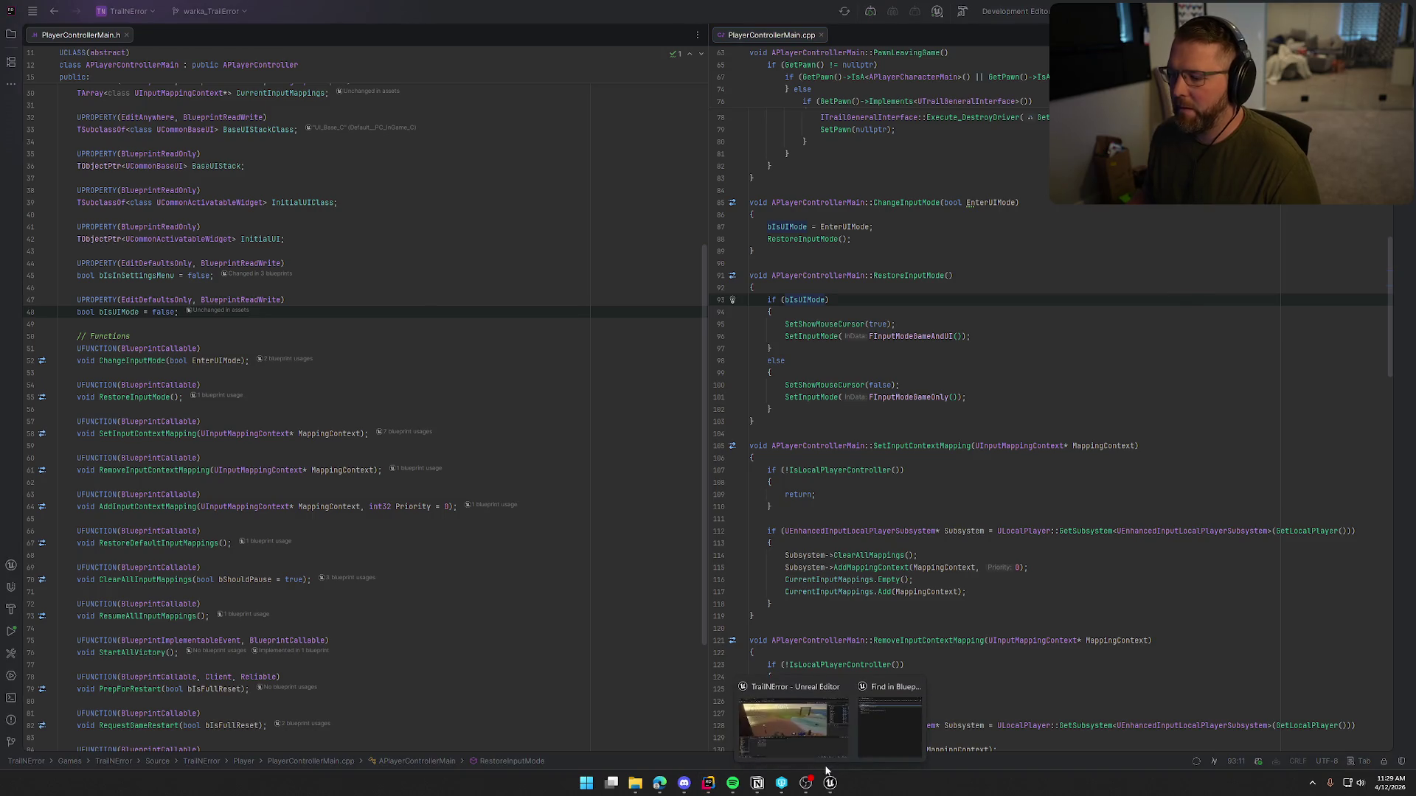
left_click(815, 728)
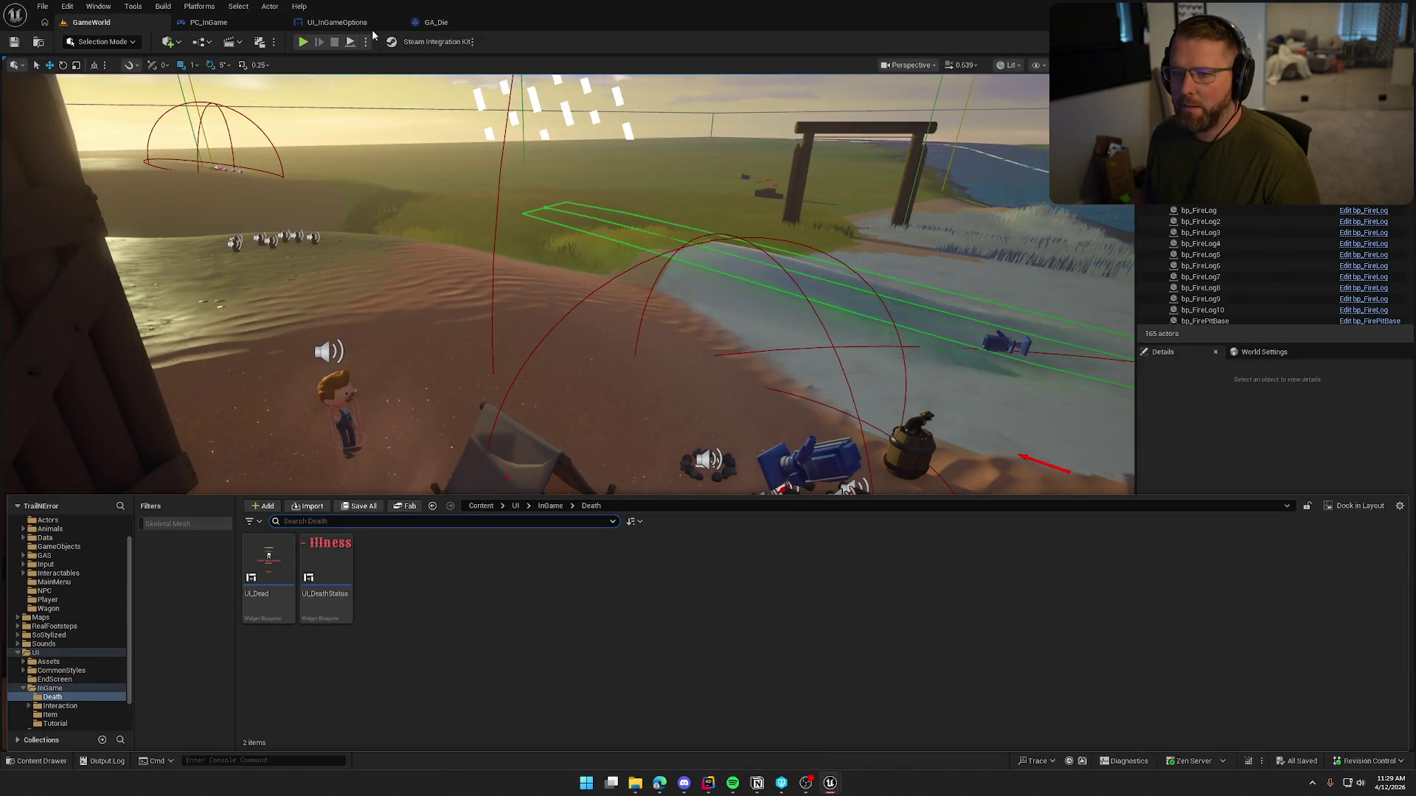
left_click(209, 23)
right_click(513, 202)
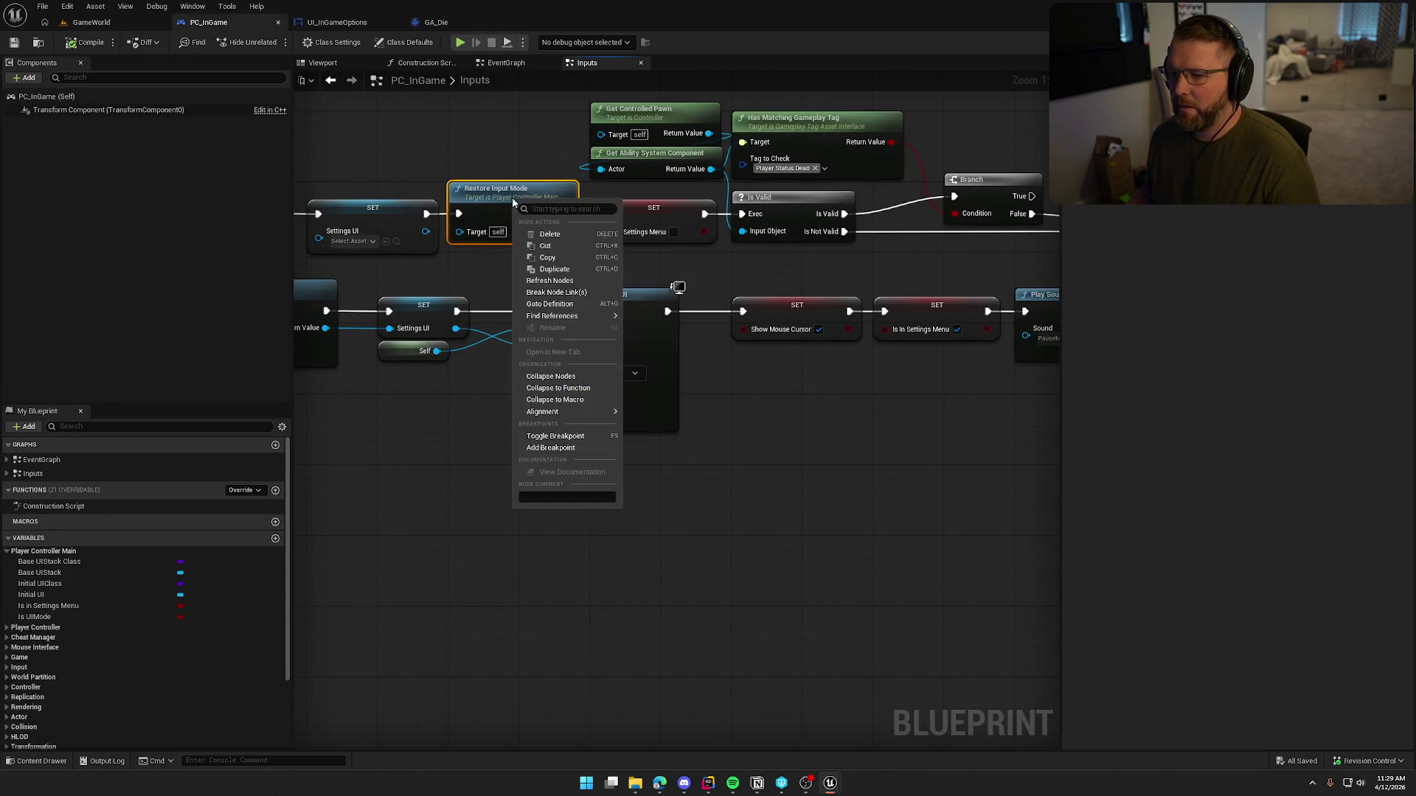
Step: Dismiss the Restore Input Mode options and pan the Inputs graph to the Show Mouse Cursor node
left_click(660, 344)
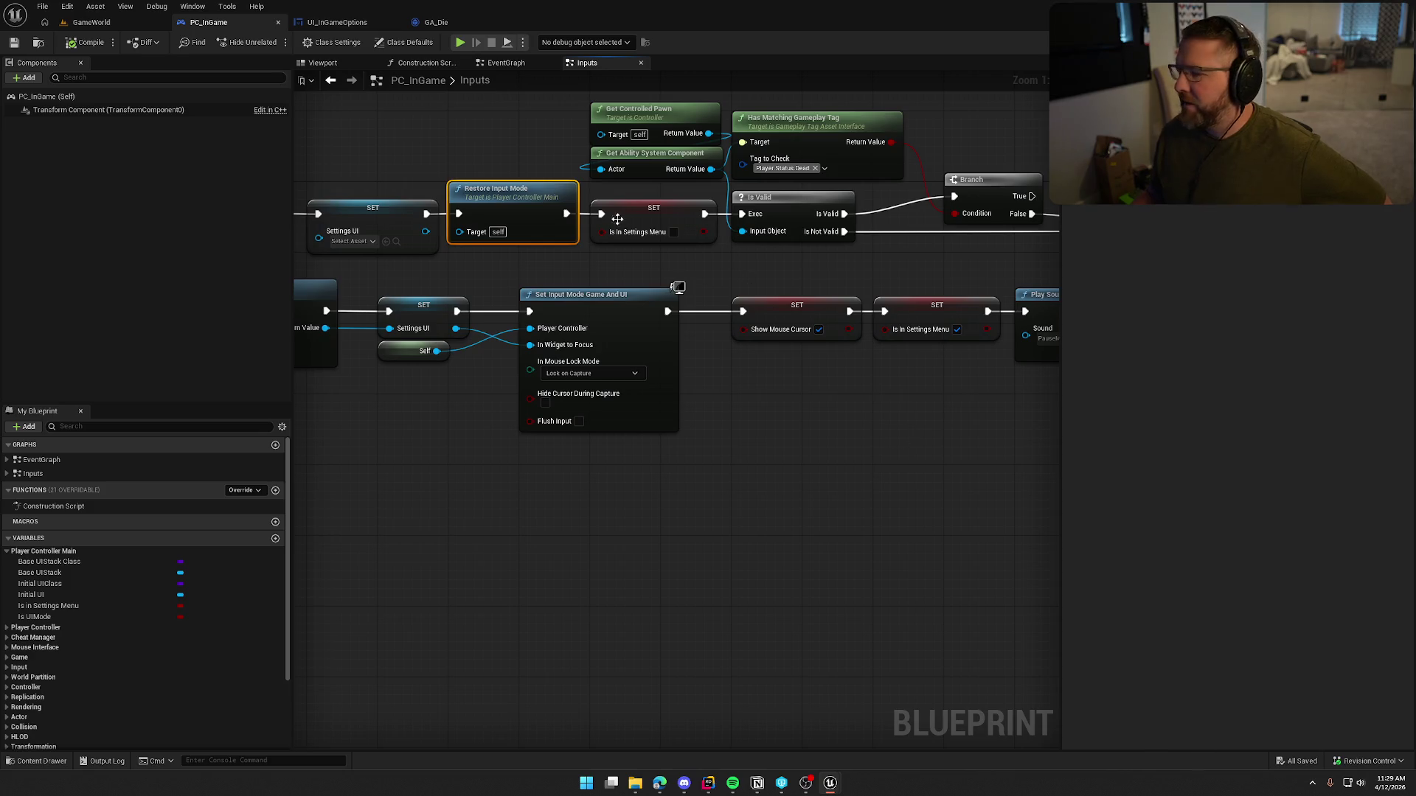
left_click_drag(528, 147, 485, 193)
left_click(517, 250)
mouse_move(518, 256)
left_mouse_down()
mouse_move(615, 227)
mouse_move(647, 238)
left_mouse_up()
left_click_drag(556, 400, 423, 393)
Step: Inspect the SET Show Mouse Cursor node's options, then switch to the EventGraph
right_click(798, 288)
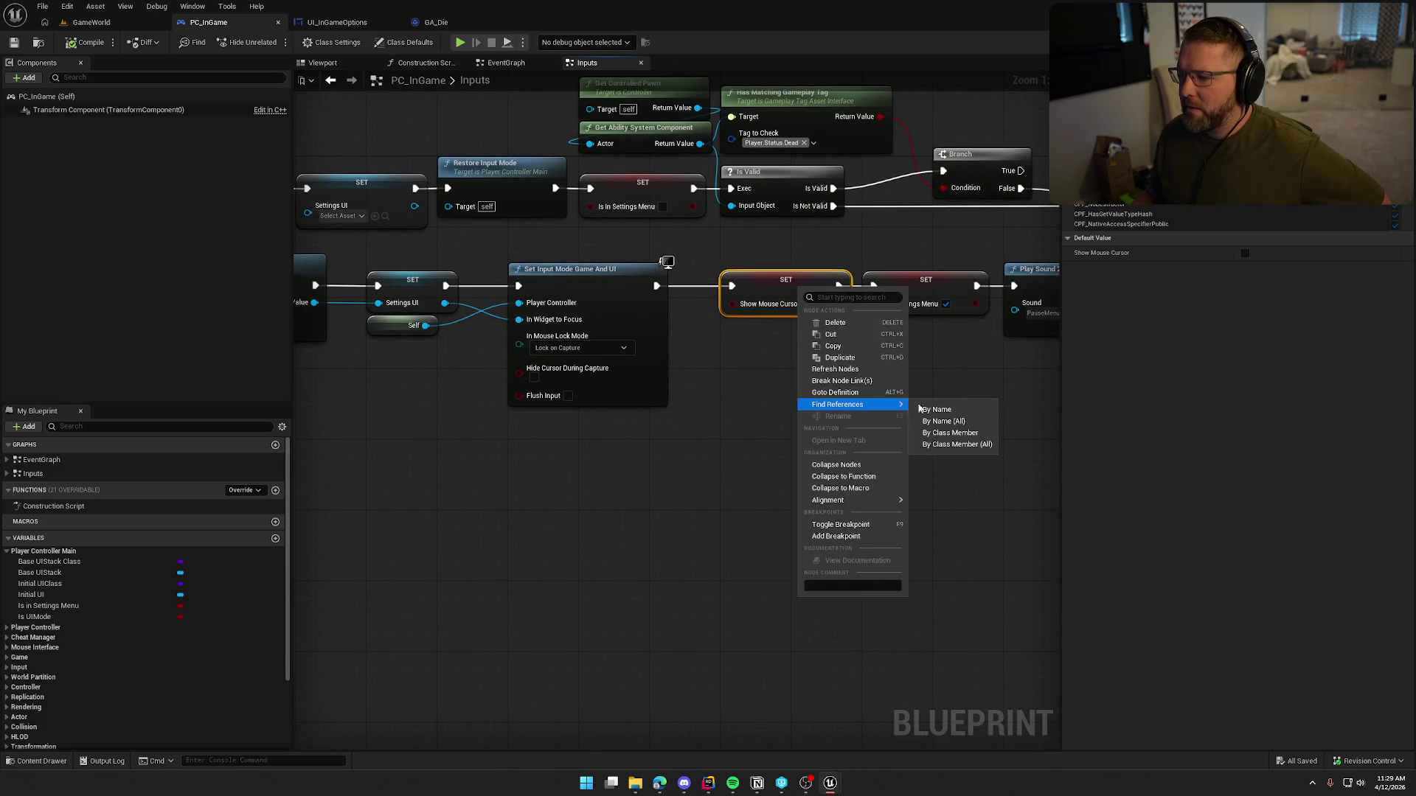
left_click(933, 437)
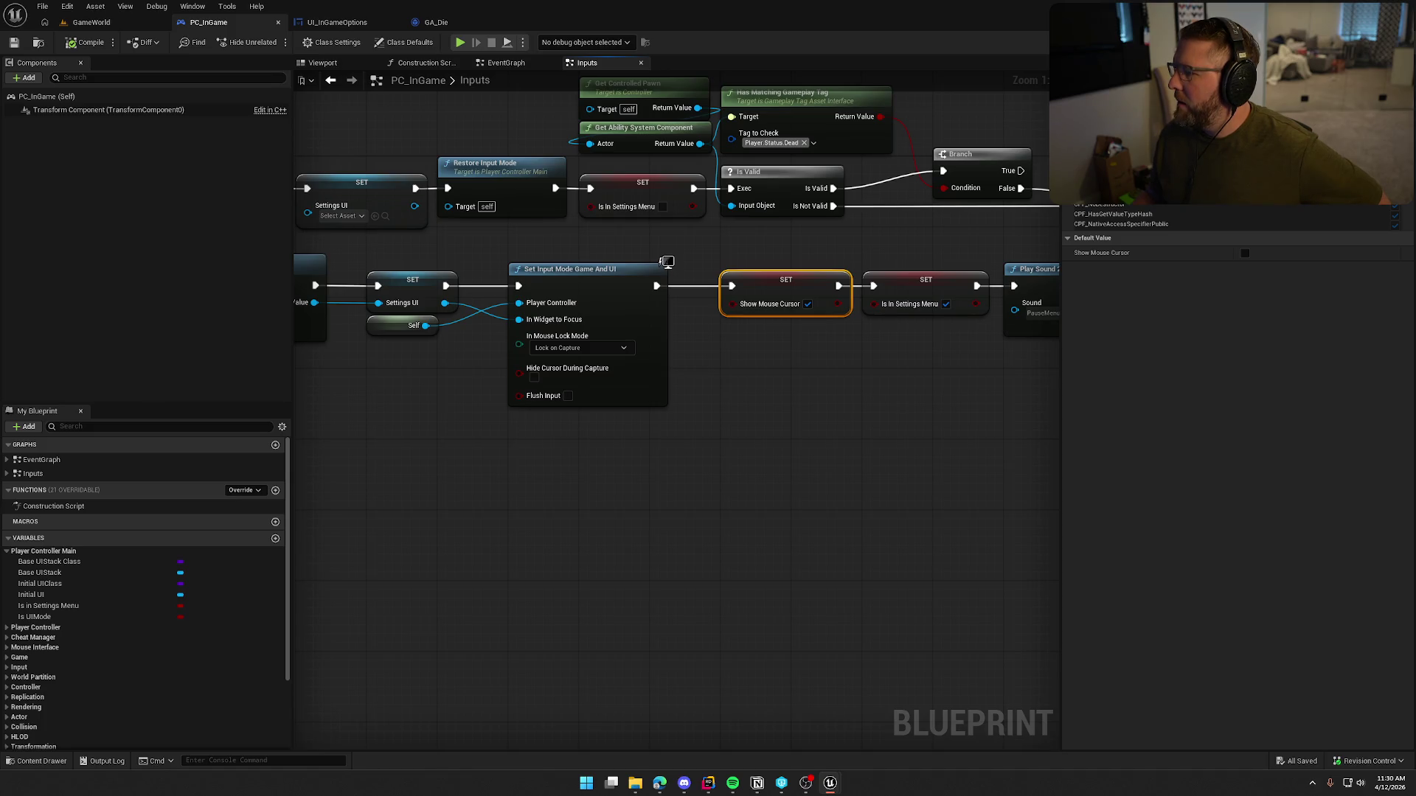
left_click(506, 62)
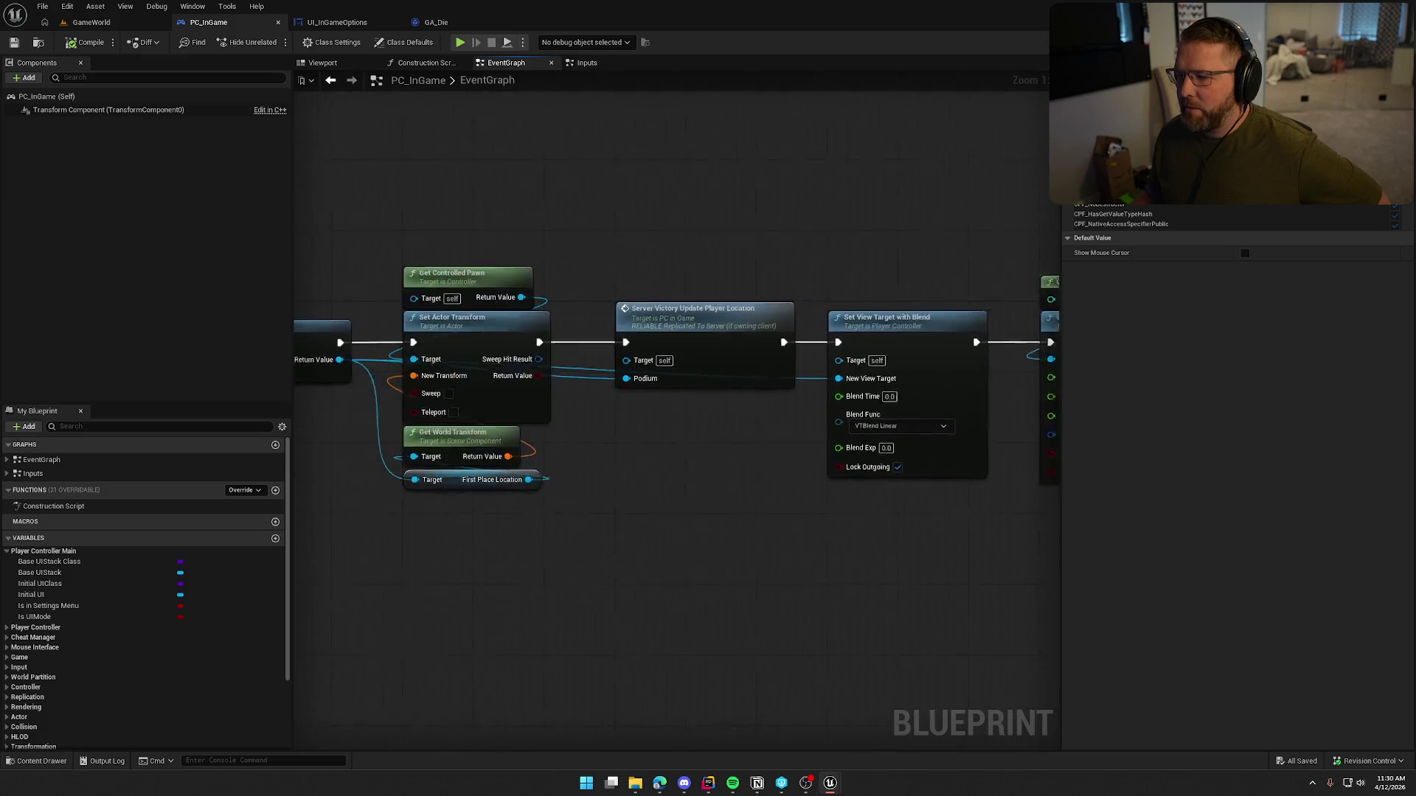
Step: Delete the Set Input Mode UI Only, Self and SET Show Mouse Cursor nodes after Push New UI
mouse_move(516, 339)
left_mouse_down()
mouse_move(819, 338)
mouse_move(815, 326)
mouse_move(696, 328)
left_mouse_up()
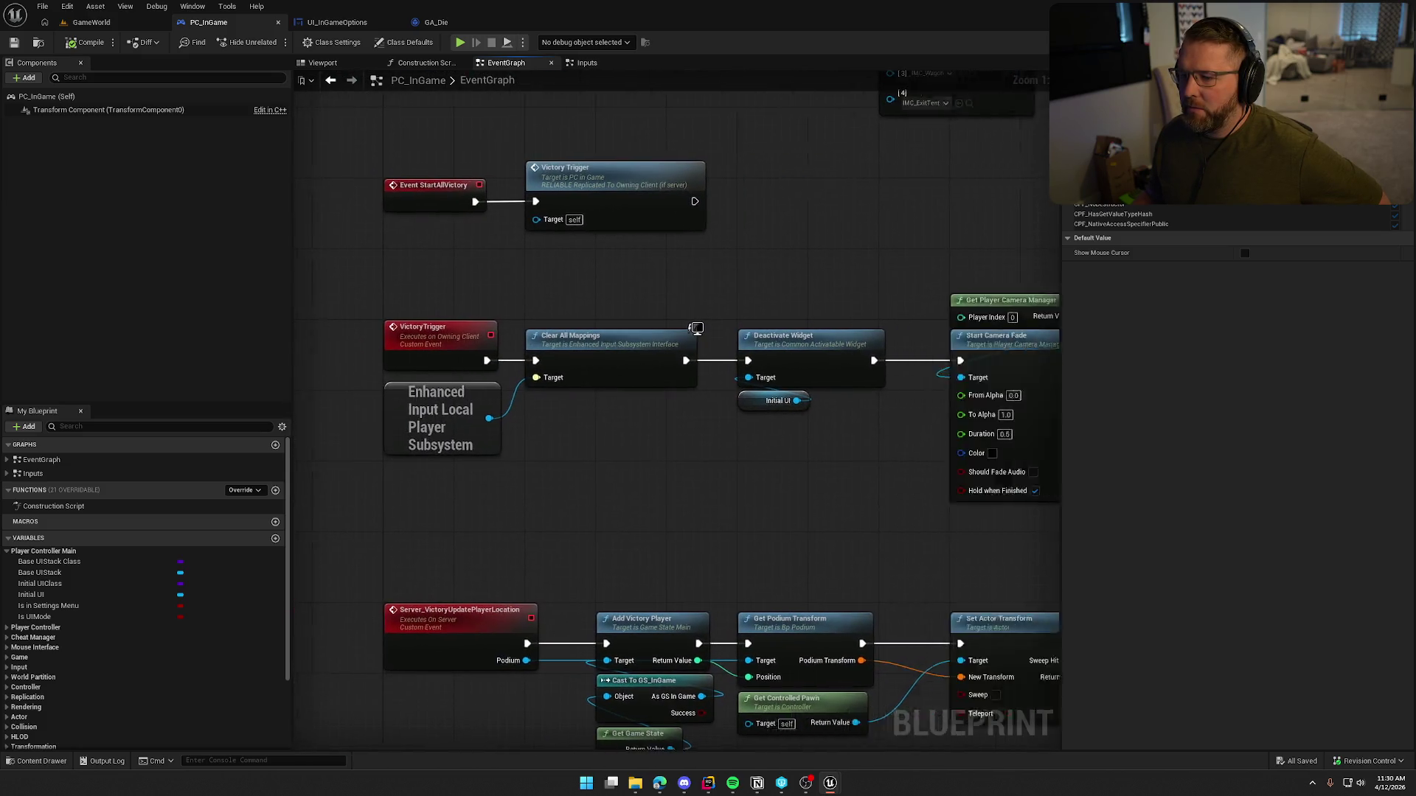
left_click_drag(812, 332, 339, 332)
mouse_move(1048, 443)
left_mouse_down()
mouse_move(766, 447)
mouse_move(891, 422)
left_mouse_up()
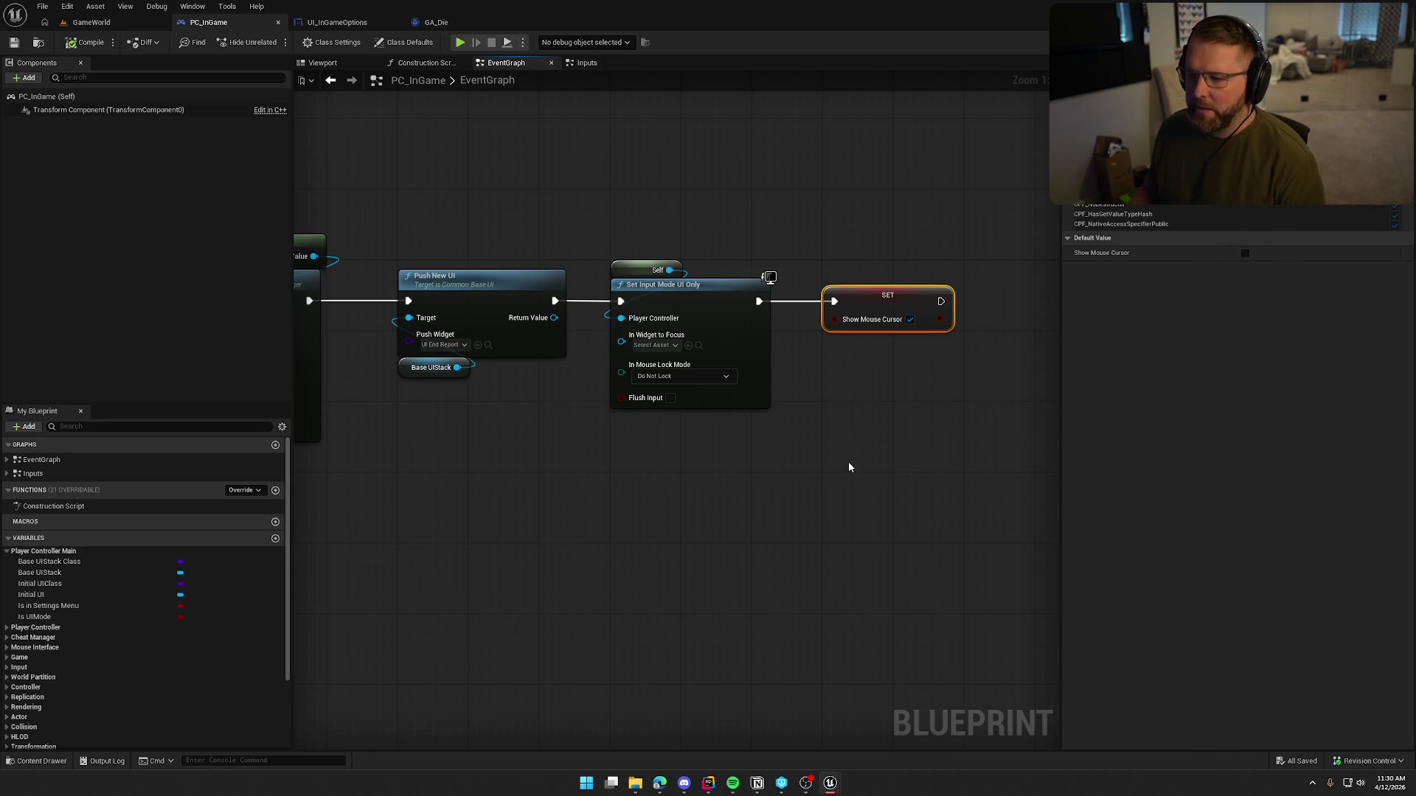
left_click_drag(607, 222, 898, 455)
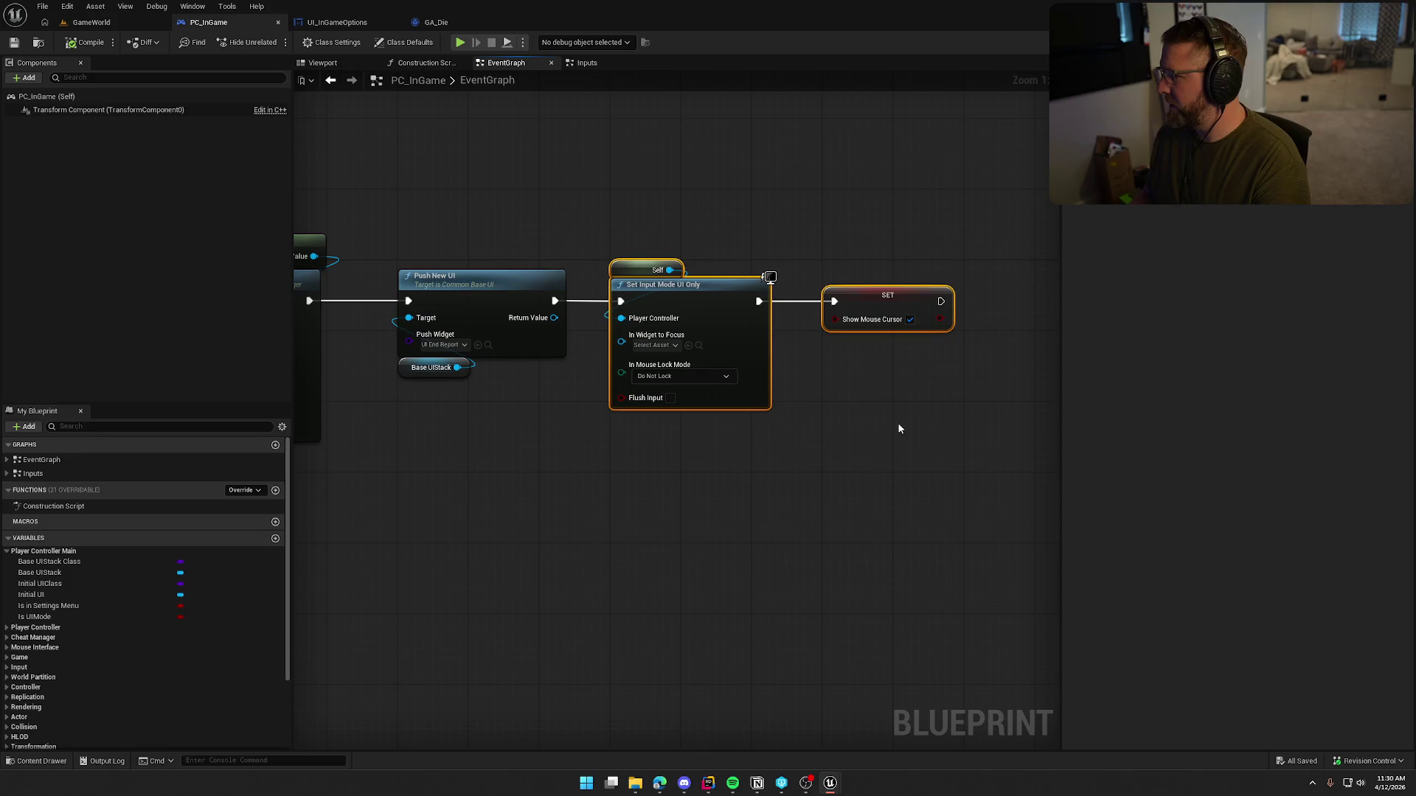
key("Delete")
Step: Review the Inputs graph and Rider's RestoreInputMode code before wiring from Push New UI
left_click(587, 64)
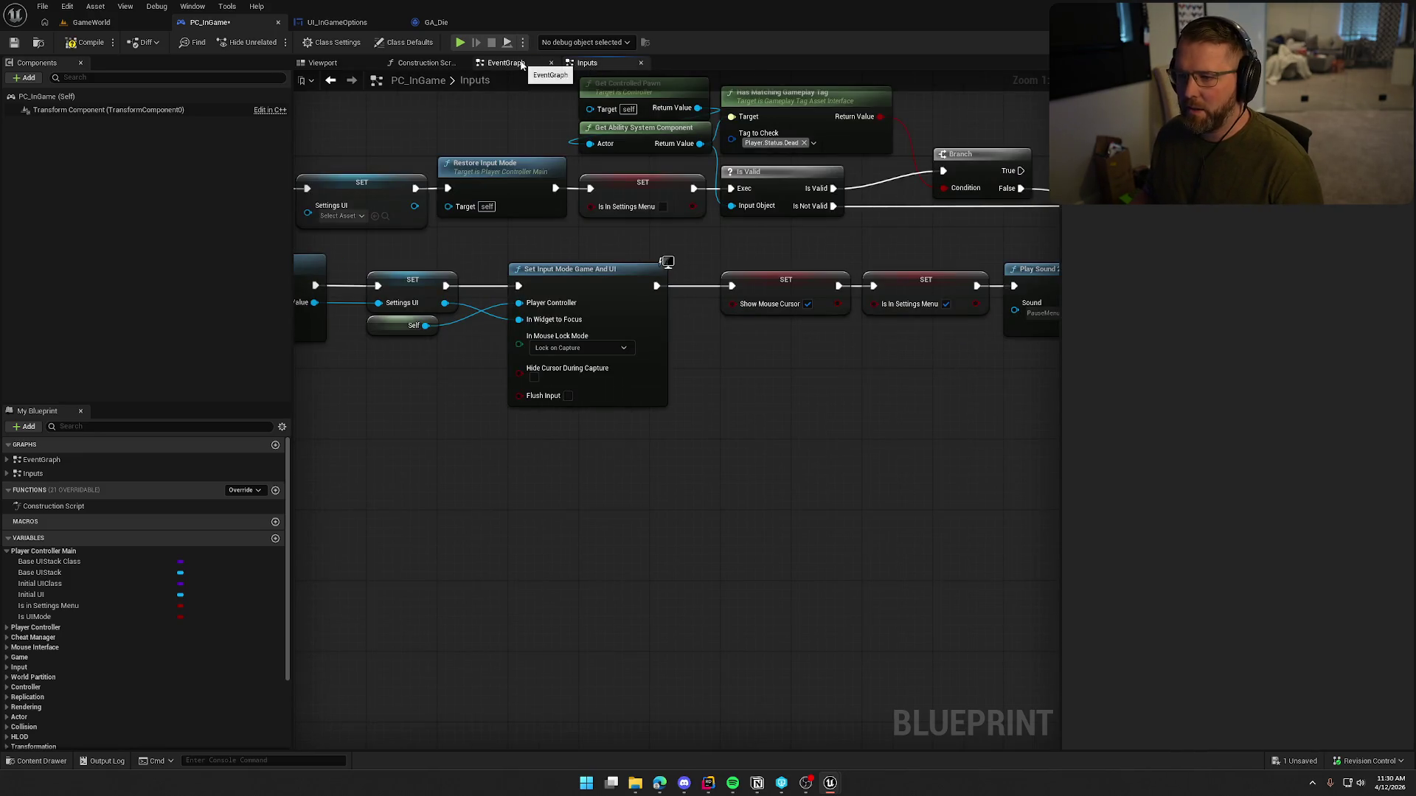
left_click(516, 63)
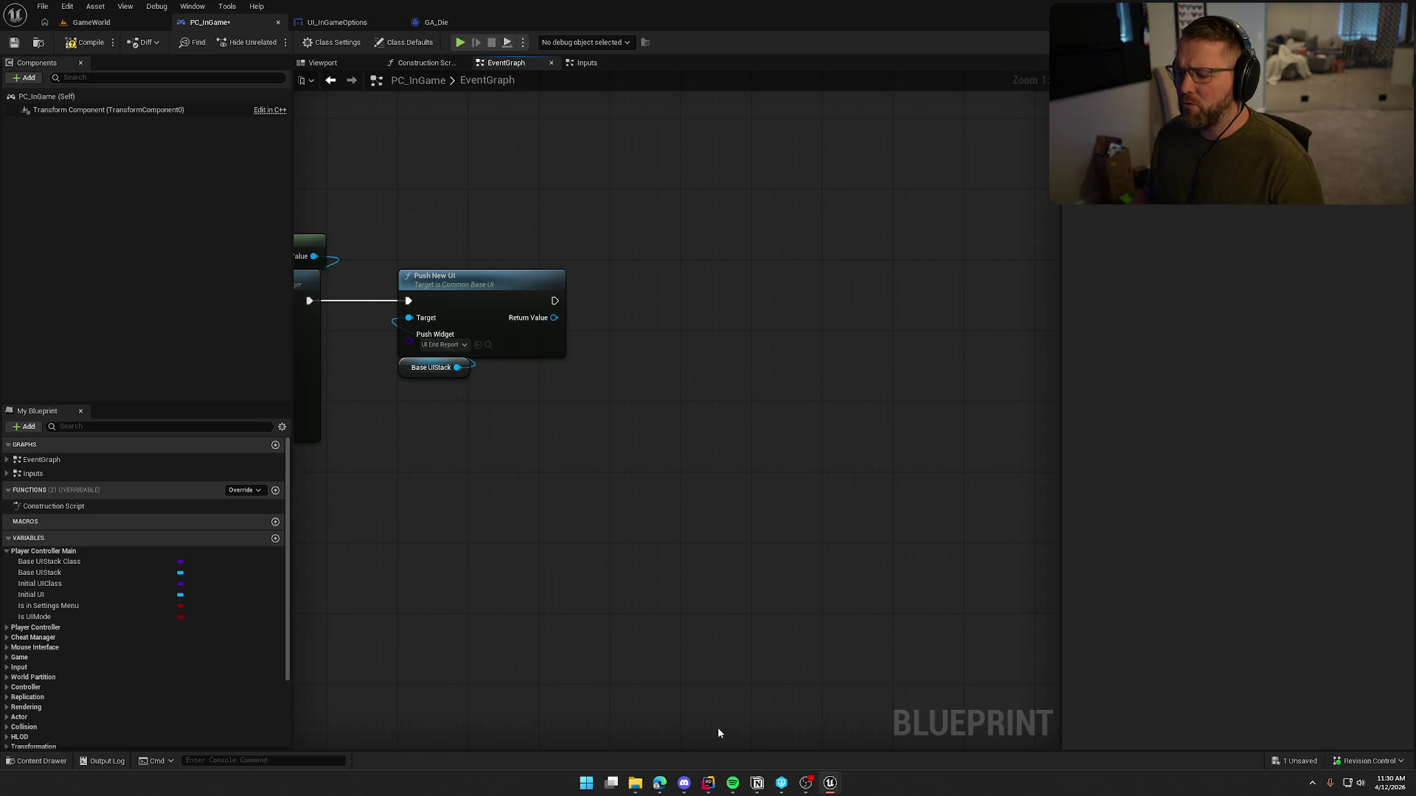
left_click(708, 784)
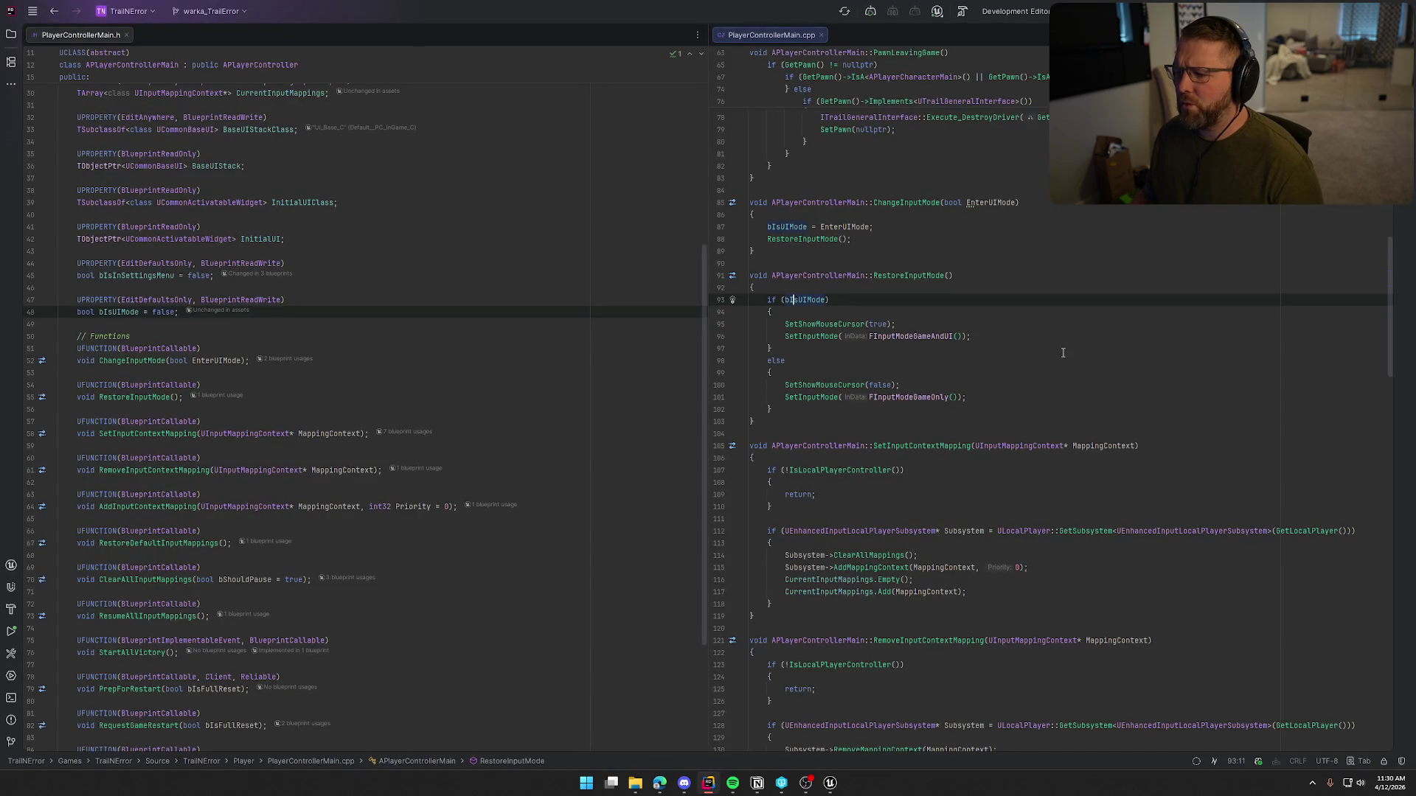
left_click(1062, 383)
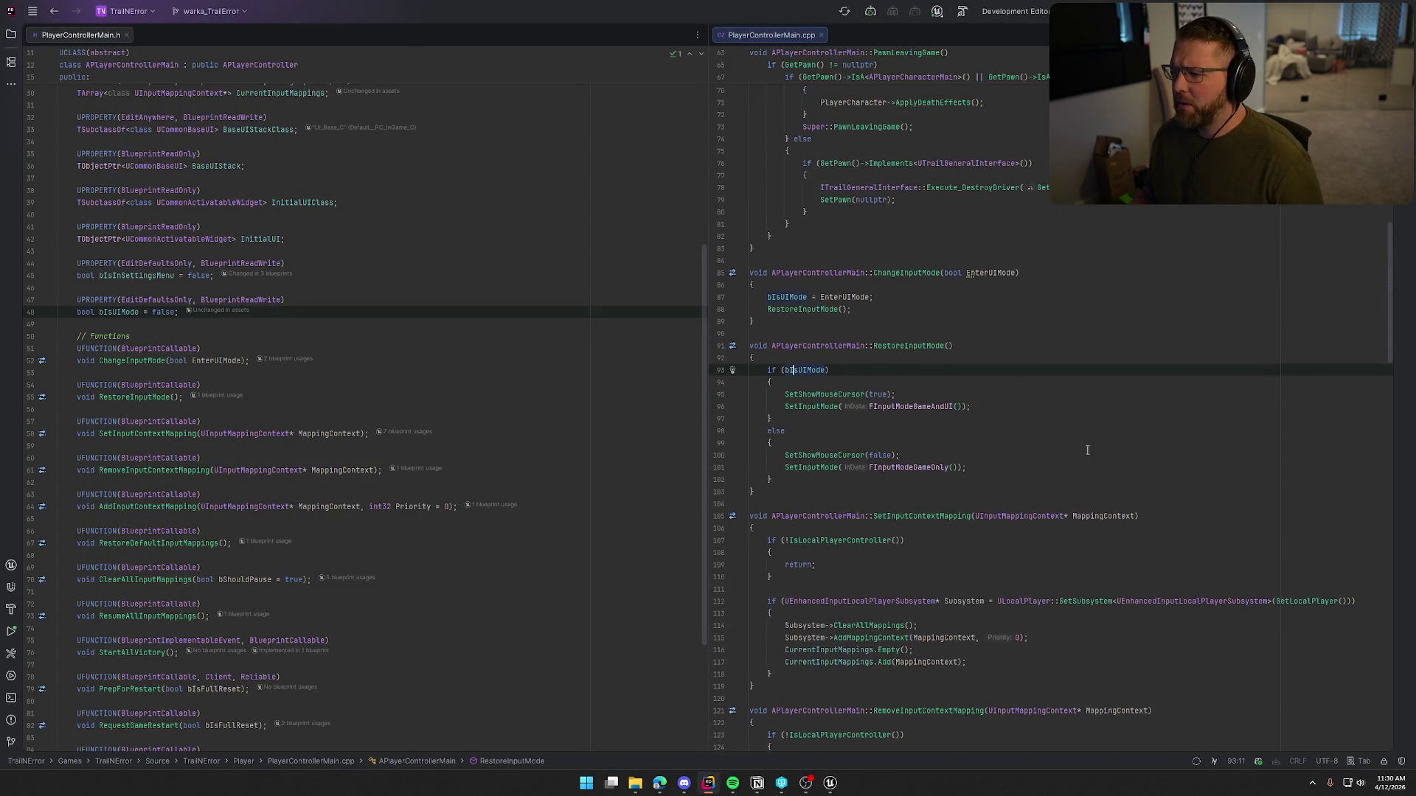
key("alt+Tab")
left_click_drag(554, 306, 626, 300)
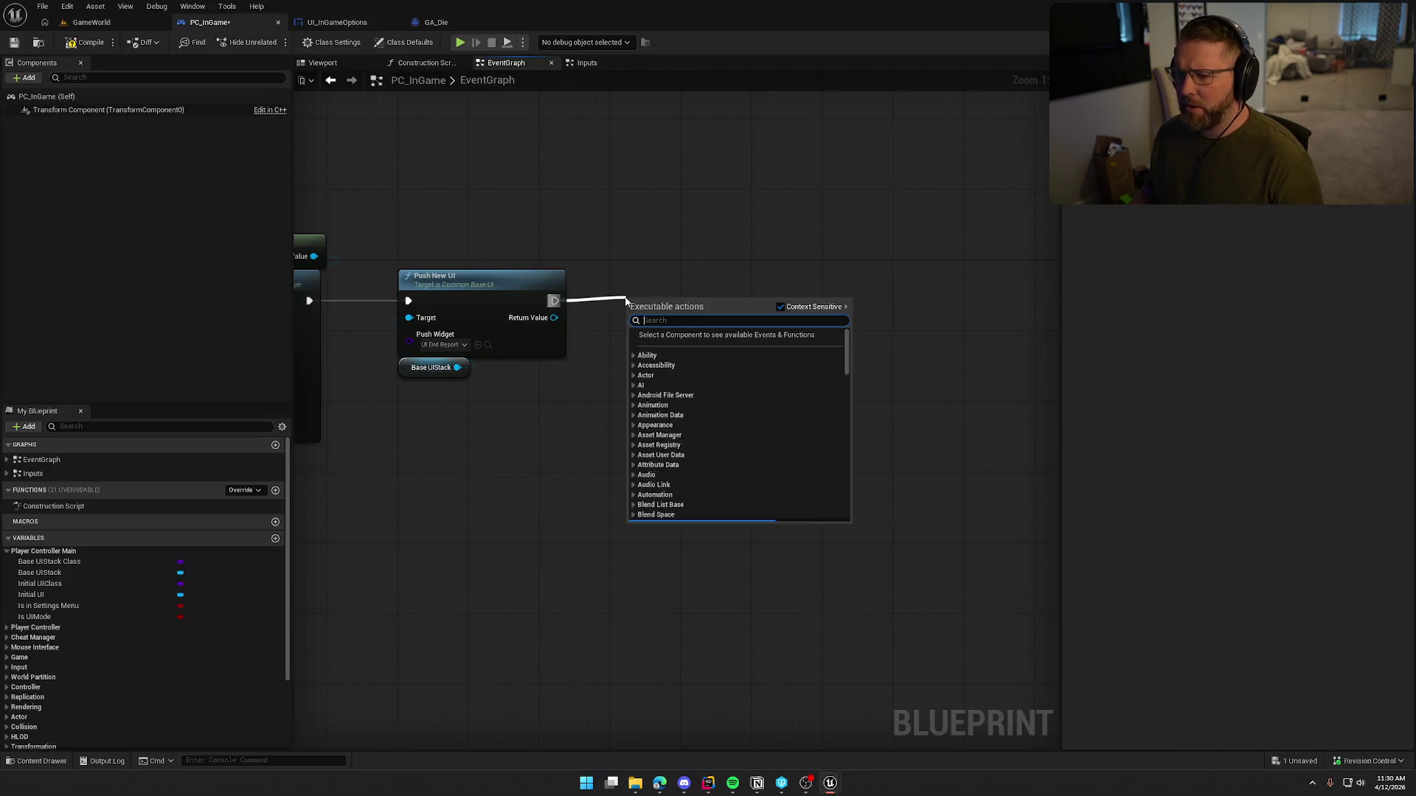
Step: Add Change Input Mode with Enter UIMode ticked after Push New UI, and compile PC_InGame
type("set game")
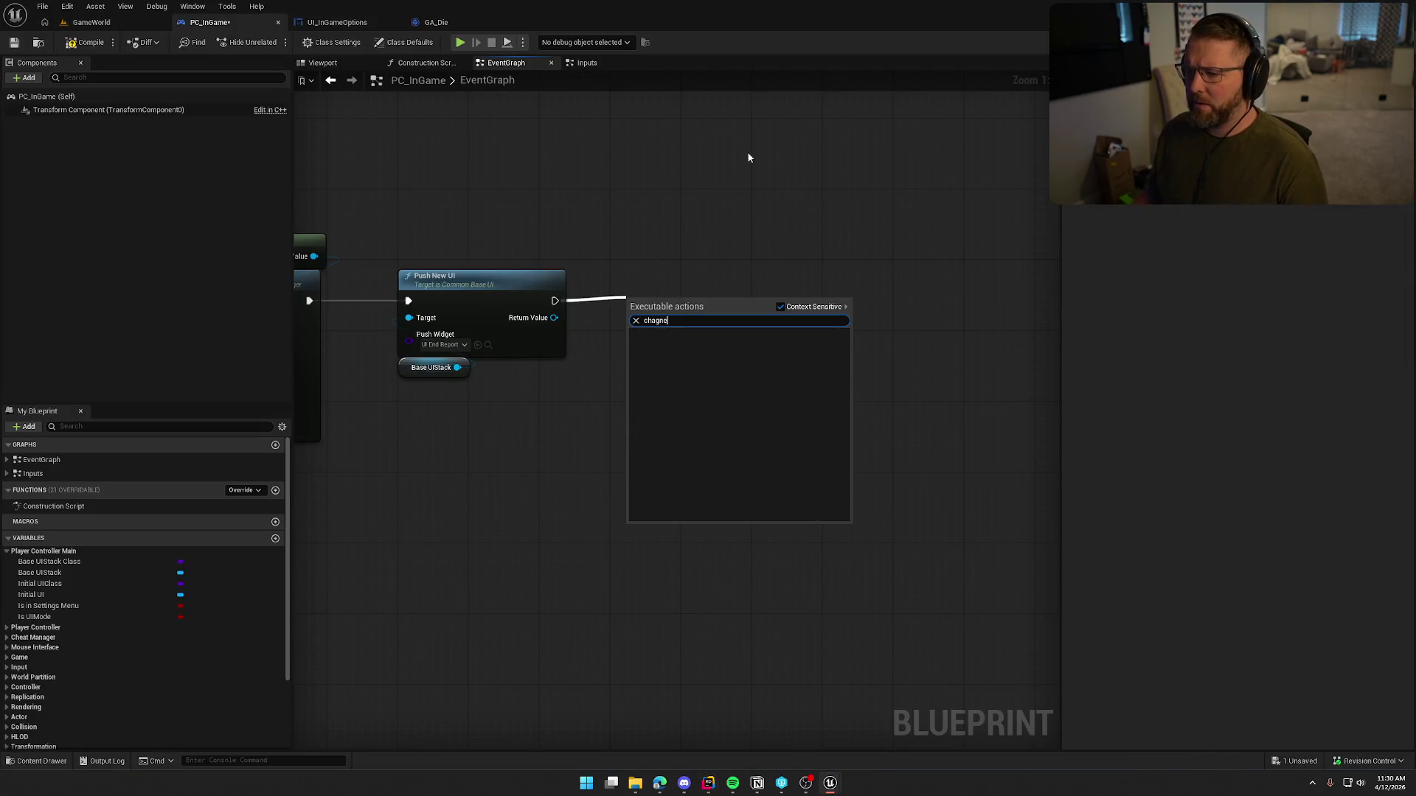
key("Return")
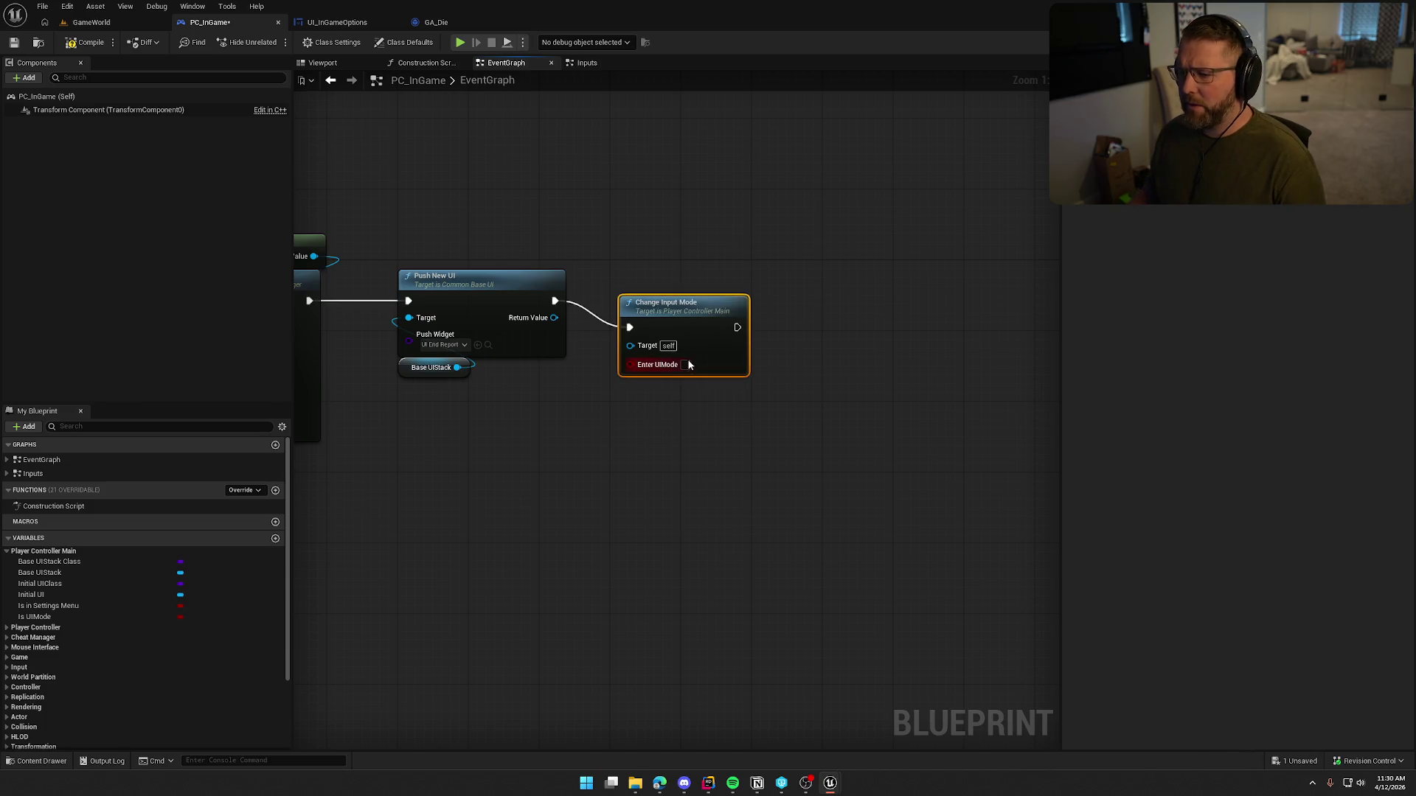
left_click(685, 365)
left_click_drag(626, 288, 617, 261)
left_click(103, 43)
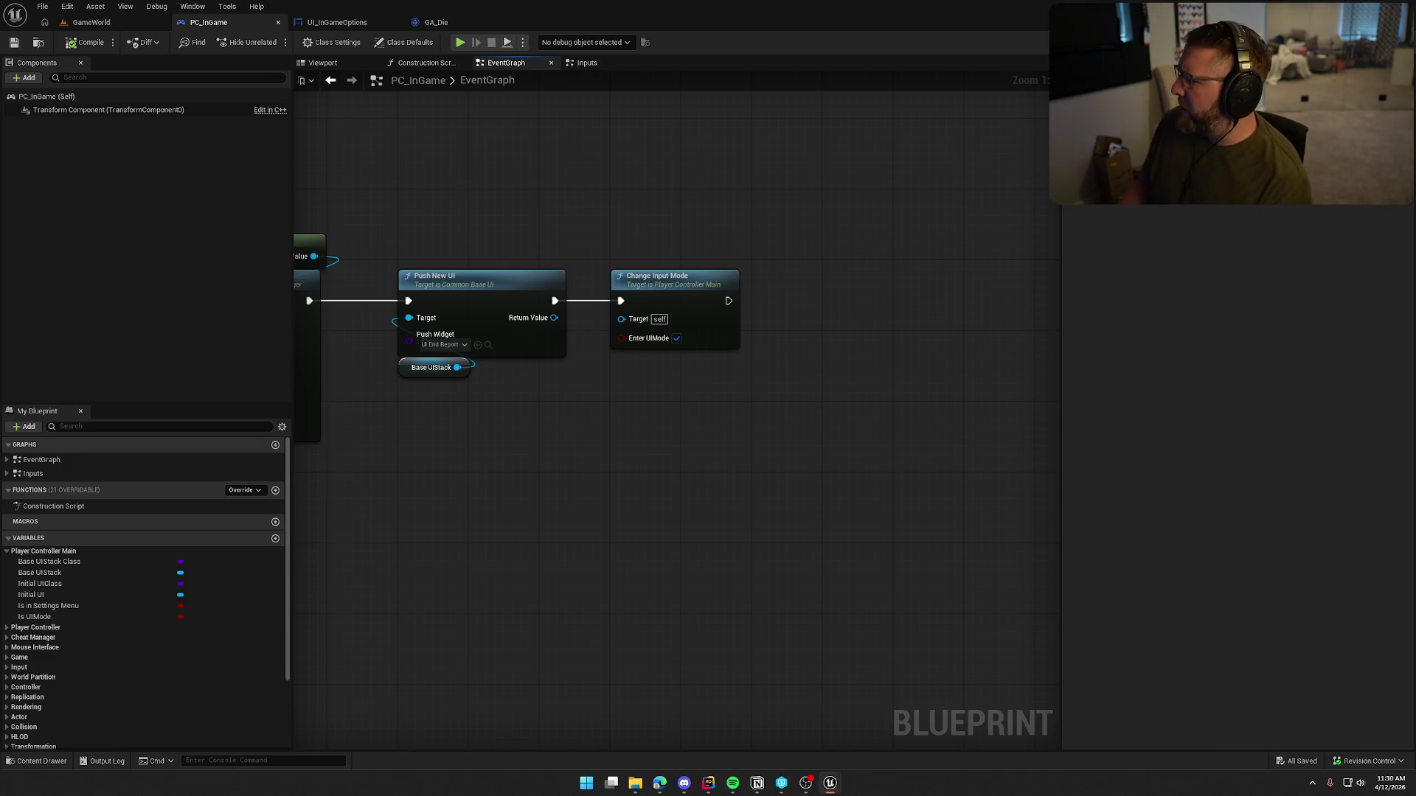
key("alt+Left")
left_click_drag(646, 311, 1203, 235)
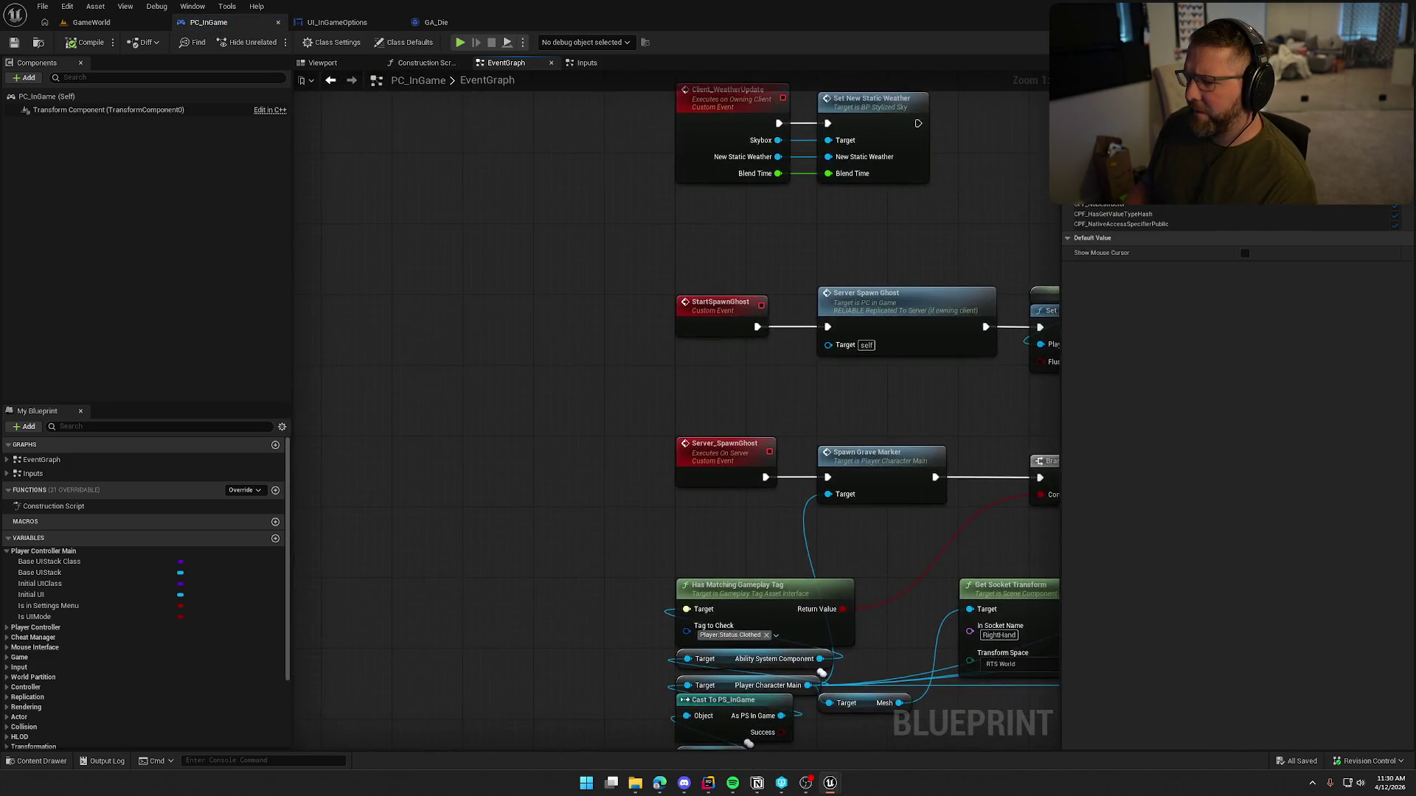
Step: Place a Change Input Mode node above the StartSpawnGhost chain and view its C++ source in Rider
left_click_drag(683, 321, 497, 321)
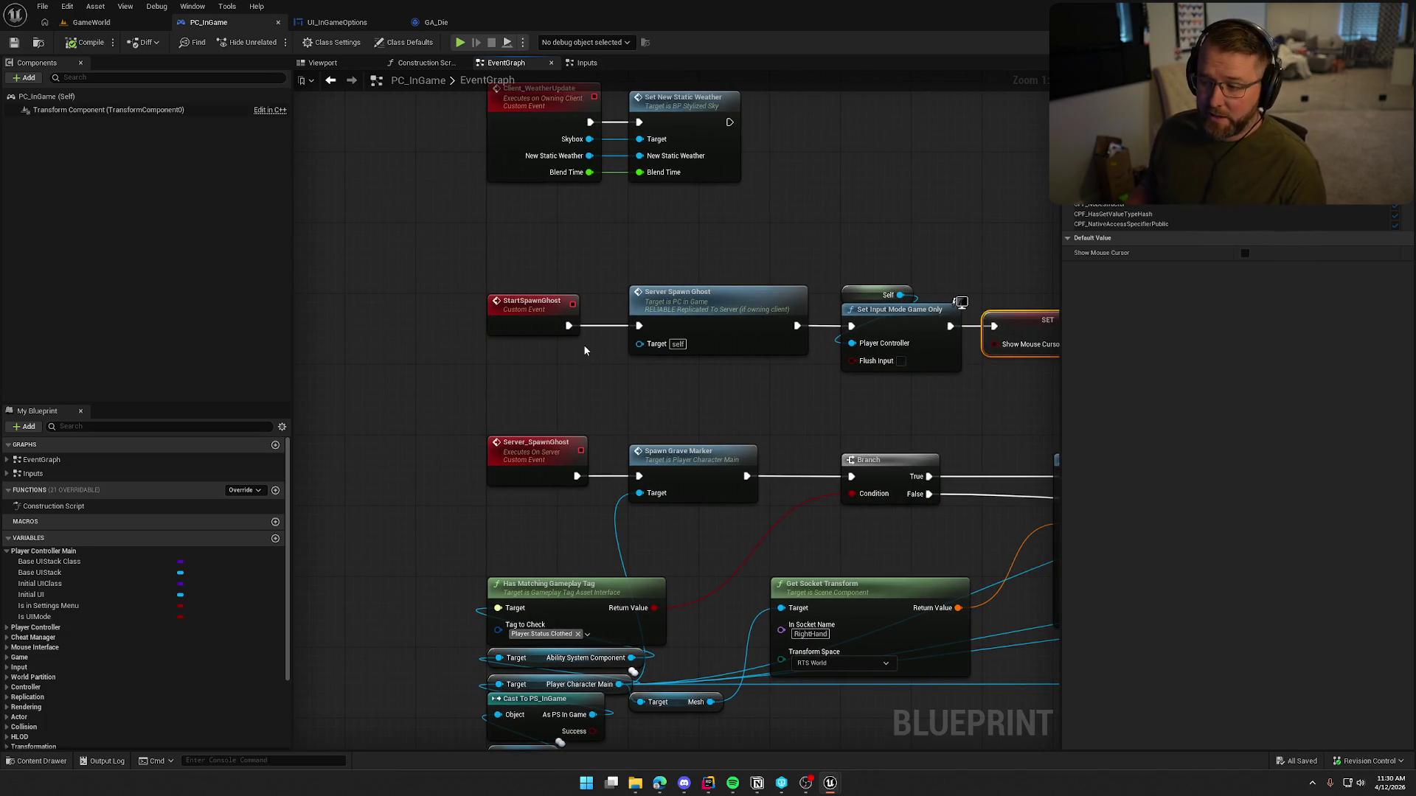
mouse_move(582, 349)
left_mouse_down()
mouse_move(533, 348)
mouse_move(550, 392)
left_mouse_up()
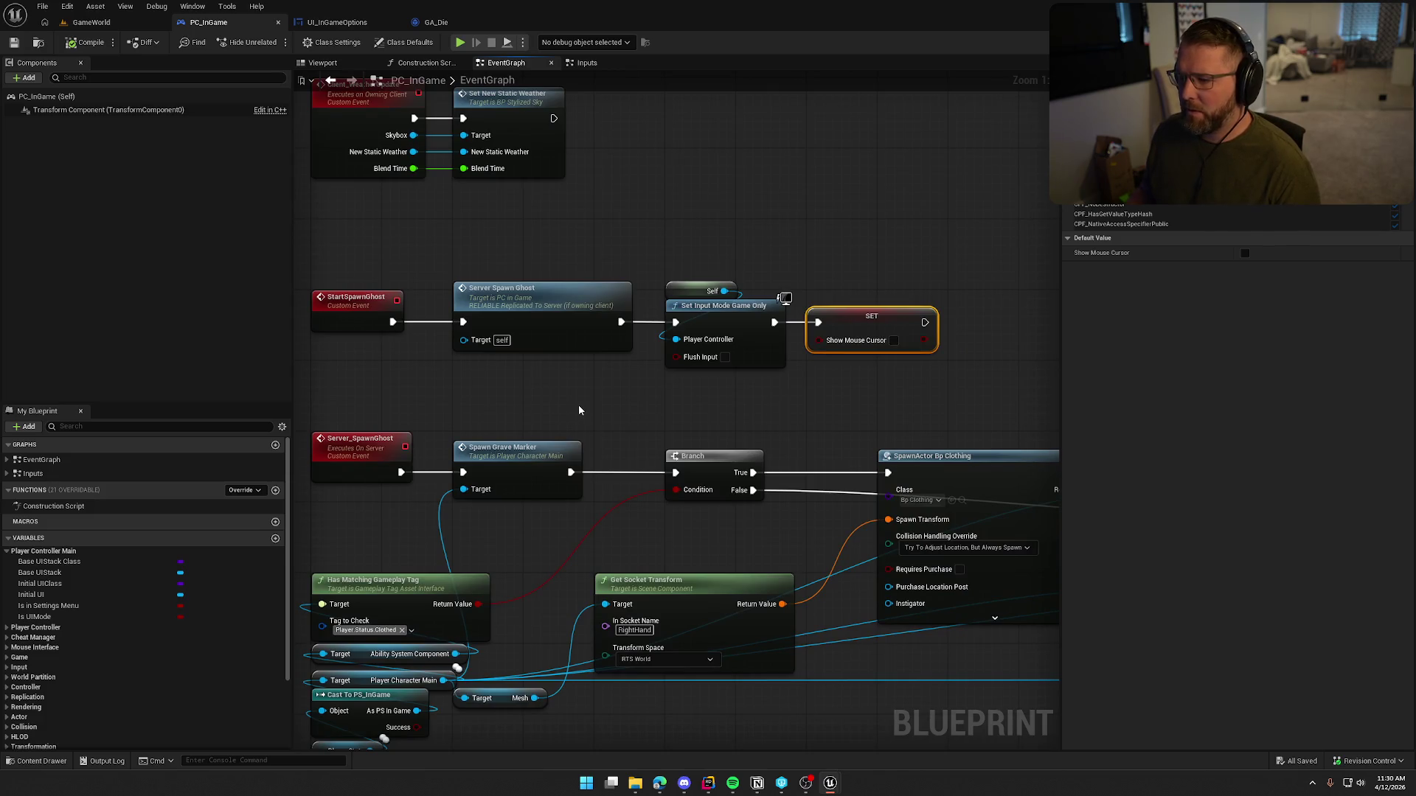
left_click_drag(809, 395, 832, 373)
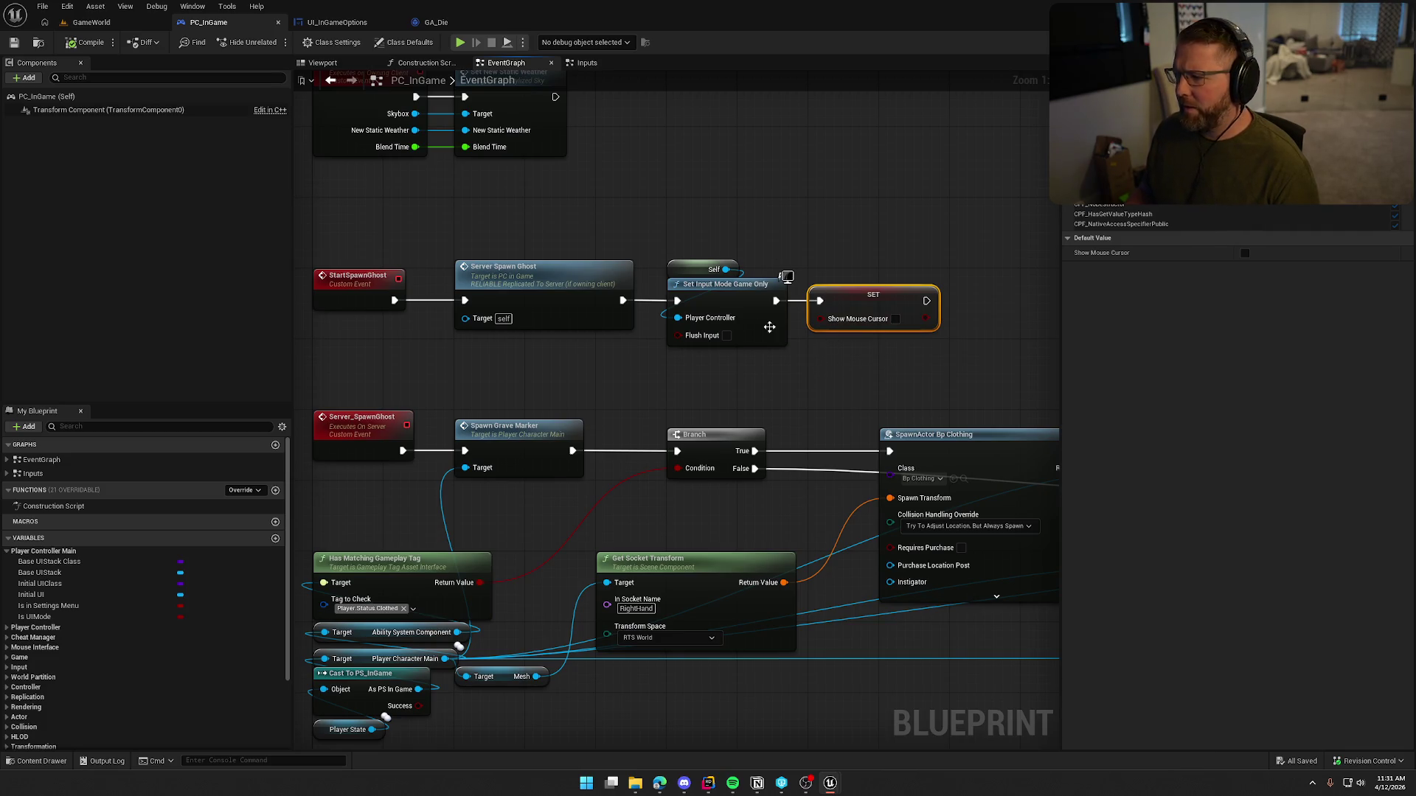
left_click(822, 198)
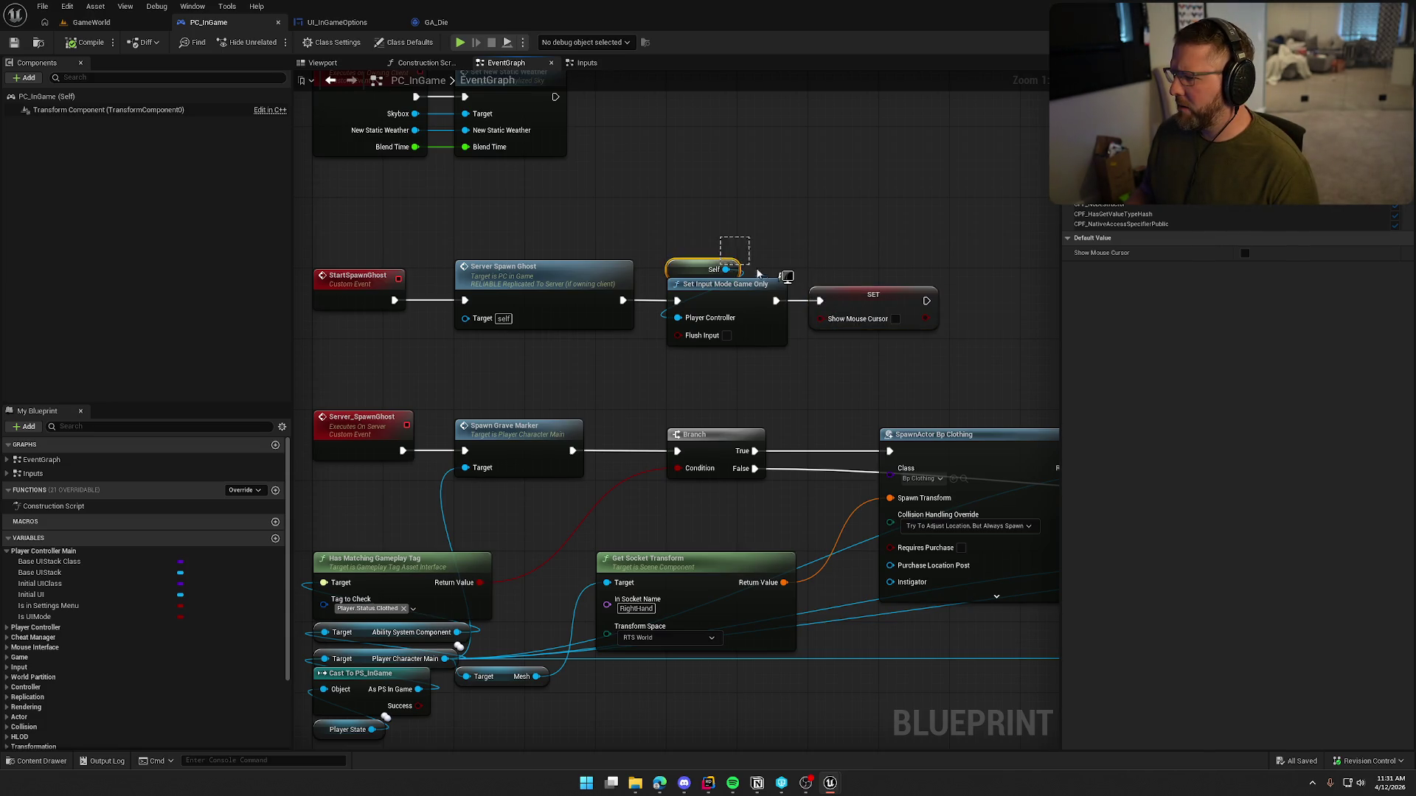
key("ctrl+v")
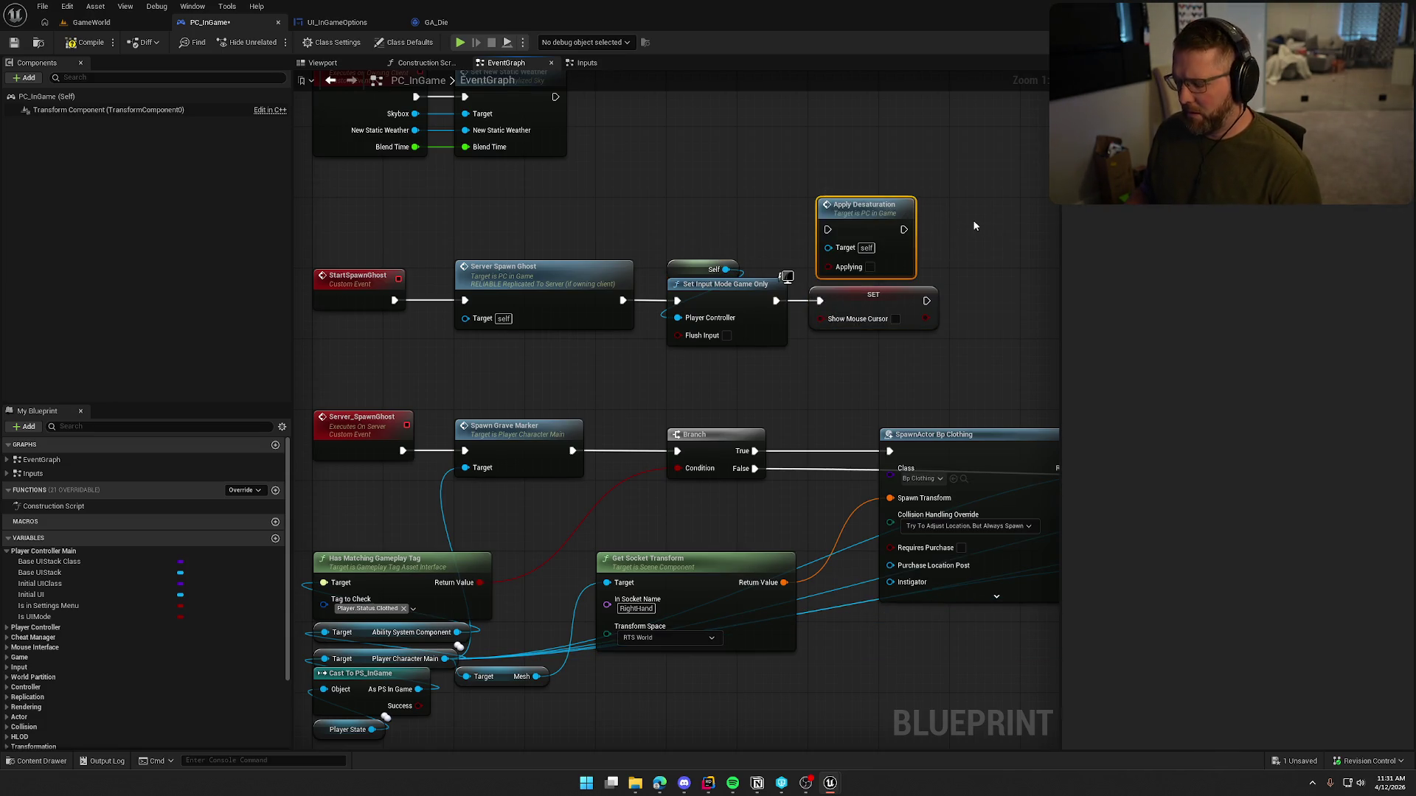
key("Delete")
right_click(816, 188)
type("change input mode")
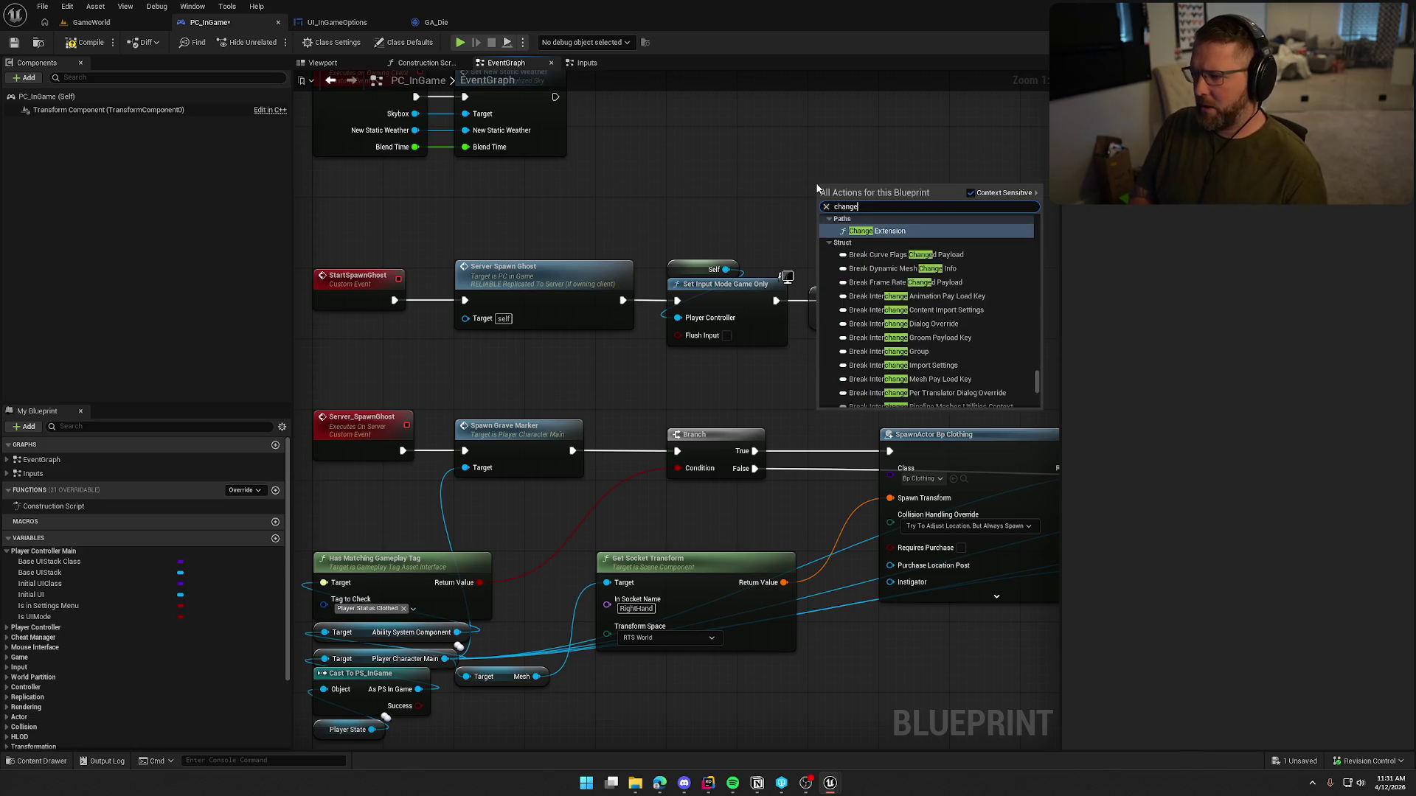
key("Return")
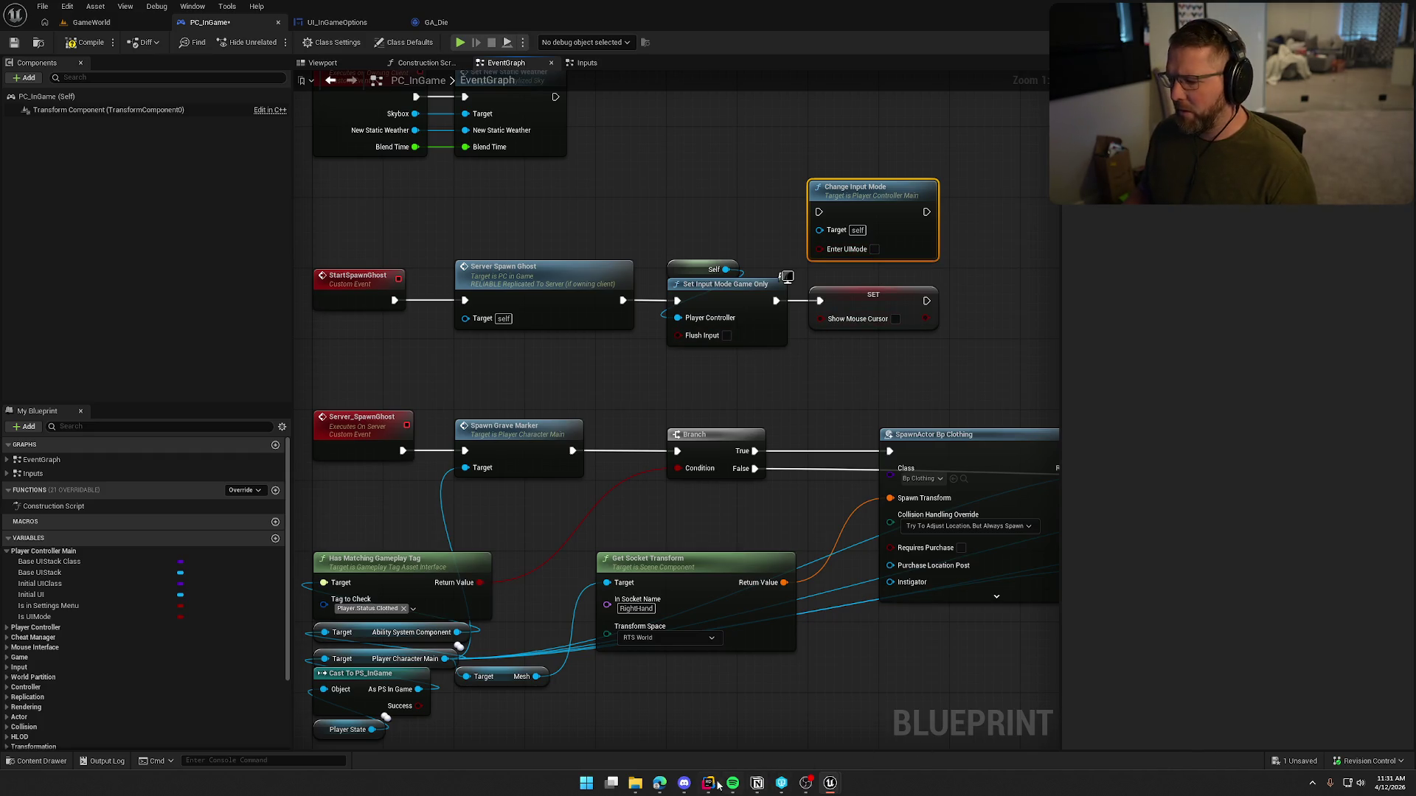
double_click(860, 200)
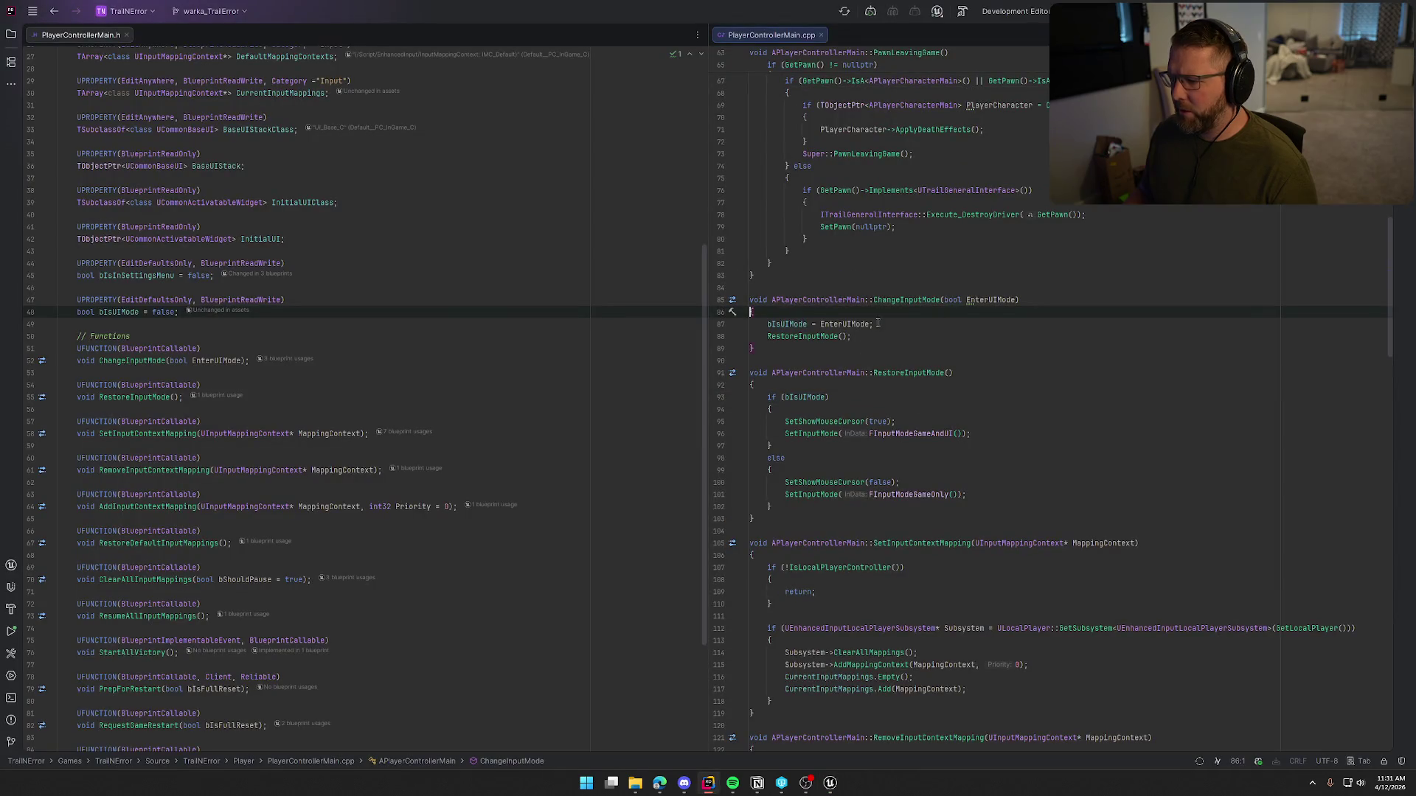
Step: Review ChangeInputMode's RestoreInputMode call in Rider, then select the old Set Input Mode Game Only and Show Mouse Cursor nodes in Unreal
left_click(793, 337)
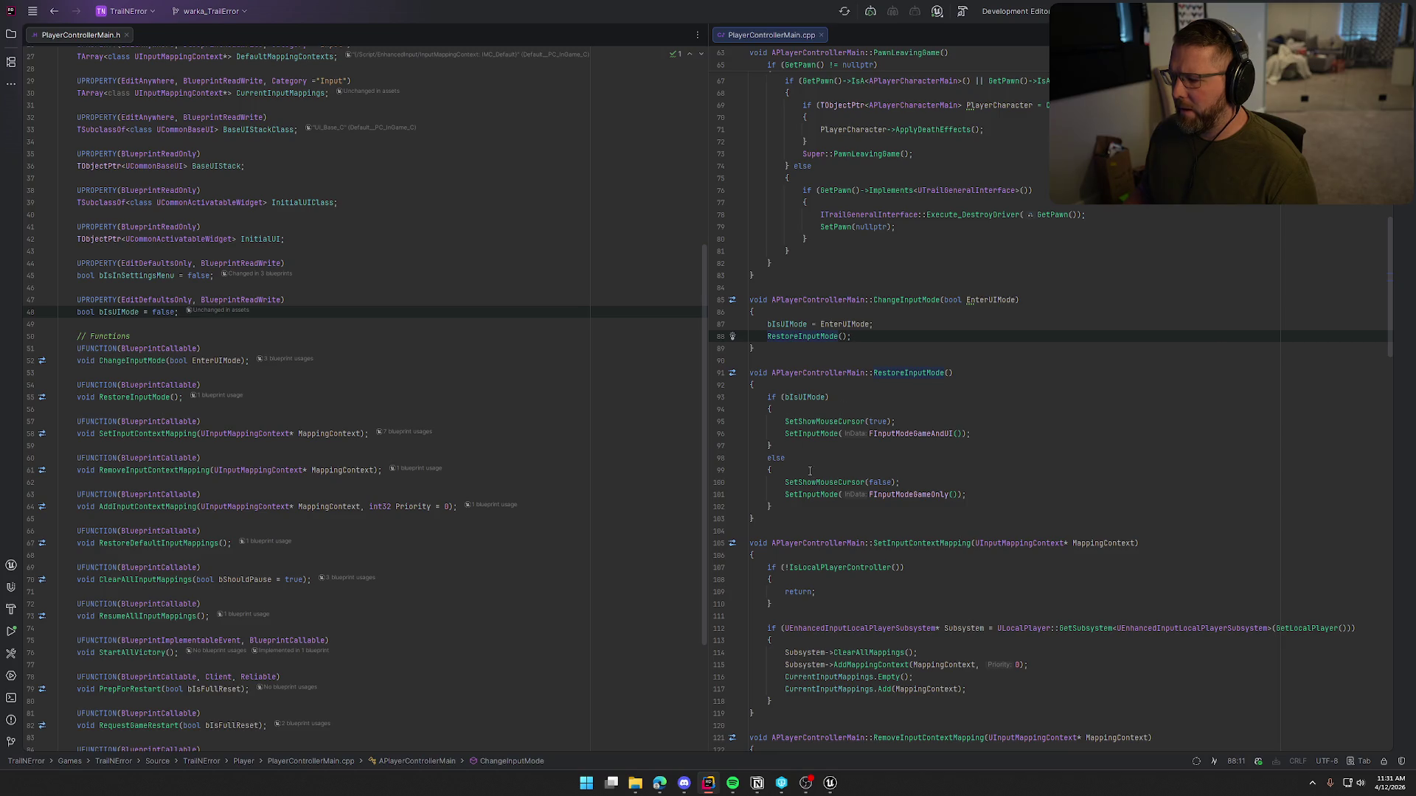
mouse_move(830, 783)
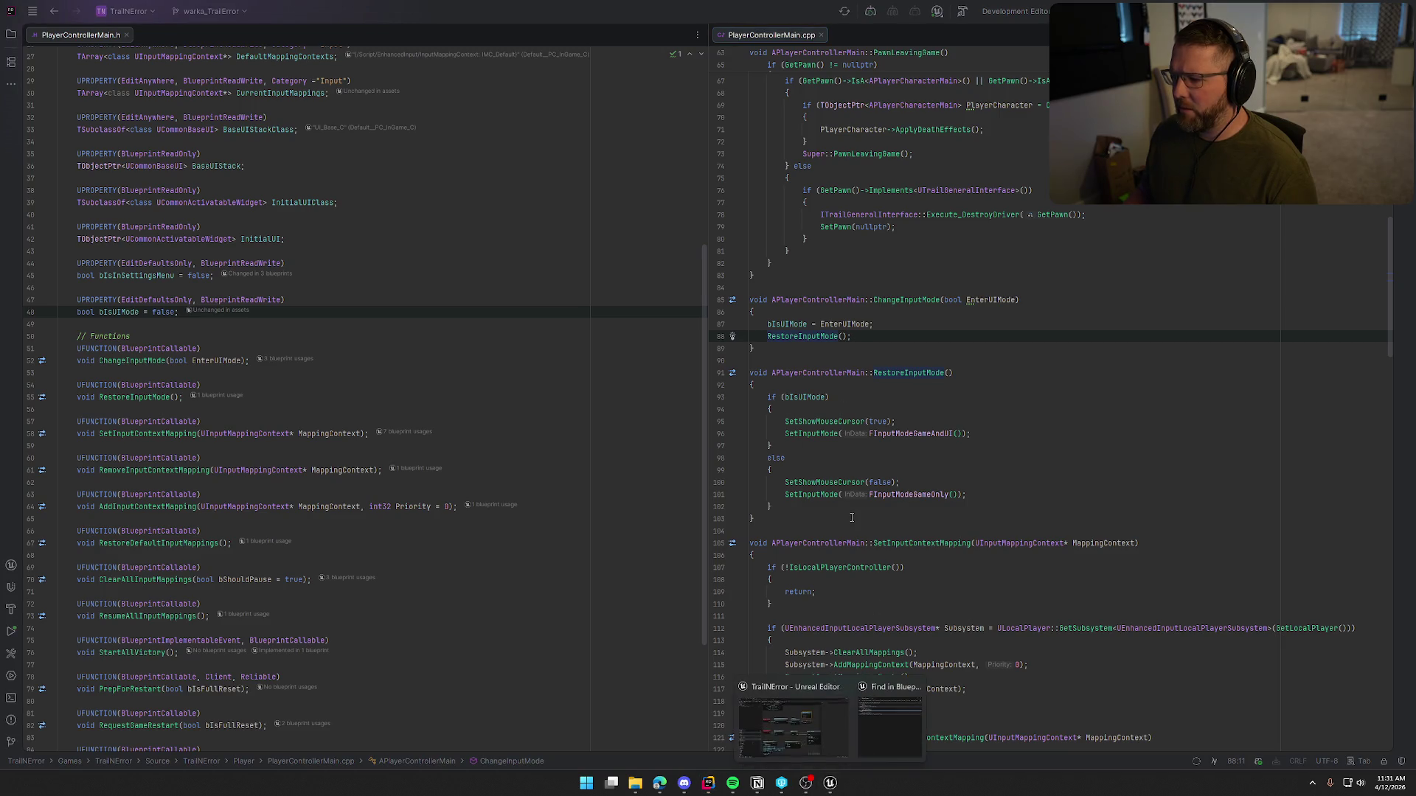
left_click(834, 723)
left_click_drag(897, 378, 664, 262)
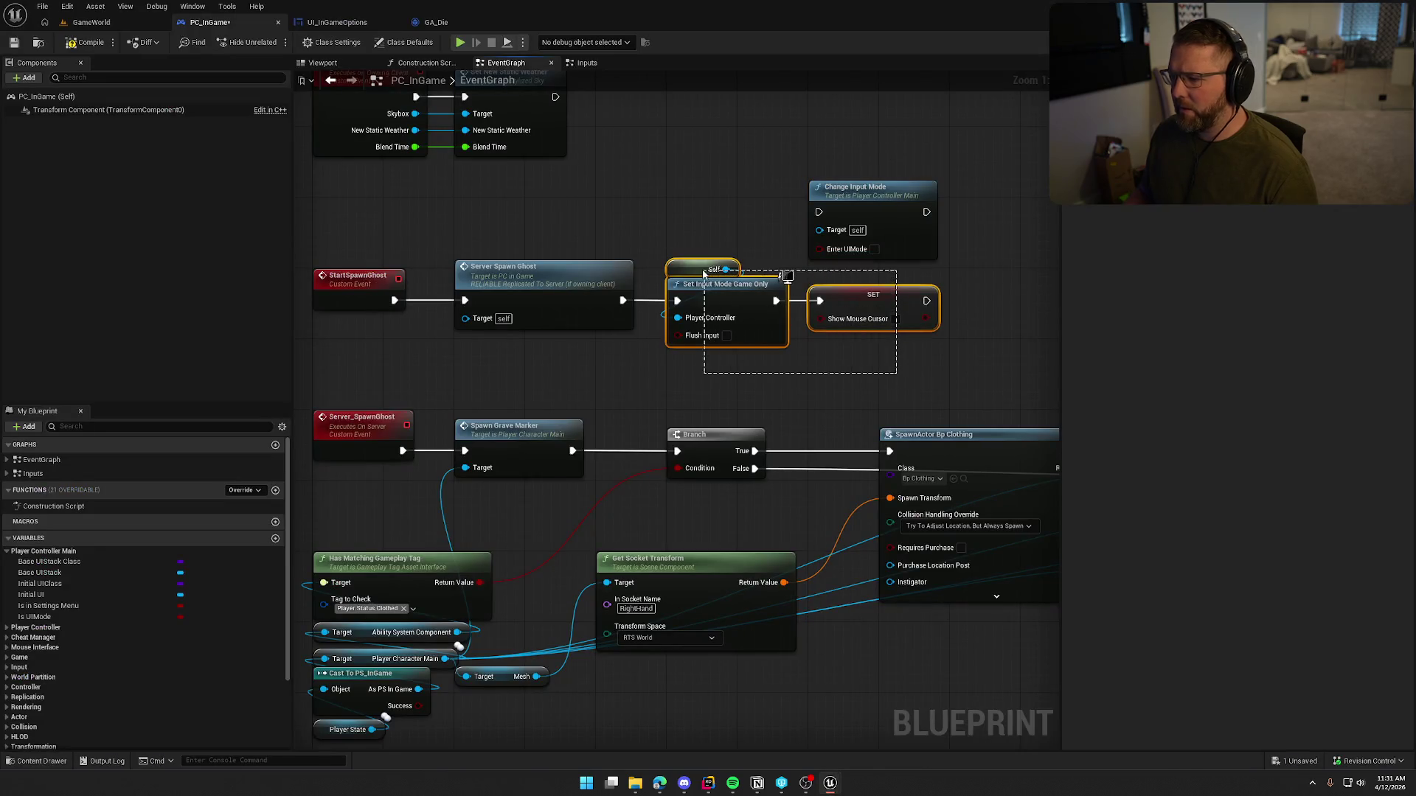
Step: Delete the old input-mode nodes, wire Server Spawn Ghost into Change Input Mode, and save PC_InGame
key("Delete")
mouse_move(821, 215)
left_mouse_down()
mouse_move(618, 309)
mouse_move(780, 260)
mouse_move(716, 292)
mouse_move(623, 301)
left_mouse_up()
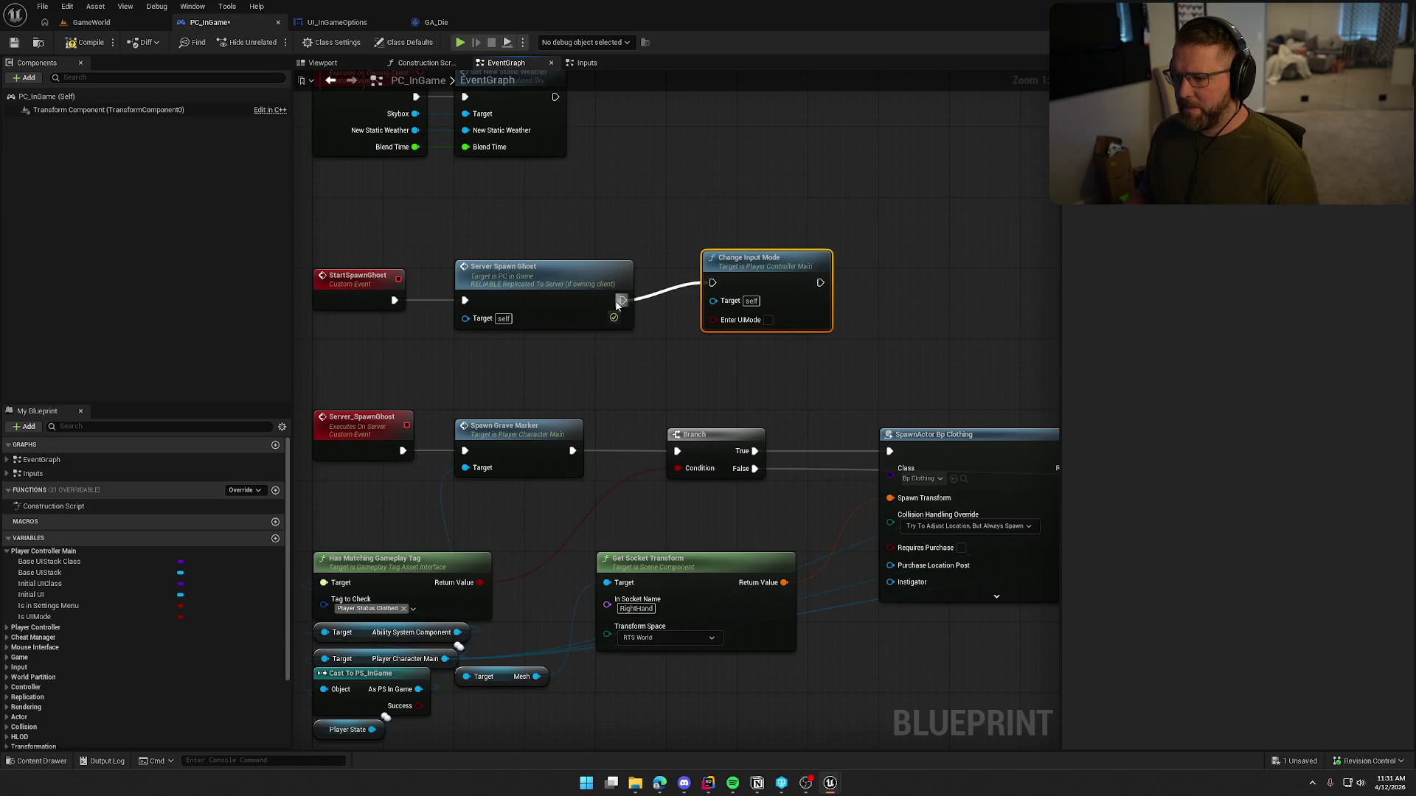
left_click_drag(763, 283, 728, 301)
left_click(754, 223)
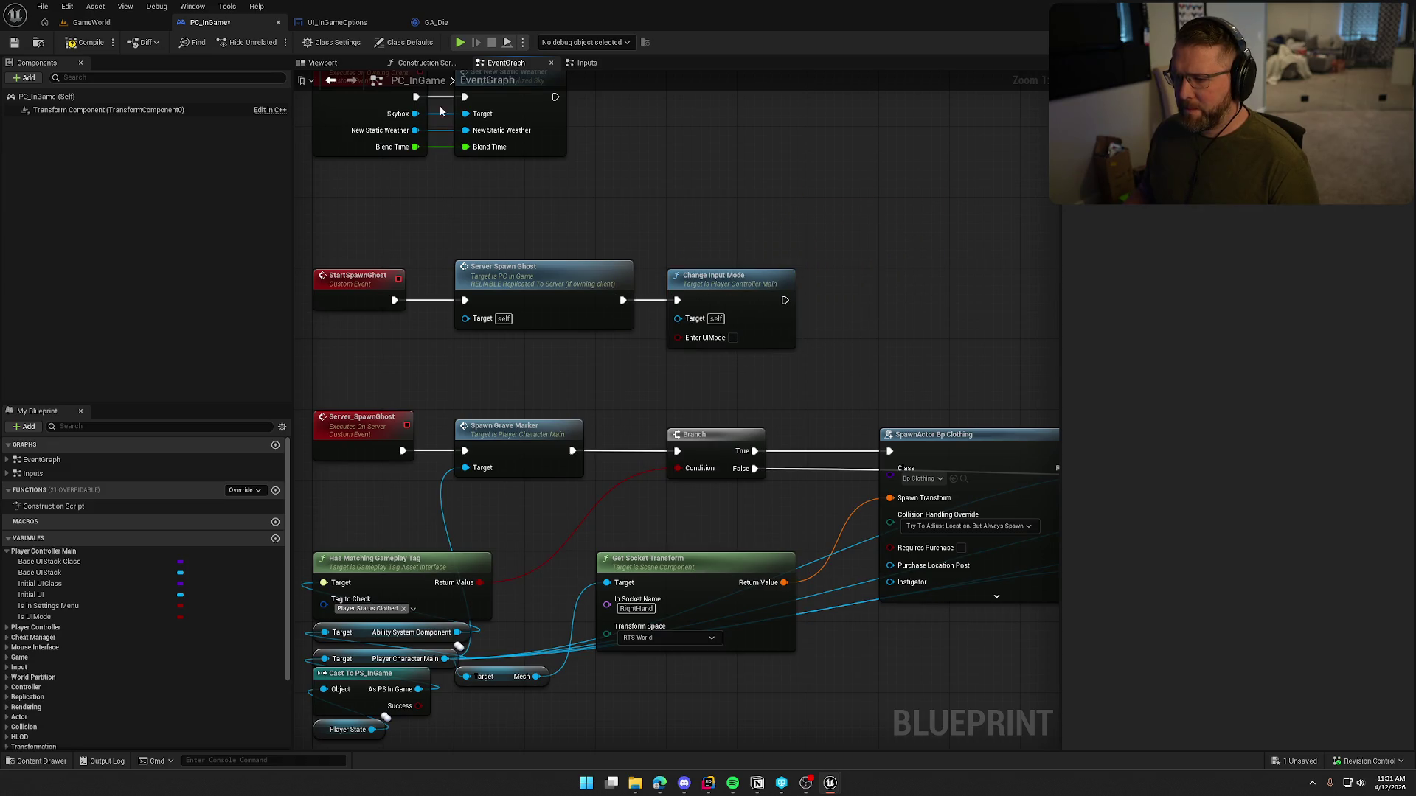
key("ctrl+s")
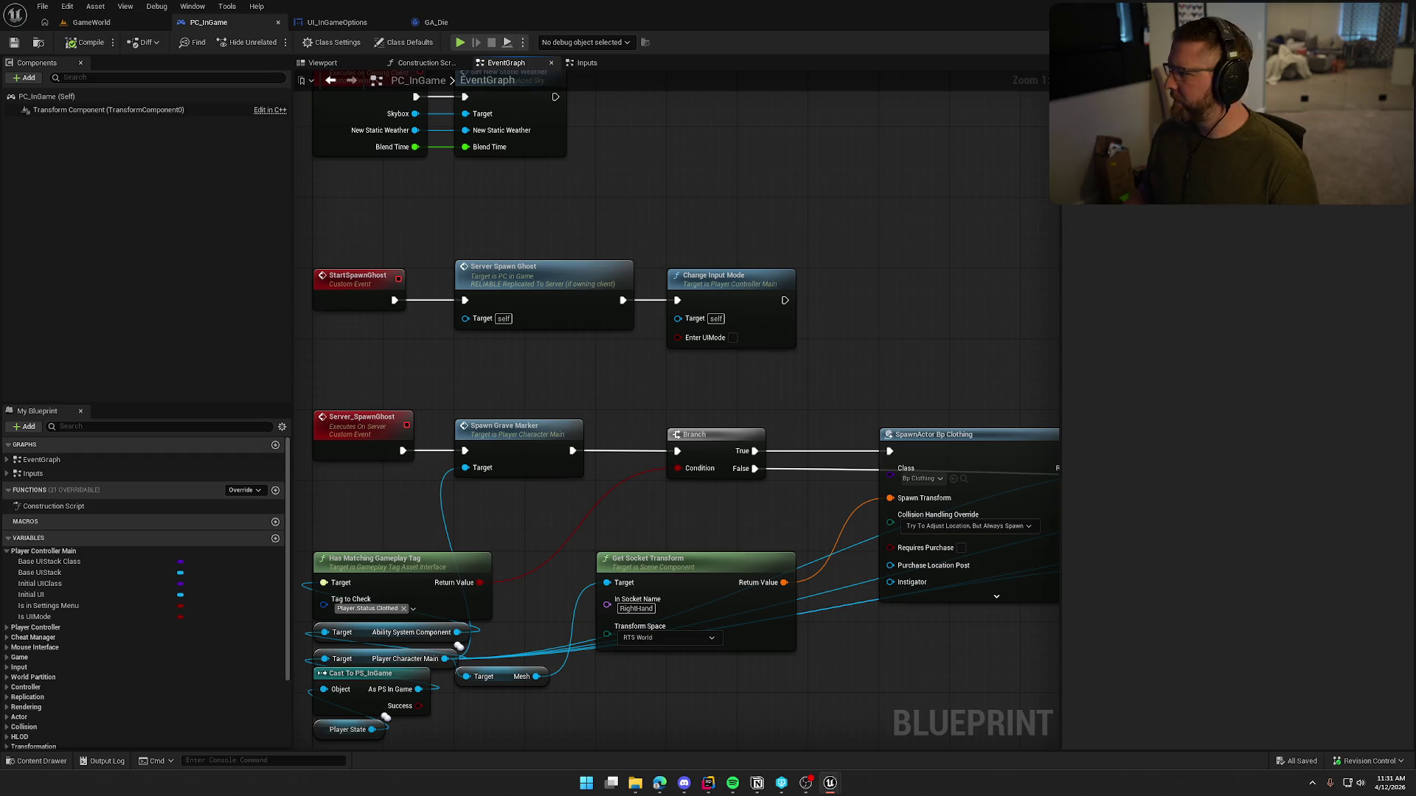
left_click(587, 62)
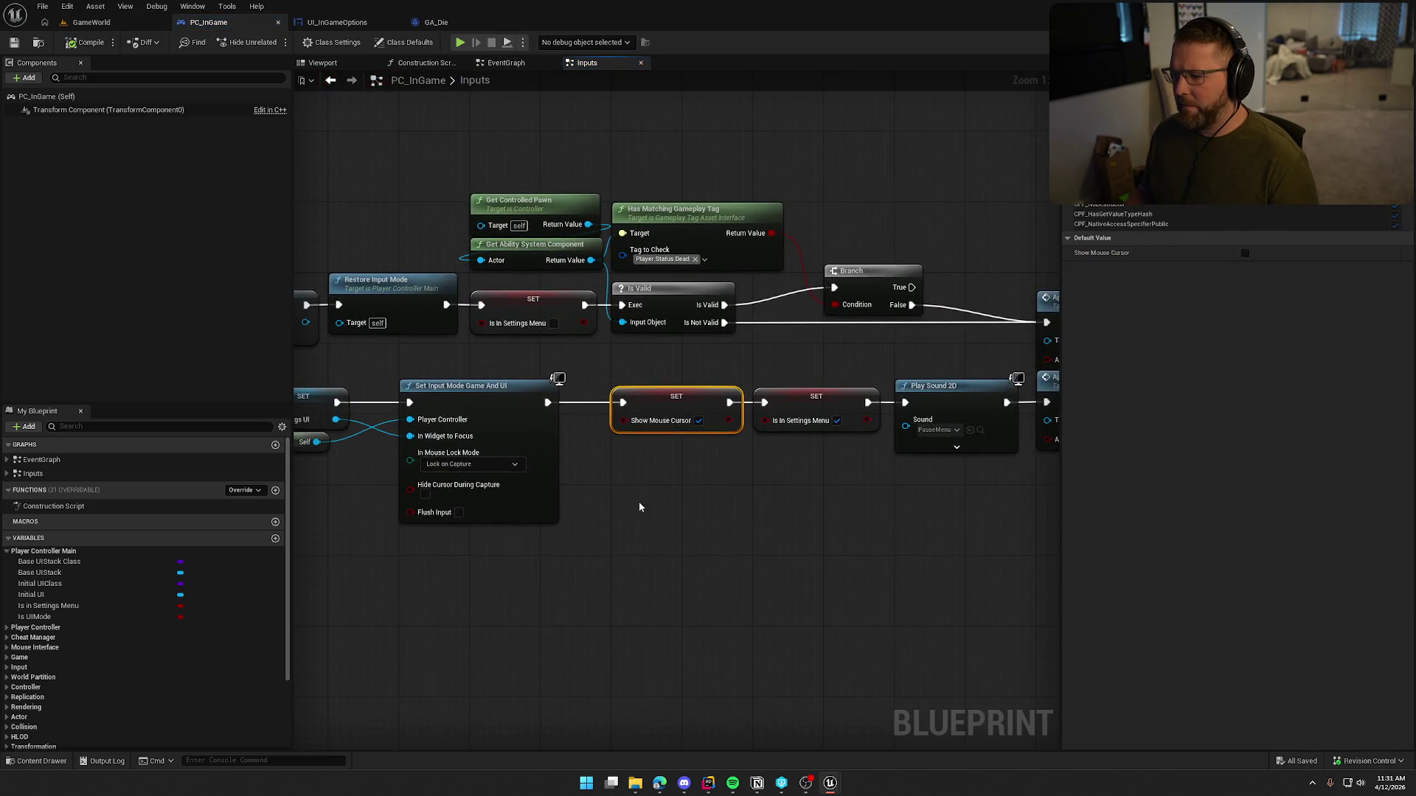
Step: Rearrange the Inputs graph, placing the Self node above Set Input Mode Game And UI
left_click_drag(790, 521, 516, 354)
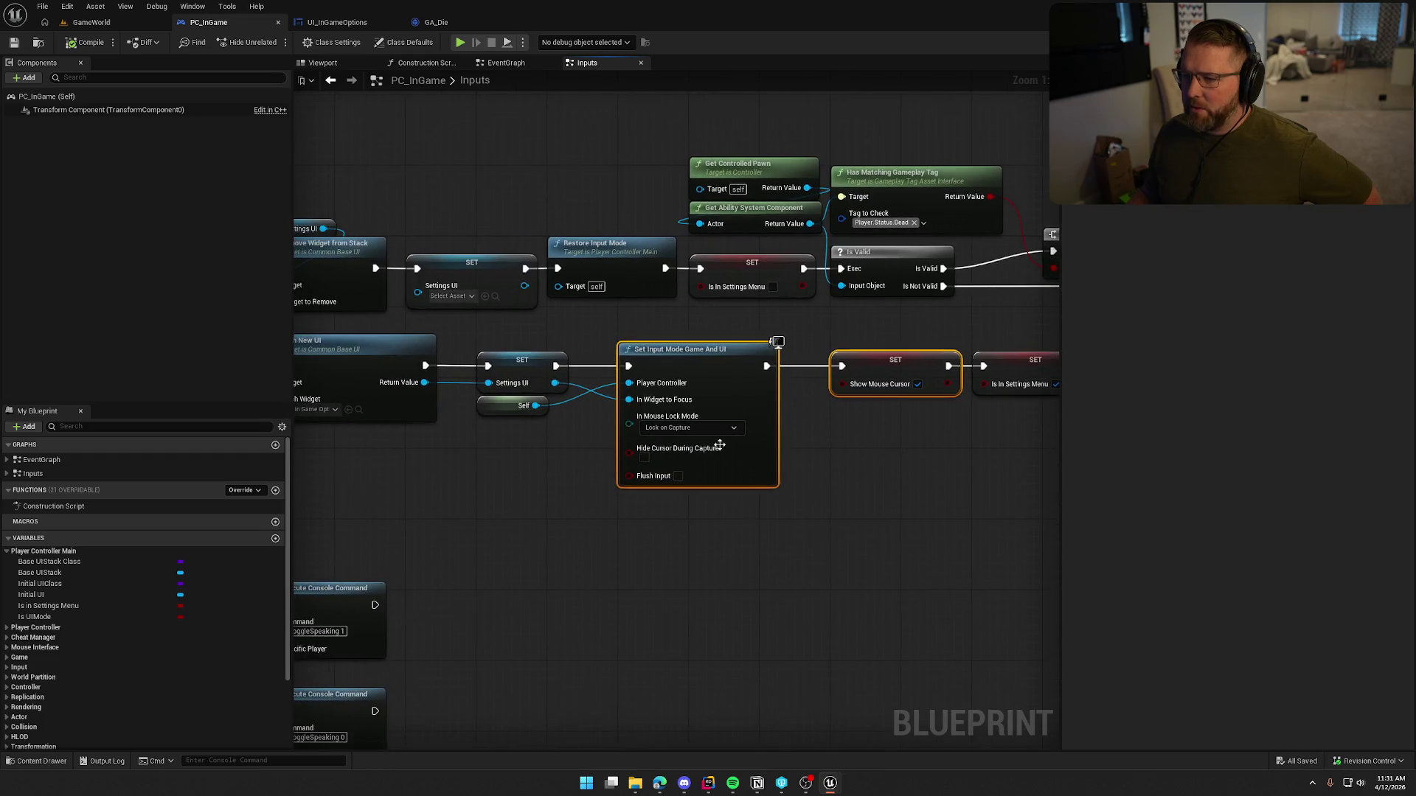
mouse_move(524, 317)
left_mouse_down()
mouse_move(623, 280)
mouse_move(604, 210)
left_mouse_up()
left_click(615, 259)
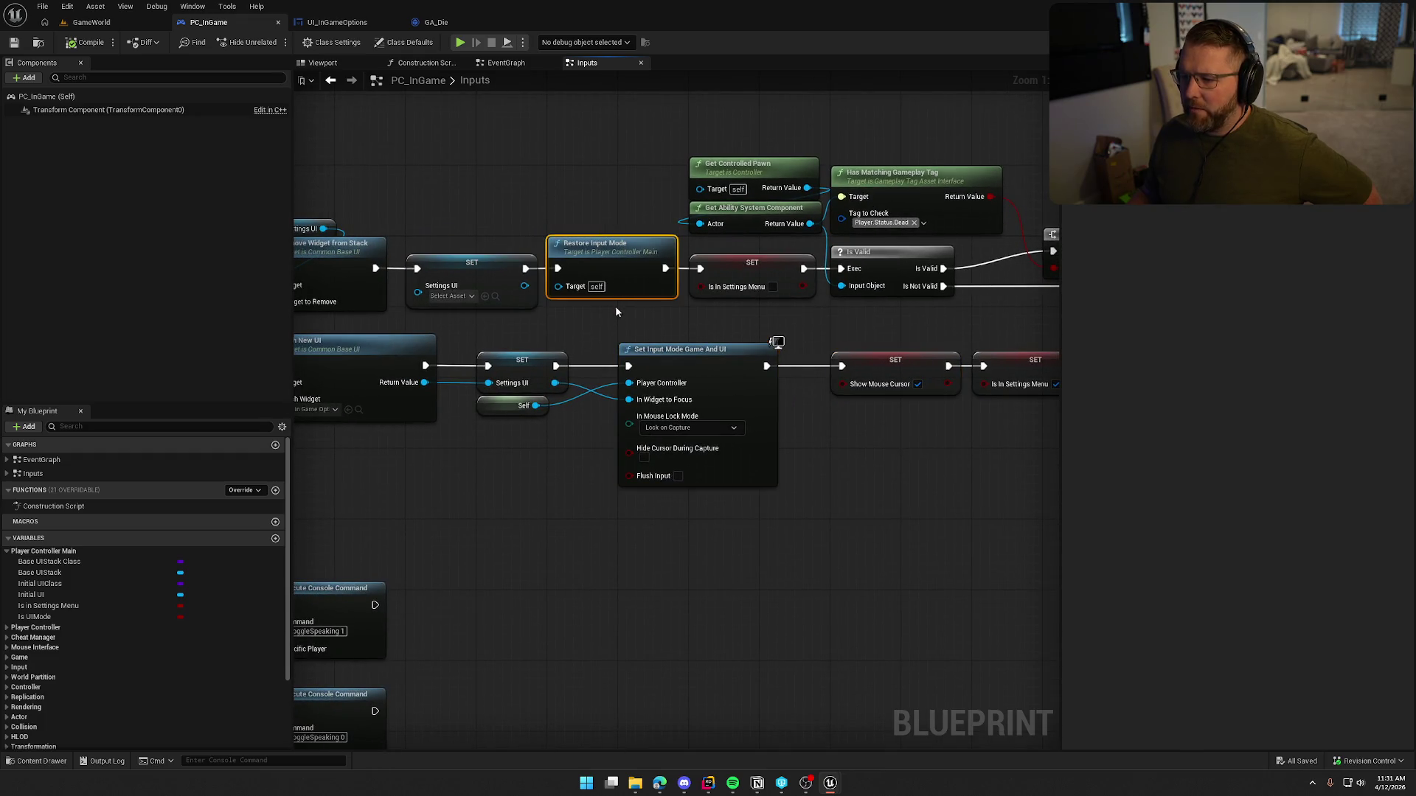
left_click_drag(932, 534, 820, 506)
mouse_move(397, 382)
left_mouse_down()
mouse_move(540, 303)
mouse_move(530, 312)
left_mouse_up()
left_click(758, 446)
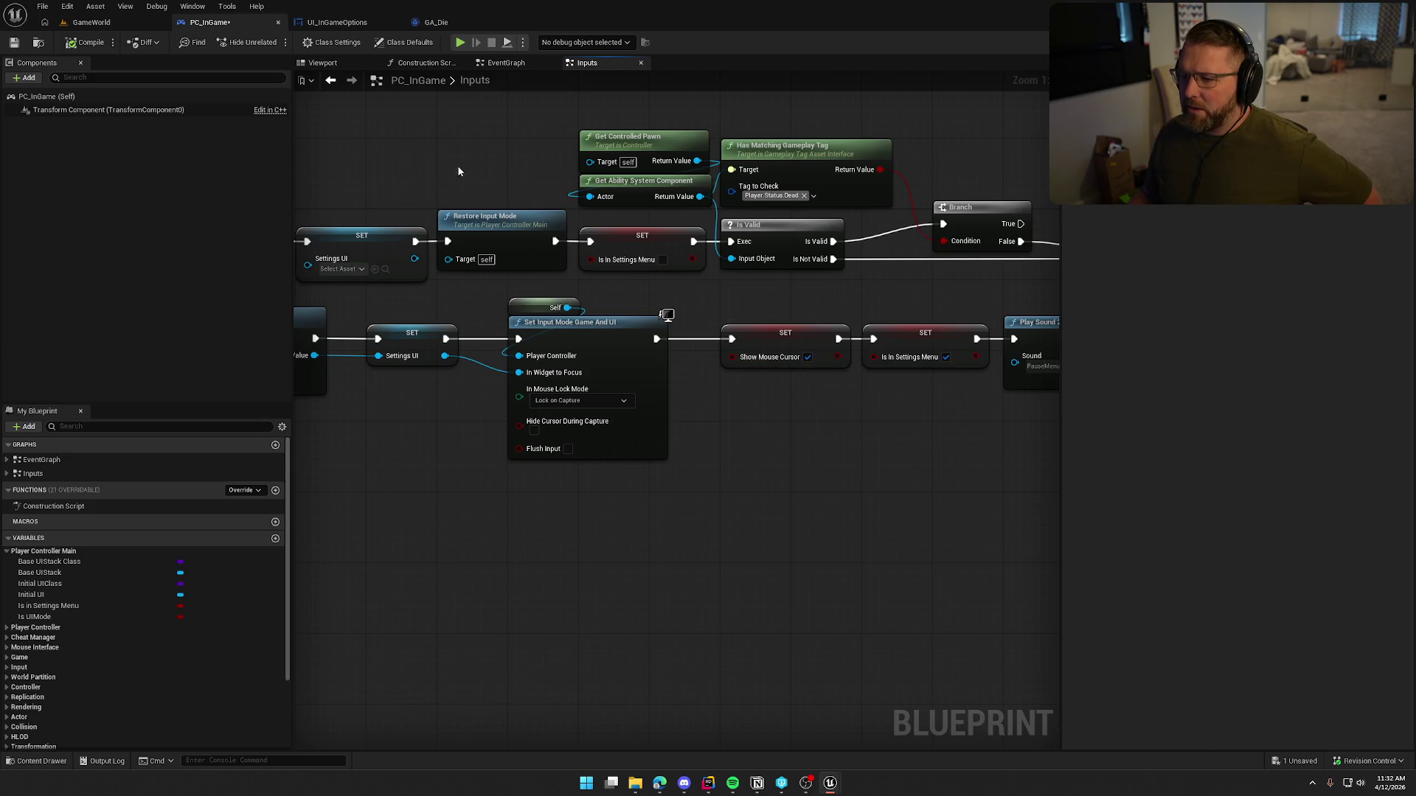
mouse_move(458, 171)
left_mouse_down()
mouse_move(506, 316)
mouse_move(487, 315)
left_mouse_up()
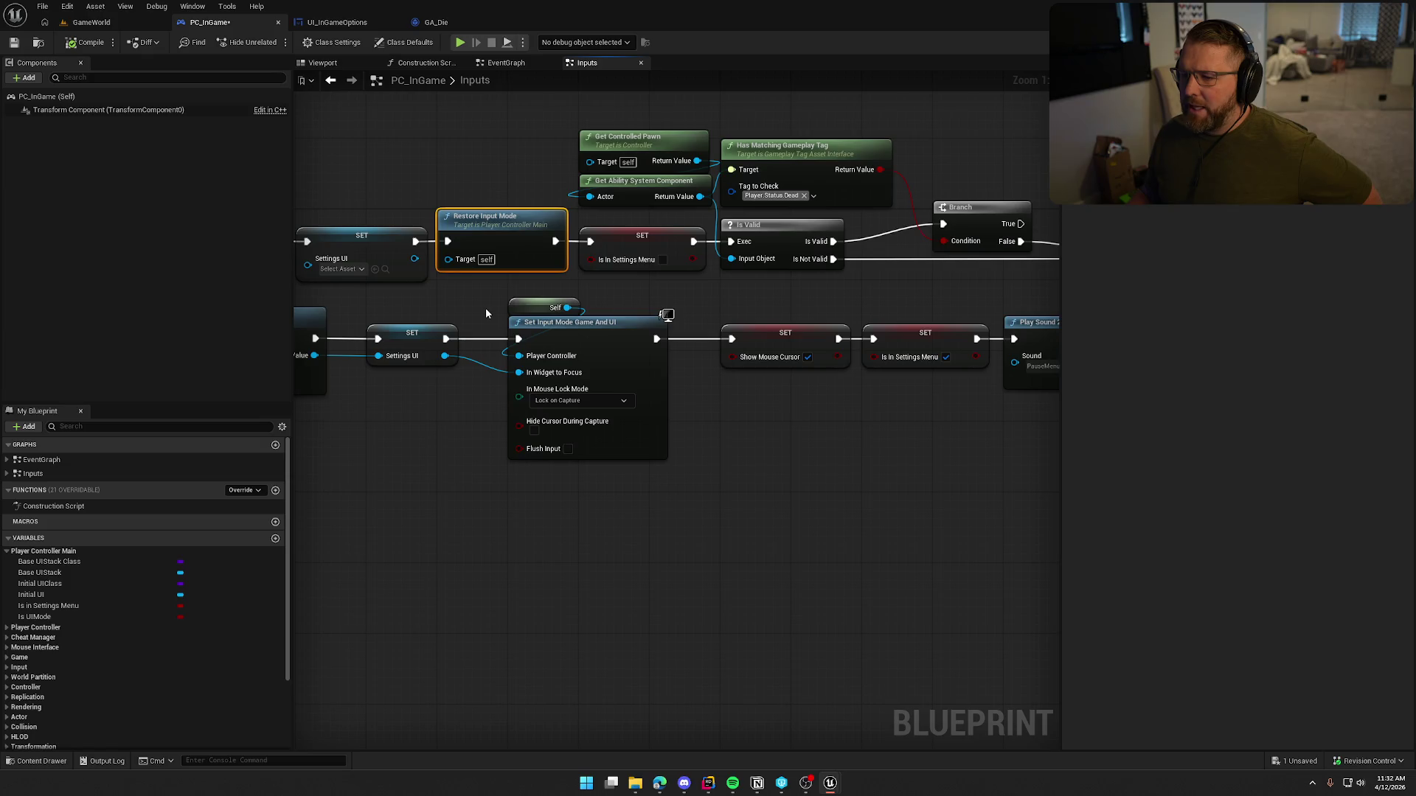
left_click(962, 496)
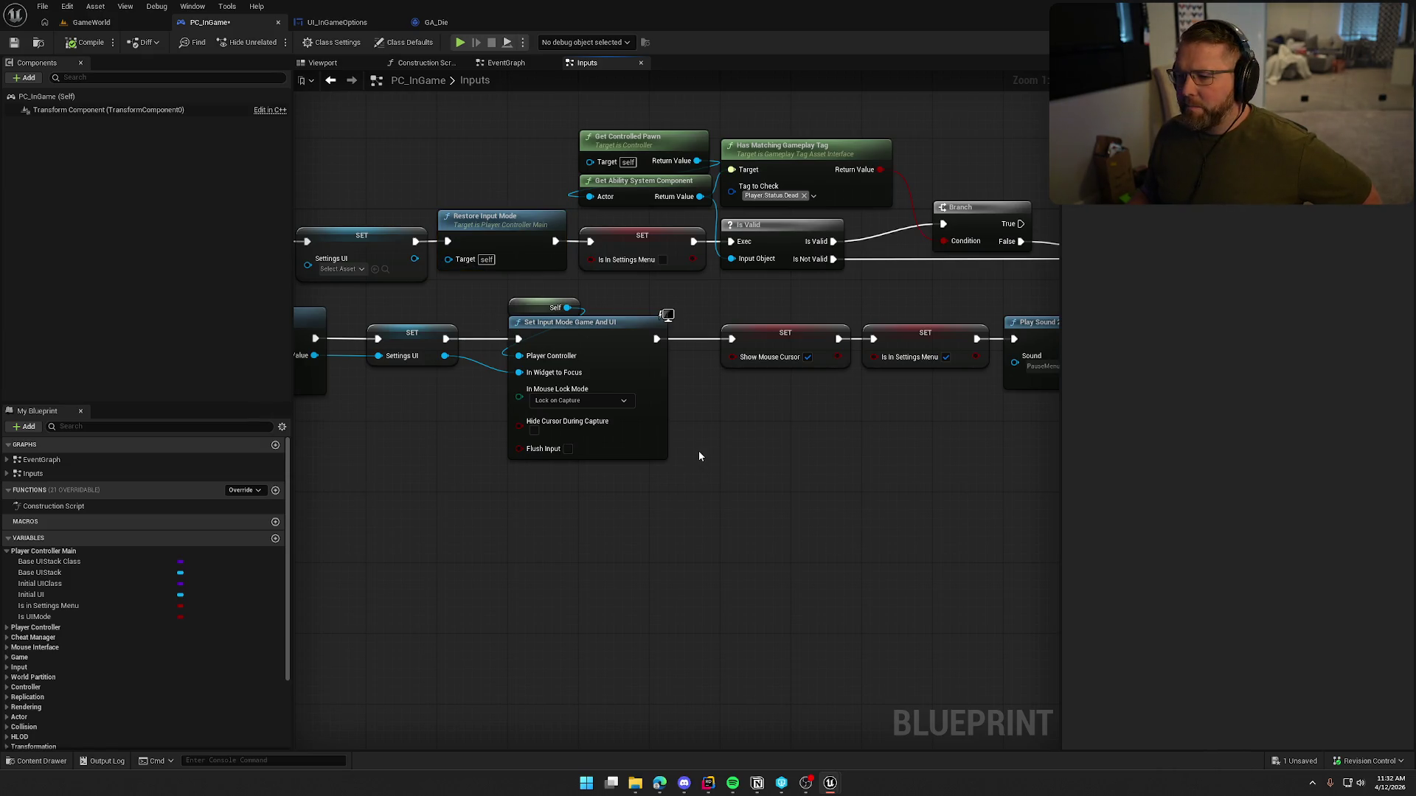
Step: Search the action list for 'set input mod' and find all references to Set Input Mode Game And UI
right_click(716, 427)
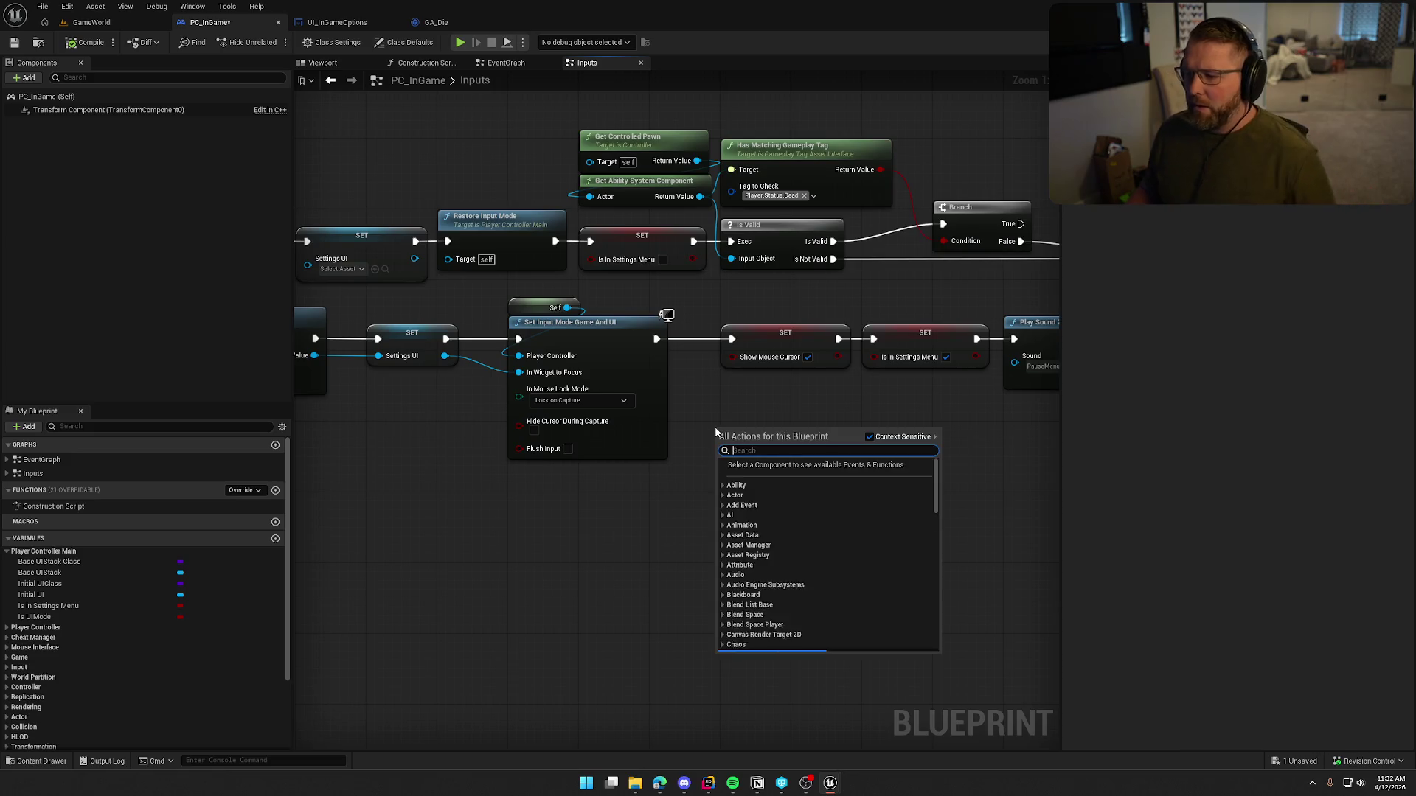
type("set input mod")
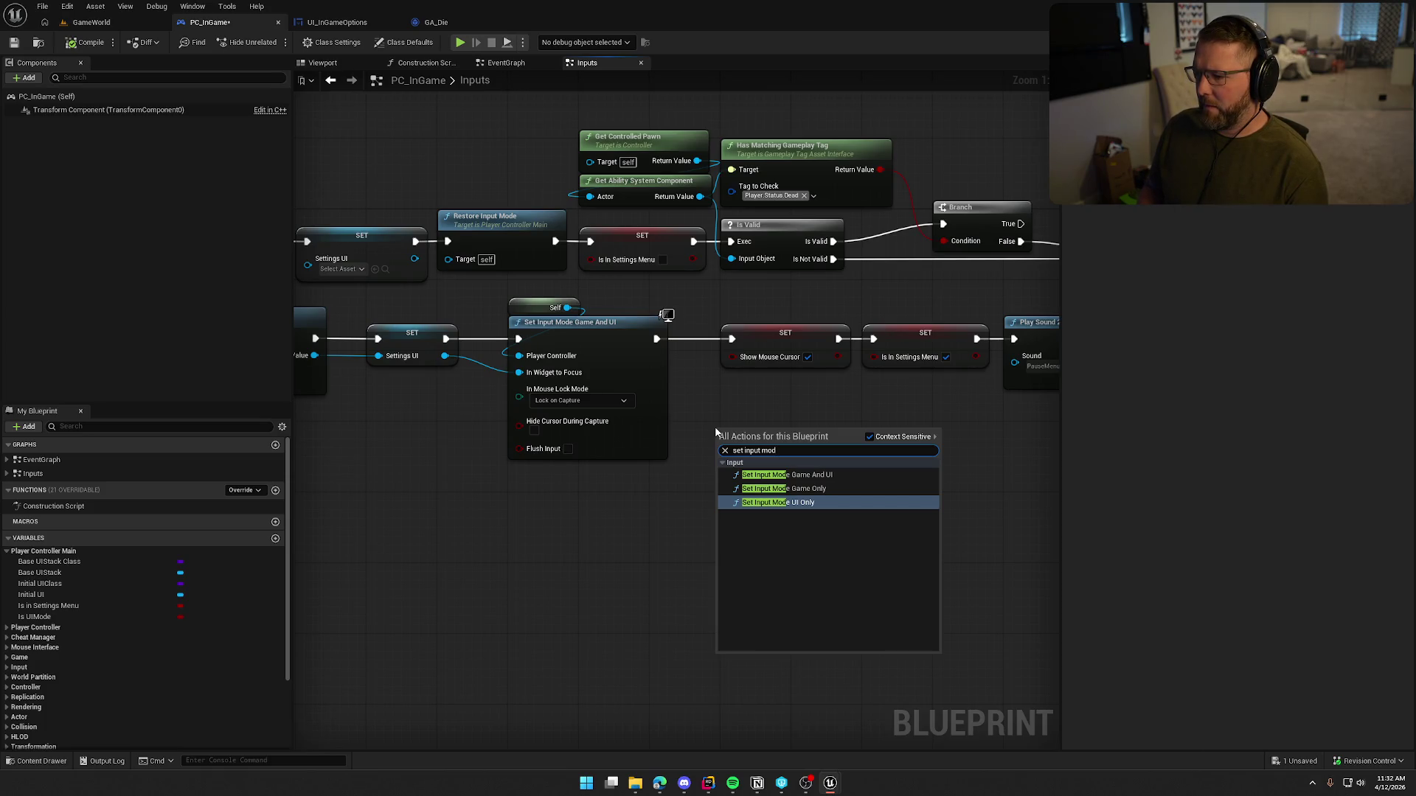
left_click(596, 325)
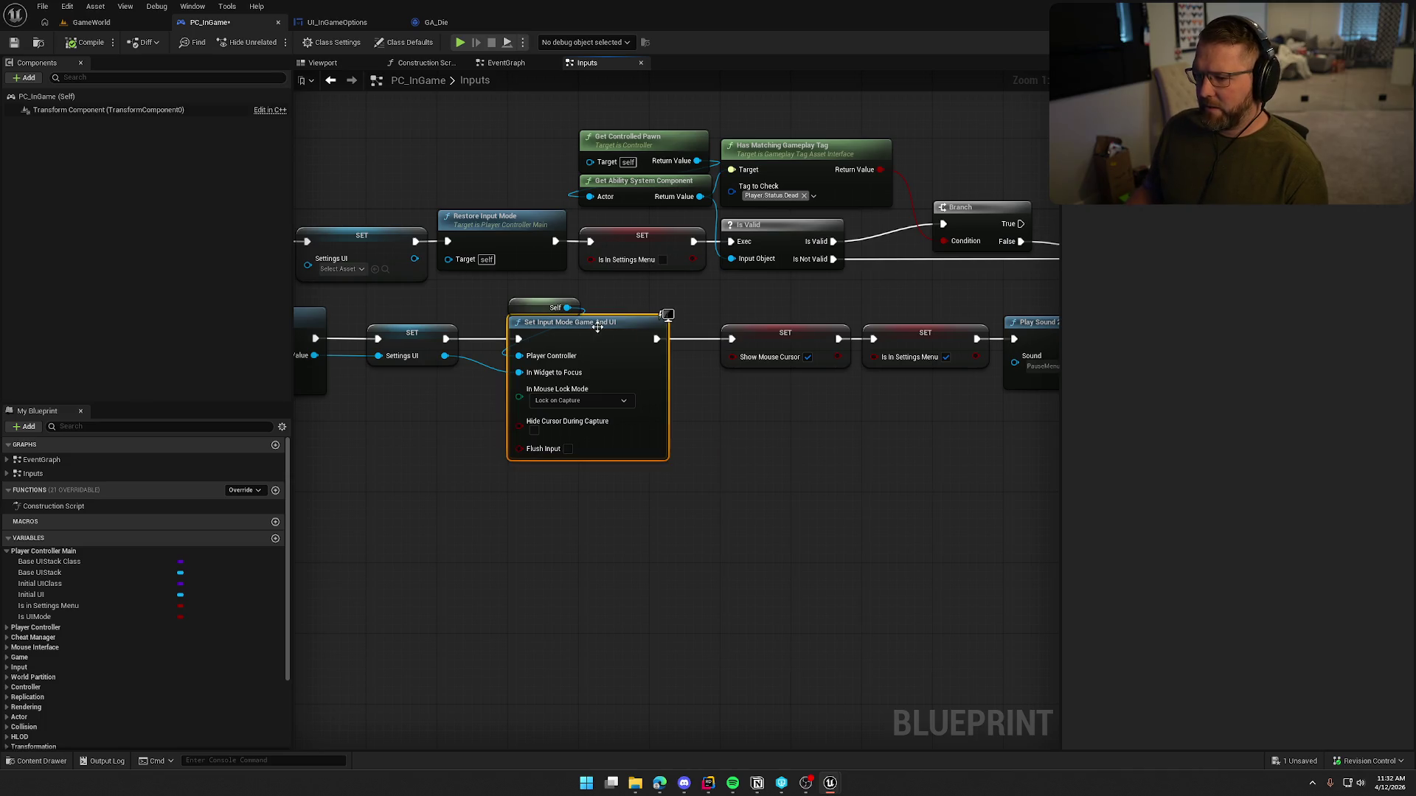
right_click(596, 326)
mouse_move(683, 446)
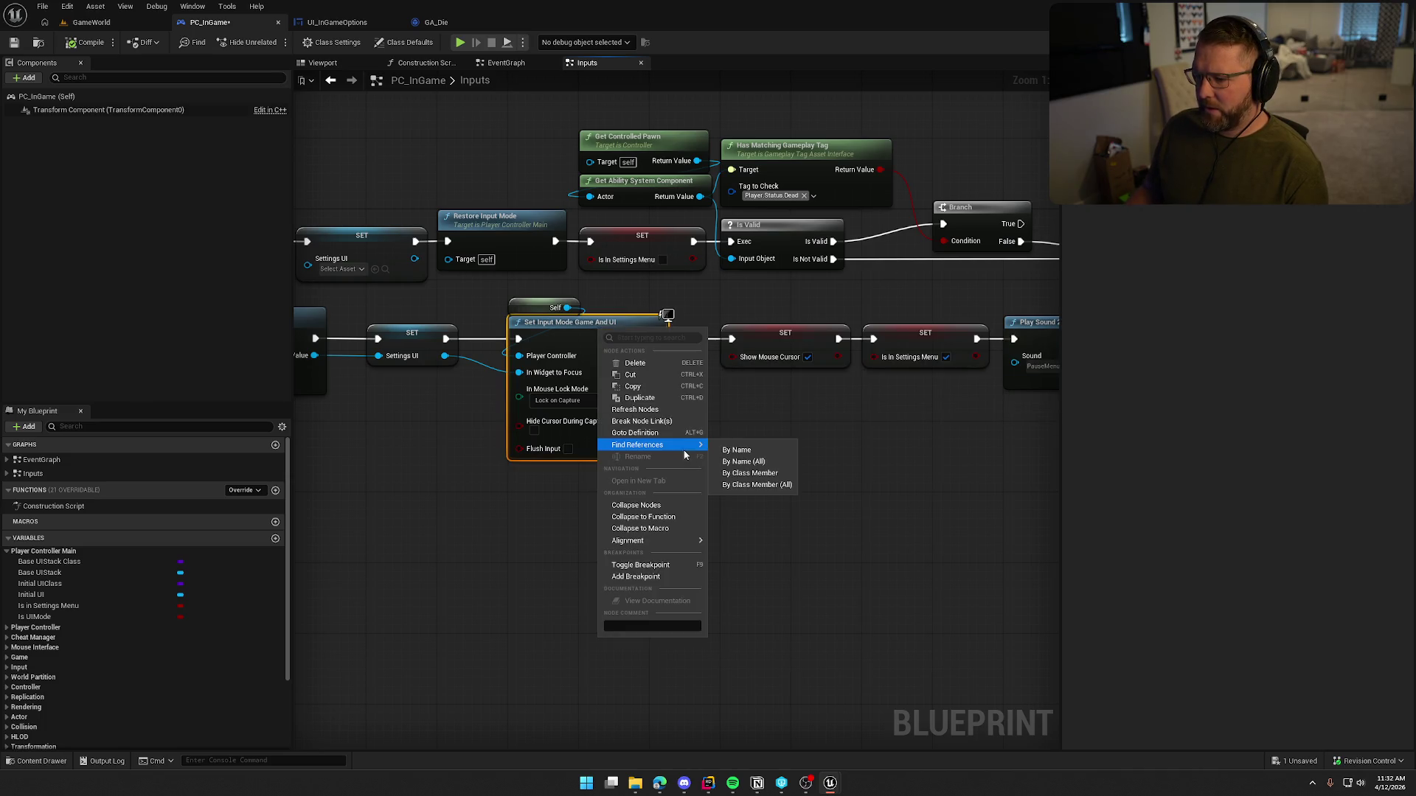
left_click(735, 485)
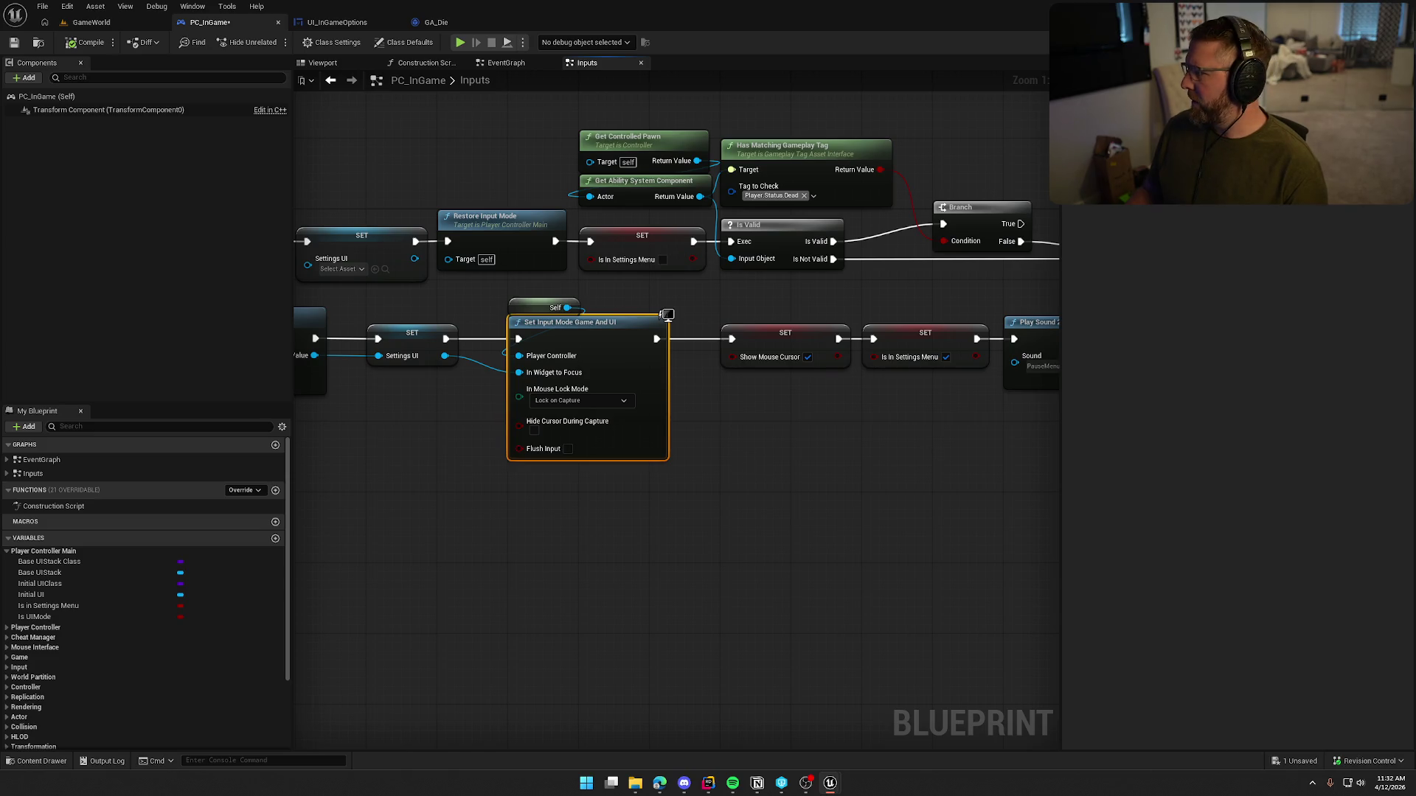
right_click(745, 425)
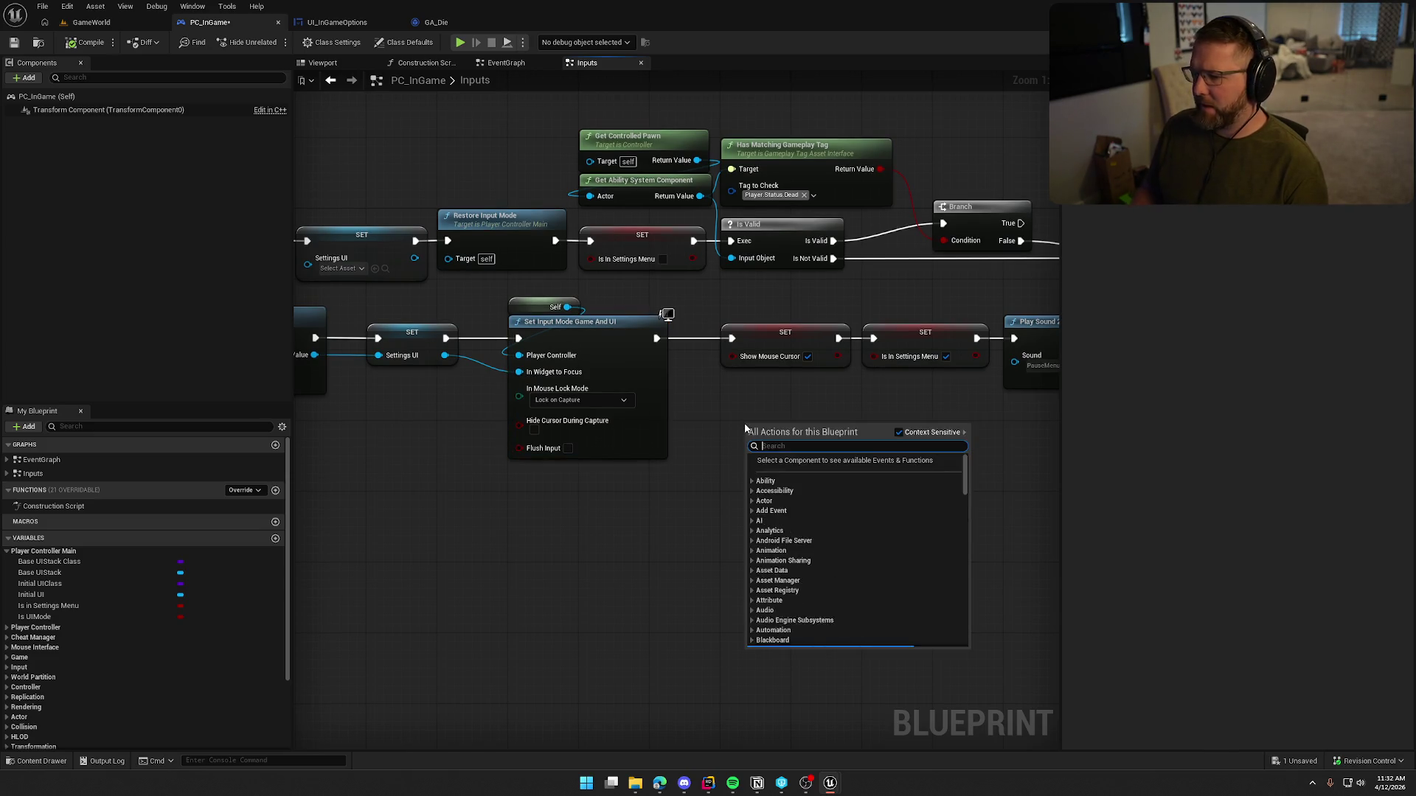
type("set input mode")
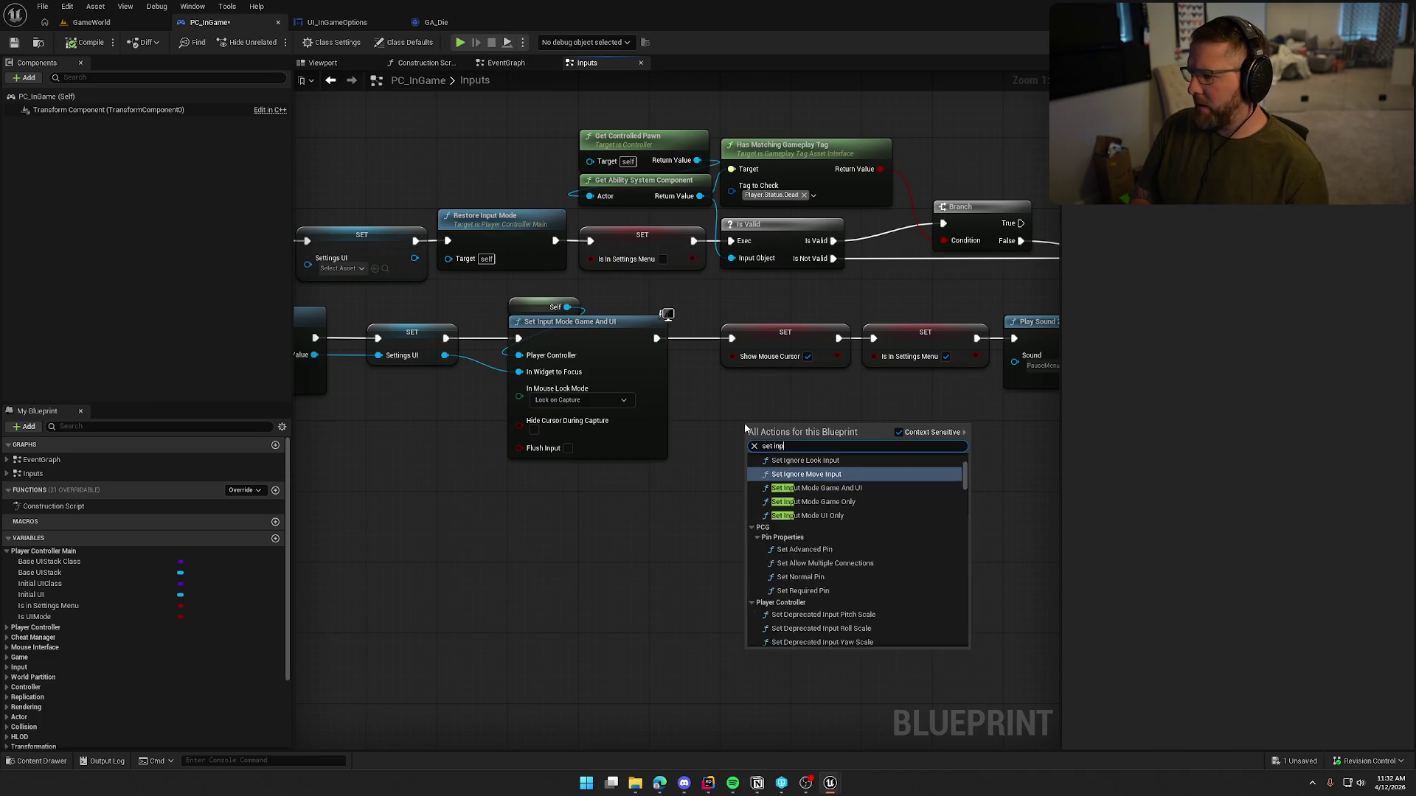
left_click(812, 483)
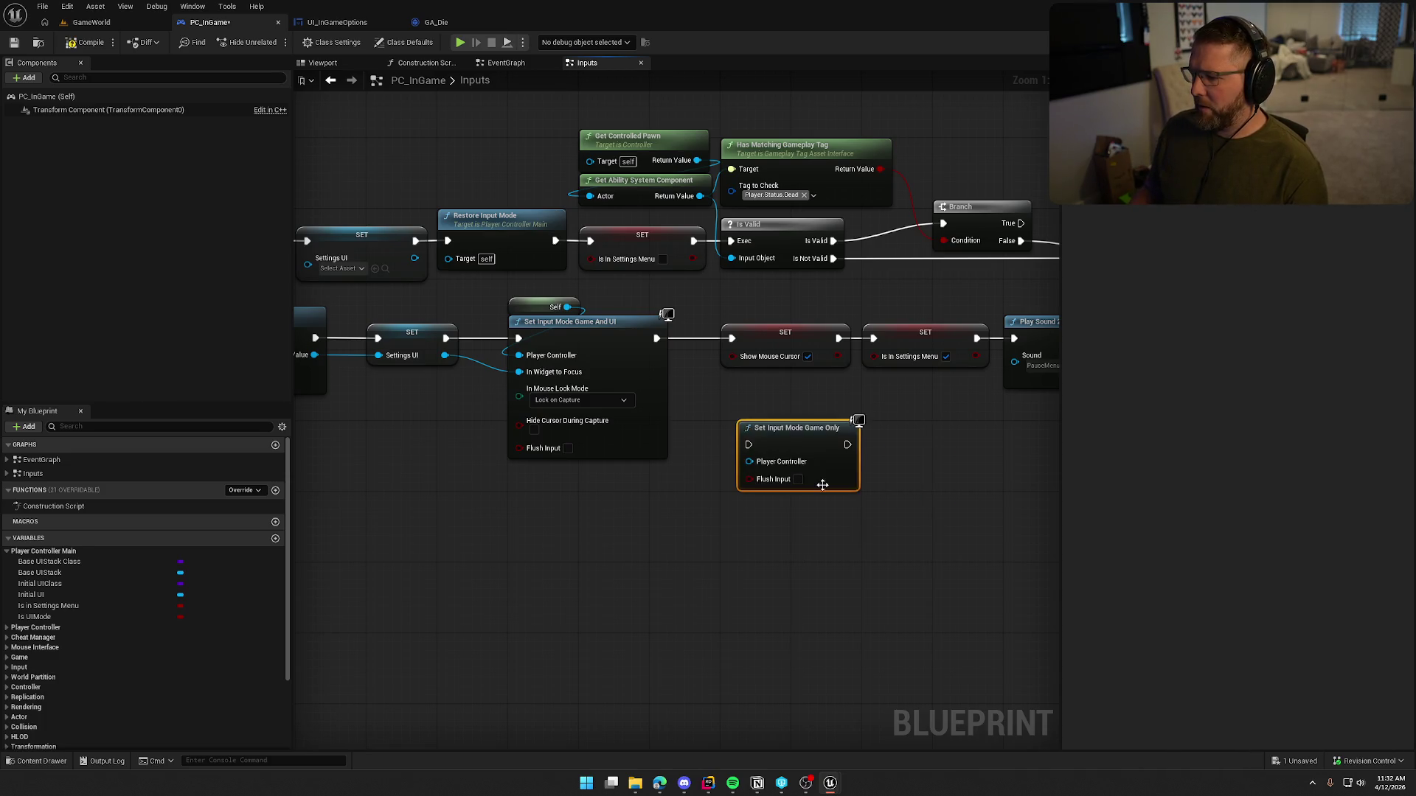
left_click_drag(806, 429, 775, 402)
mouse_move(848, 520)
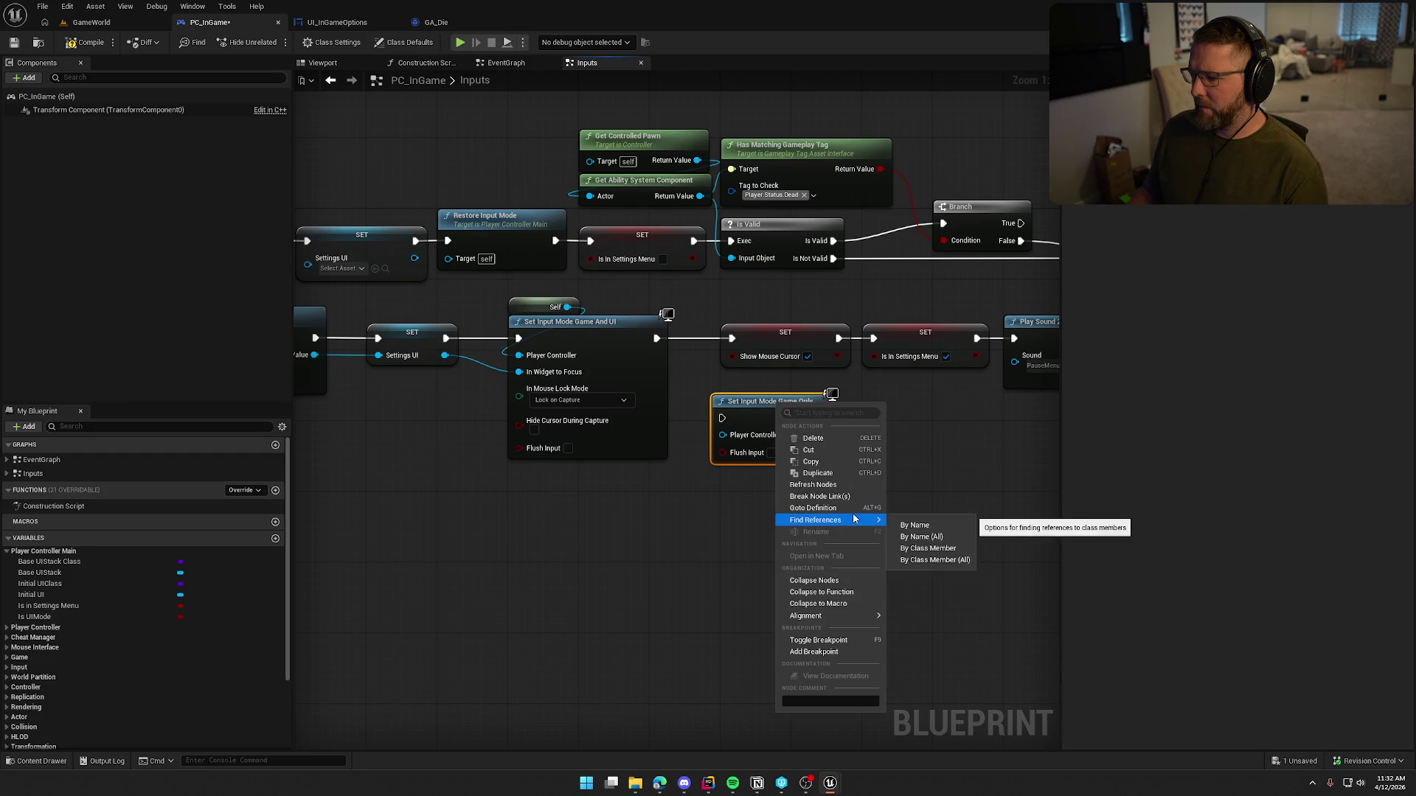
left_click(936, 560)
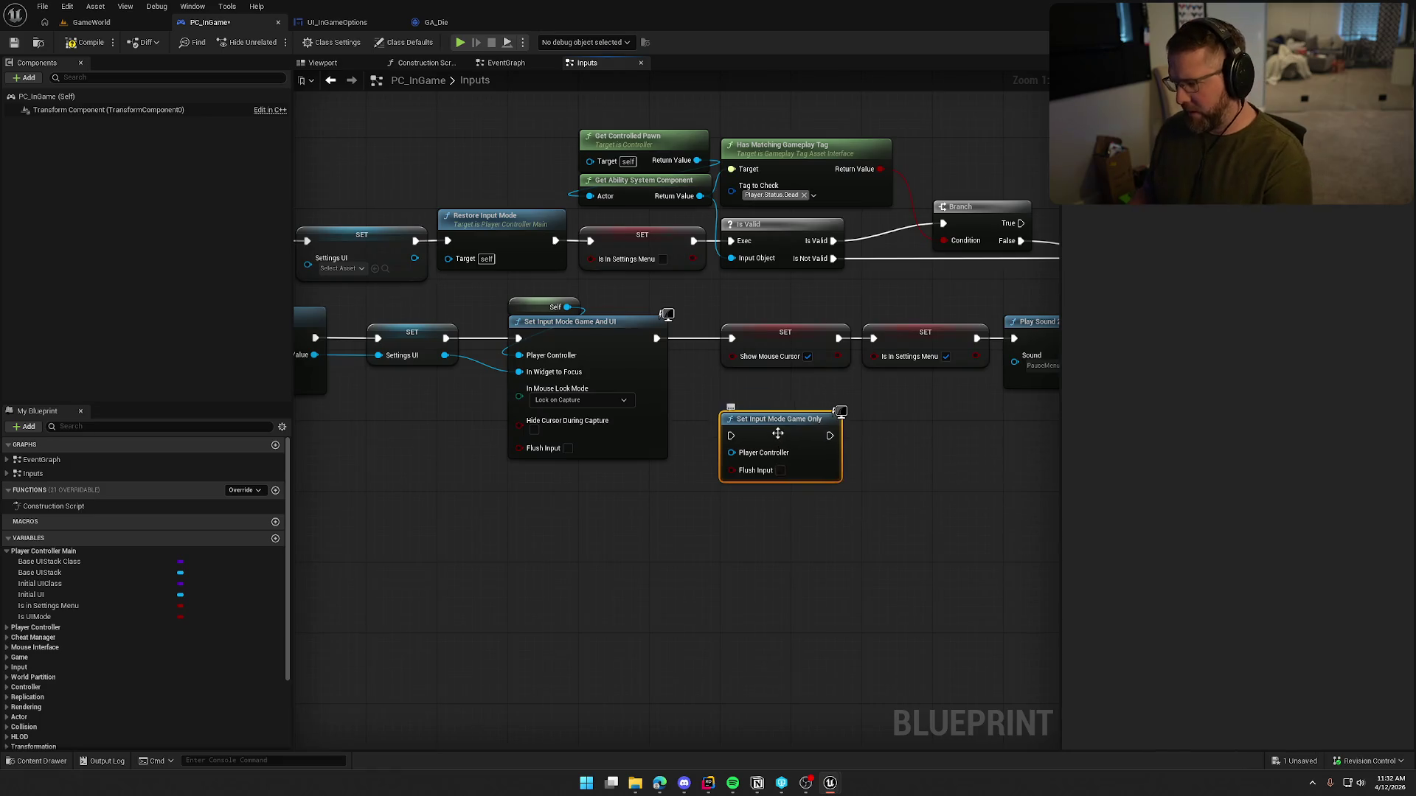
key("Delete")
left_click_drag(872, 477, 875, 486)
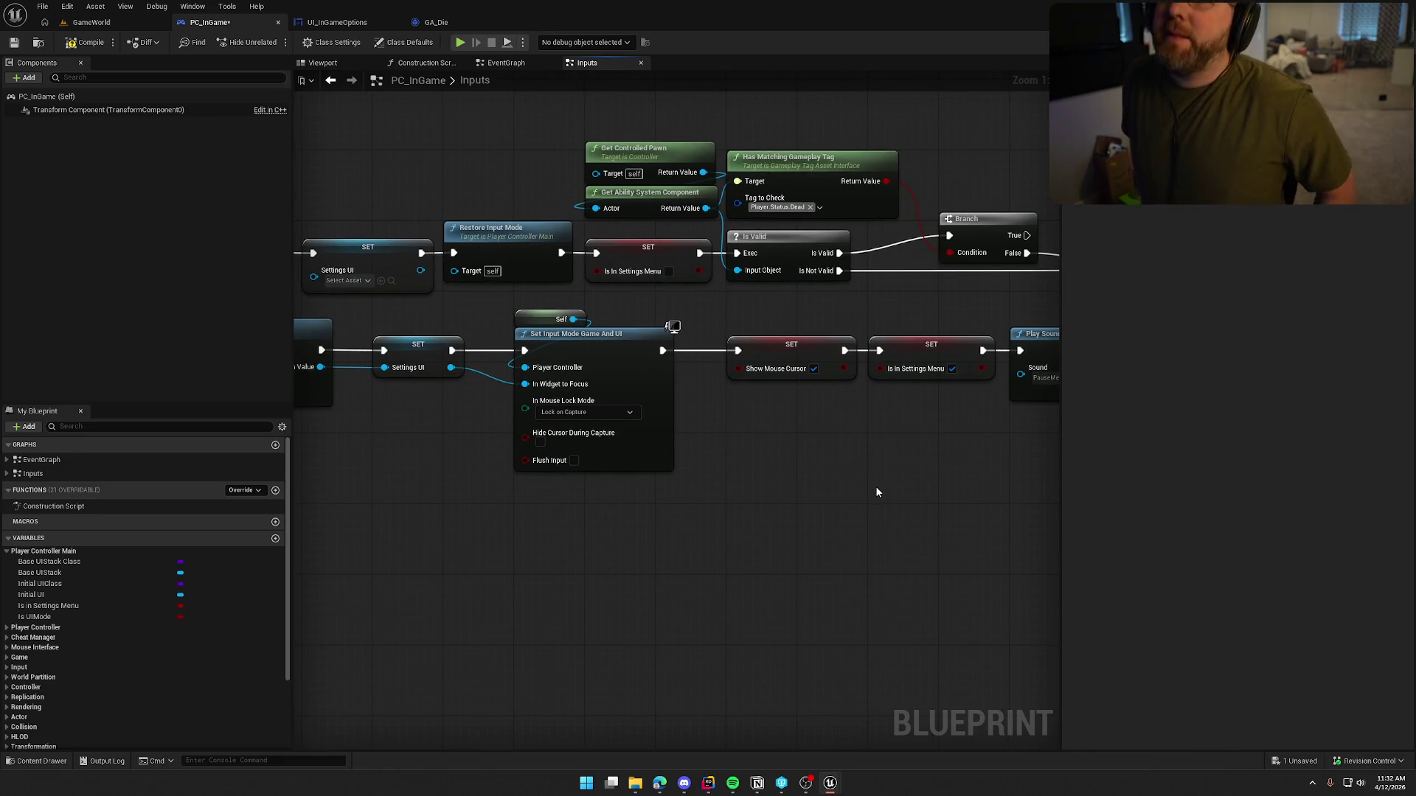
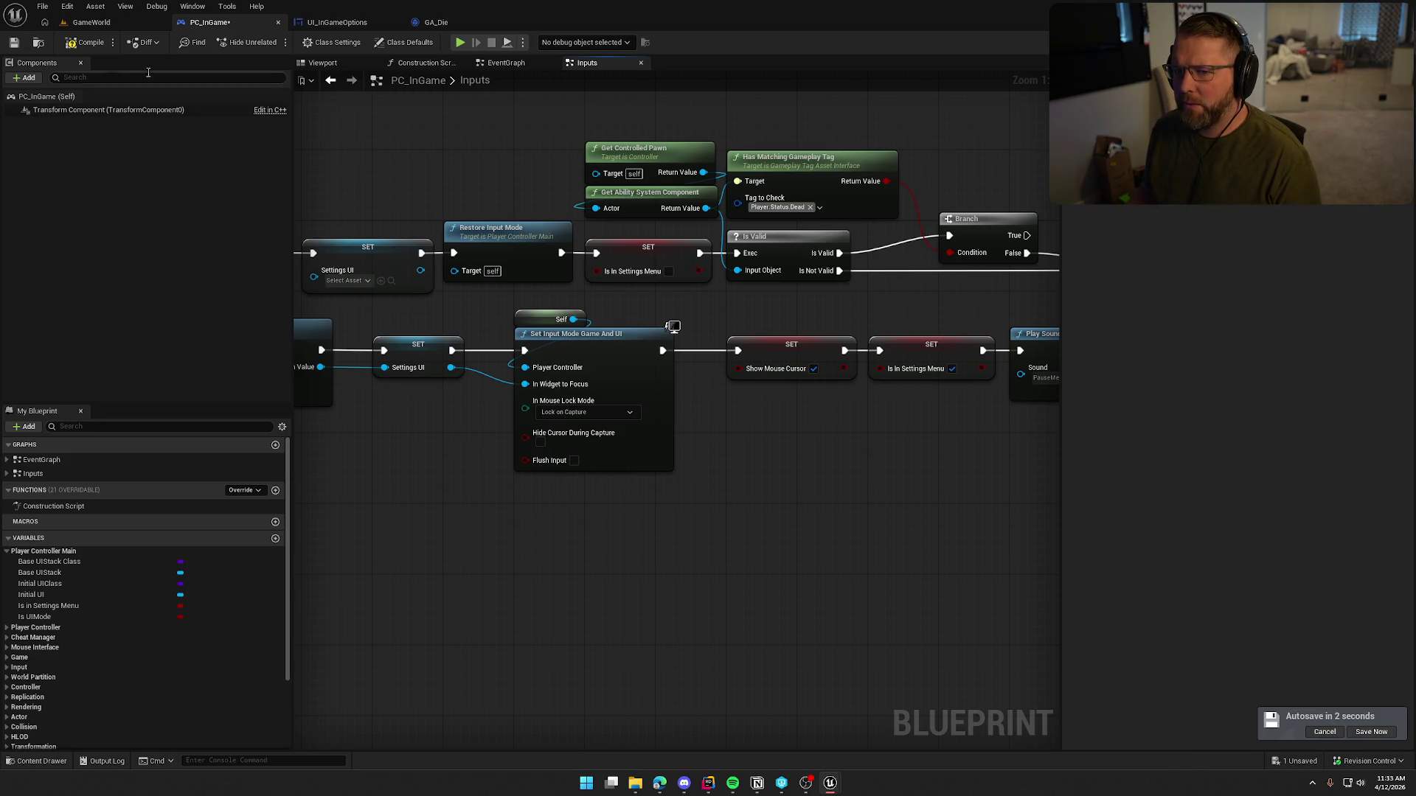
Step: Save the PC_InGame Blueprint and bring Rider back showing PlayerControllerMain.h and .cpp
key("ctrl+s")
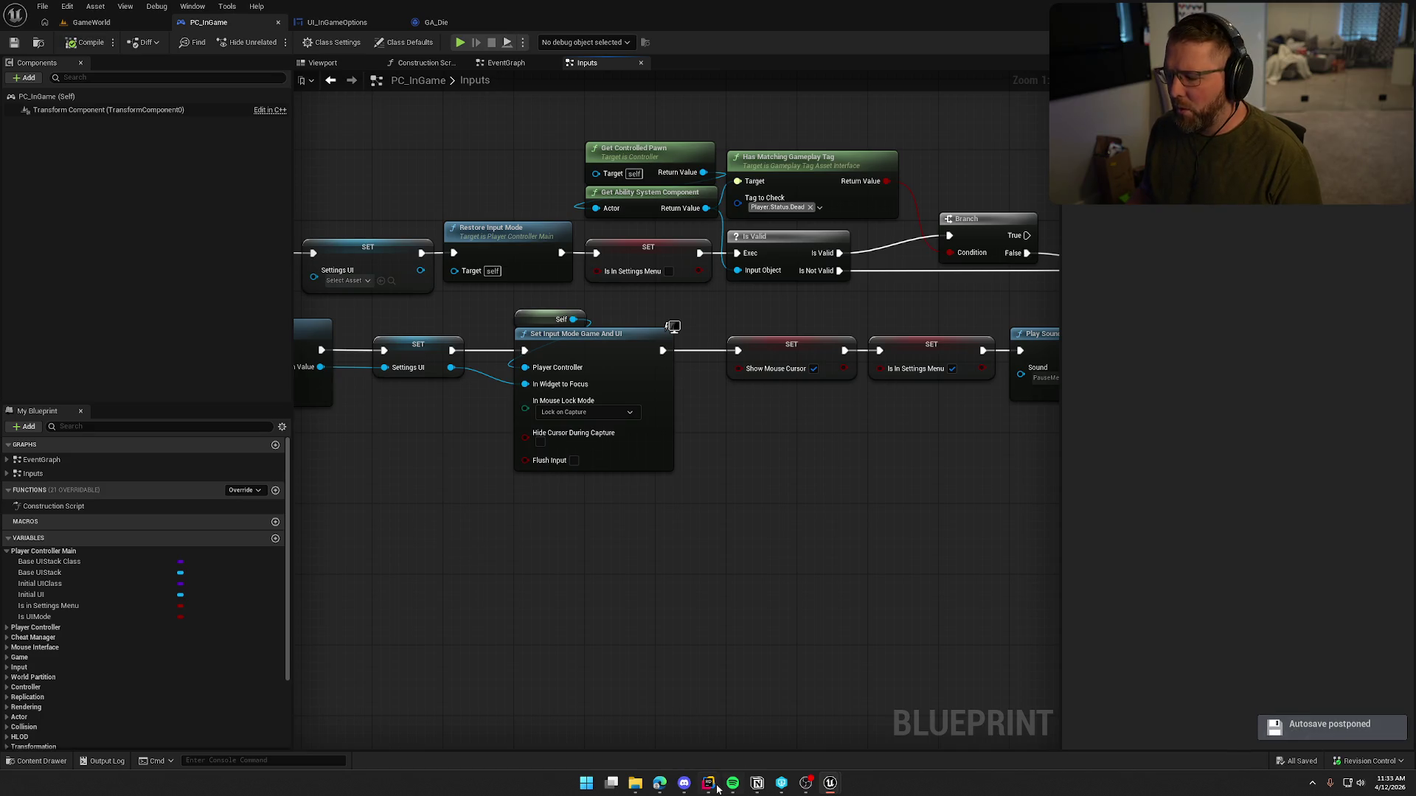
left_click(716, 788)
scroll(1049, 492, "up", 15)
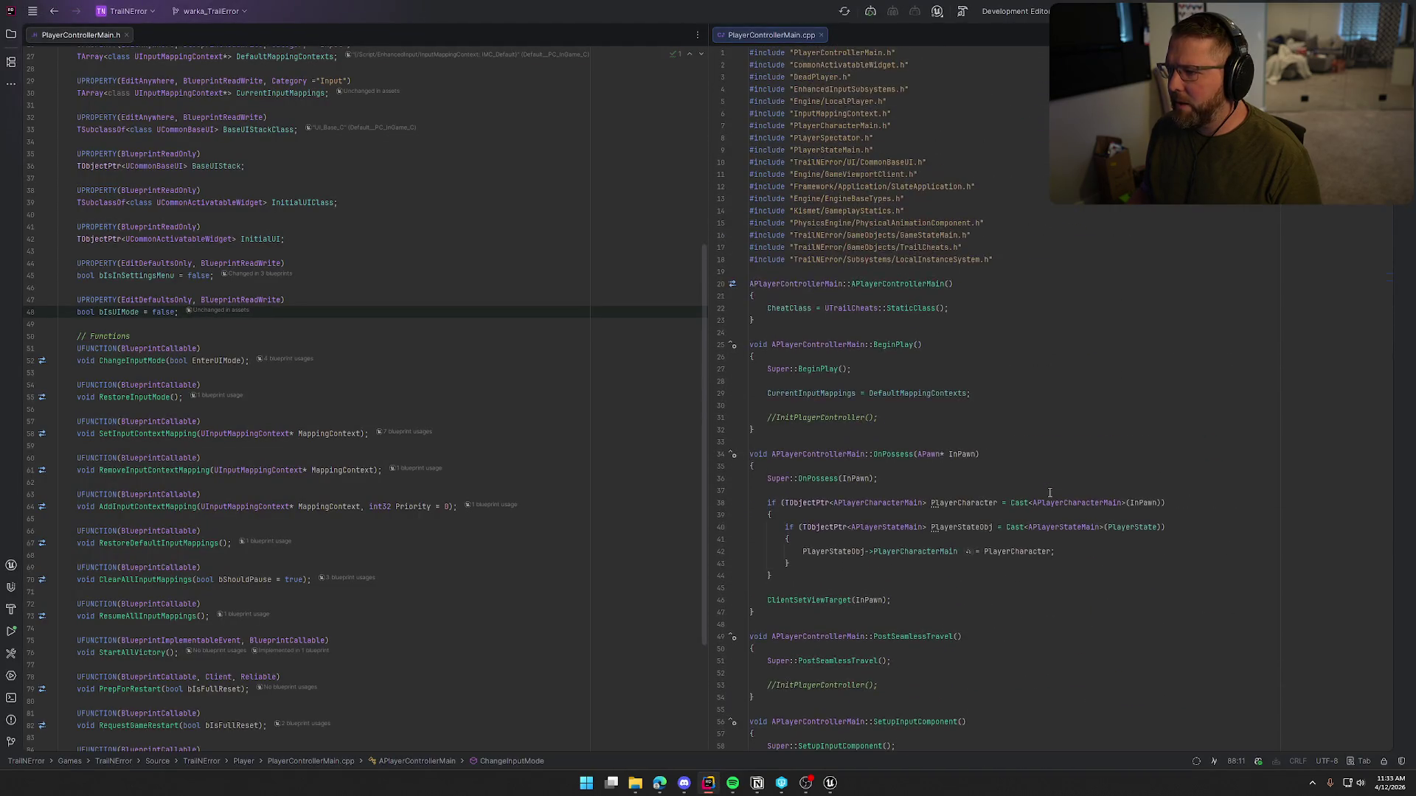
Step: Open PlayerCharacterMain.cpp from the Solution explorer
scroll(1050, 493, "down", 6)
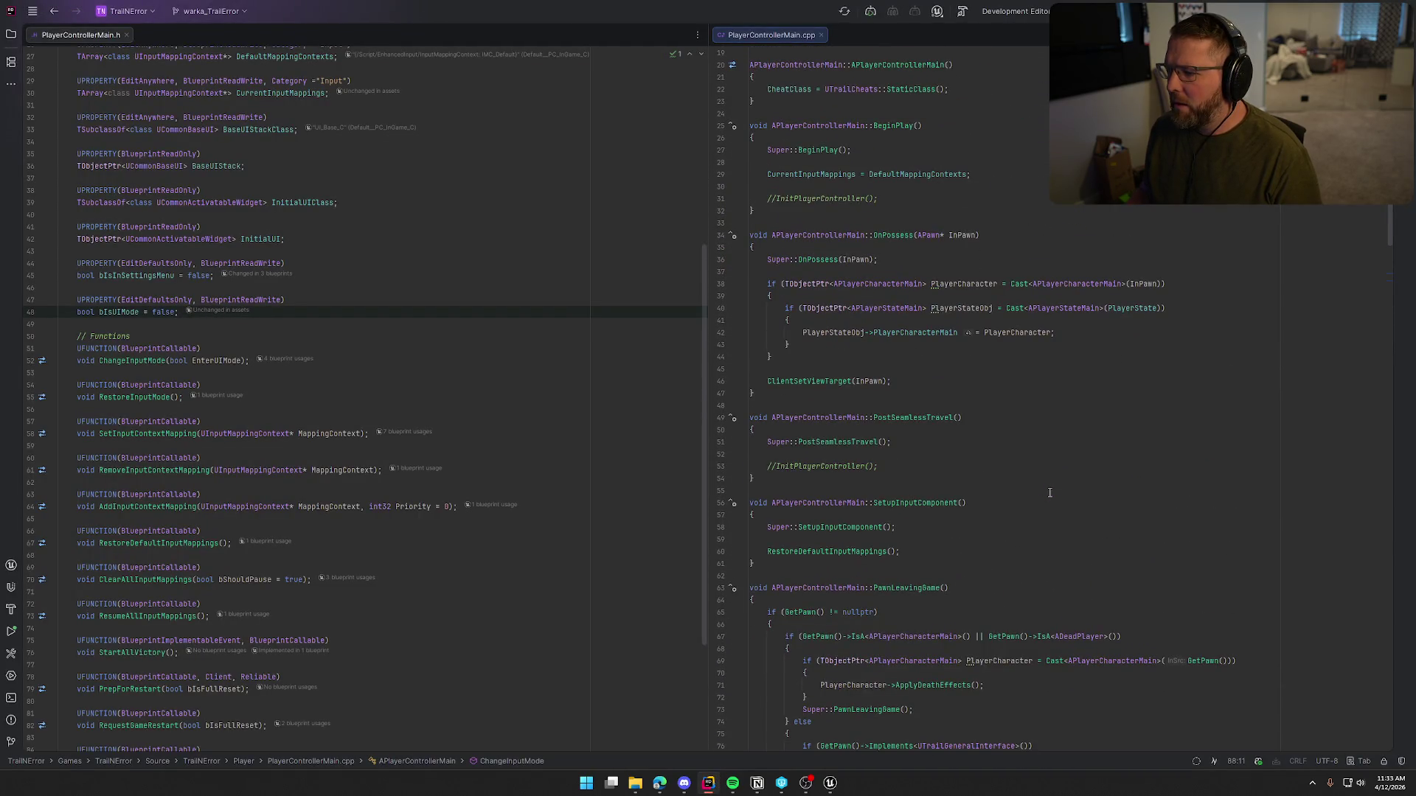
left_click(11, 34)
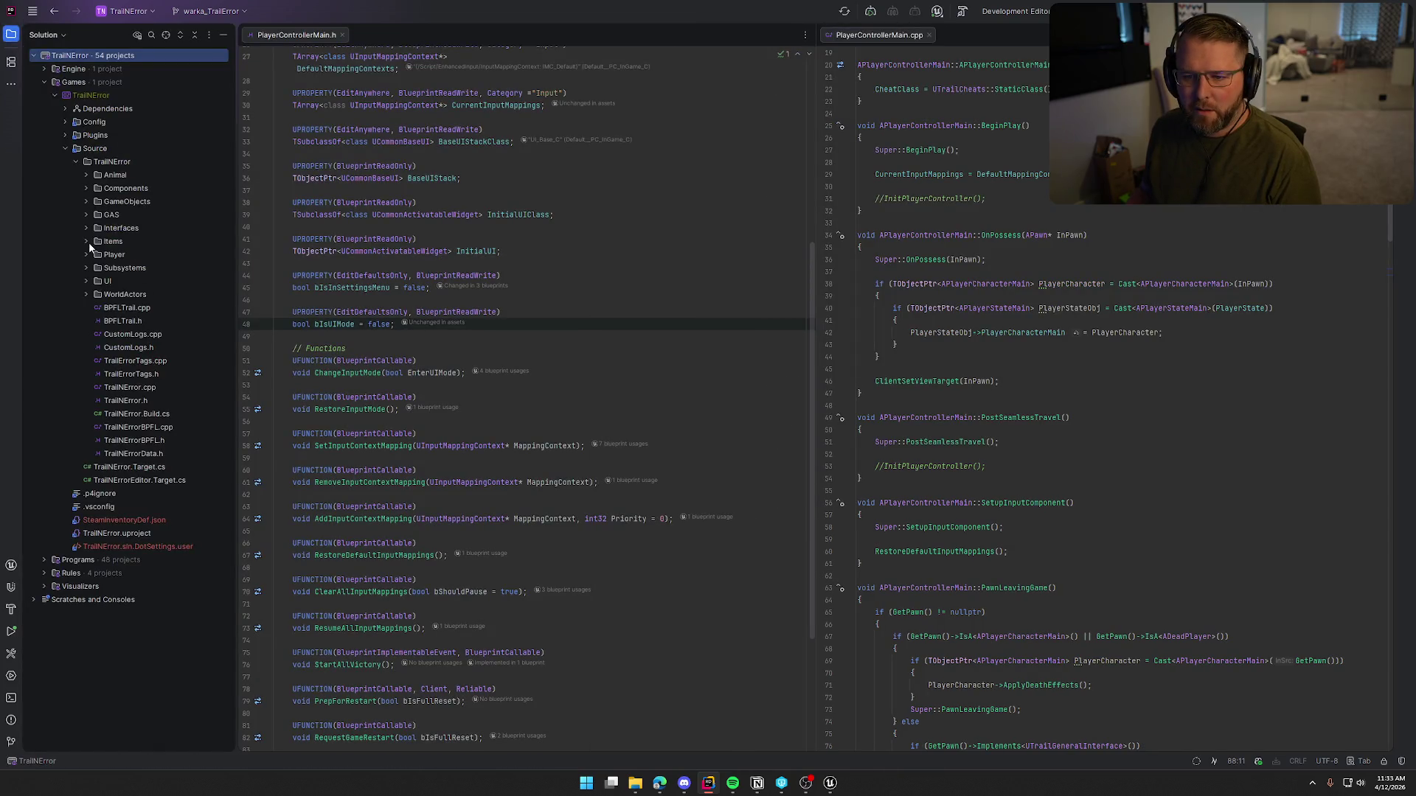
double_click(157, 294)
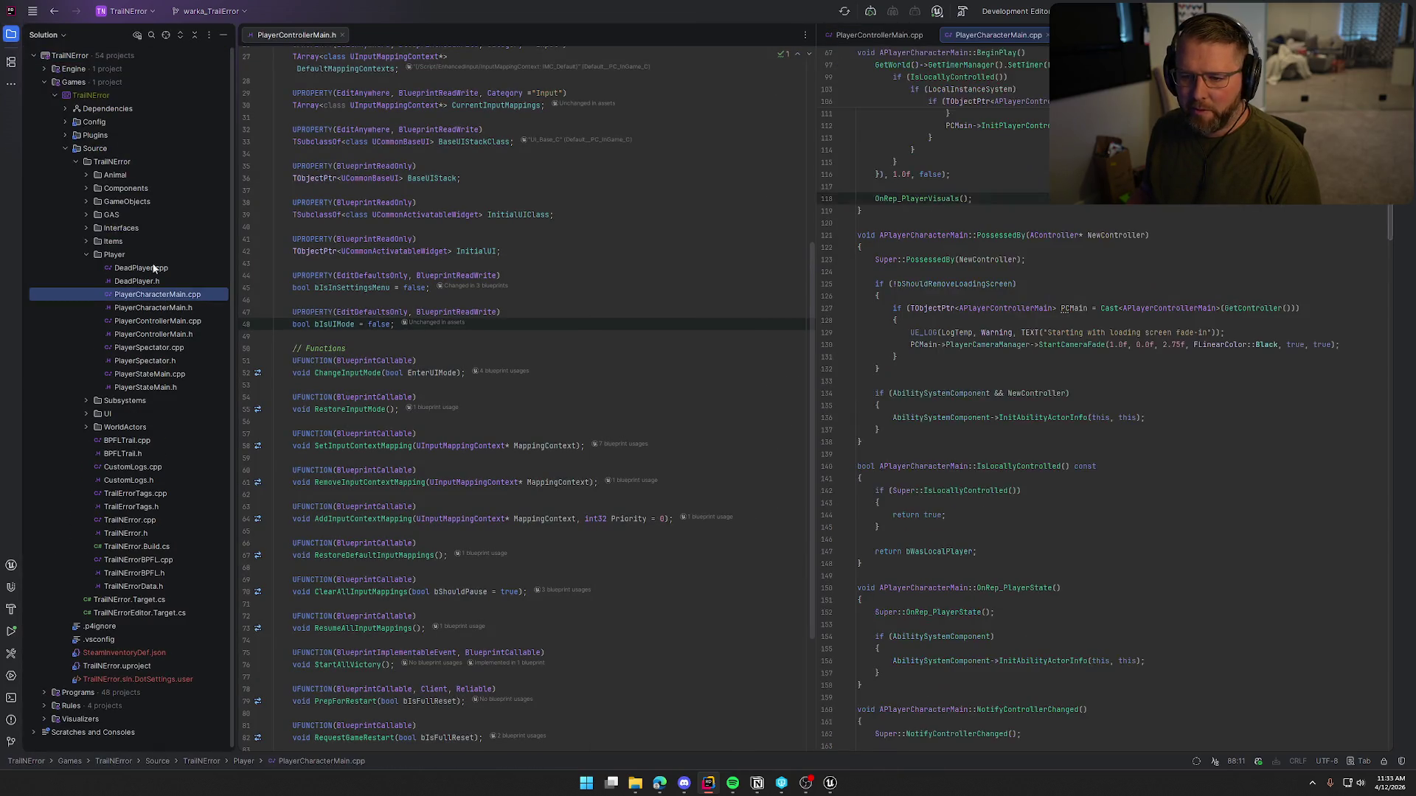
scroll(935, 298, "up", 6)
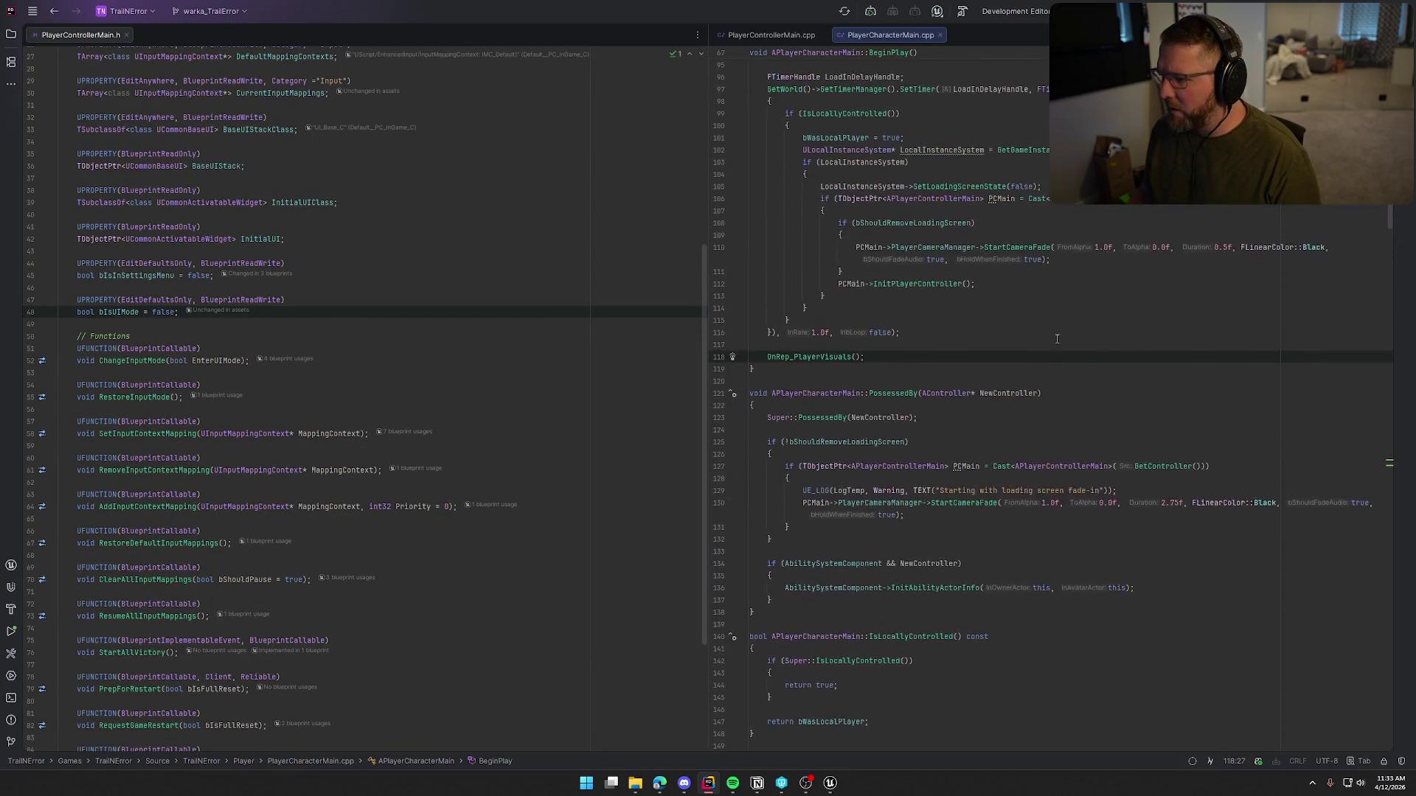
scroll(1106, 397, "up", 4)
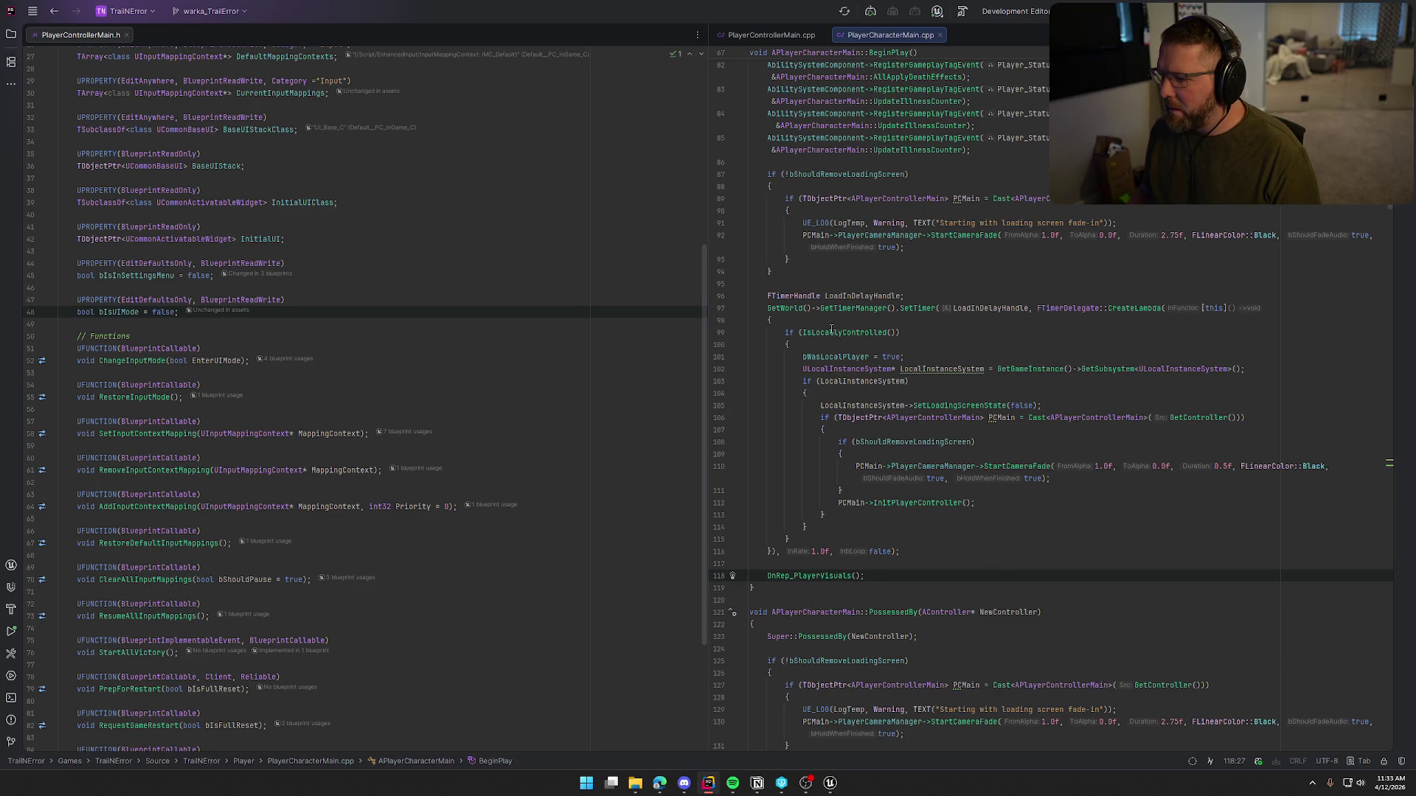
Step: Follow BeginPlay's InitPlayerController call to its definition in PlayerControllerMain.cpp
left_click(819, 356)
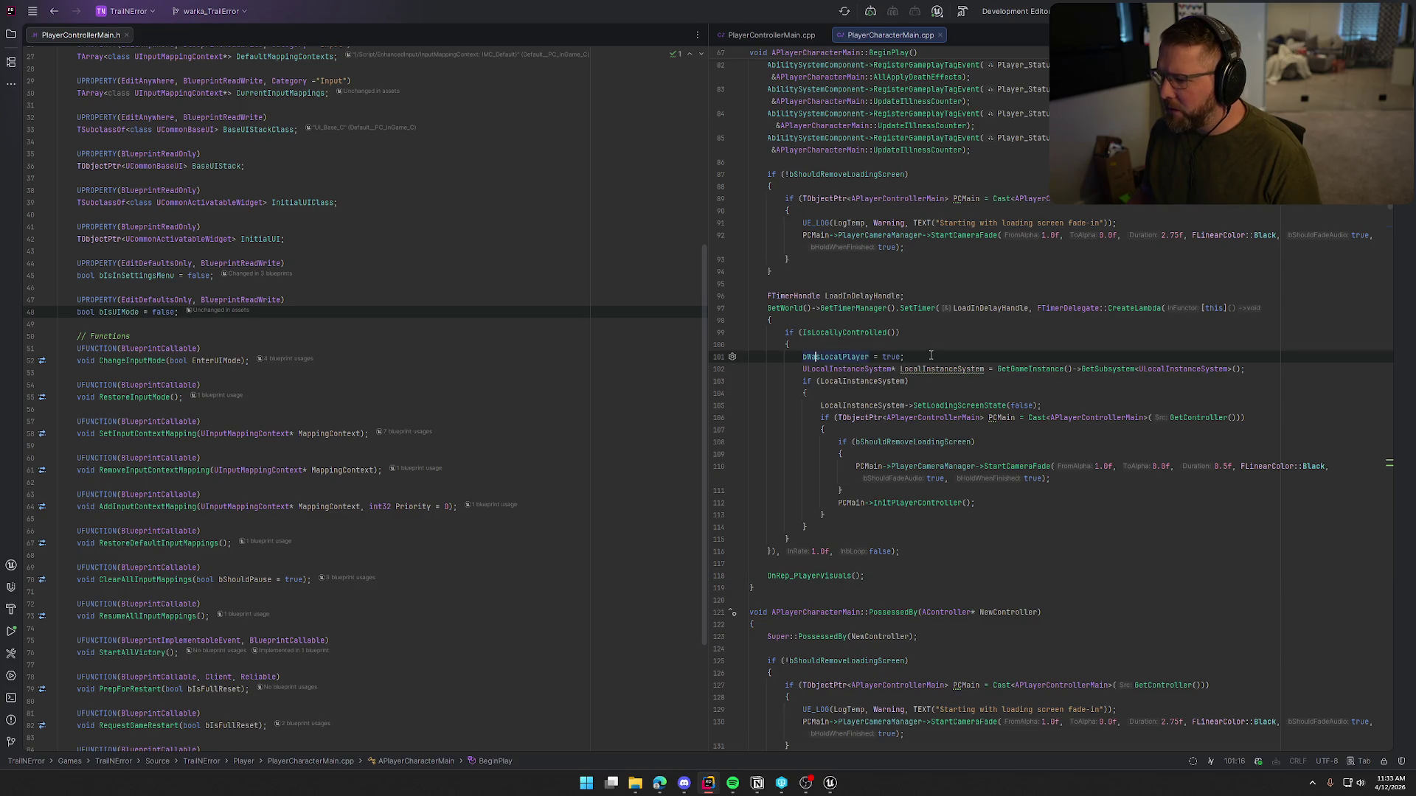
left_click(902, 504)
left_click(948, 502)
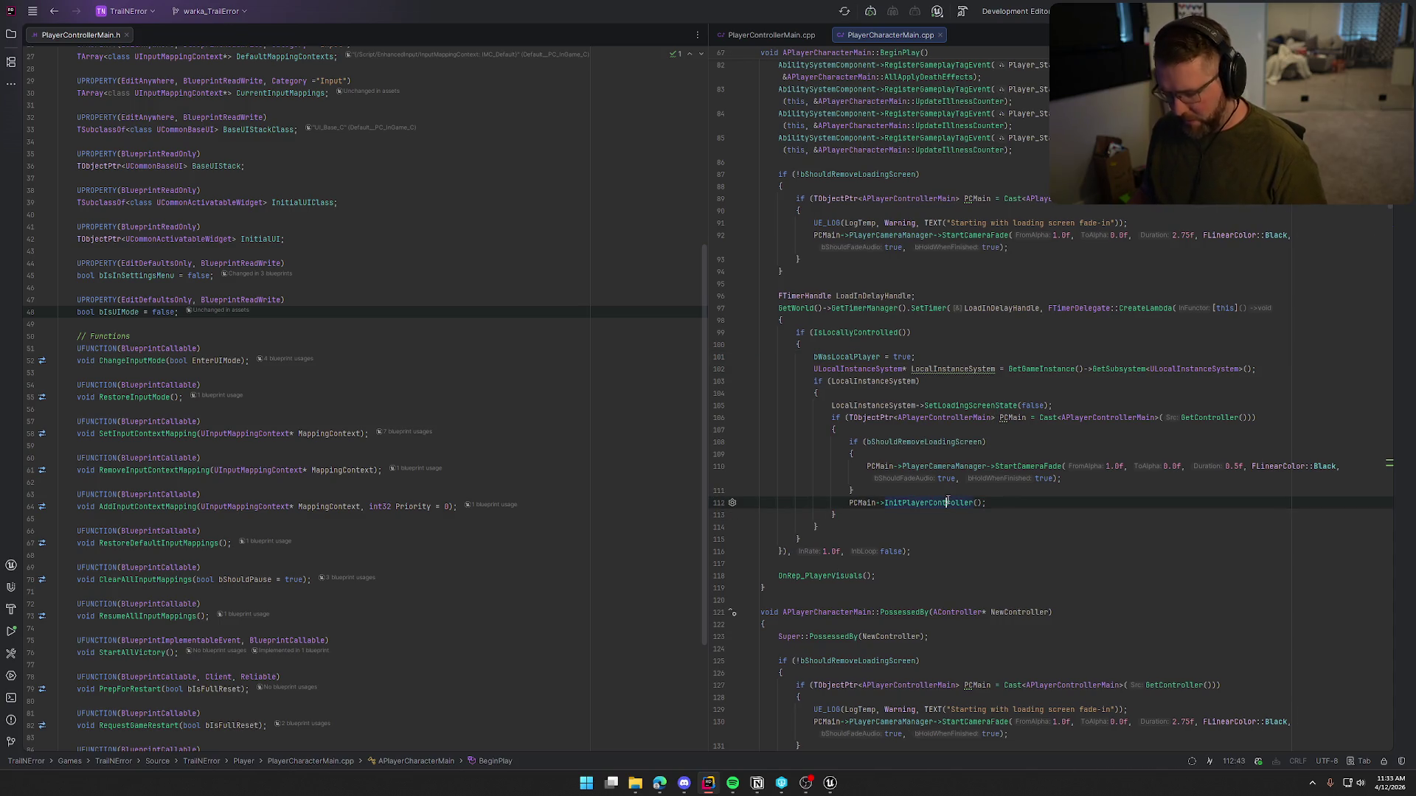
left_click(948, 502, "ctrl")
scroll(1064, 421, "down", 2)
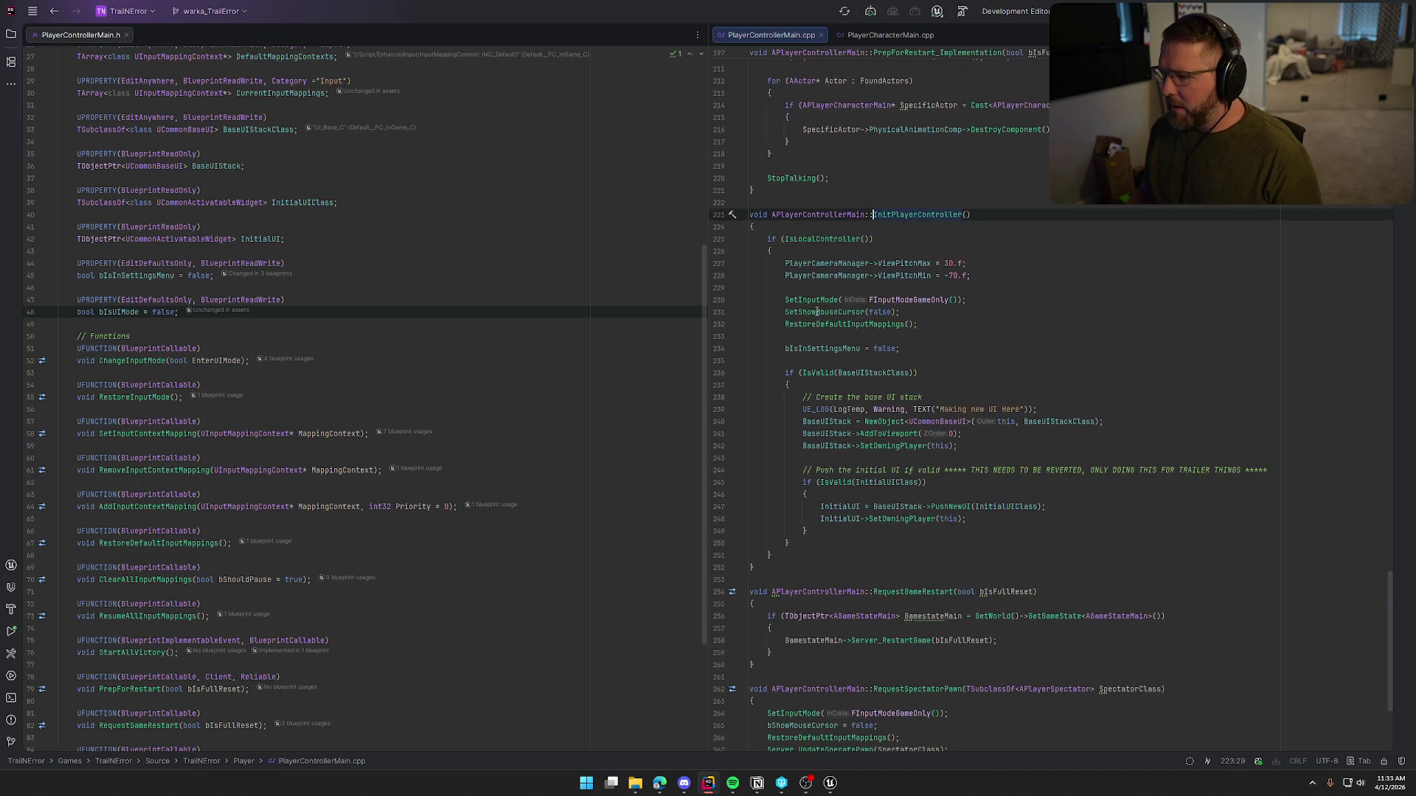
left_click(786, 300)
left_click(914, 312, "shift")
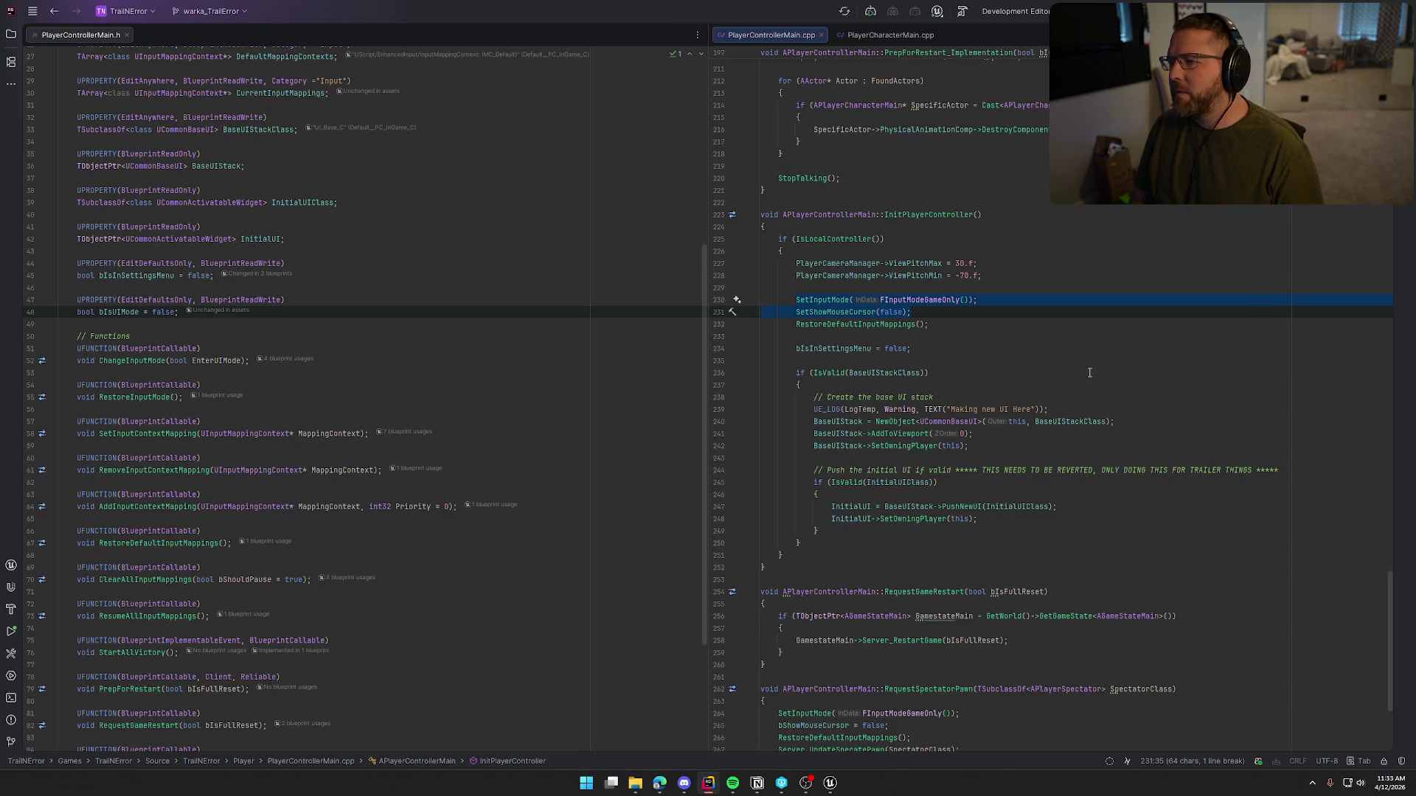
key("alt+Tab")
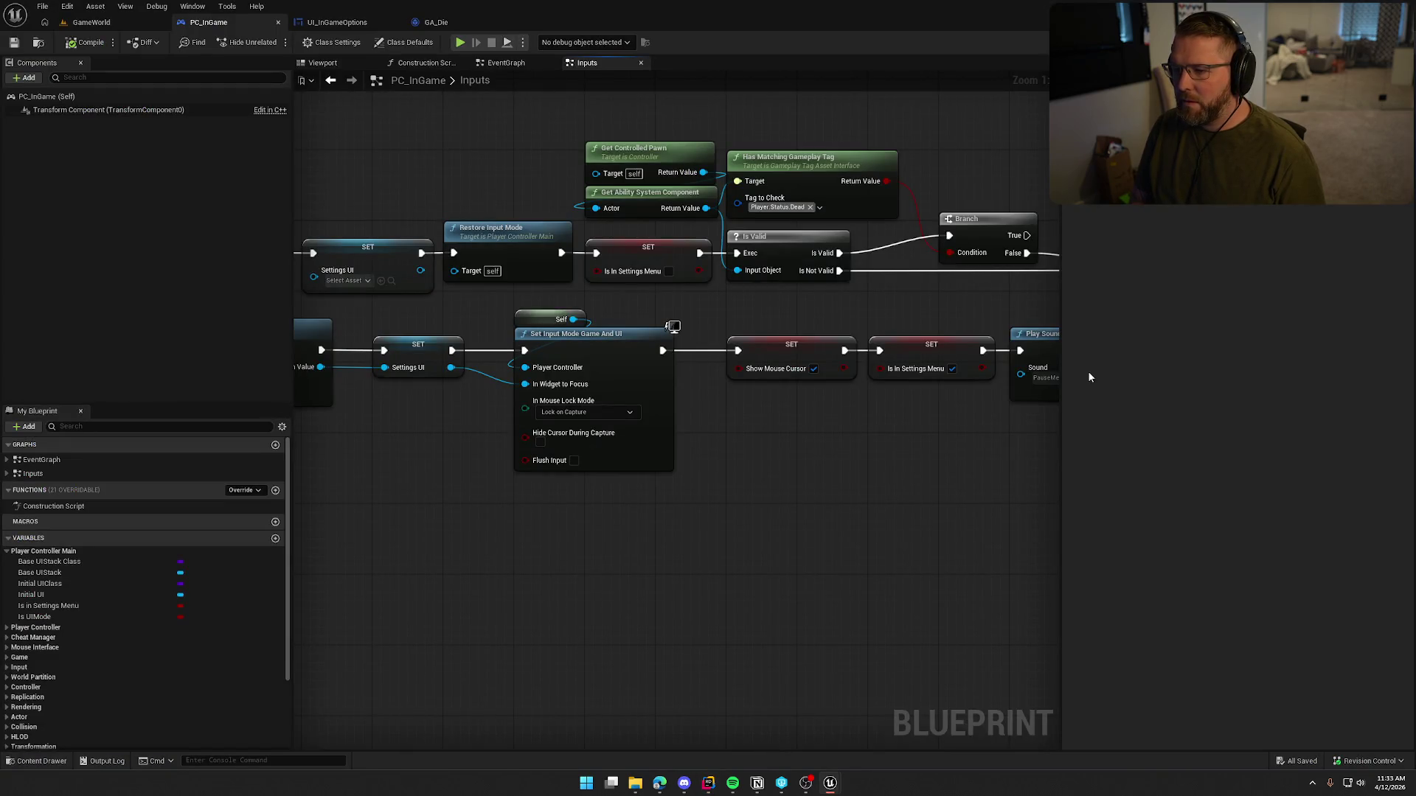
key("alt+Tab")
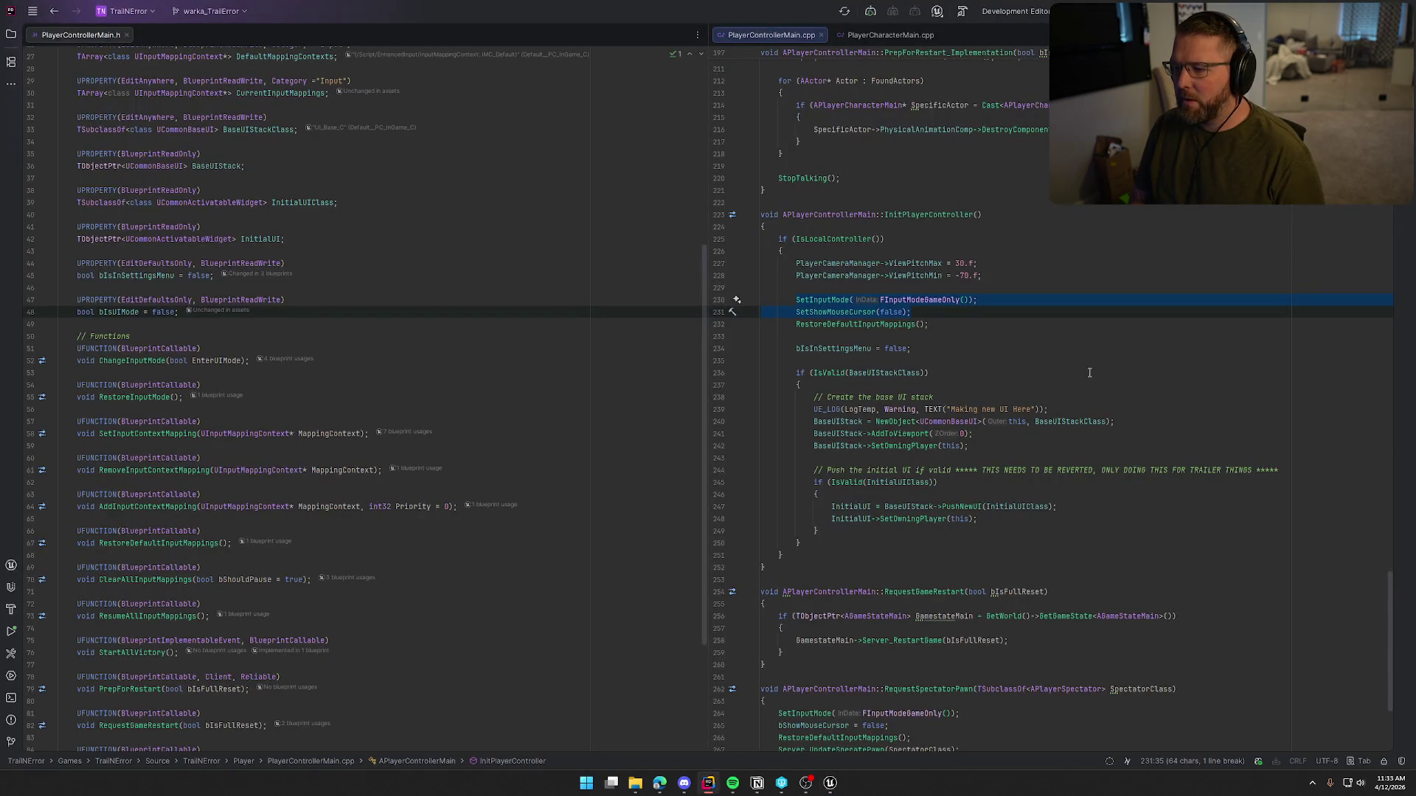
type("Chan")
key("Return")
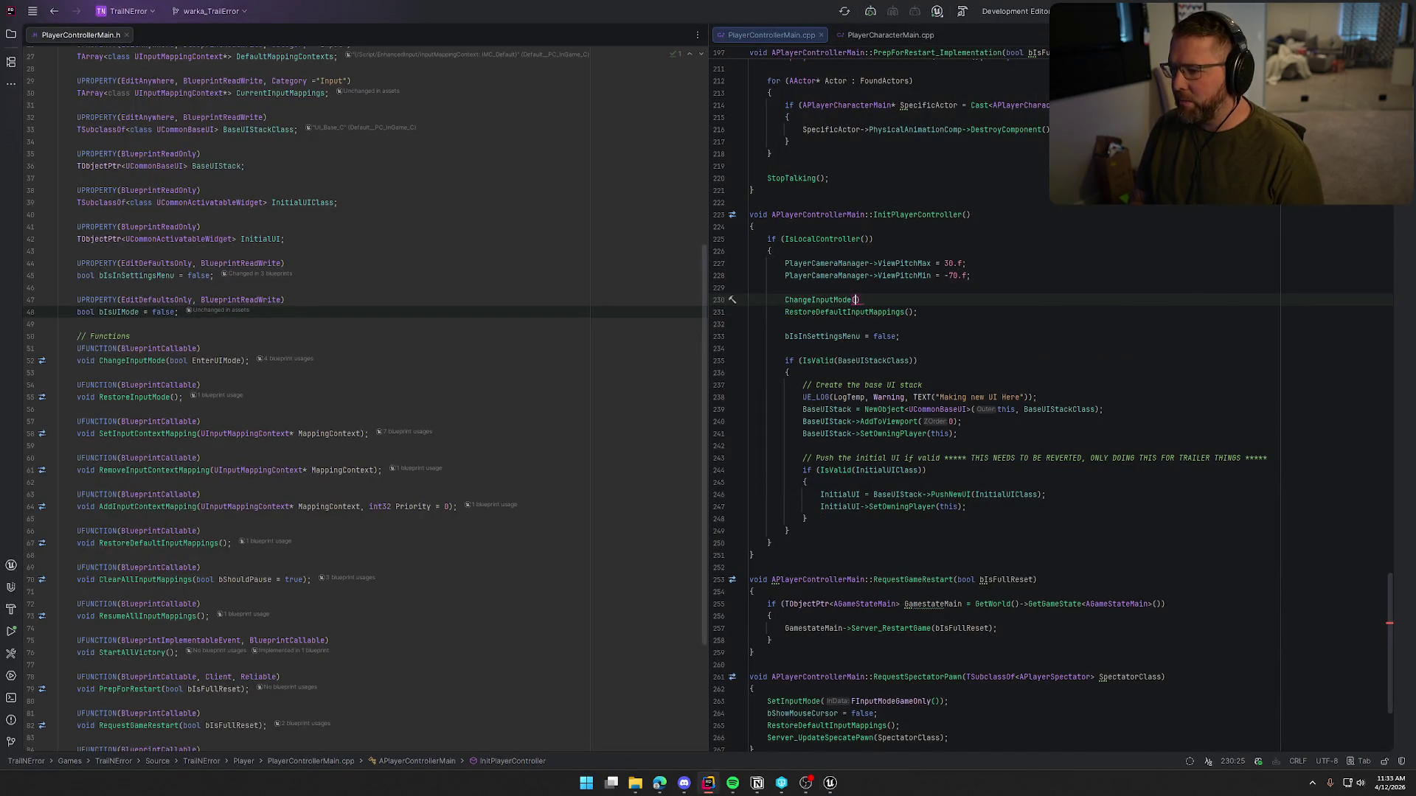
key("Tab")
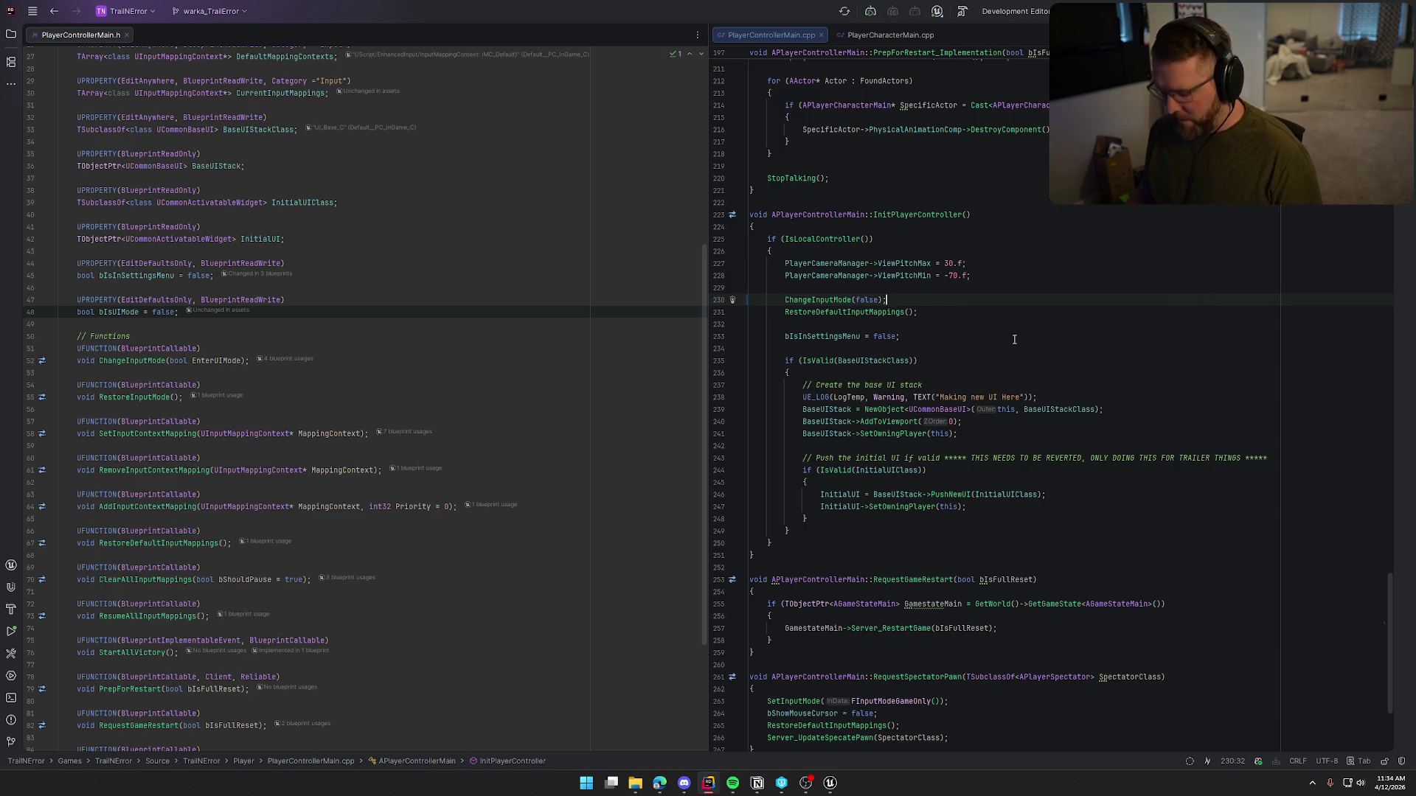
key("shift+Home")
key("BackSpace")
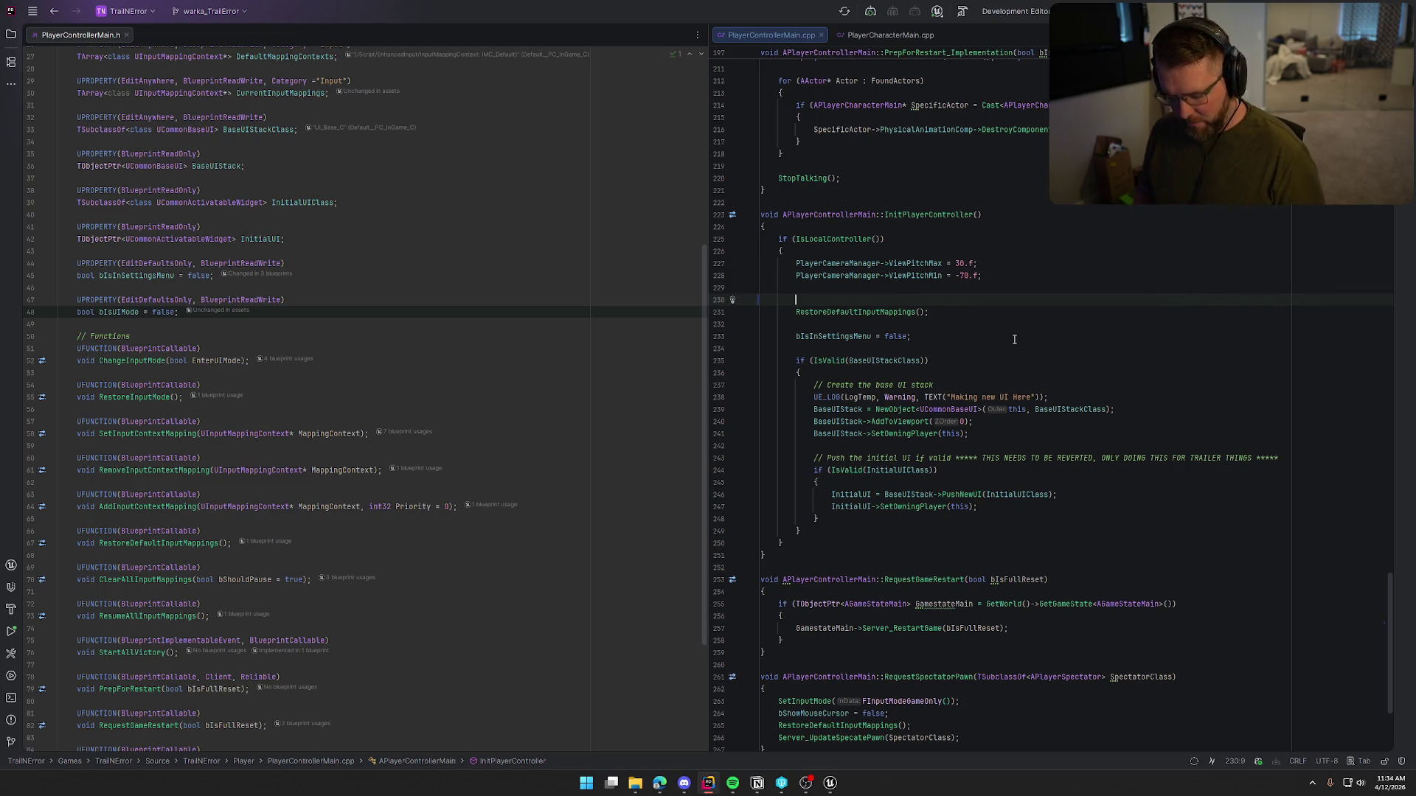
key("Tab")
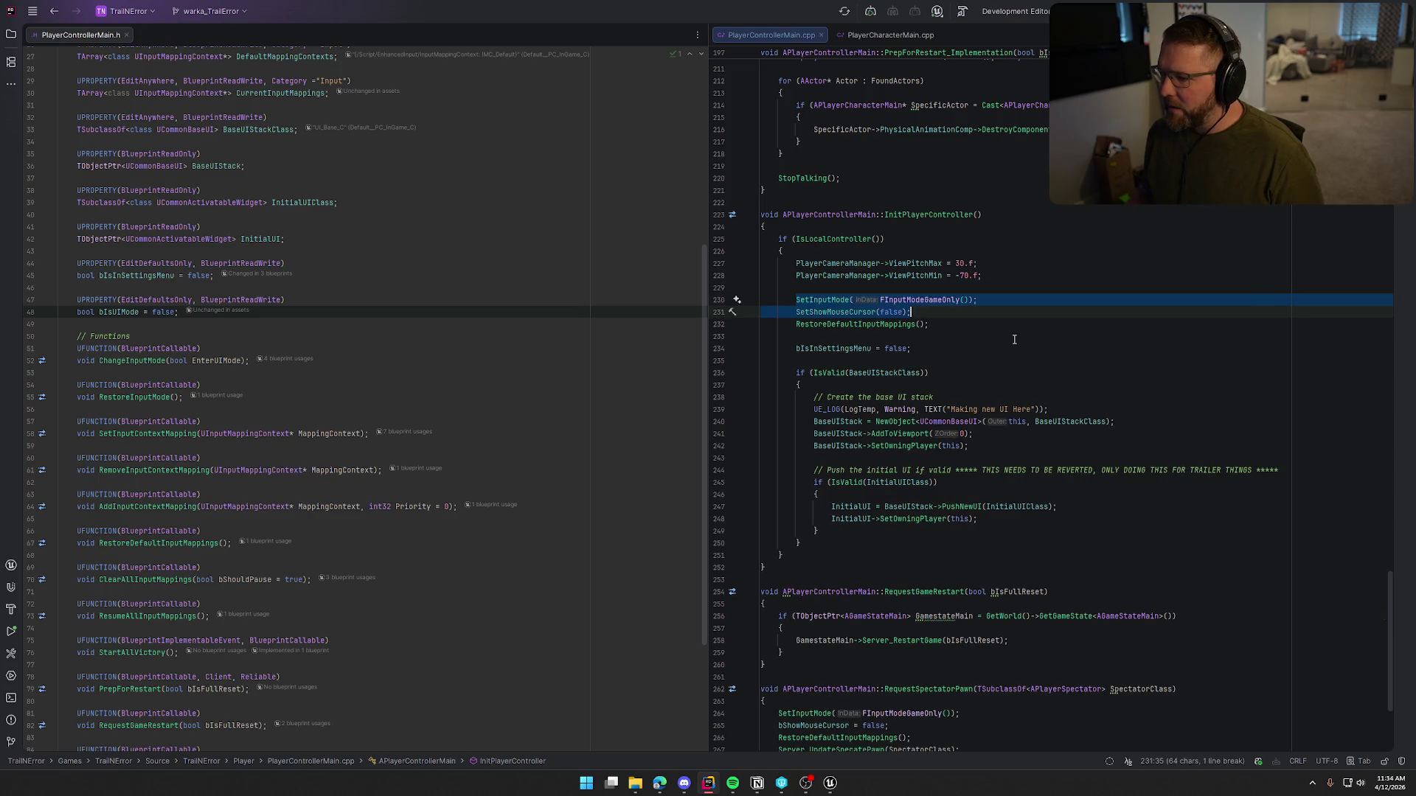
Step: Search the SetInputMode calls and replace InitPlayerController's input-mode lines with ChangeInputMode(false);
left_click(941, 317)
left_click(827, 300)
key("ctrl+f")
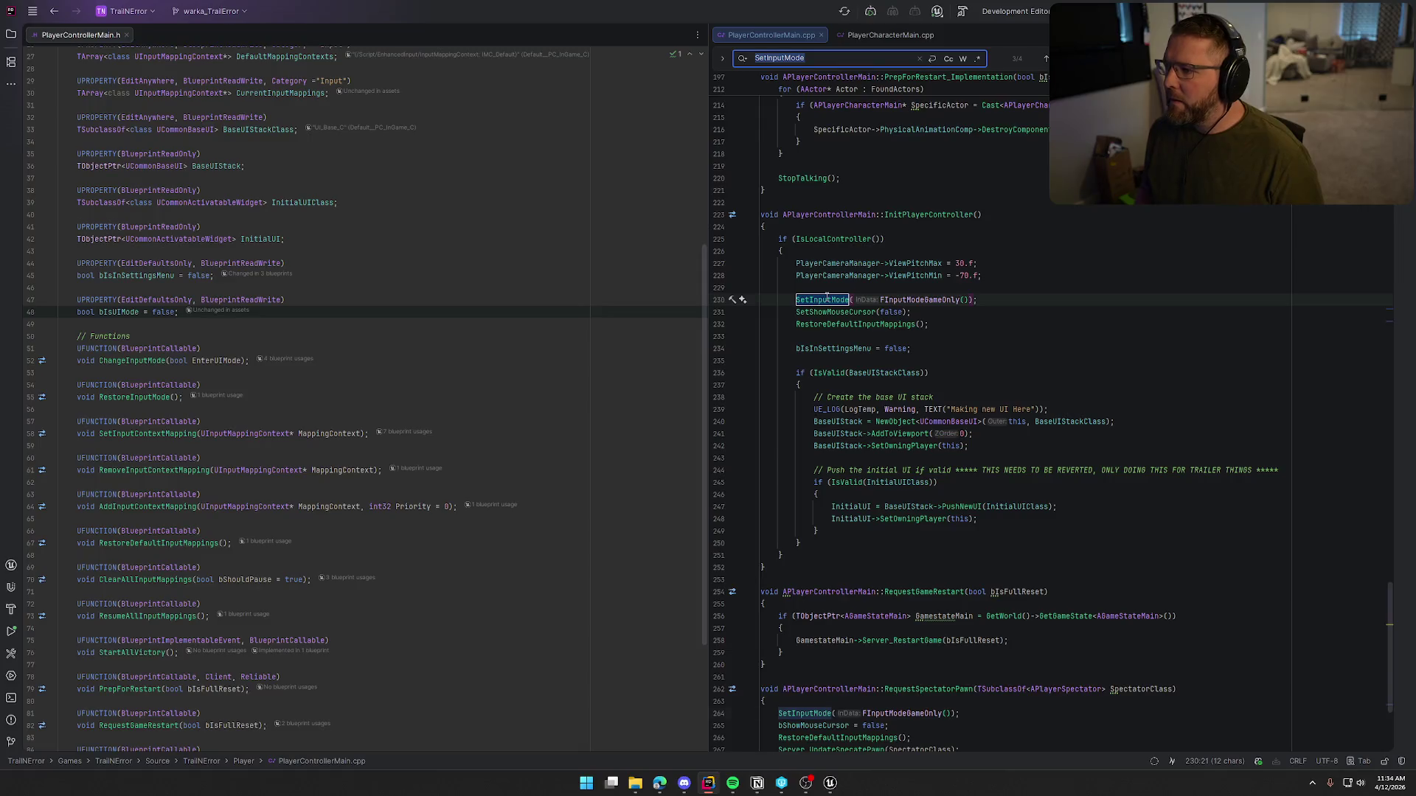
key("Return")
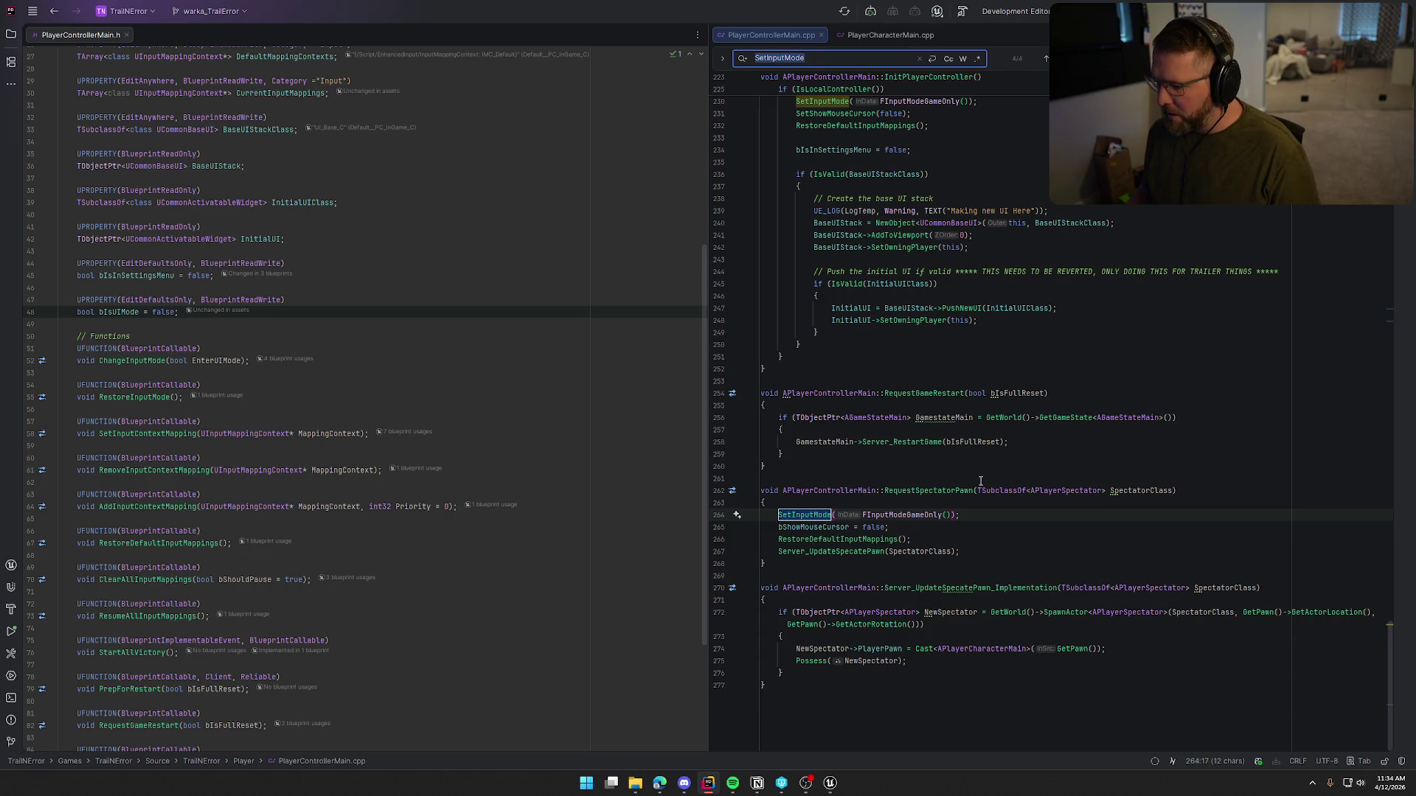
key("Return")
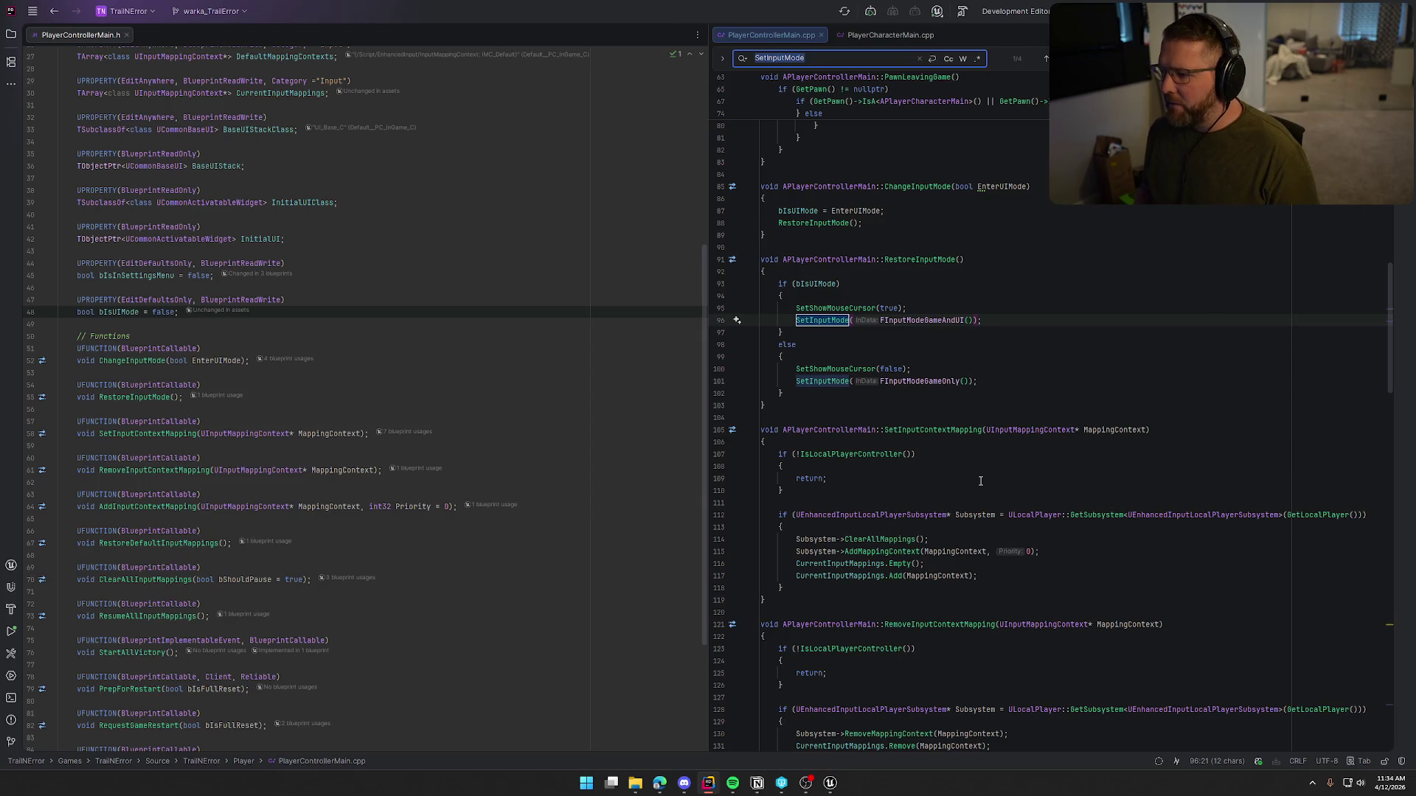
key("Return")
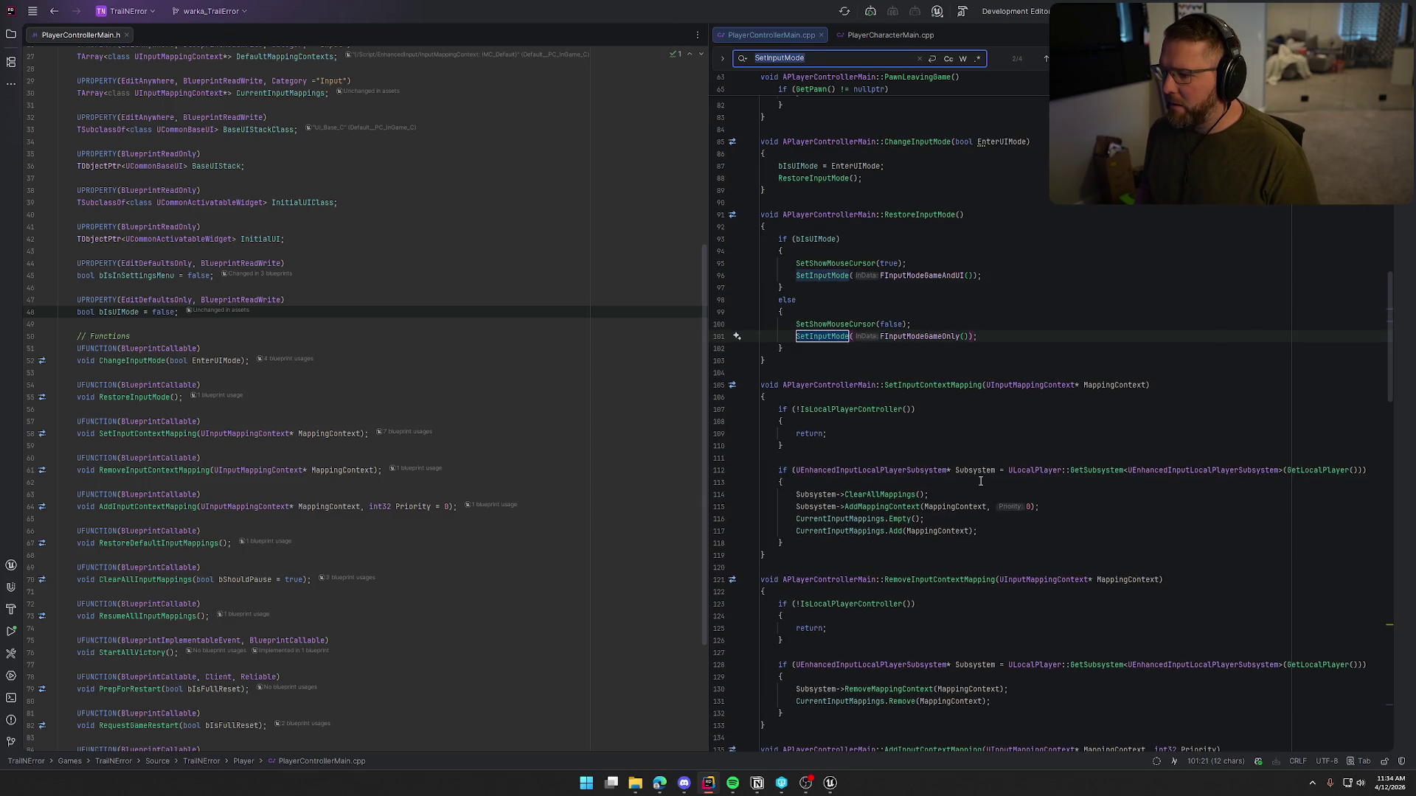
key("Return")
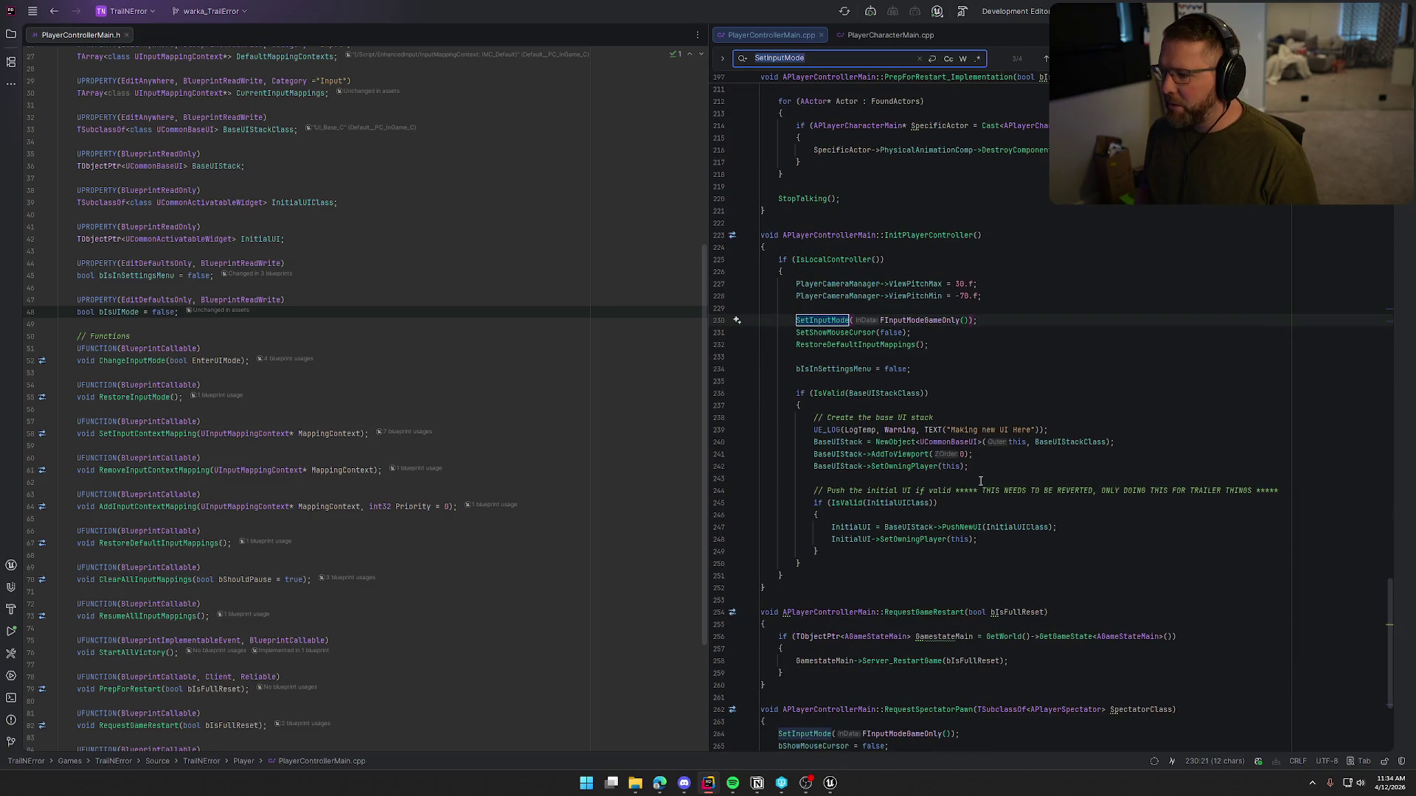
left_click_drag(913, 333, 797, 323)
type("ChangeInputMode(false);")
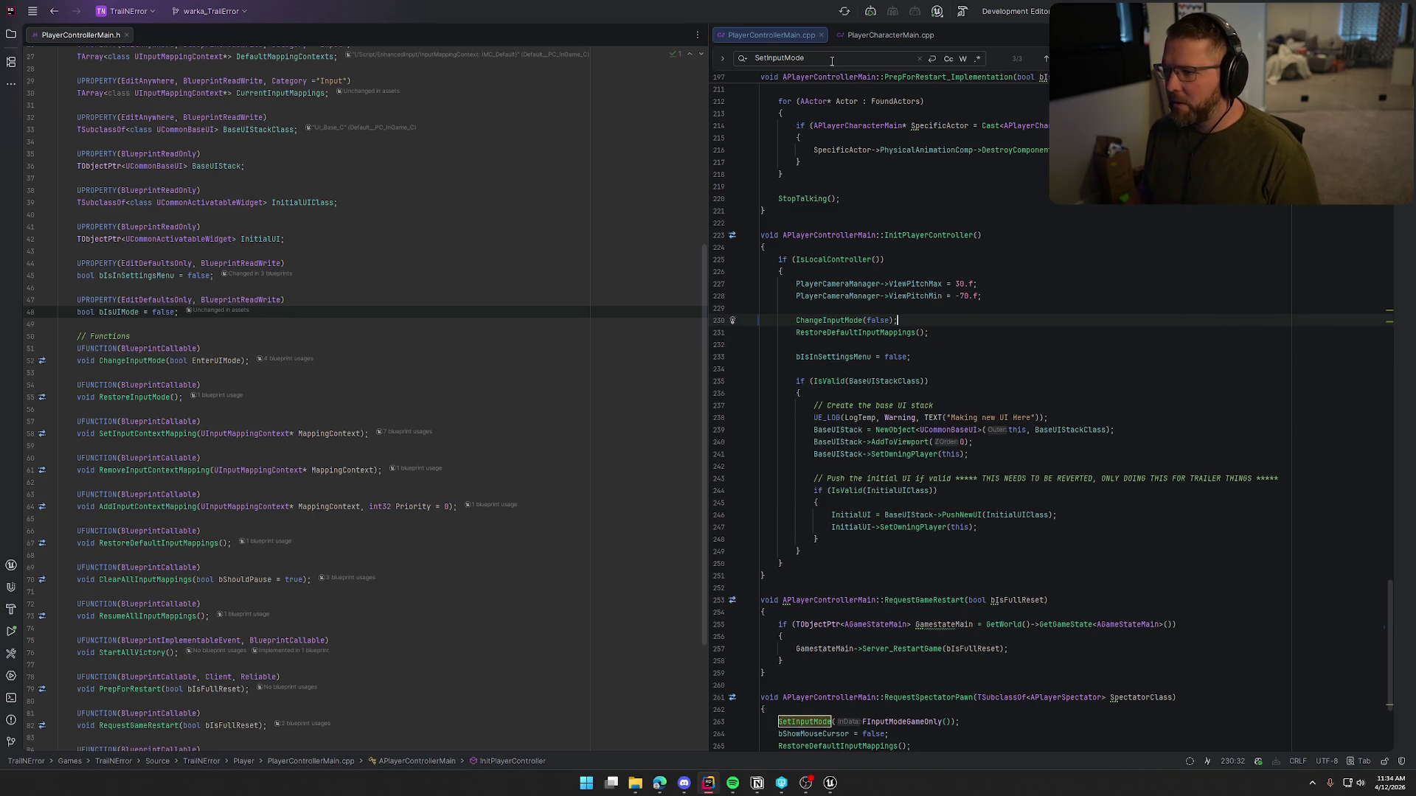
Step: Replace RequestSpectatorPawn's SetInputMode and mouse-cursor lines with ChangeInputMode(false);
key("ctrl+f")
key("Return")
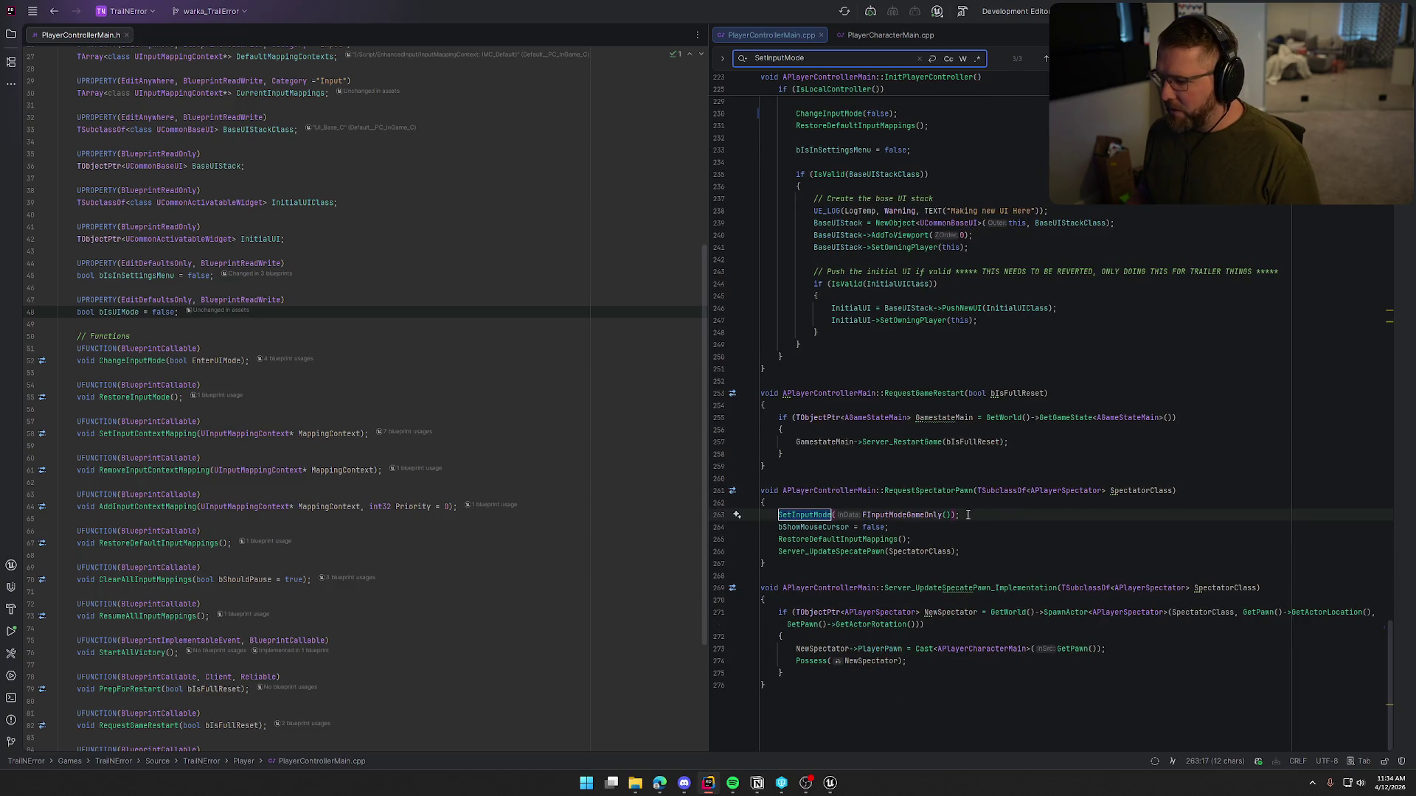
left_click_drag(929, 525, 778, 516)
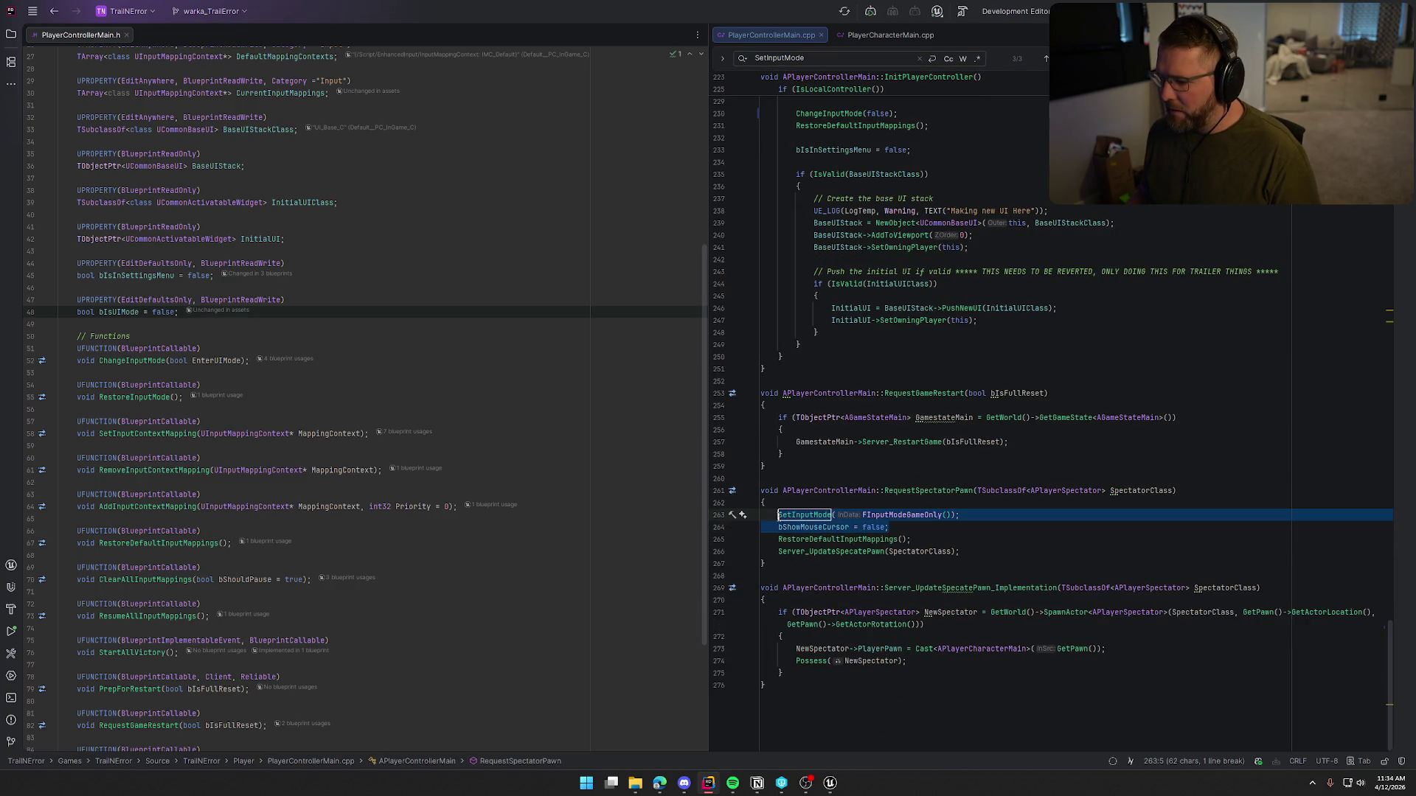
type("SetInputMode")
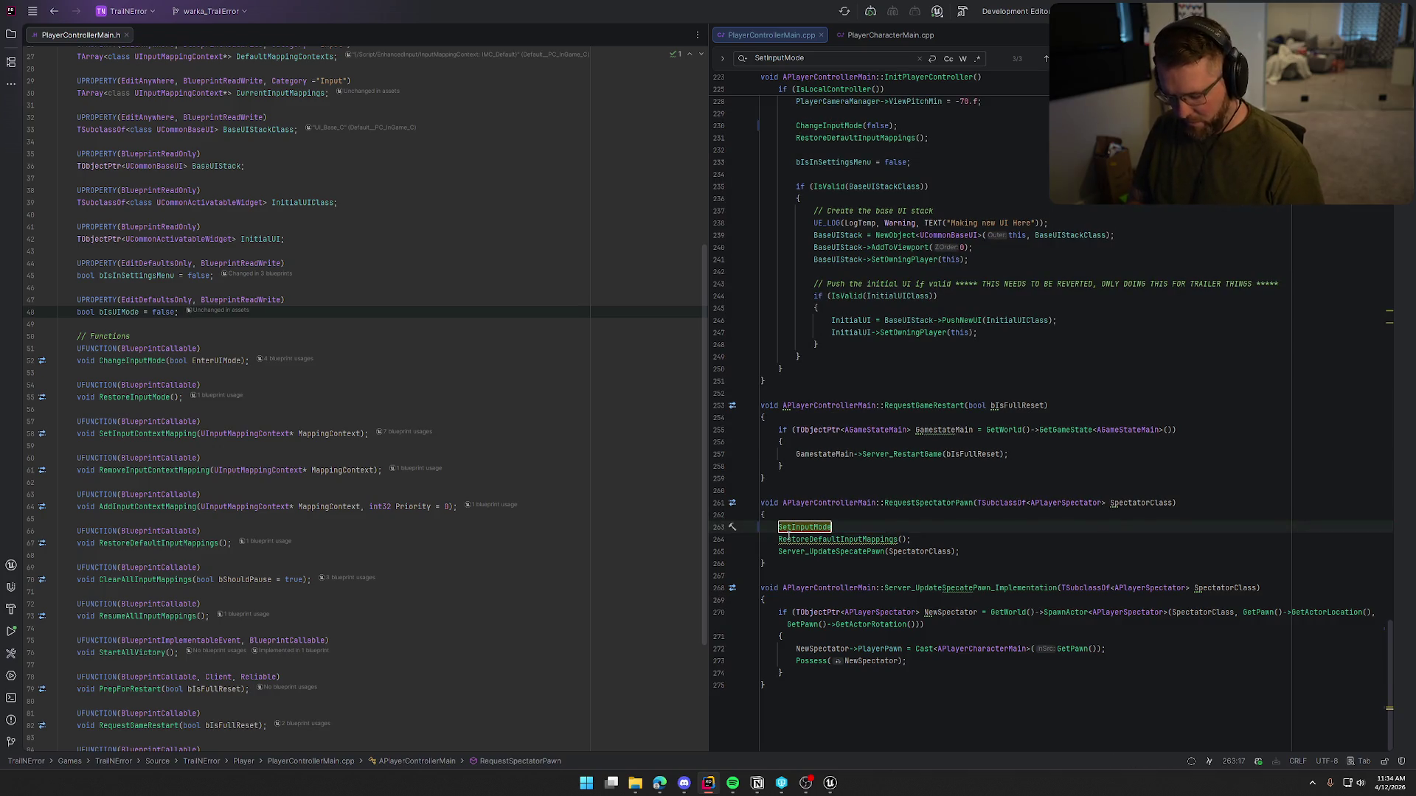
key("ctrl+z")
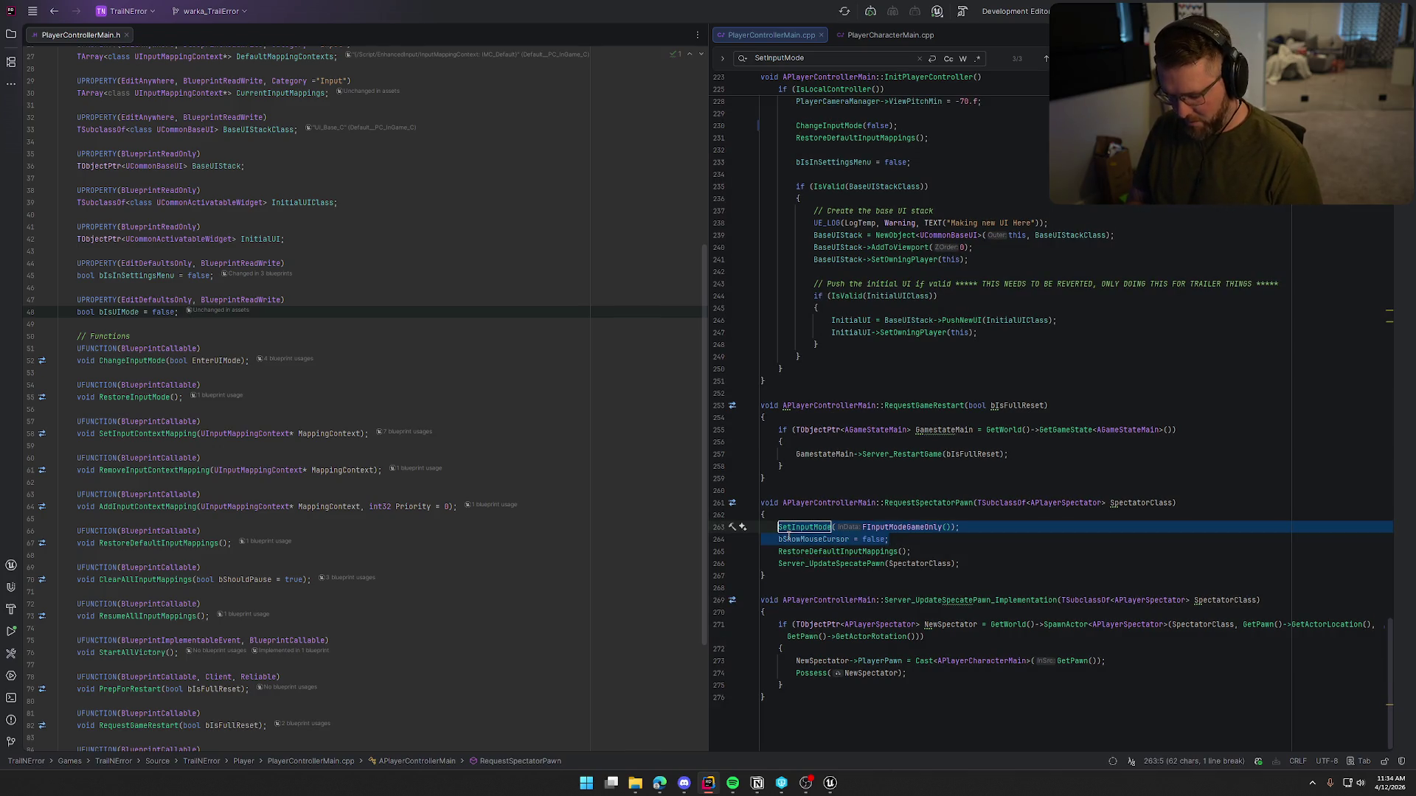
type("Chan")
key("Return")
type("false);")
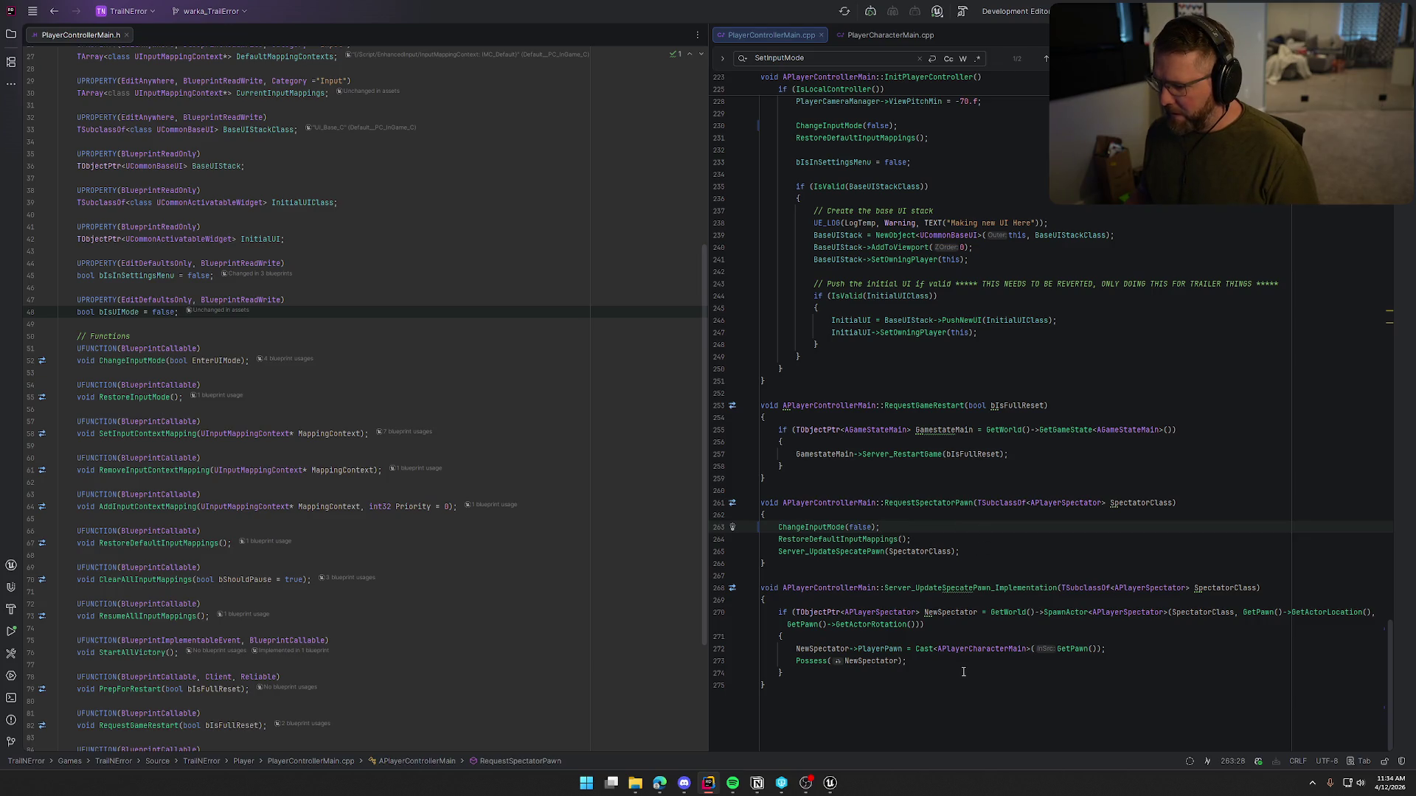
Step: Check the SetShowMouseCursor use in RestoreInputMode, leaving the code unchanged
left_click(827, 57)
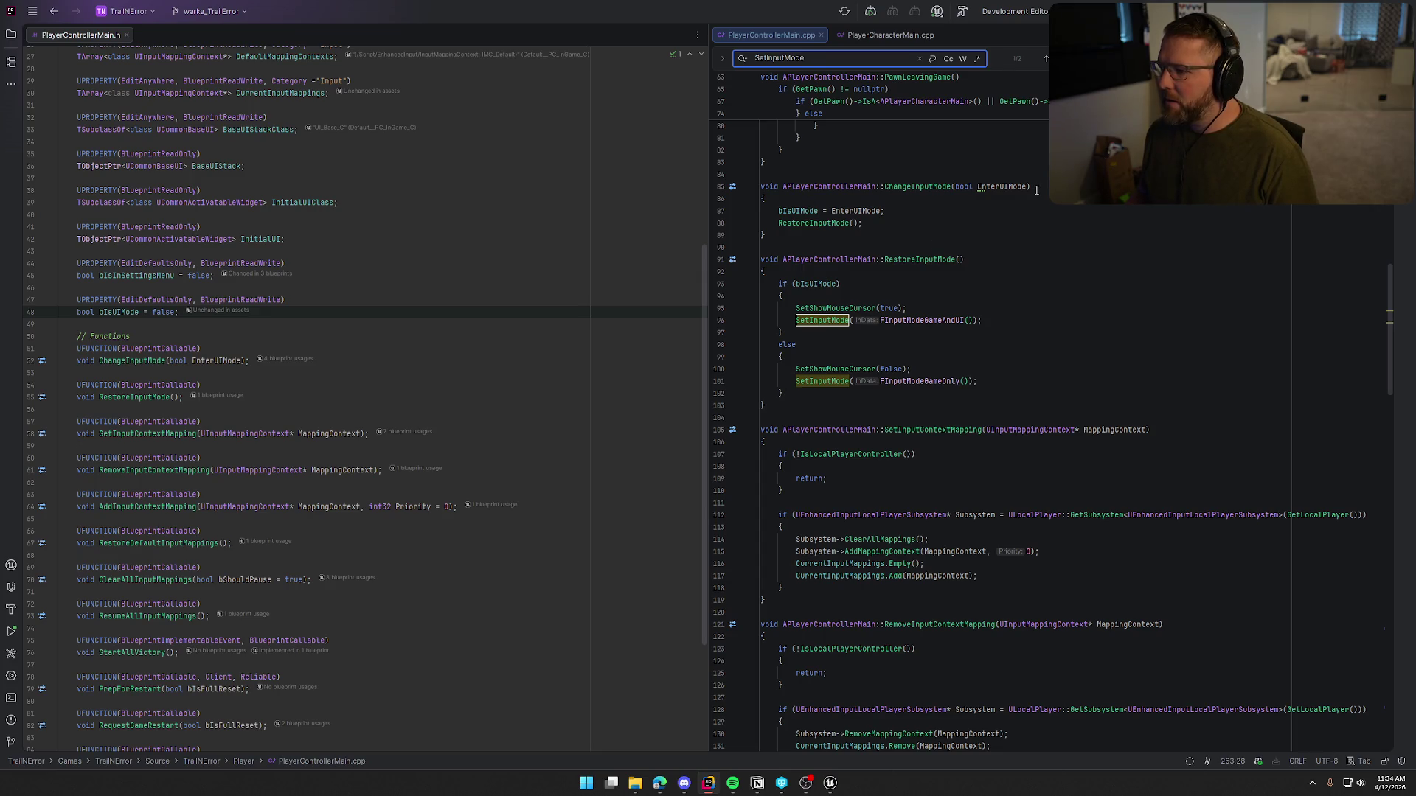
double_click(855, 308)
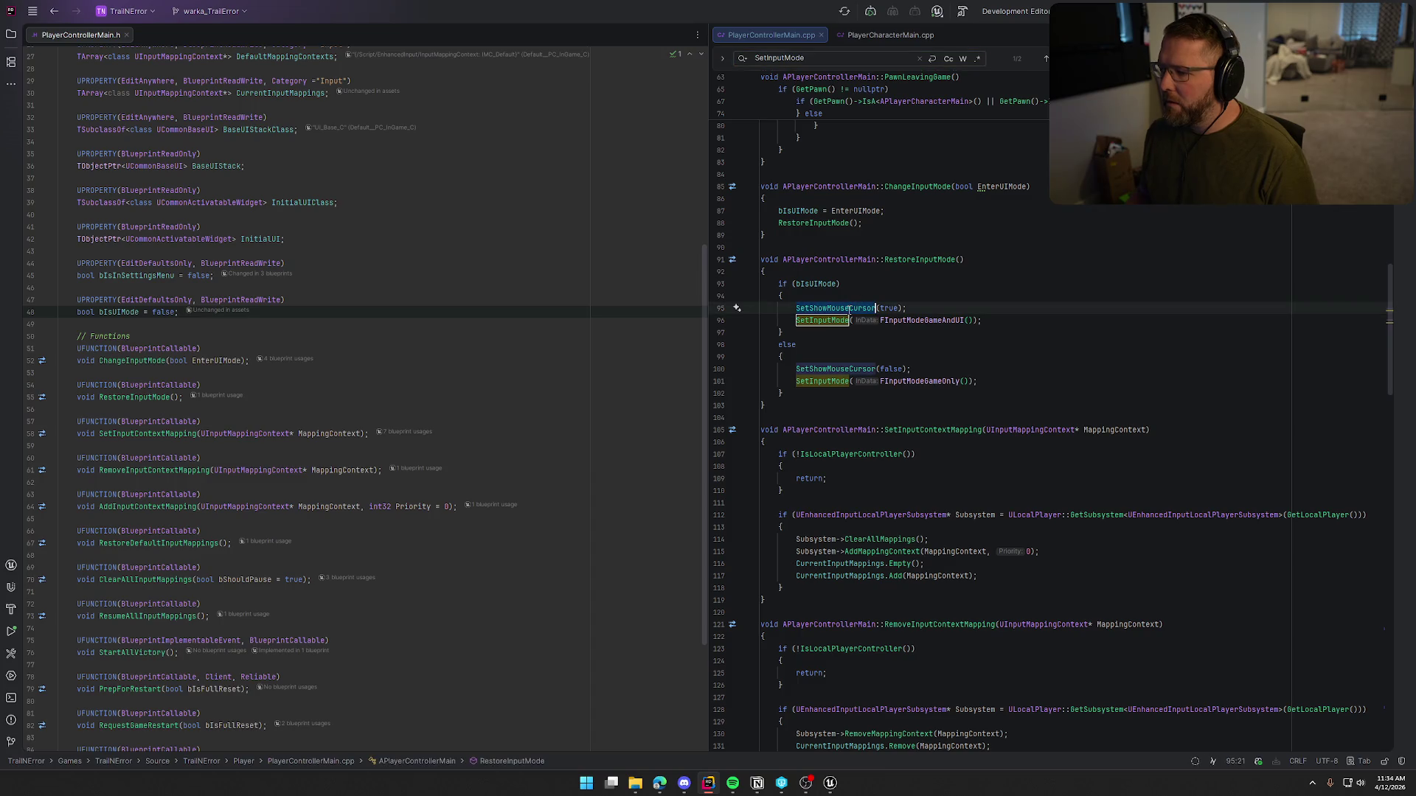
key("BackSpace")
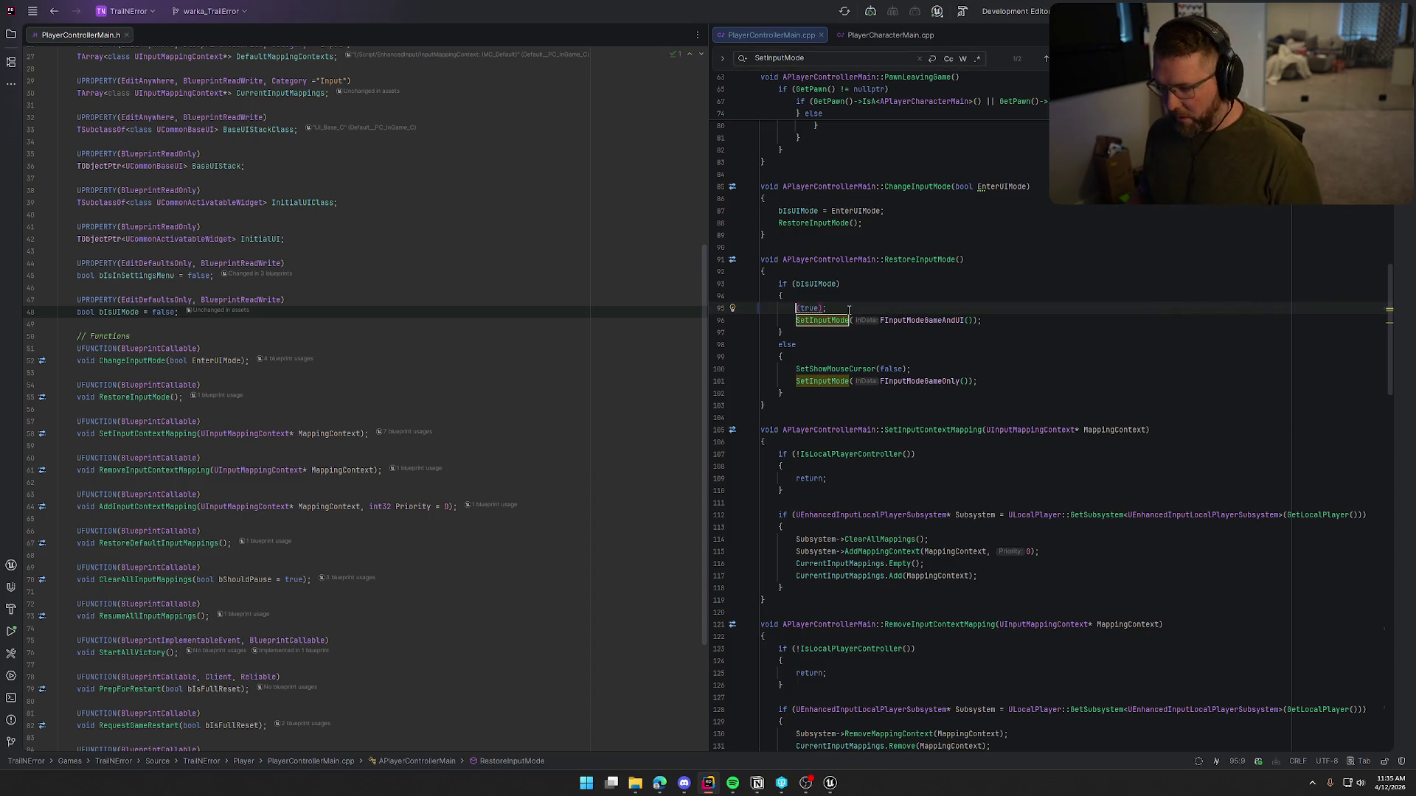
key("ctrl+z")
key("ctrl+f")
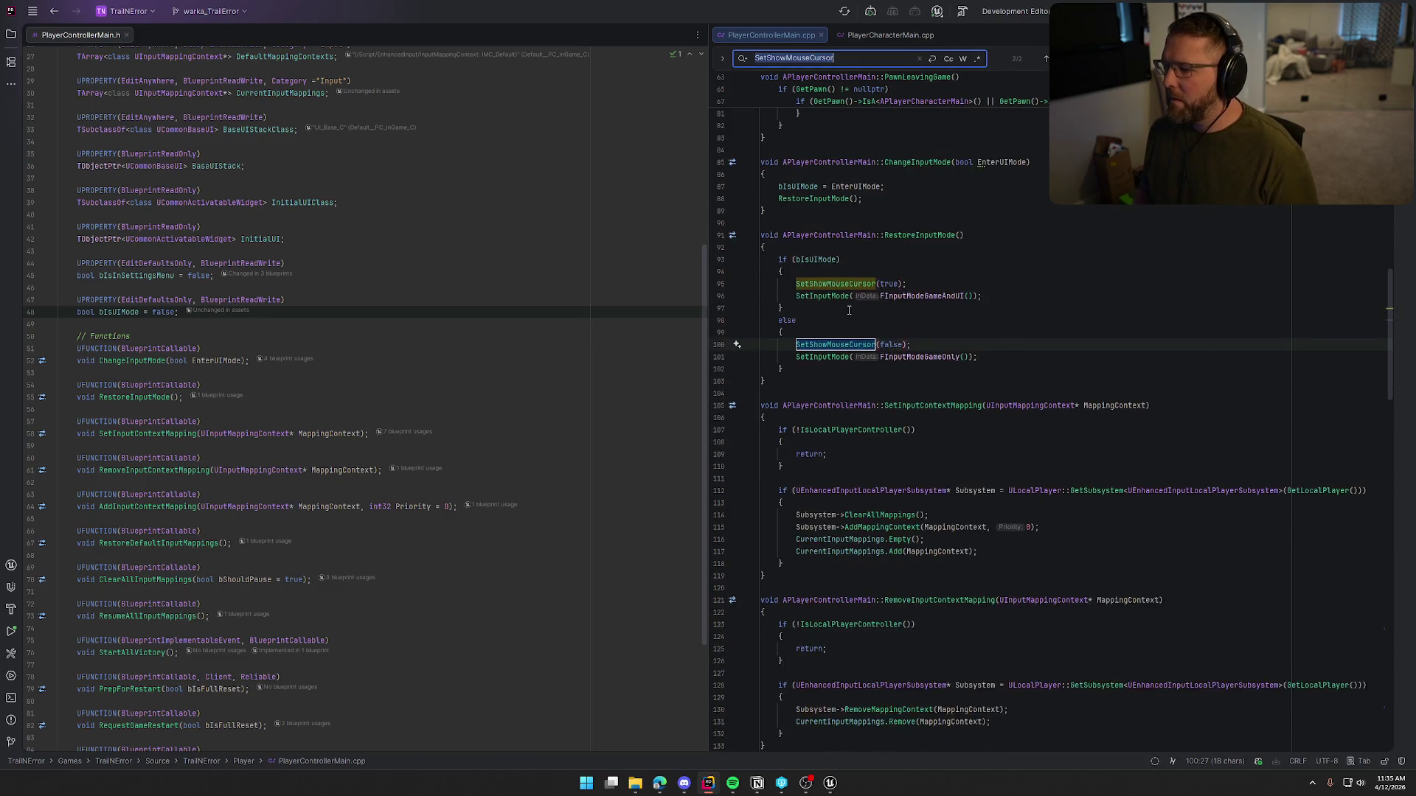
key("Escape")
left_click(1130, 342)
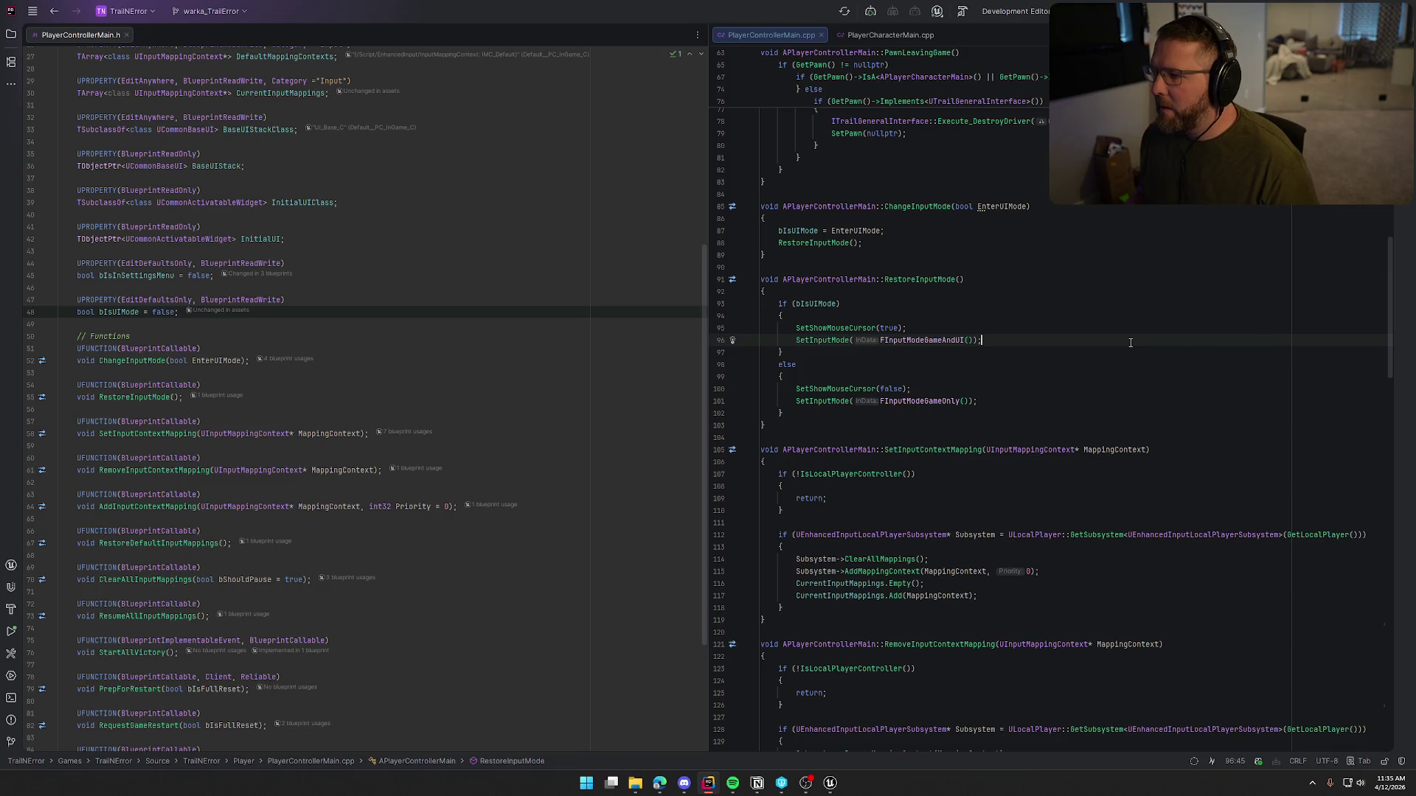
Step: Search PlayerCharacterMain.cpp for remaining InputMode uses
key("ctrl+Tab")
key("ctrl+f")
type("Input")
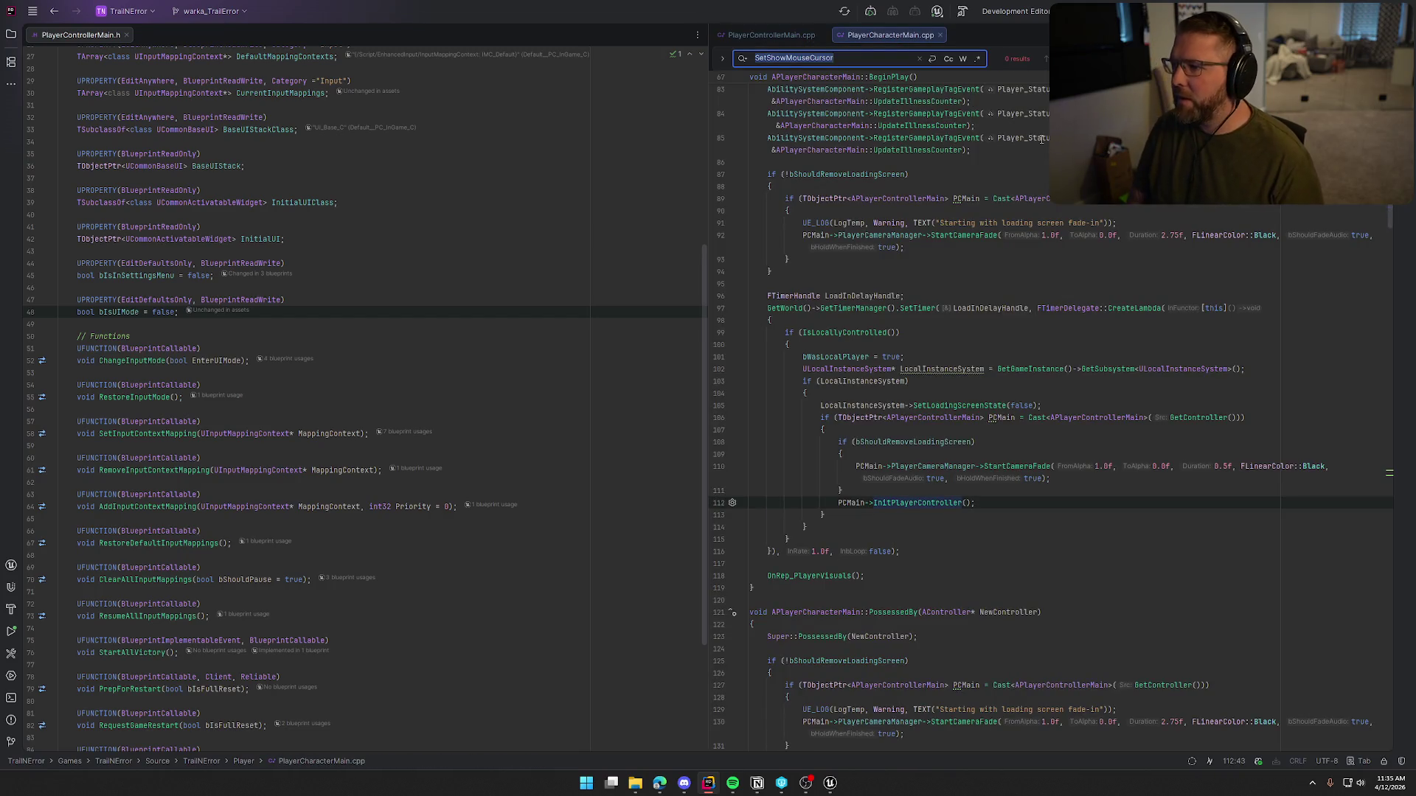
type("Mode")
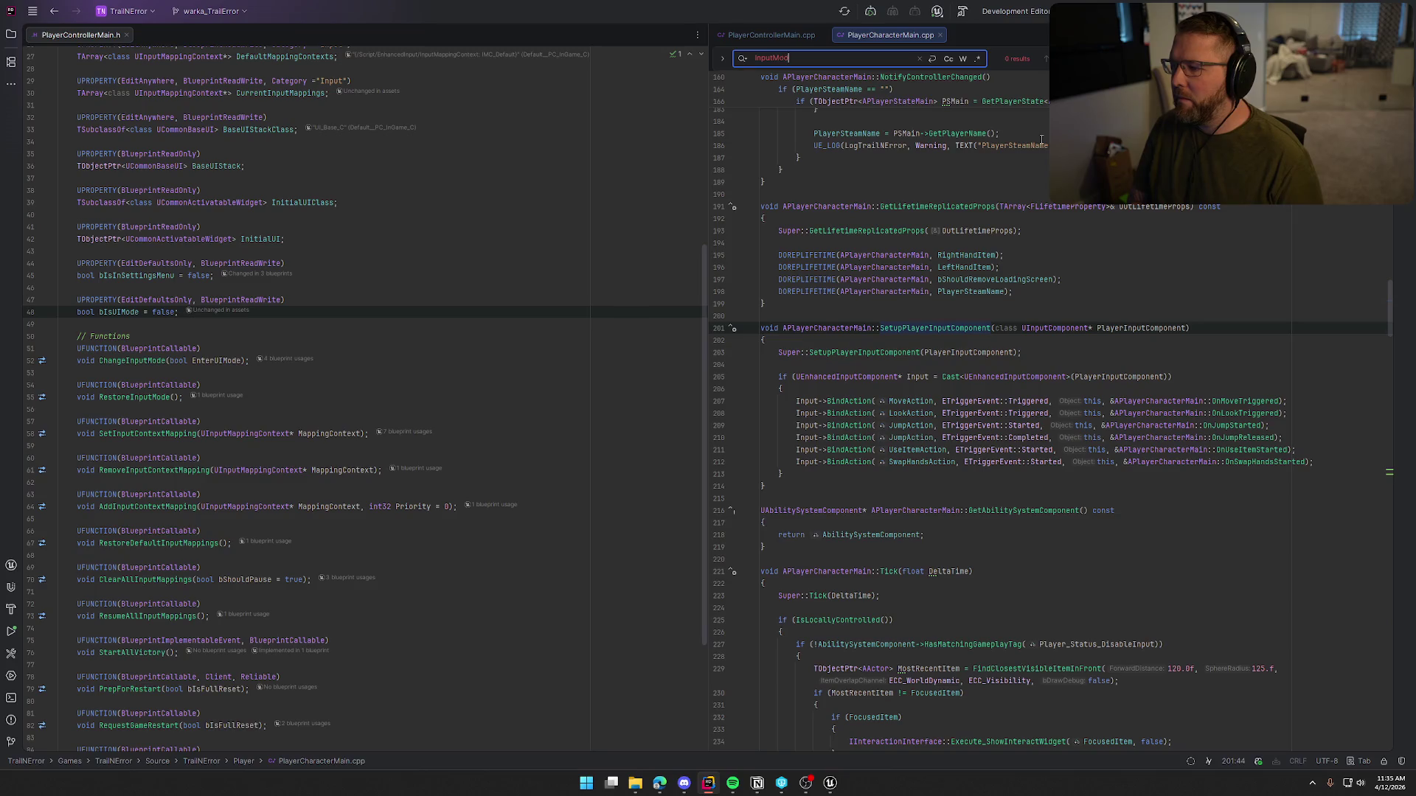
key("Escape")
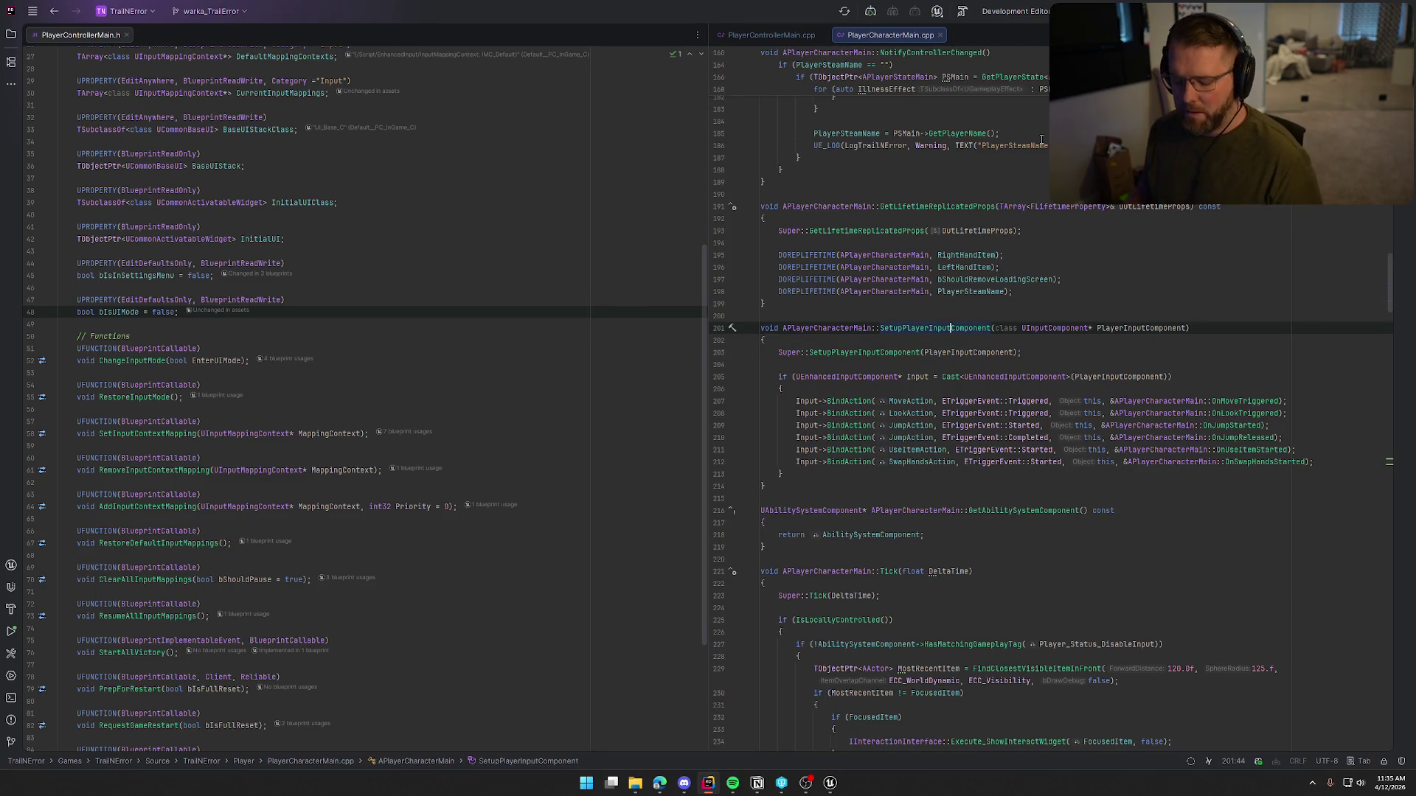
Step: In Notion's Things to fix, check off 'Quick open/close of pause menu perma grey screen'
key("alt+Tab")
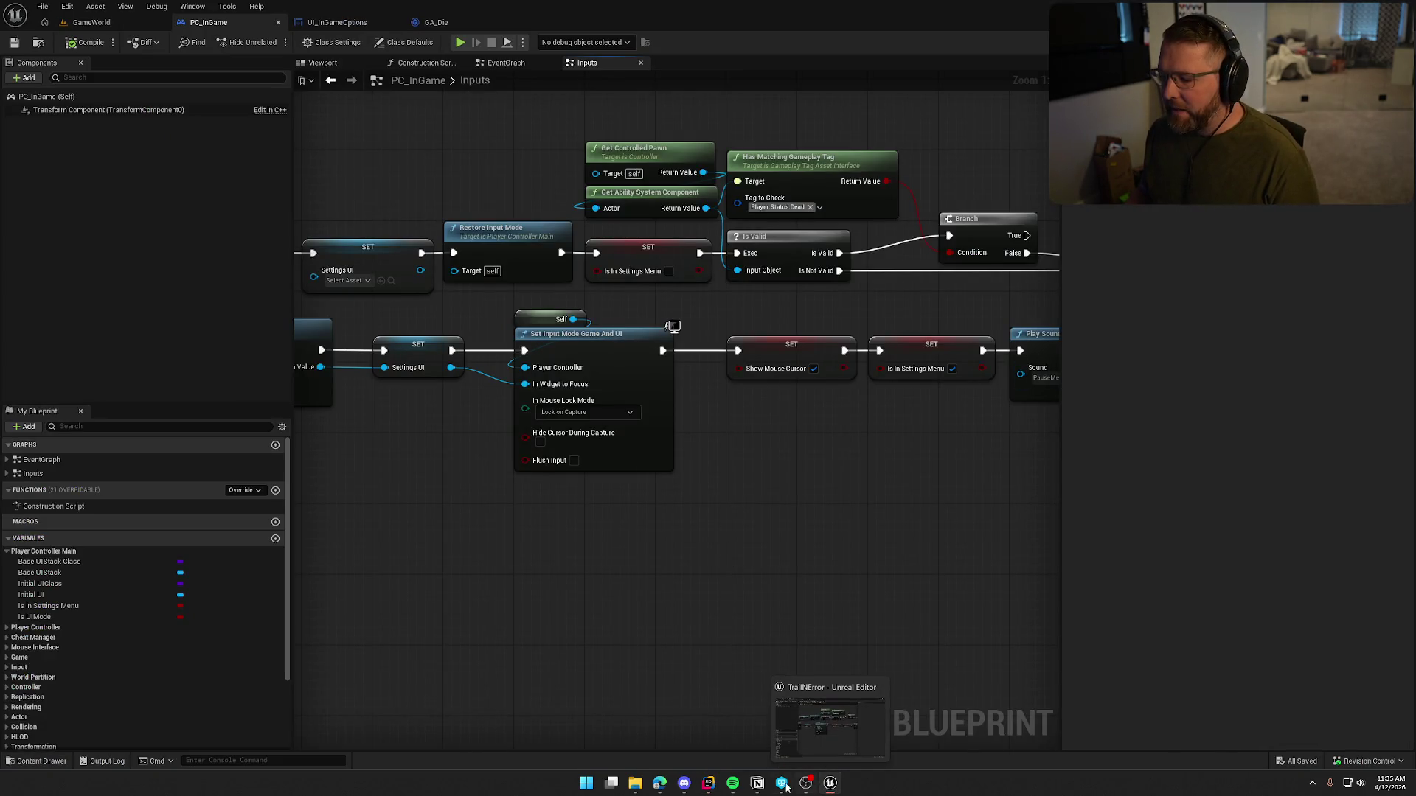
left_click(708, 783)
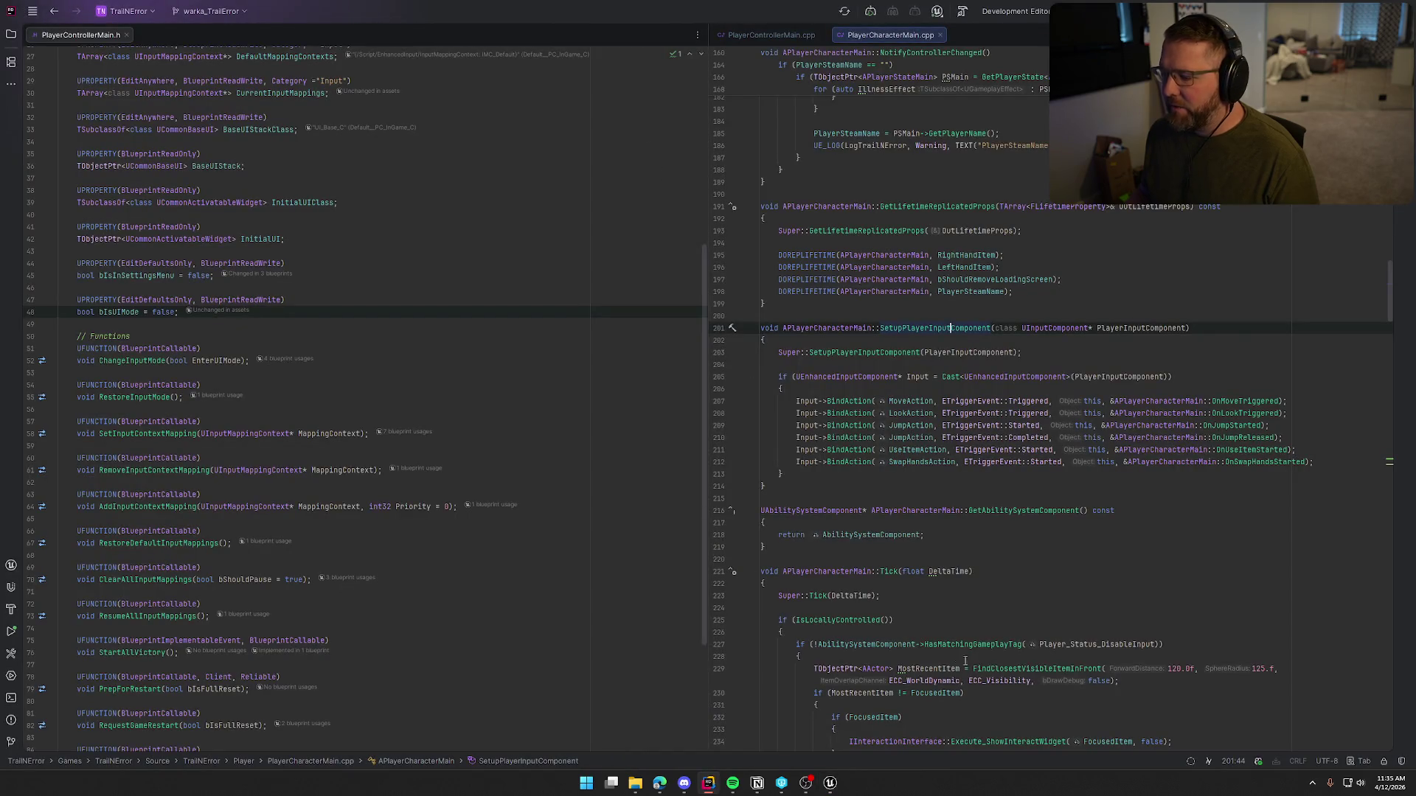
left_click(830, 783)
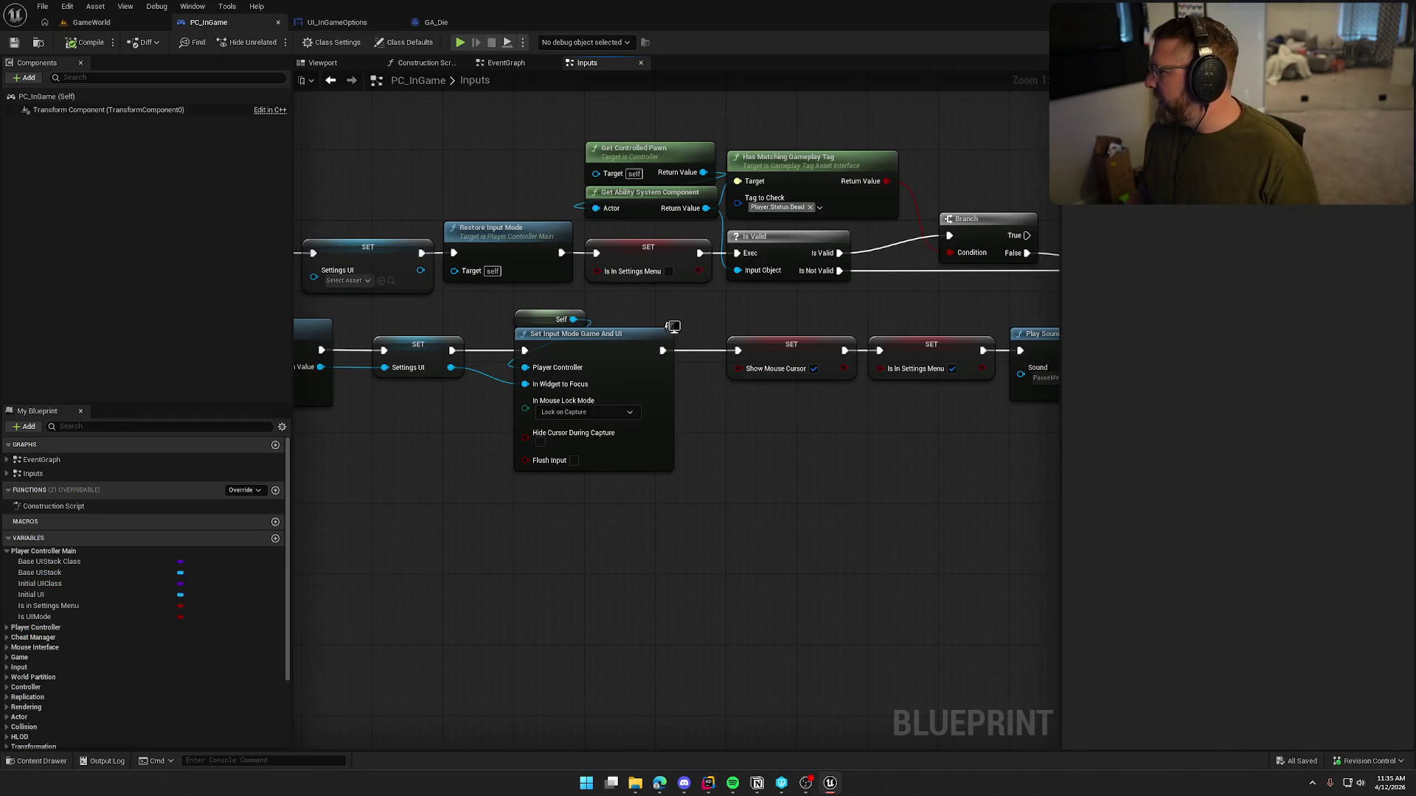
key("alt+Tab")
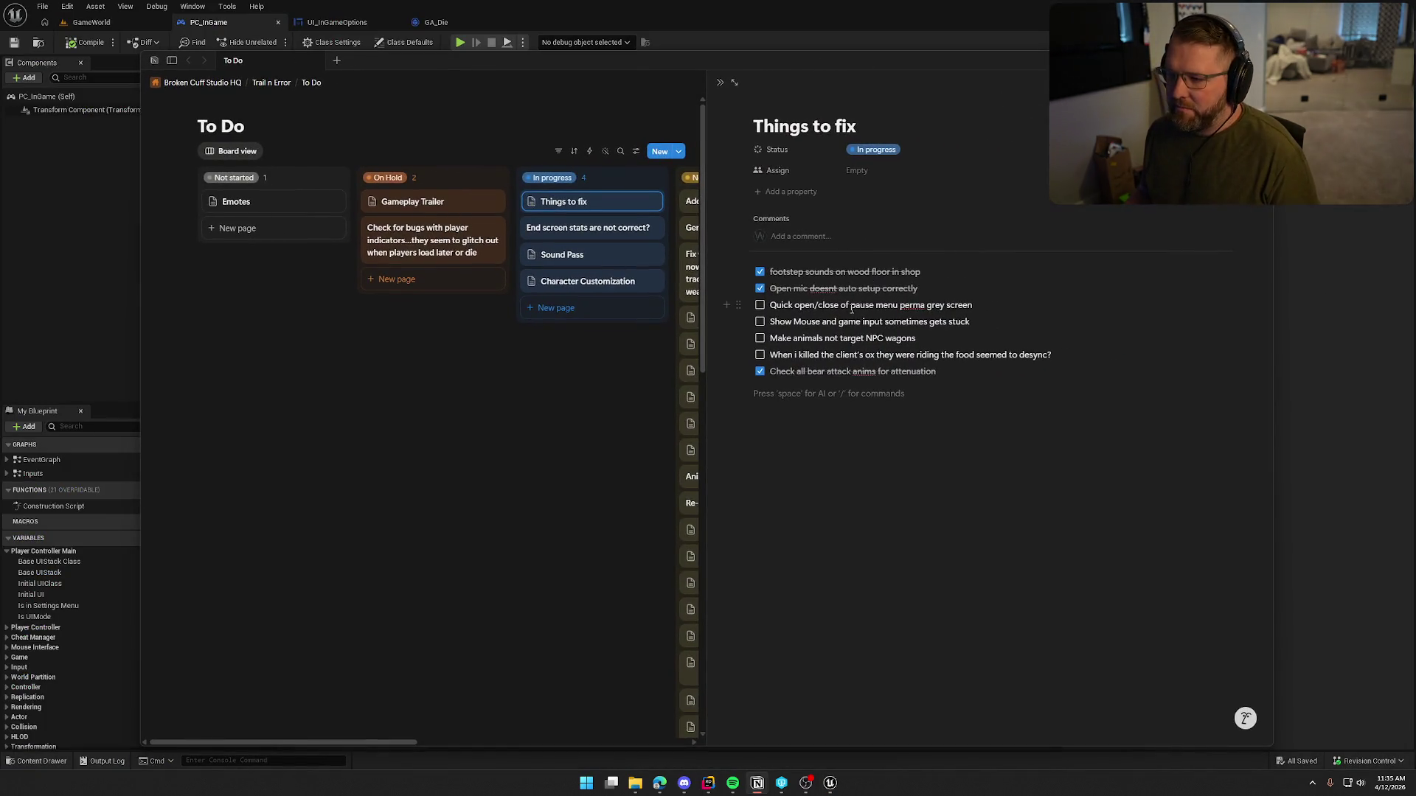
left_click(760, 306)
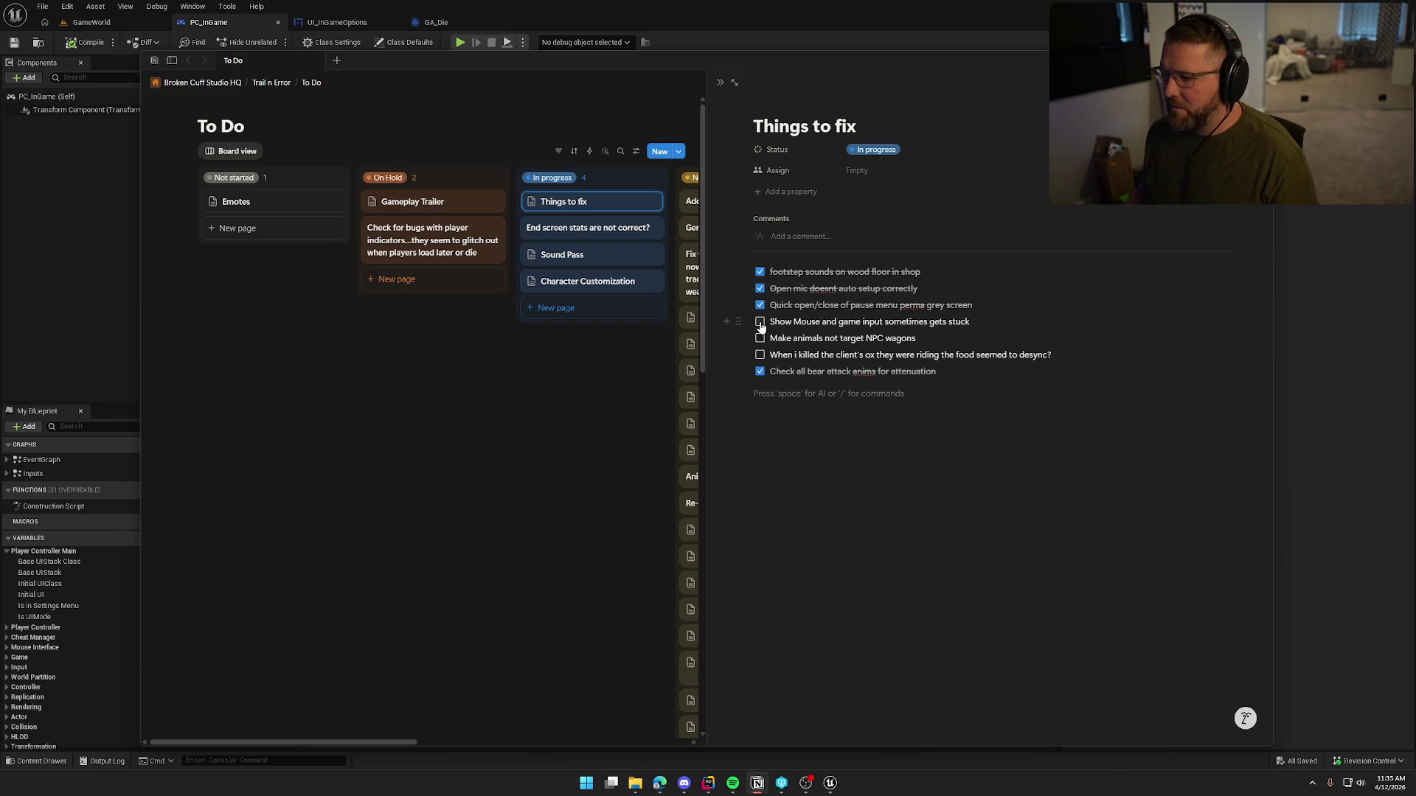
Step: Check off 'Show Mouse and game input sometimes gets stuck' and leave Notion for the PC_InGame graph
left_click(760, 323)
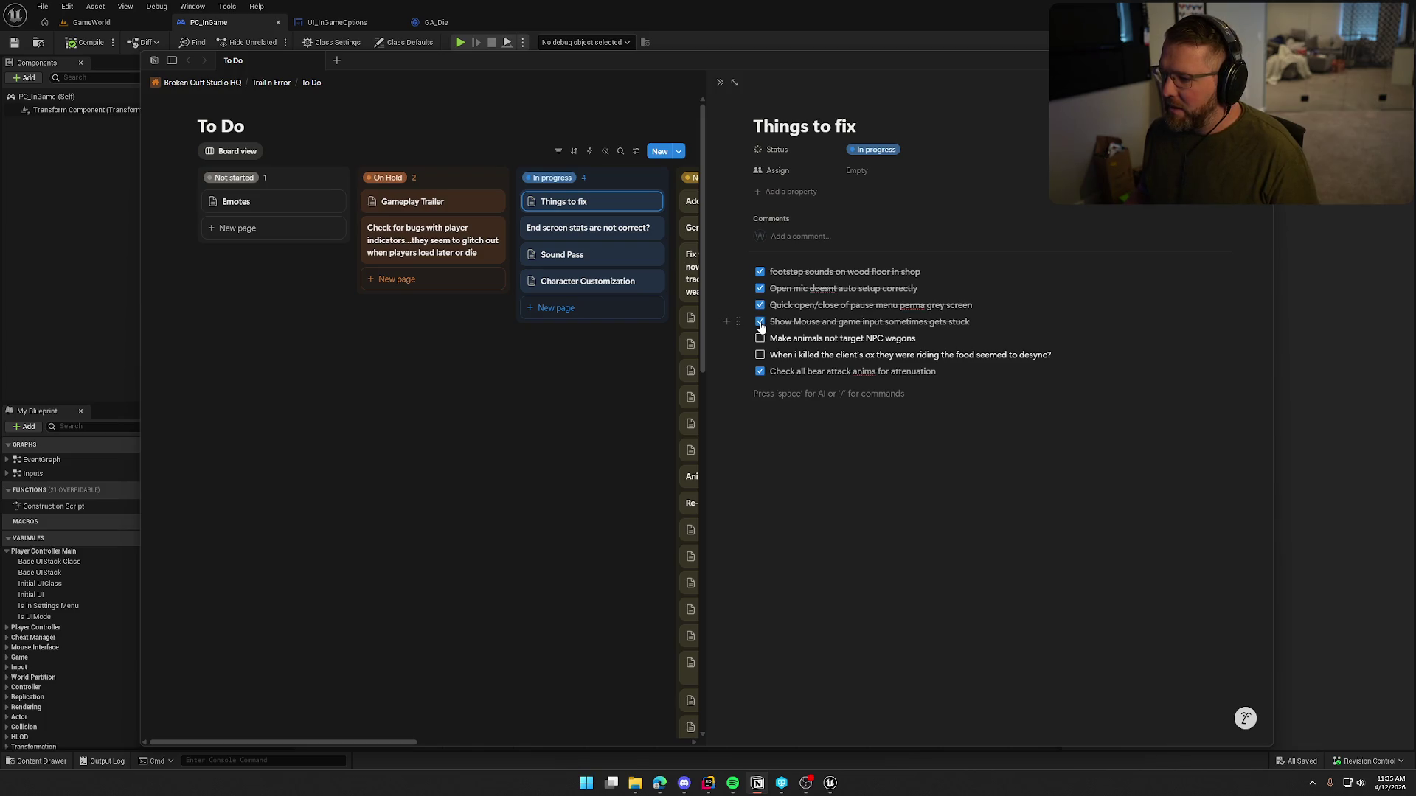
key("alt+Tab")
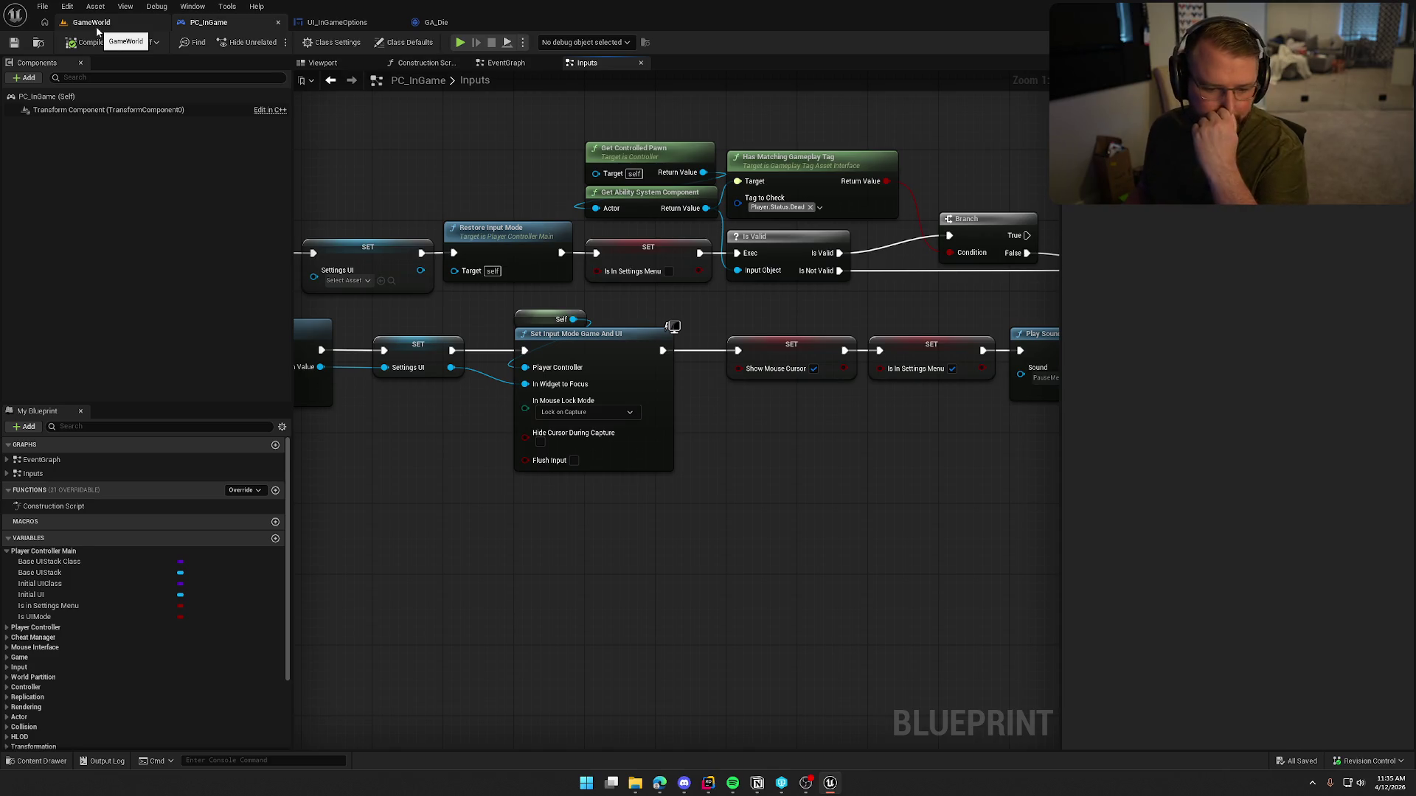
Step: Open the GameWorld level in Unreal Editor, then return to Rider
left_click(96, 23)
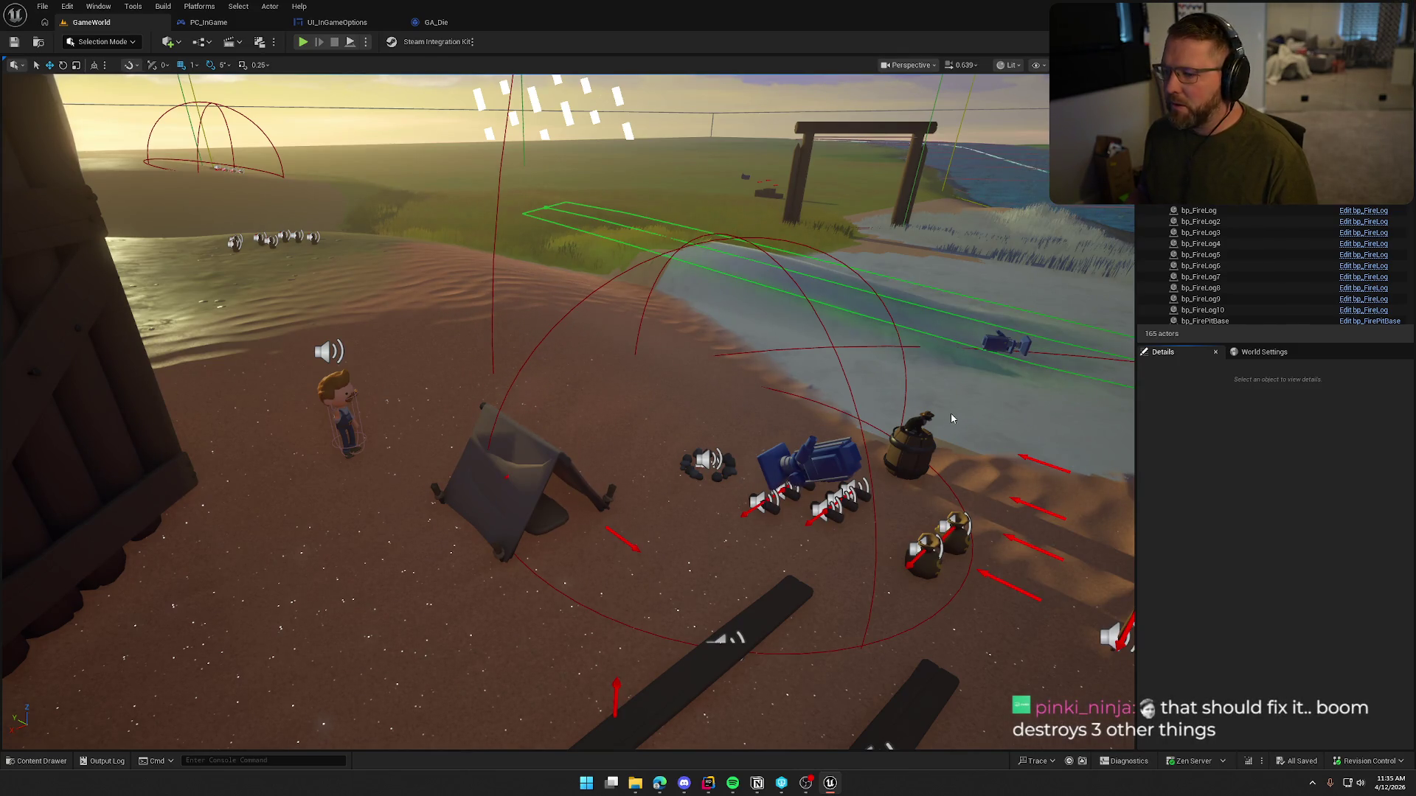
key("alt+Tab")
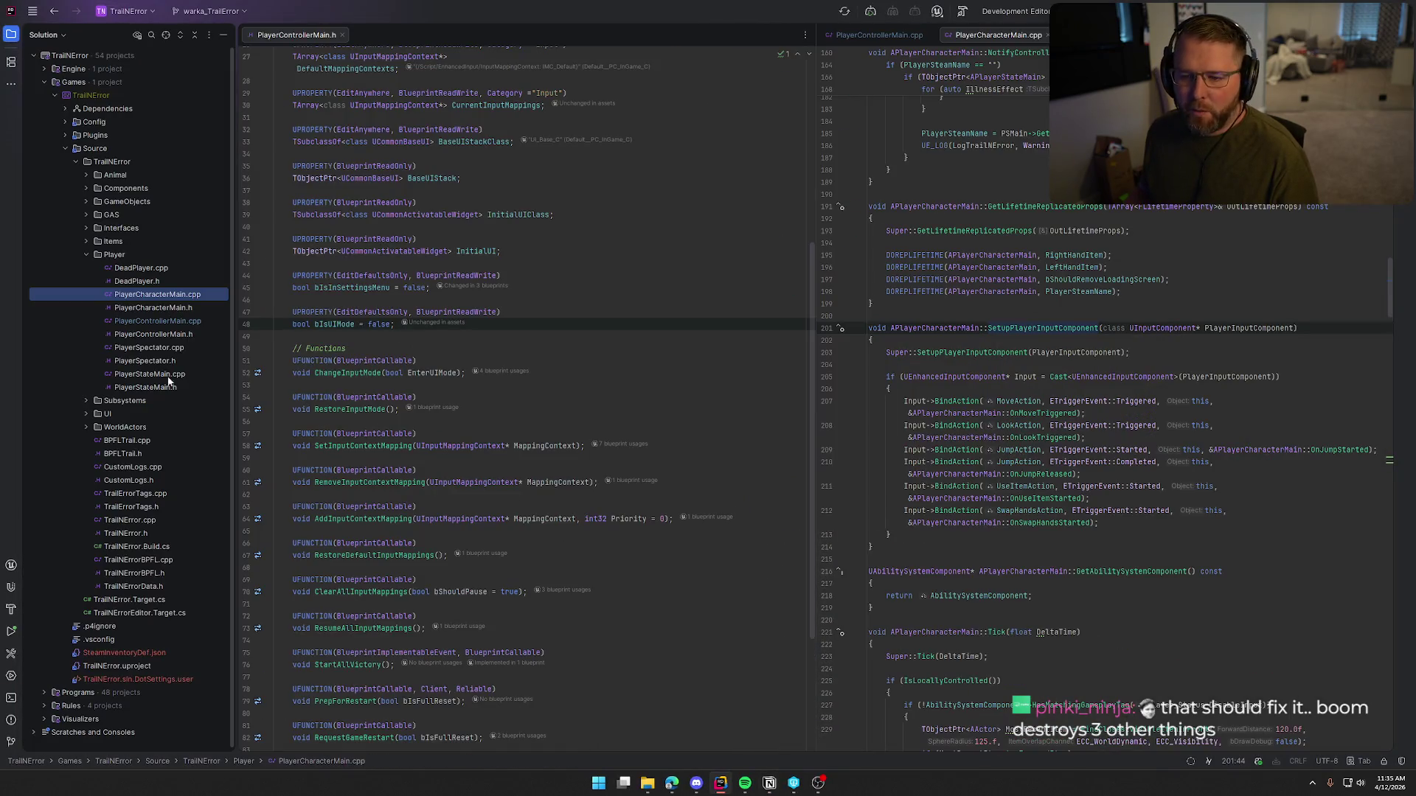
Step: Open TrailGeneralInterface.h from Interfaces and place it in the left editor pane after DestroyDriver
left_click(87, 227)
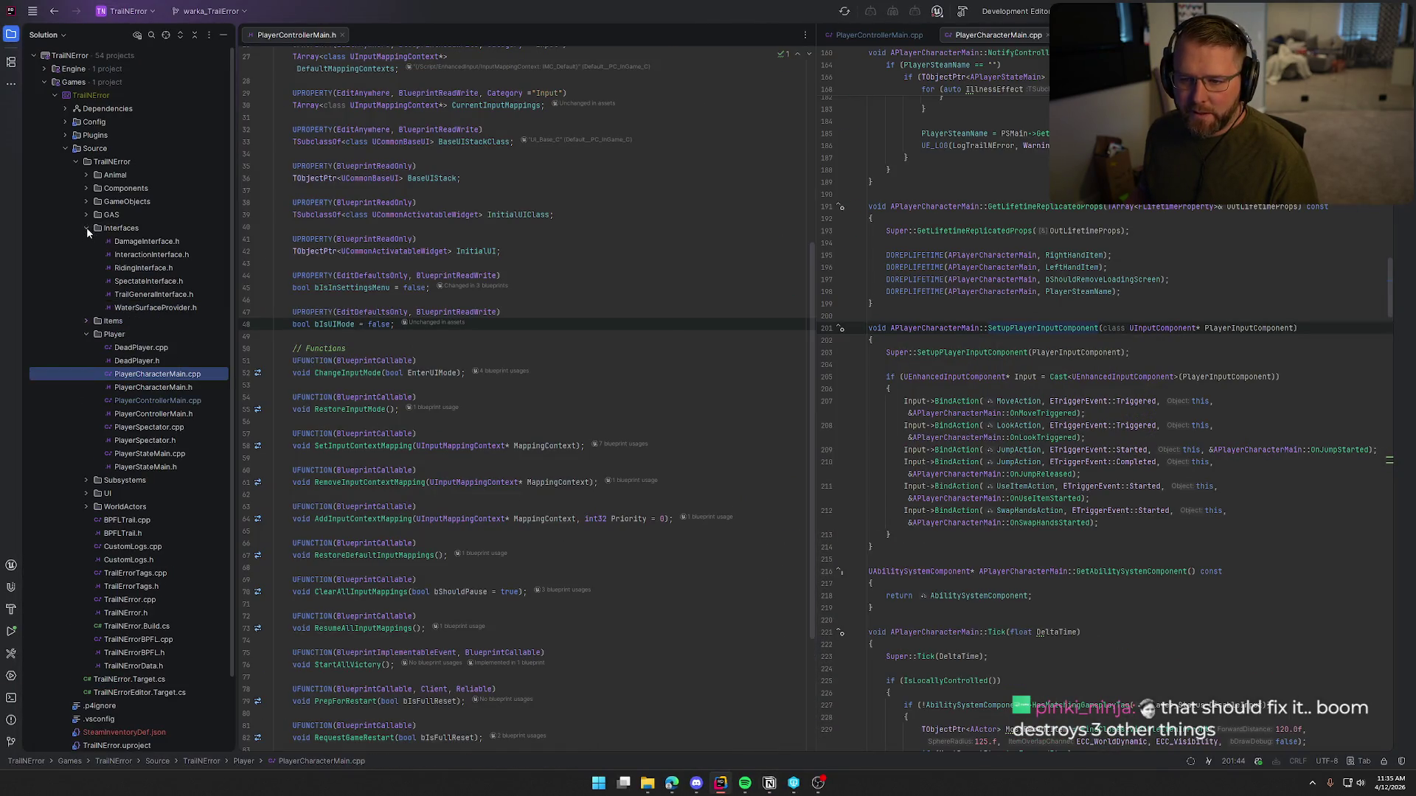
double_click(171, 295)
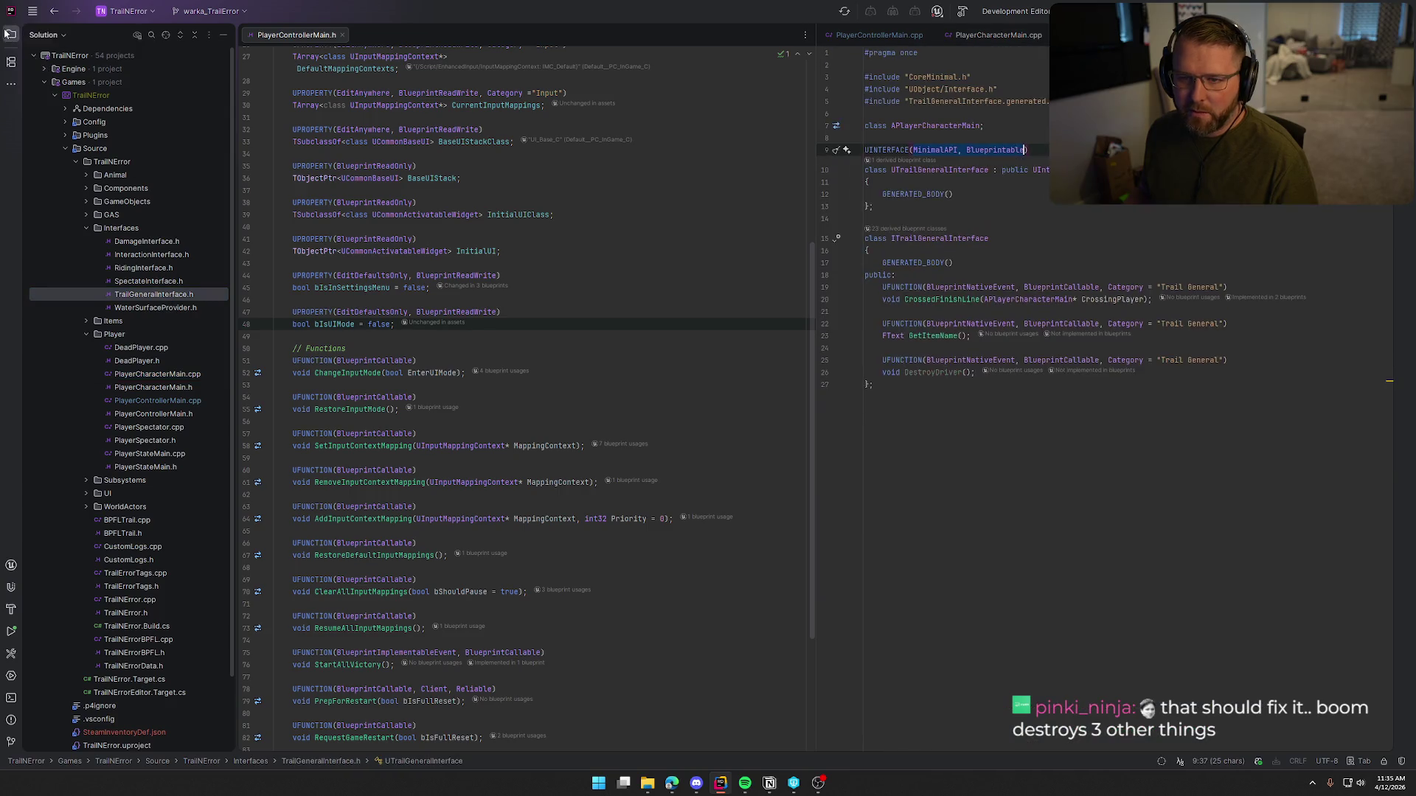
left_click(11, 35)
left_click(11, 35)
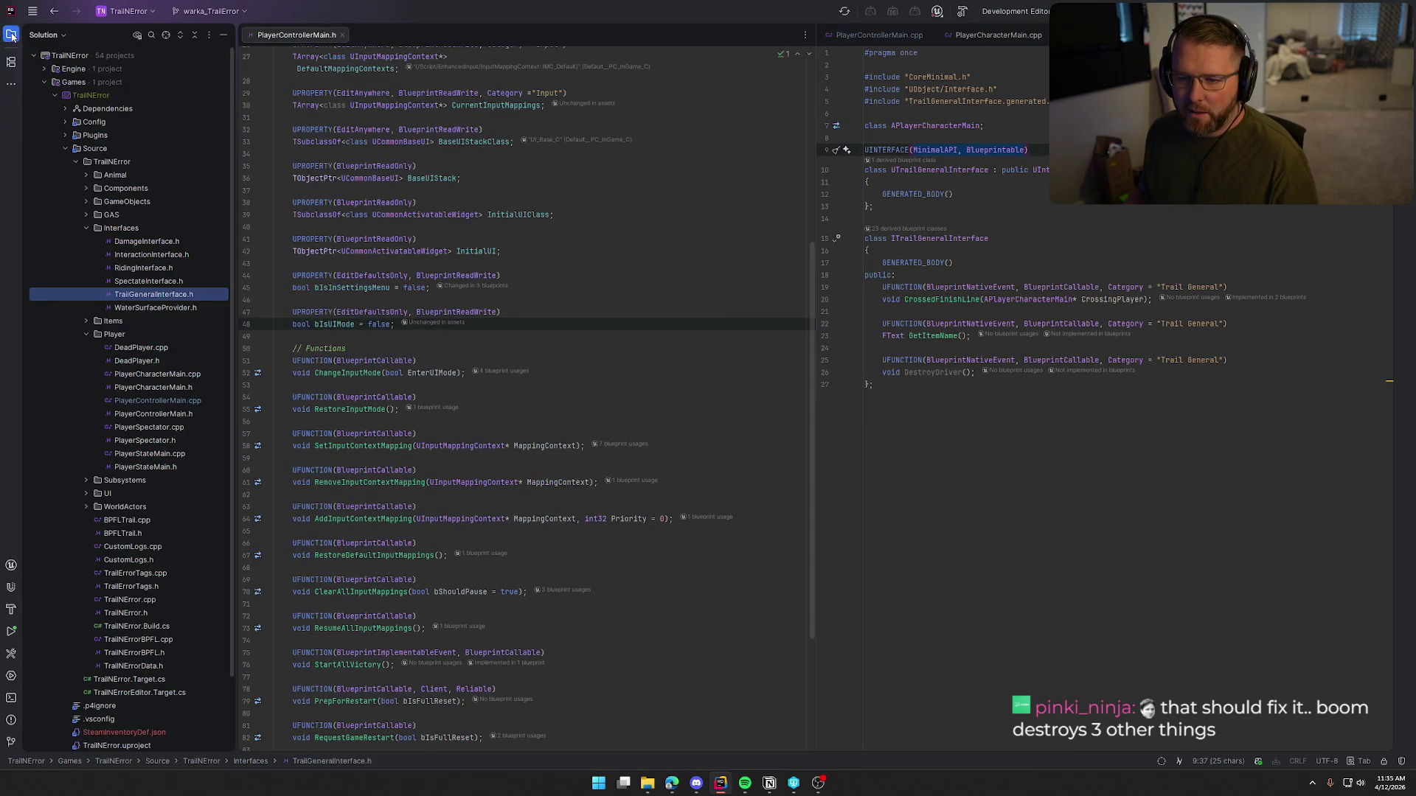
left_click(11, 35)
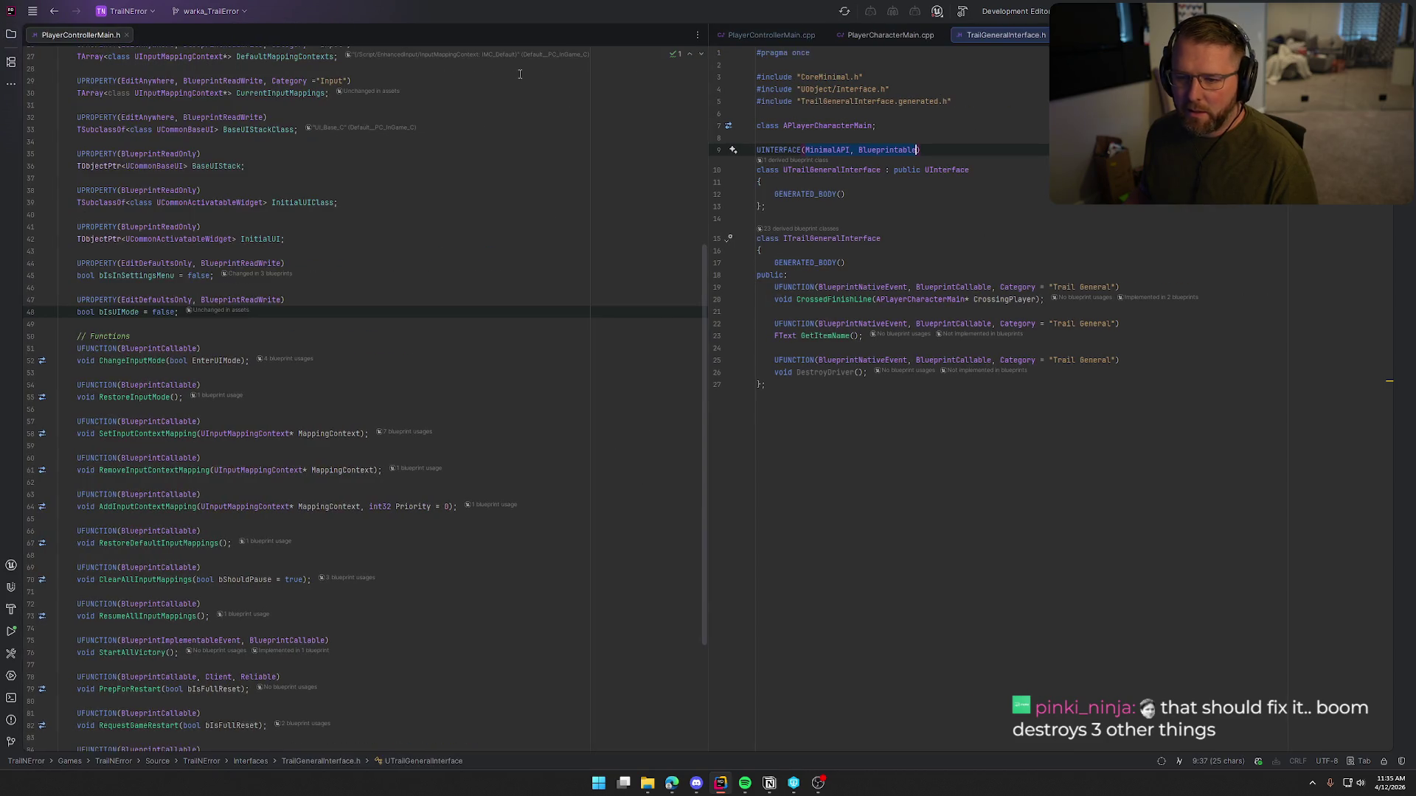
mouse_move(992, 34)
left_mouse_down()
mouse_move(295, 62)
mouse_move(196, 50)
left_mouse_up()
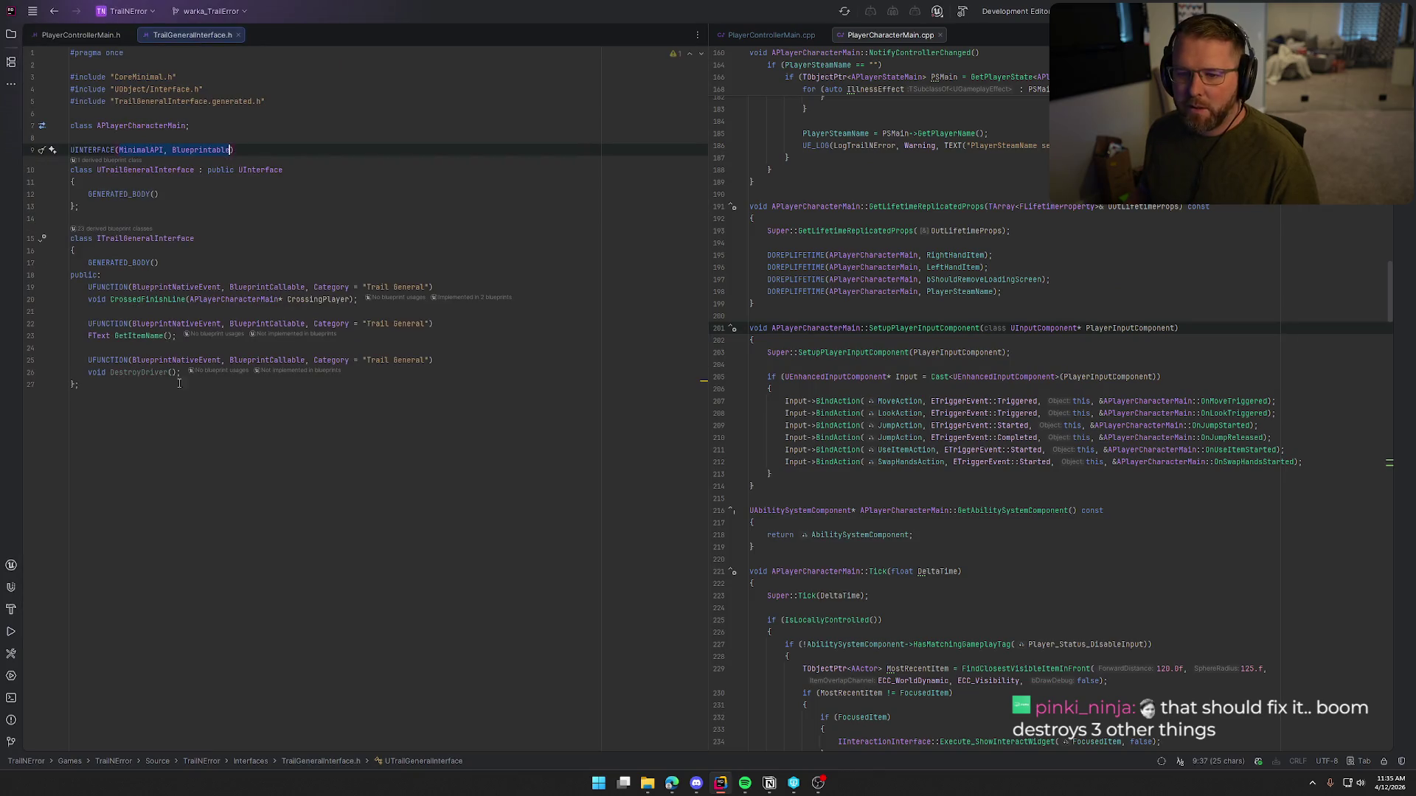
left_click(185, 377)
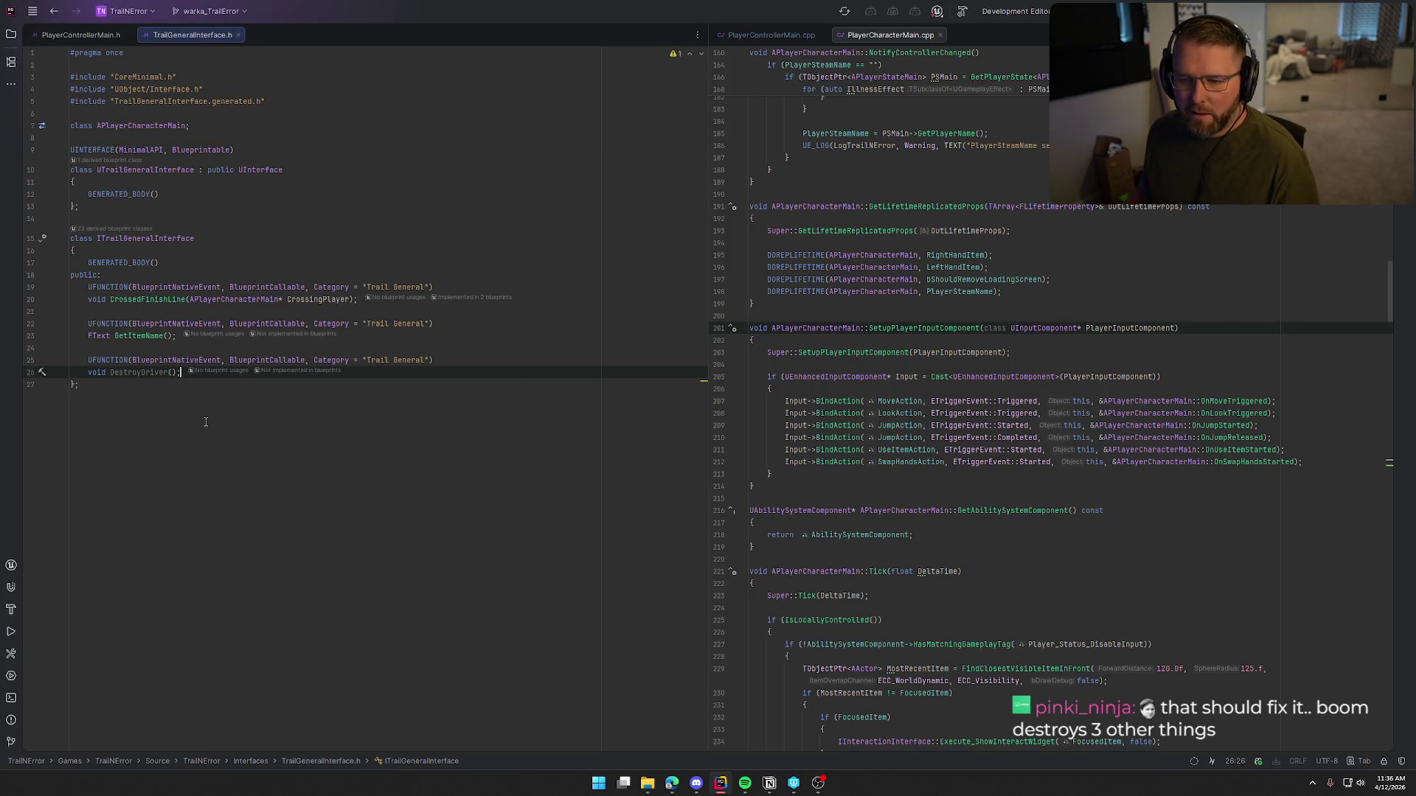
Step: Open Animal.h from the Animal source folder, then return to TrailGeneralInterface.h
left_click(11, 34)
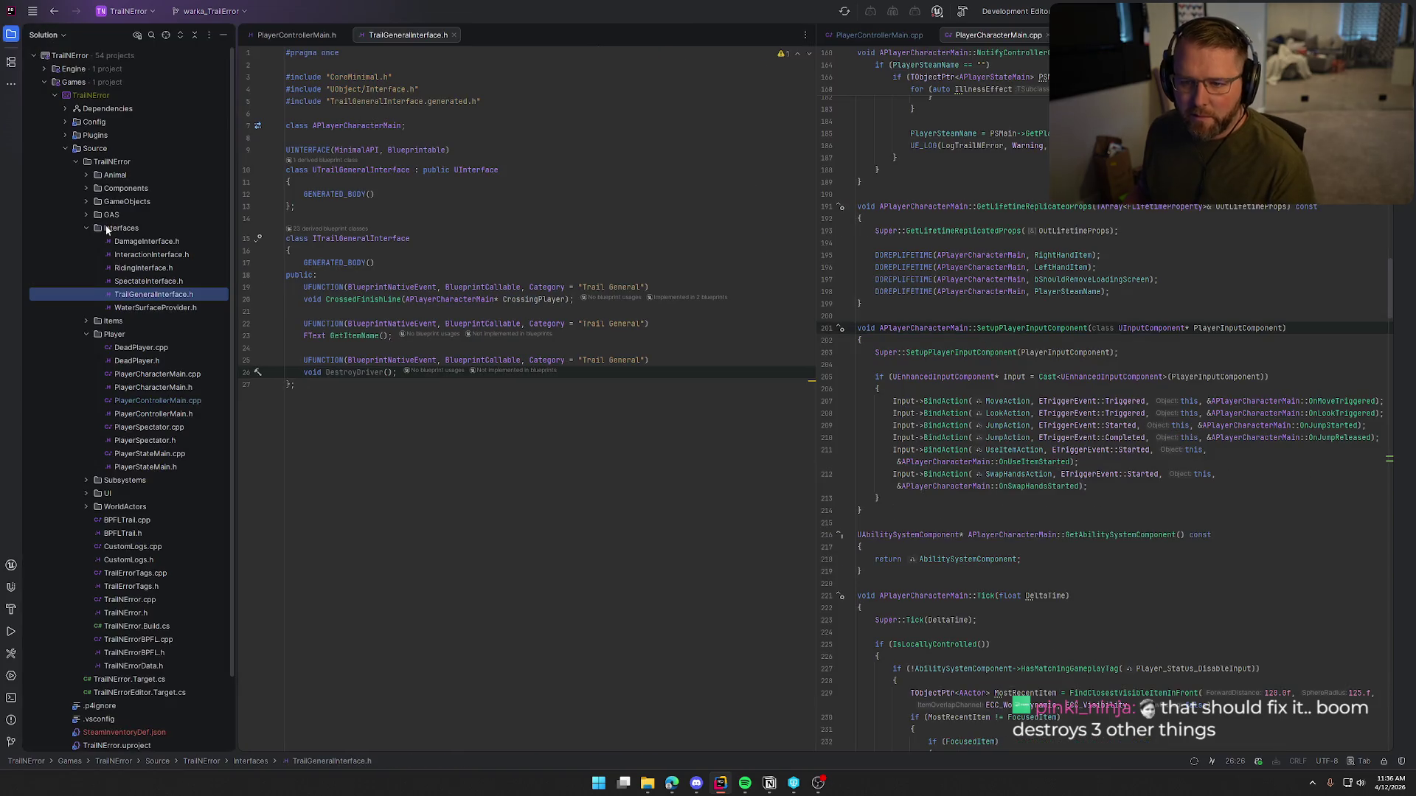
left_click(87, 177)
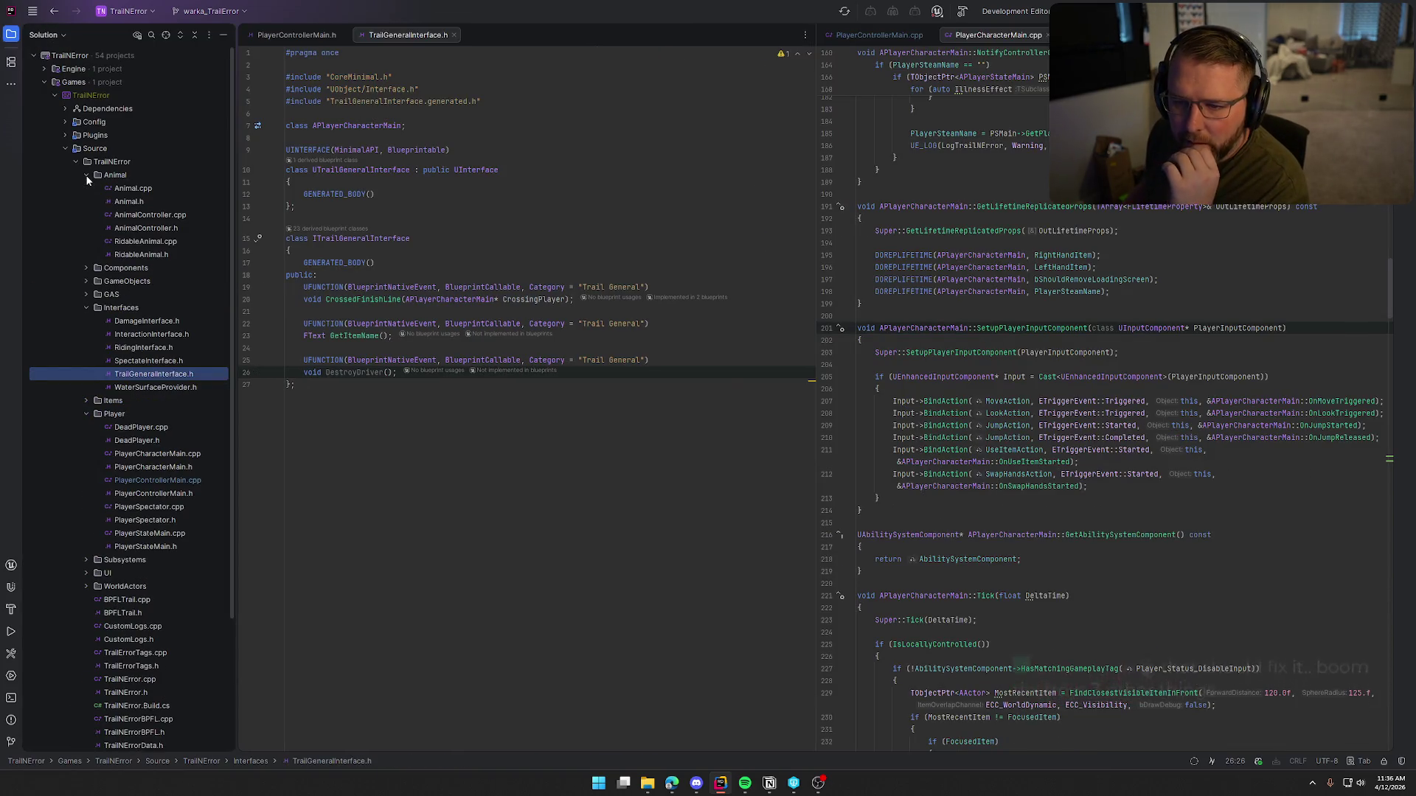
double_click(129, 202)
scroll(595, 318, "up", 15)
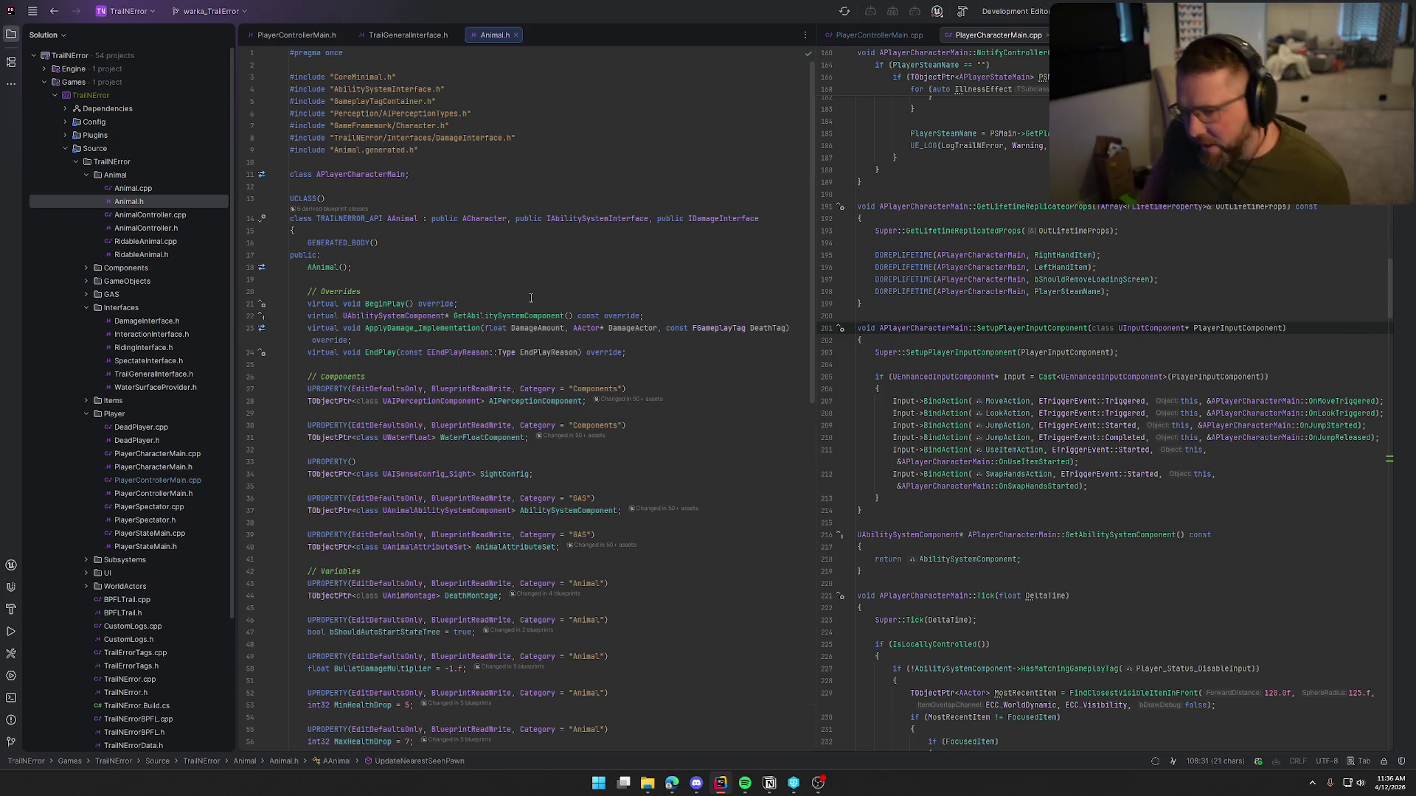
left_click(408, 35)
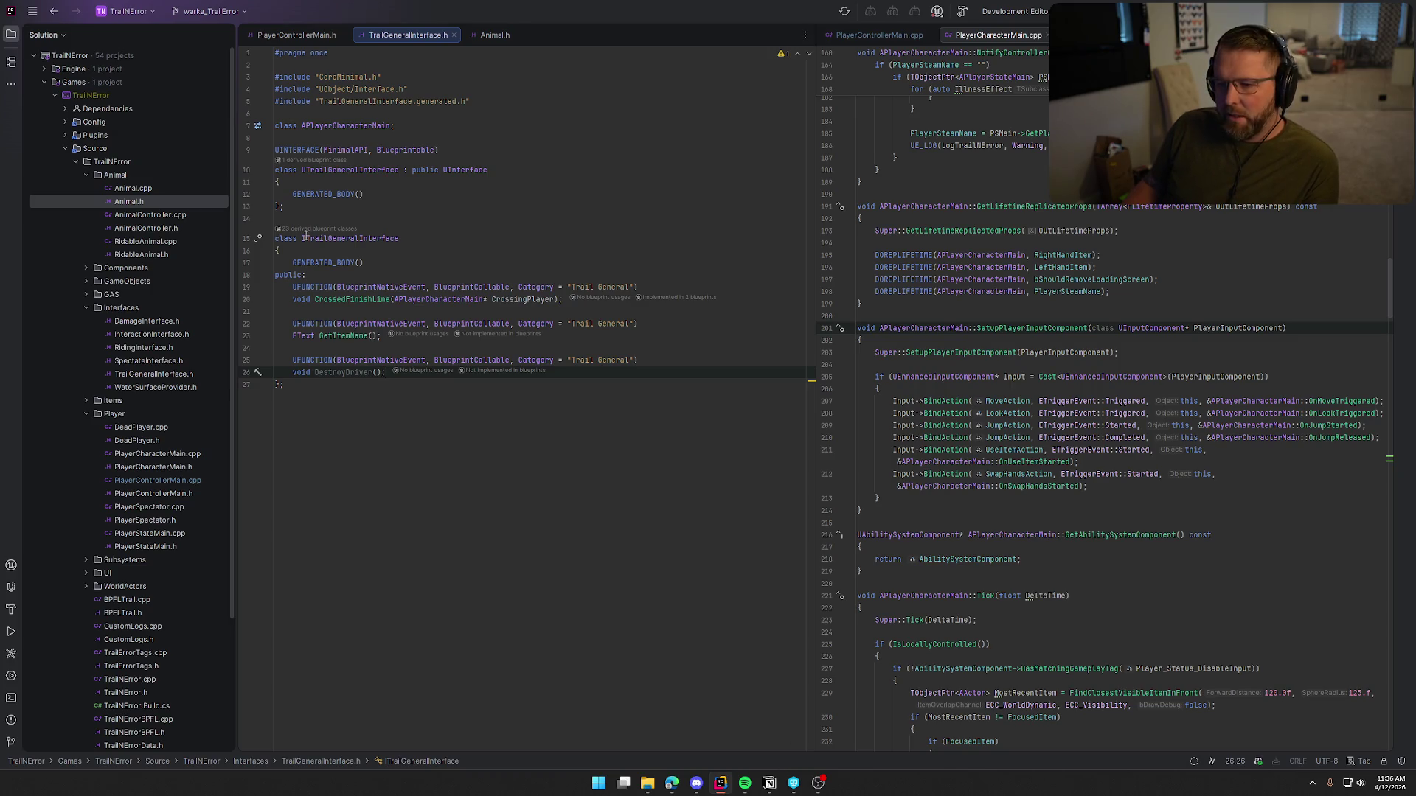
Step: Add a UFUNCTION(BlueprintNativeEvent, BlueprintCallable, Category = "Trail General") declaring bool IsNPCOwned(); below DestroyDriver
key("Return")
key("Return")
type("U")
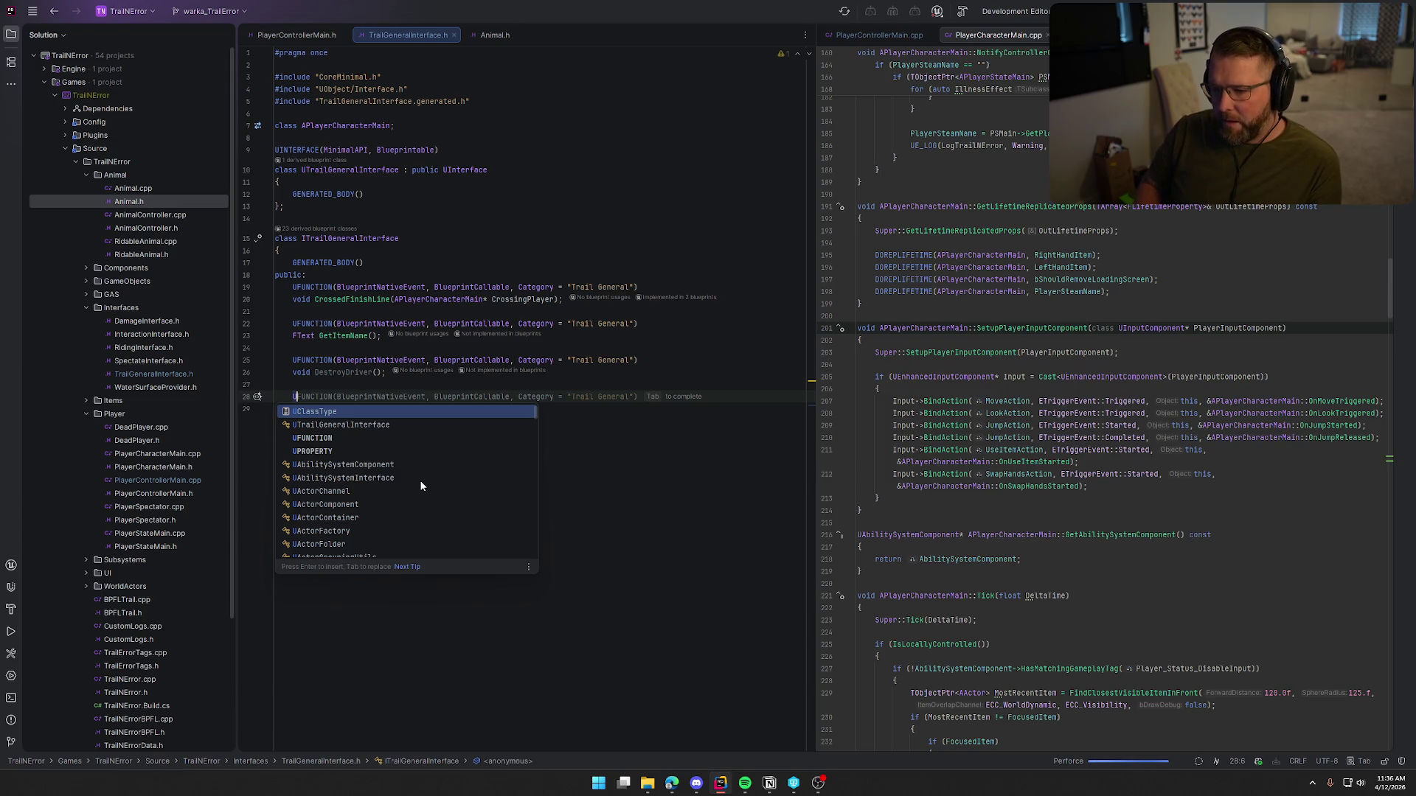
key("Tab")
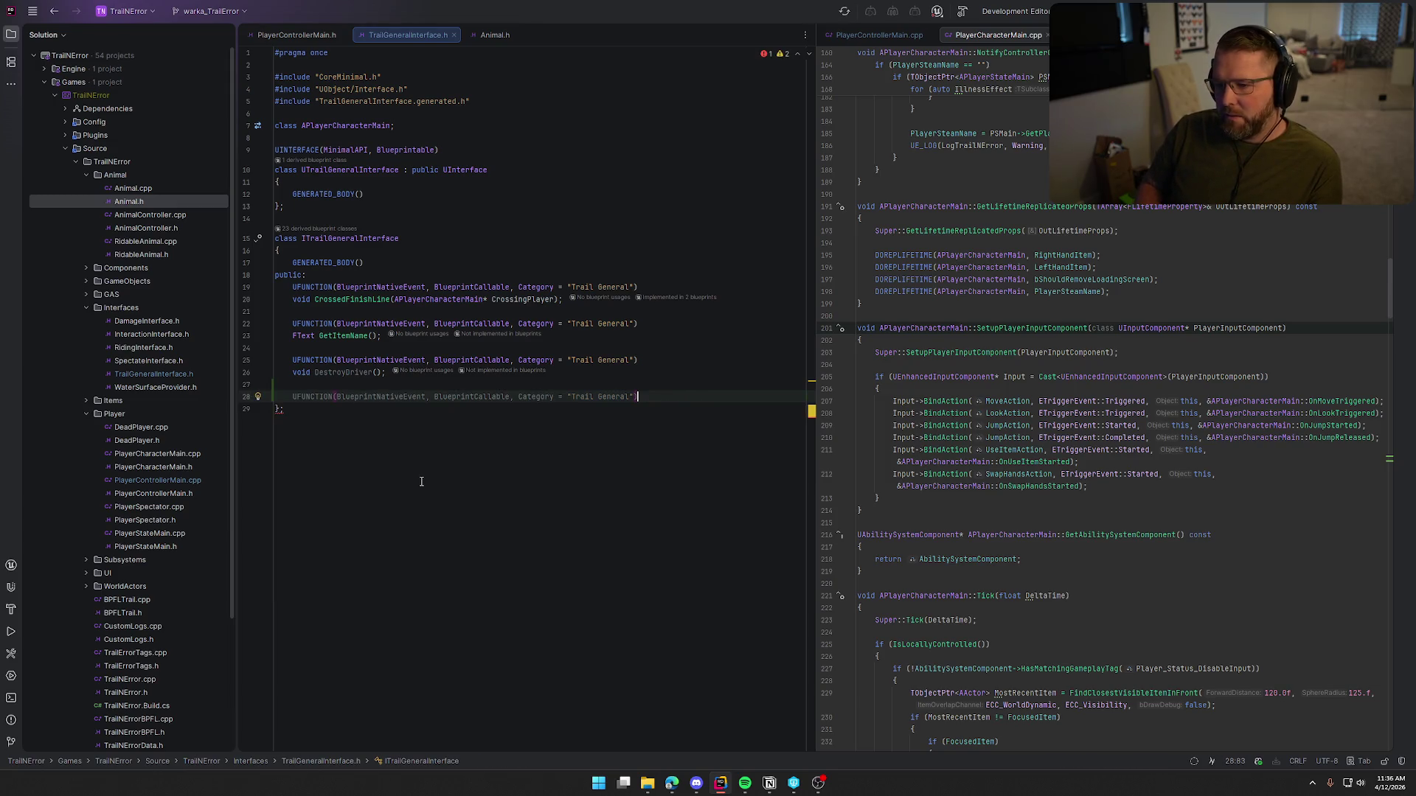
key("Return")
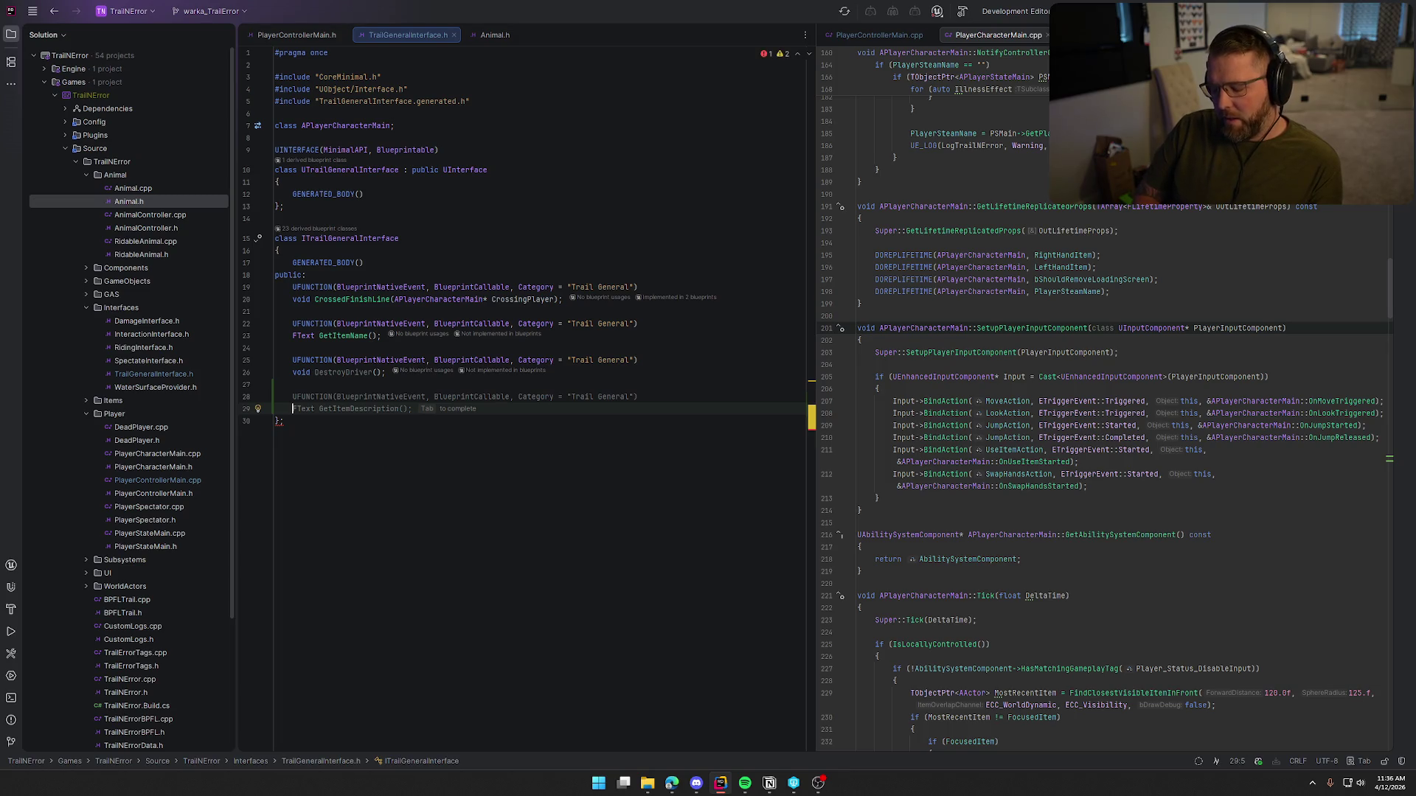
type("bool ")
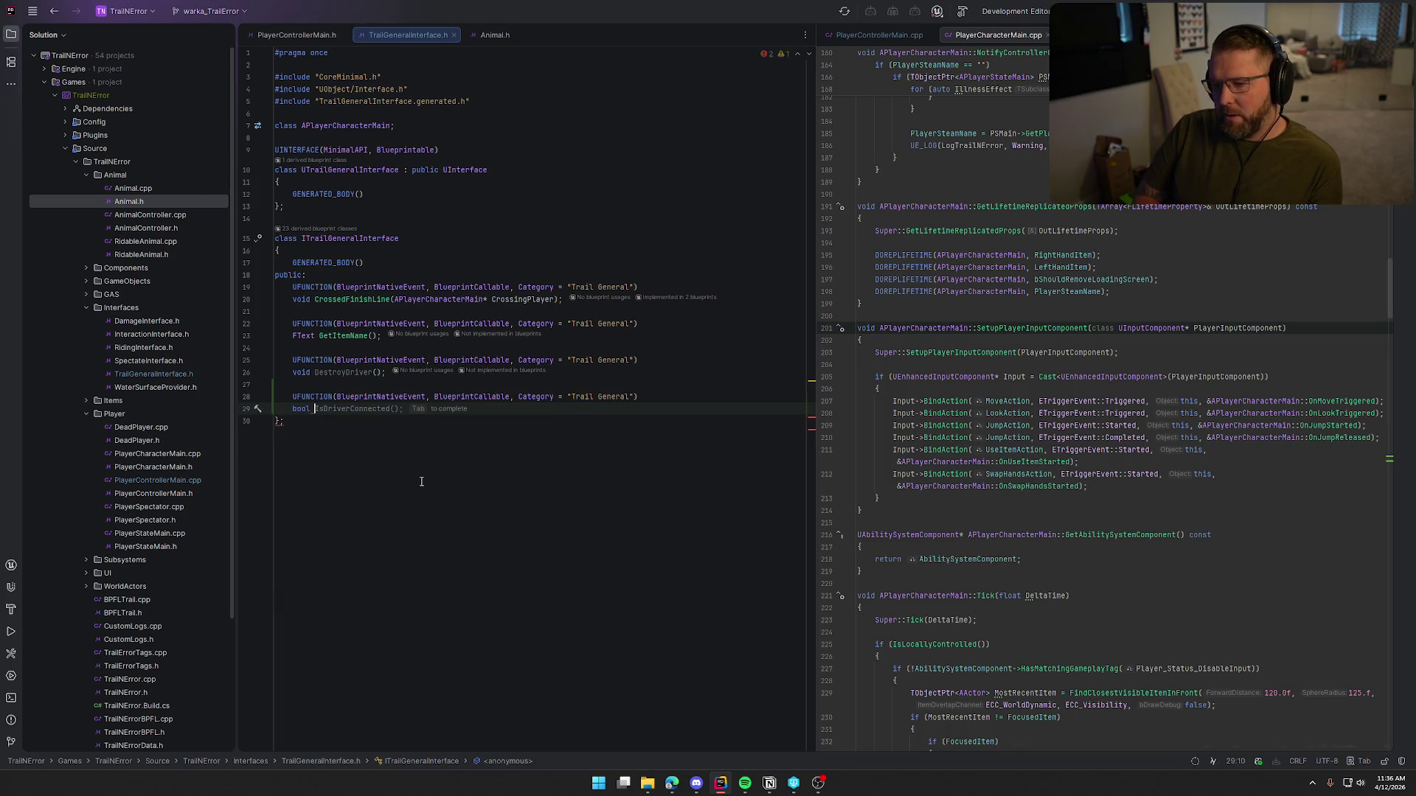
type("IsNPCOwned")
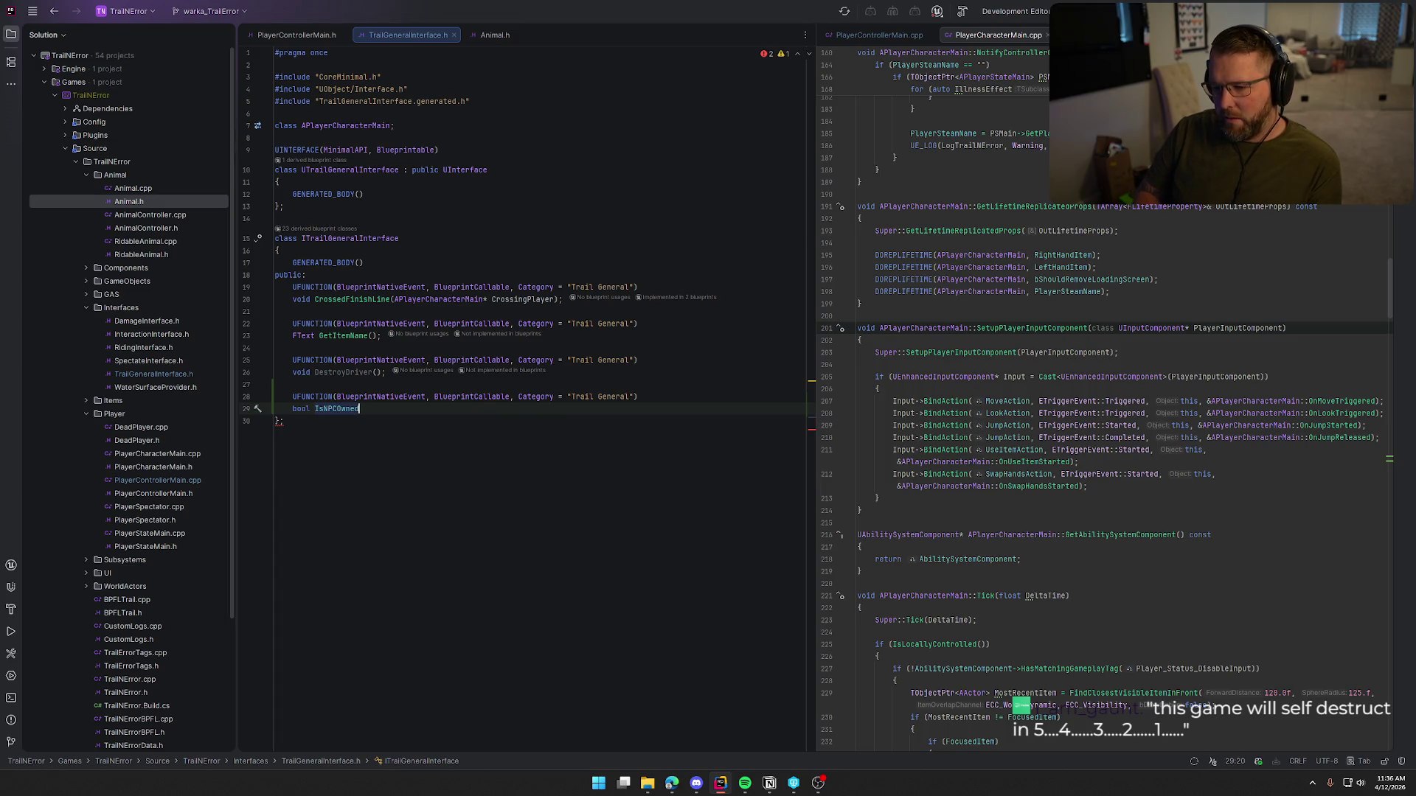
type("();")
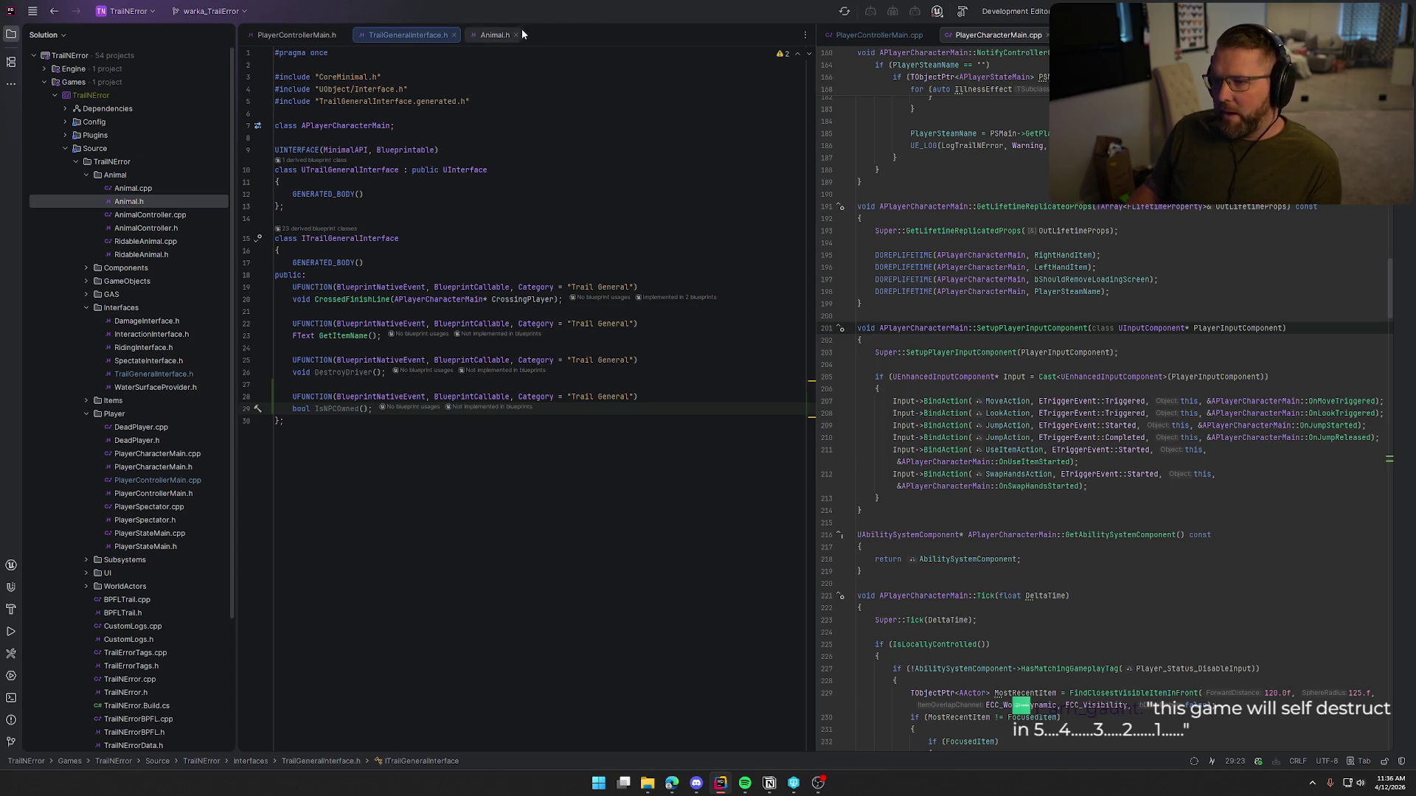
Step: Open Animal.cpp in the right split, review OnTargetPerceptionUpdated, then select the IsNPCOwned declaration
double_click(133, 189)
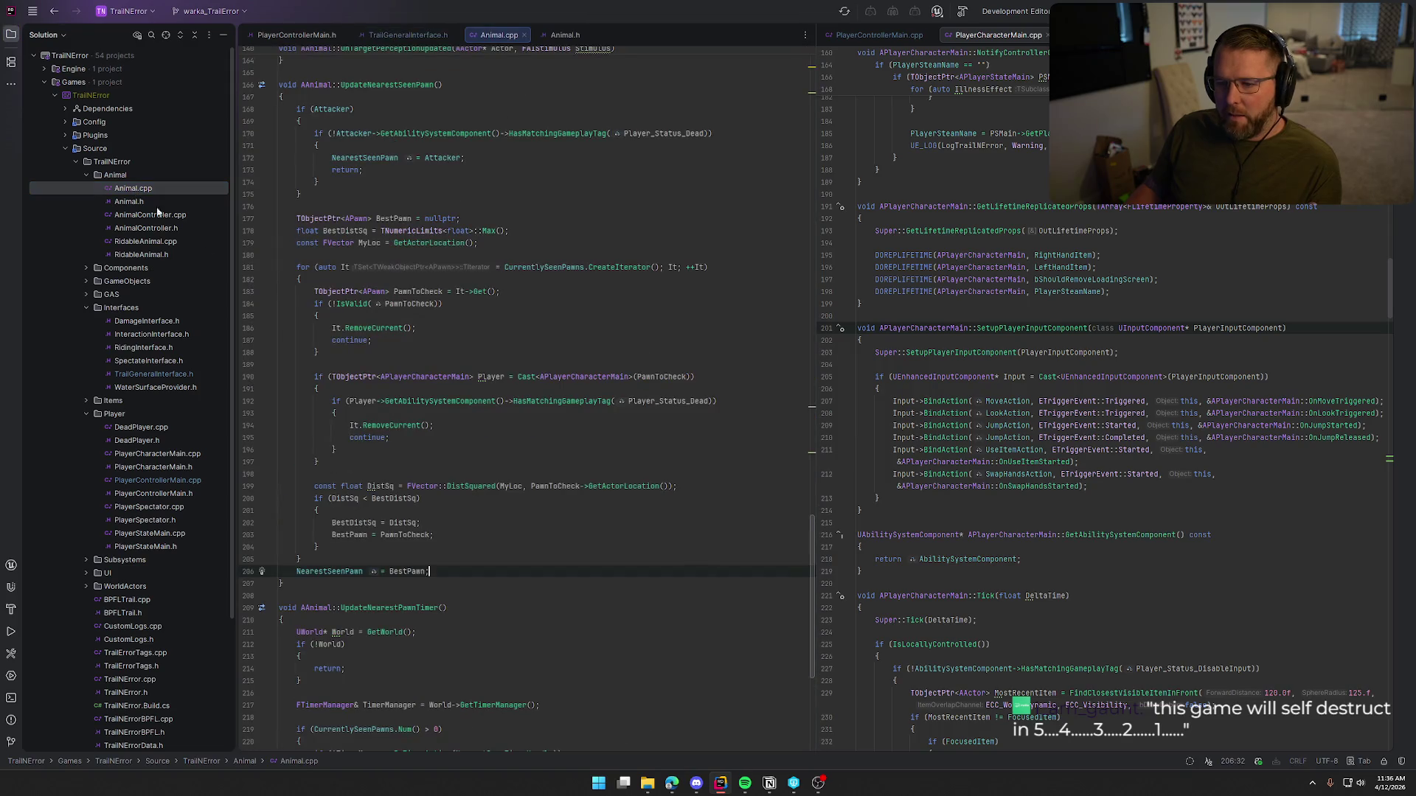
left_click_drag(491, 39, 1106, 332)
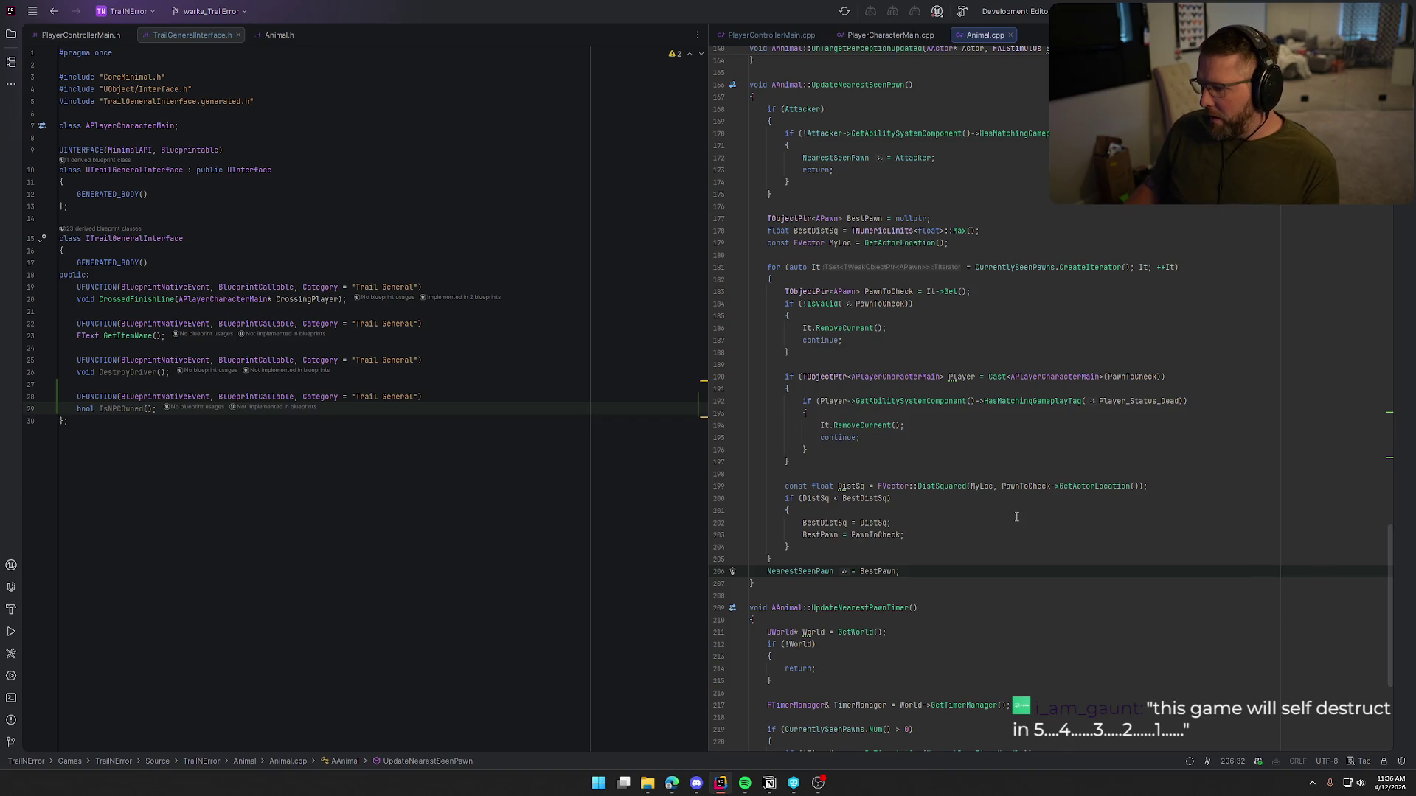
scroll(826, 154, "up", 1)
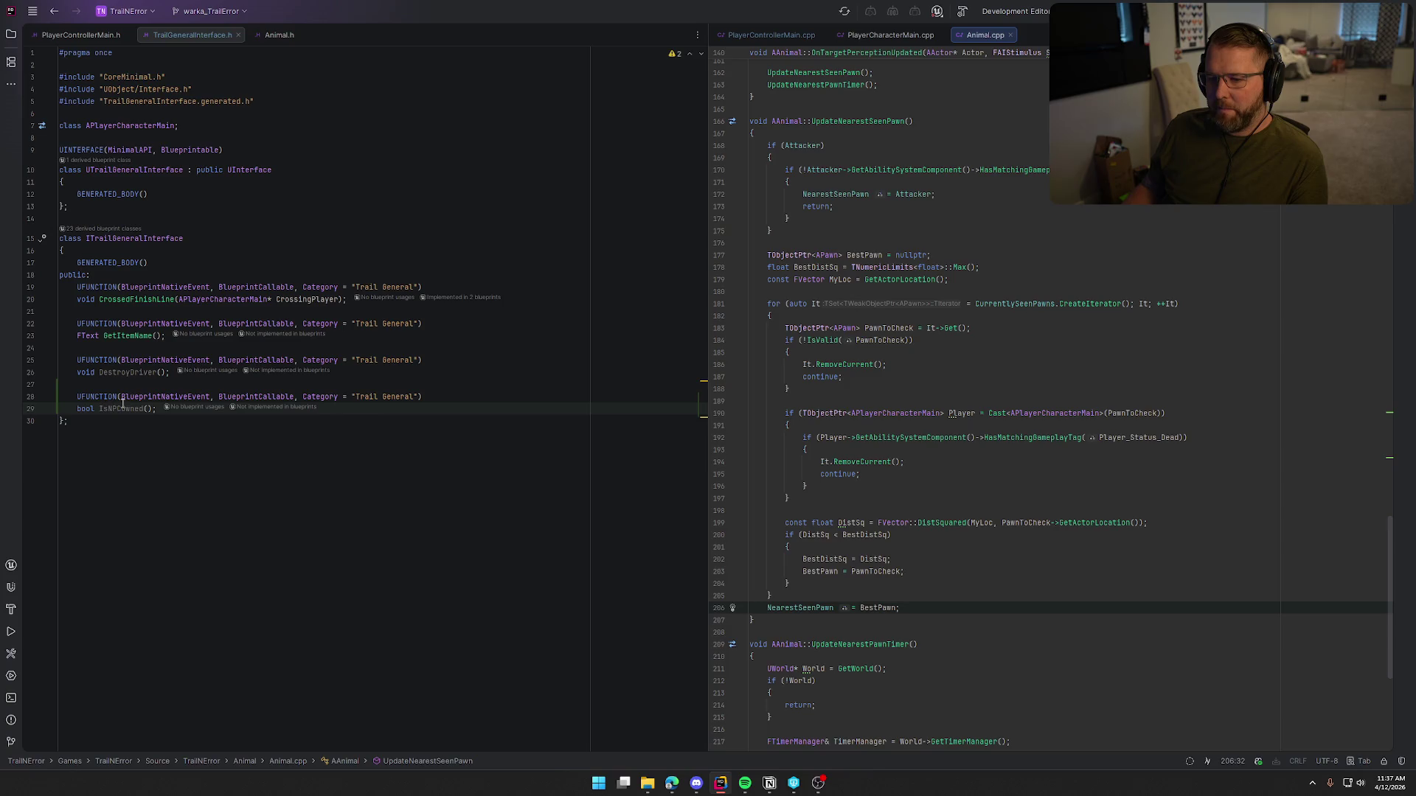
mouse_move(123, 403)
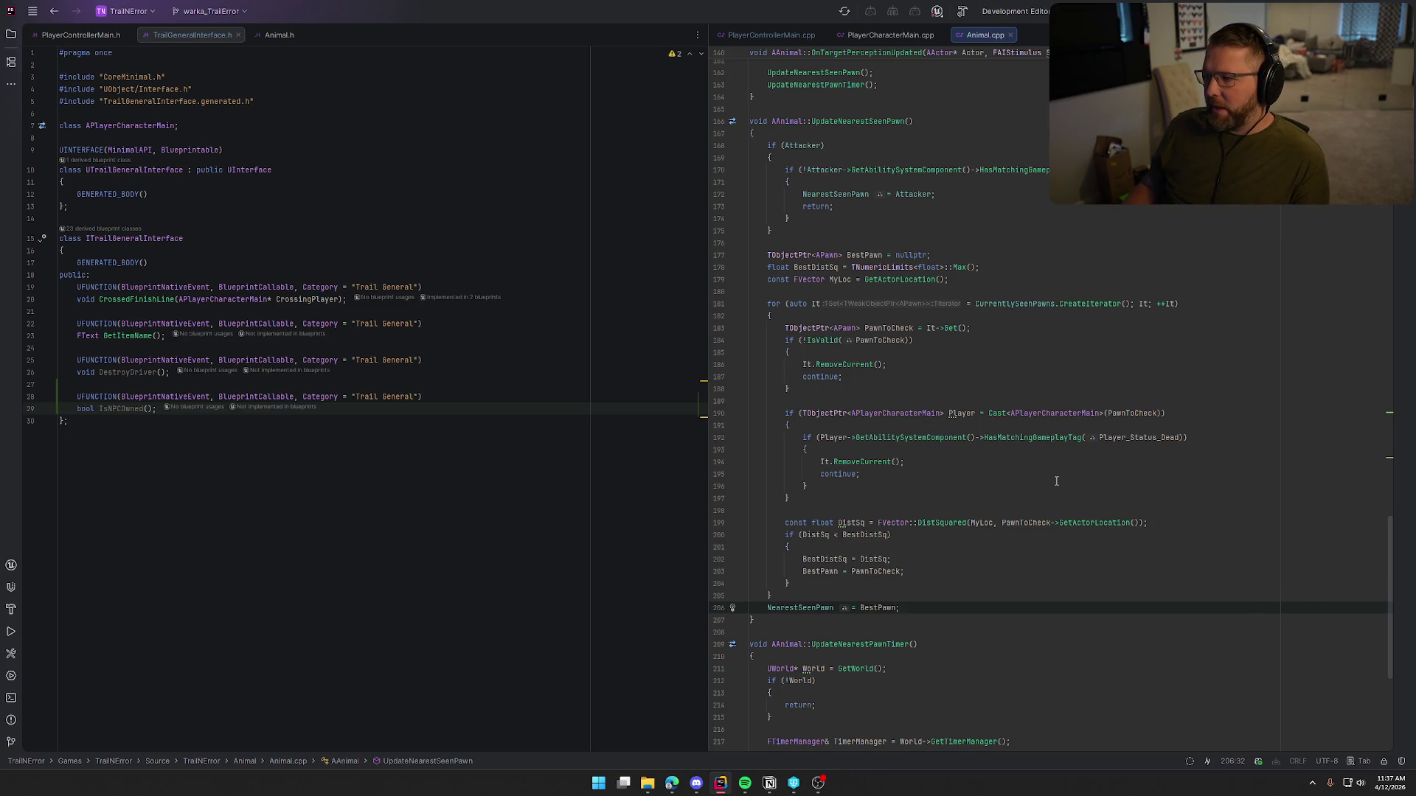
scroll(1056, 481, "up", 6)
scroll(807, 290, "up", 3)
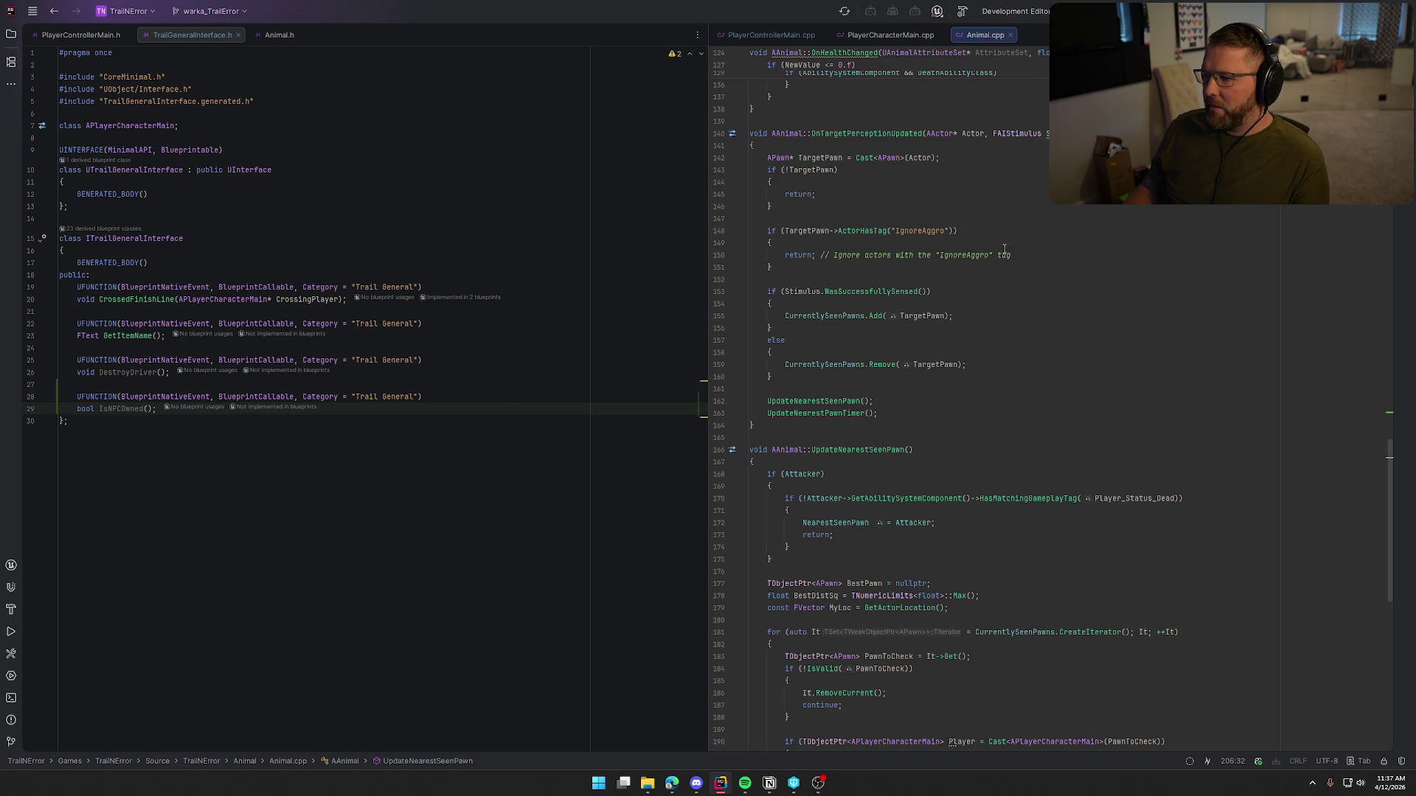
left_click(1051, 254)
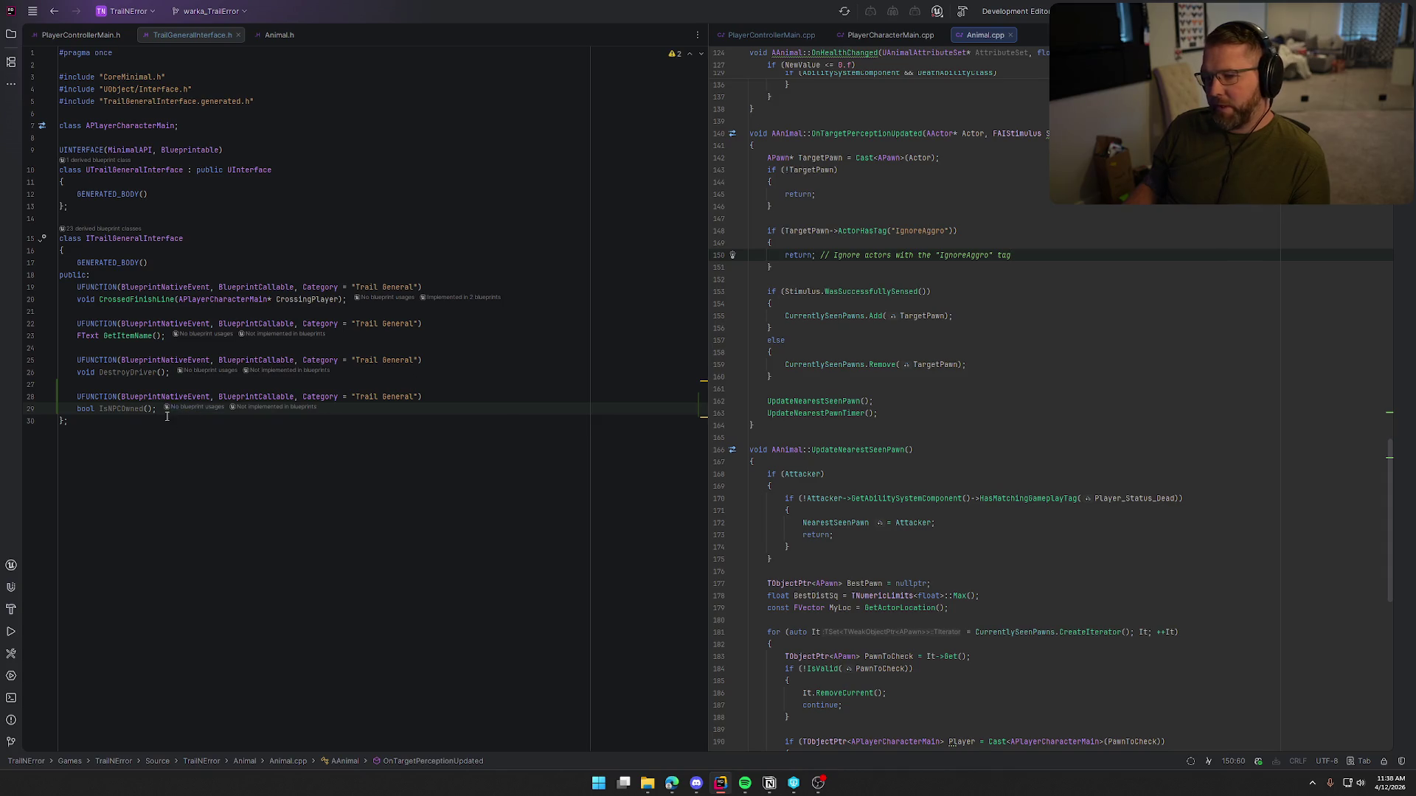
left_click_drag(154, 408, 71, 384)
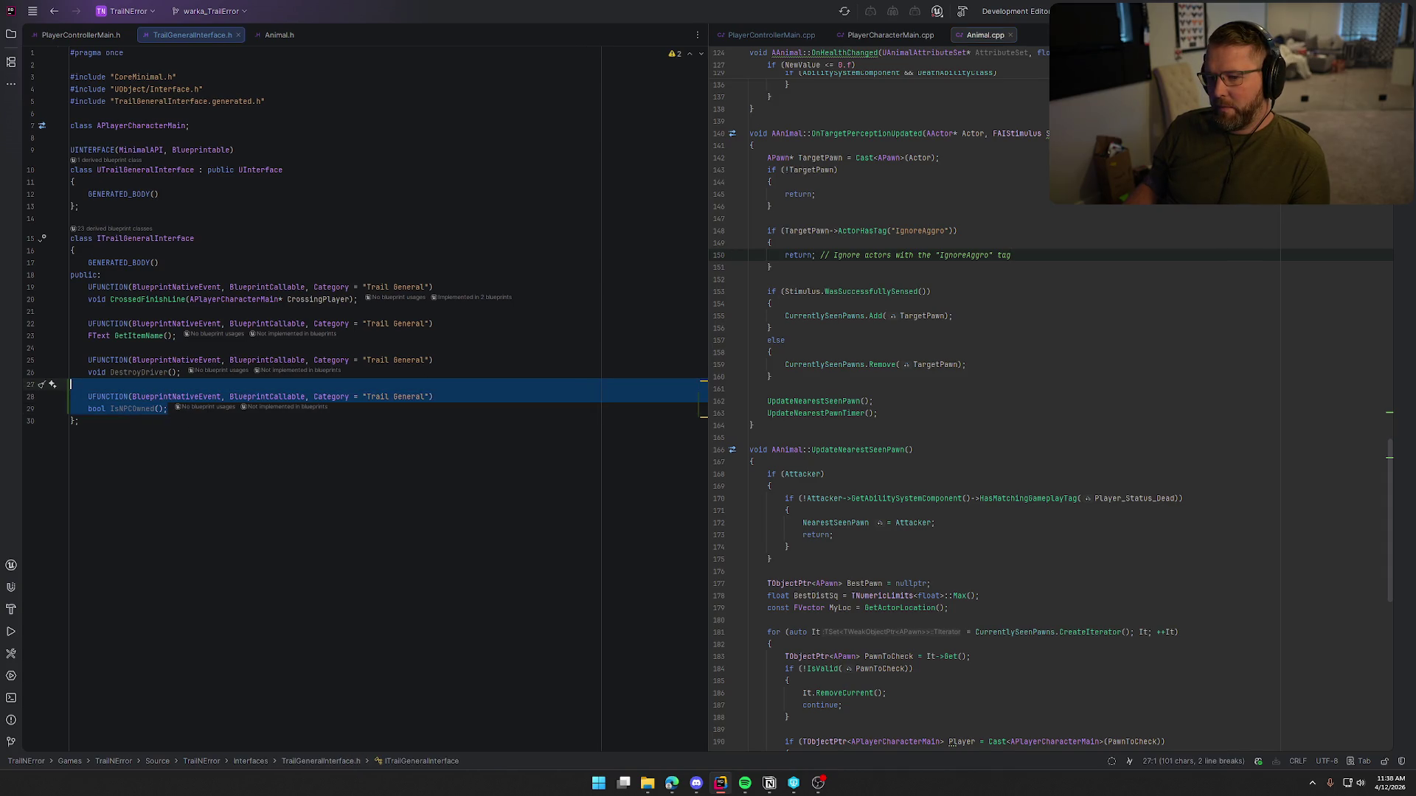
Step: Delete the IsNPCOwned declaration from TrailGeneralInterface.h and rebuild with Ctrl+Shift+B
key("BackSpace")
key("BackSpace")
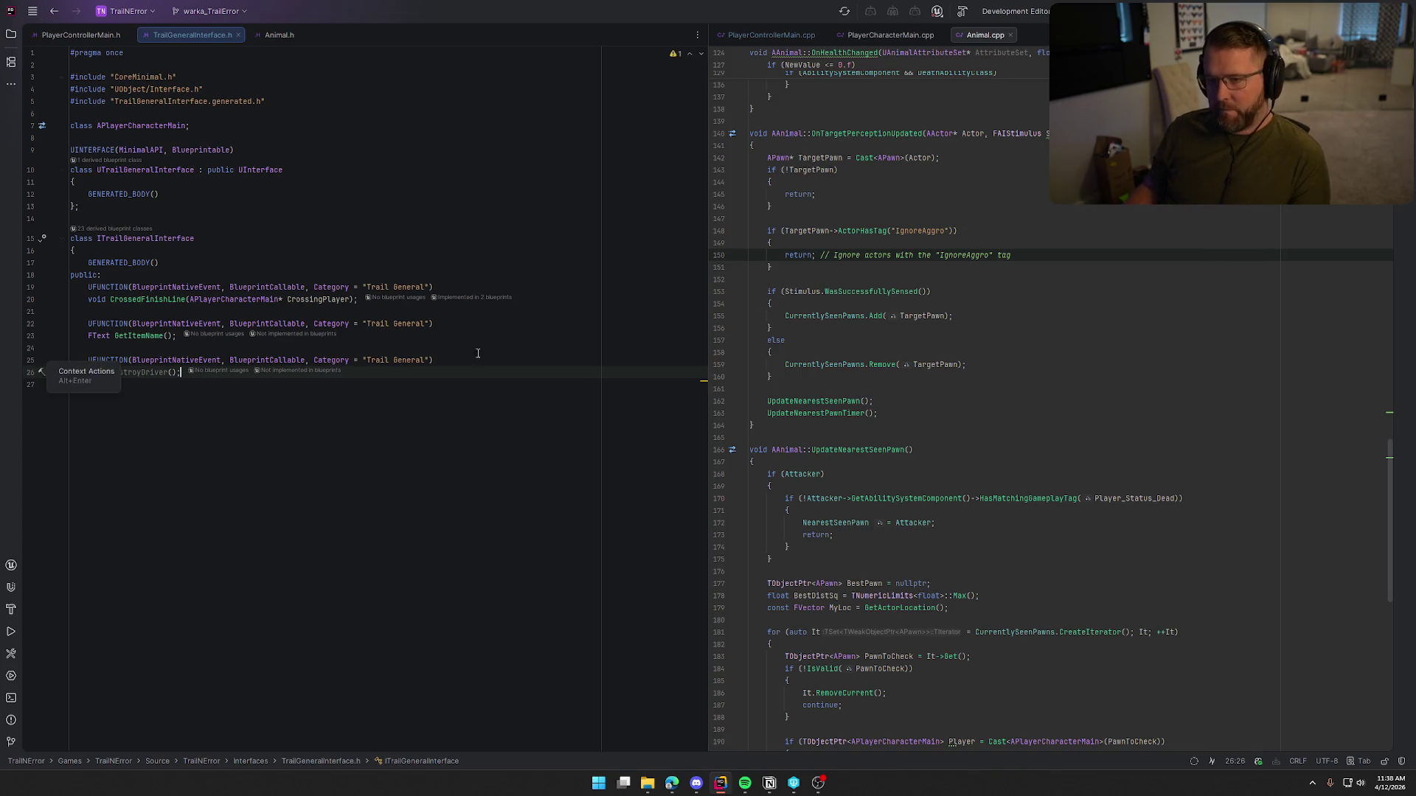
key("ctrl+shift+b")
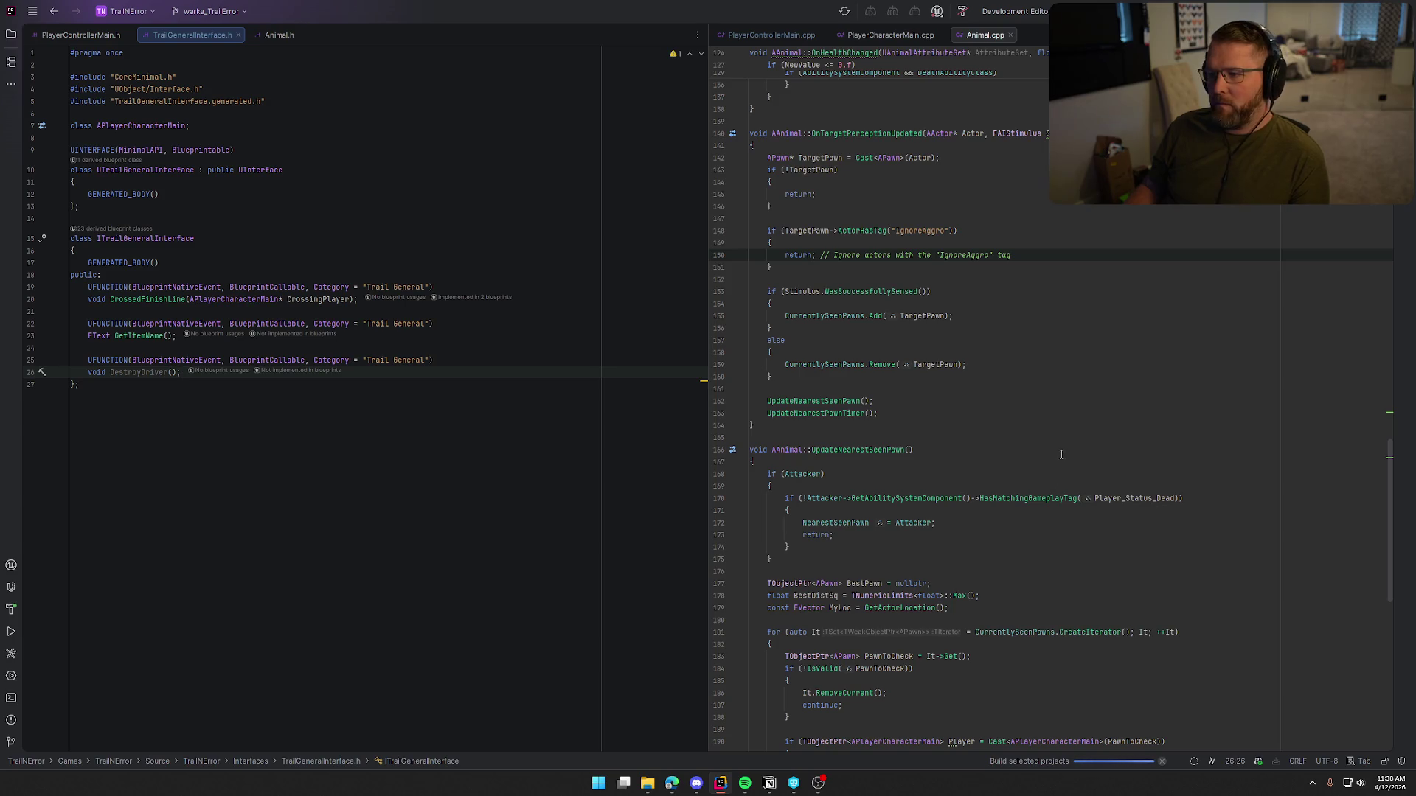
double_click(923, 233)
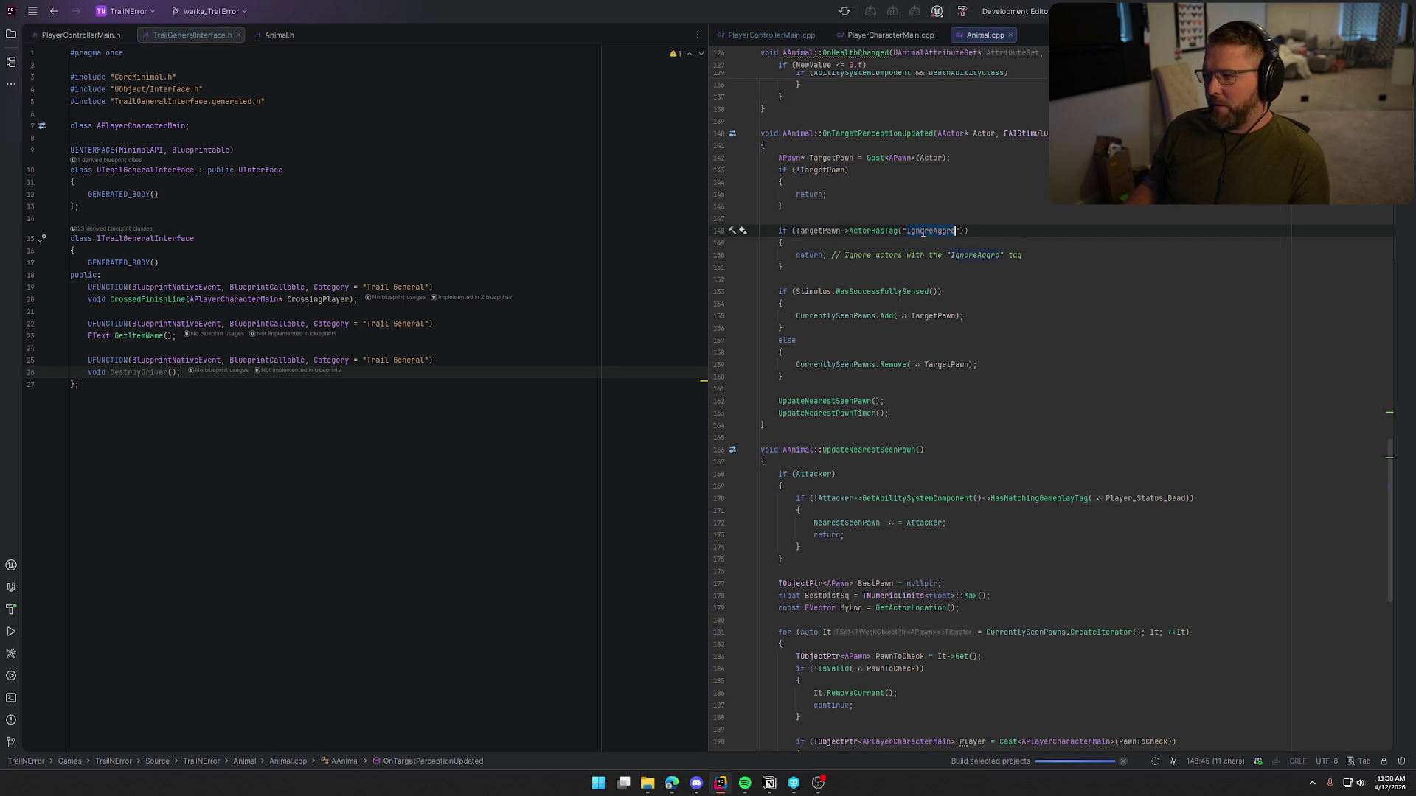
left_click(1014, 221)
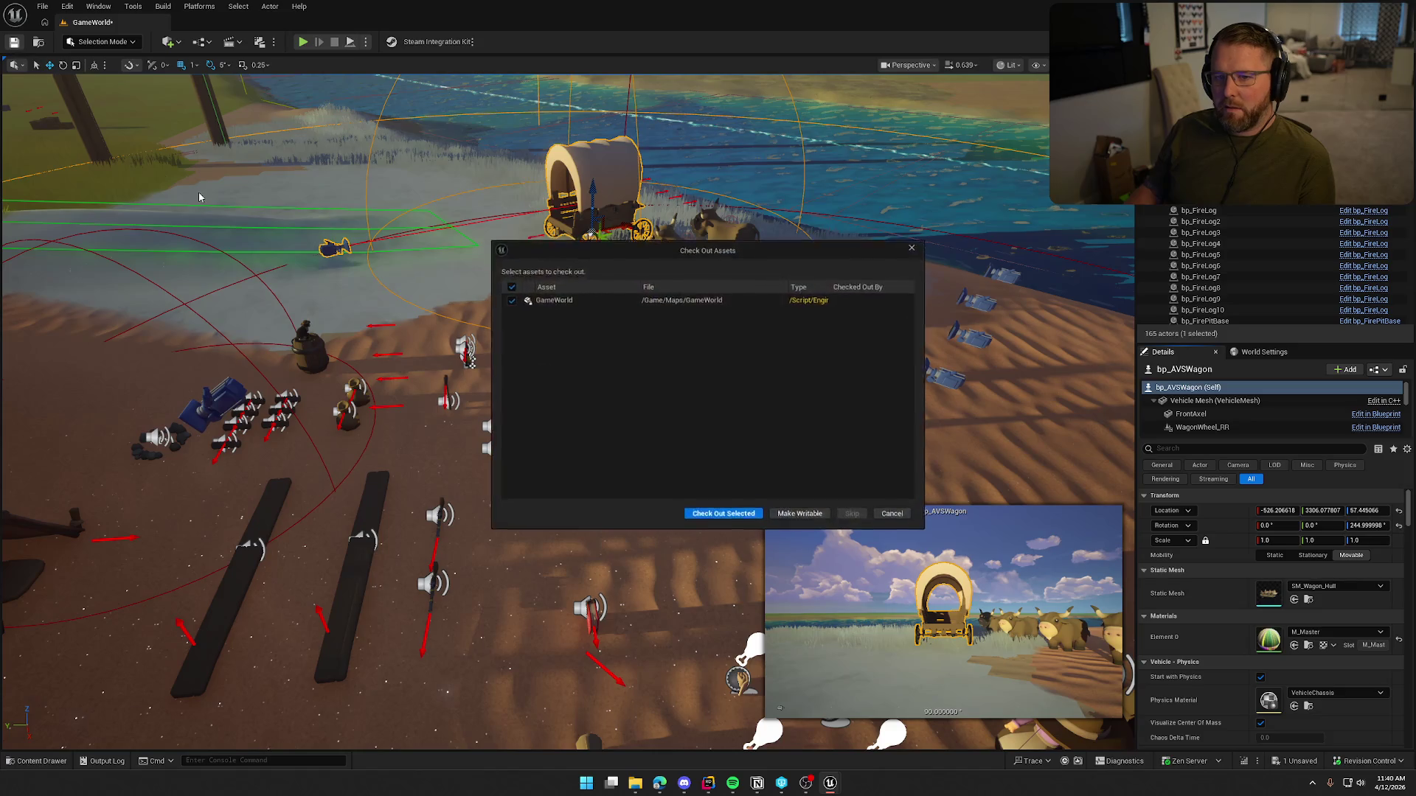
Step: Check out the GameWorld map, focus the covered wagon, and open bp_AVSWagon's EventGraph at the SetupDriver nodes
left_click(723, 513)
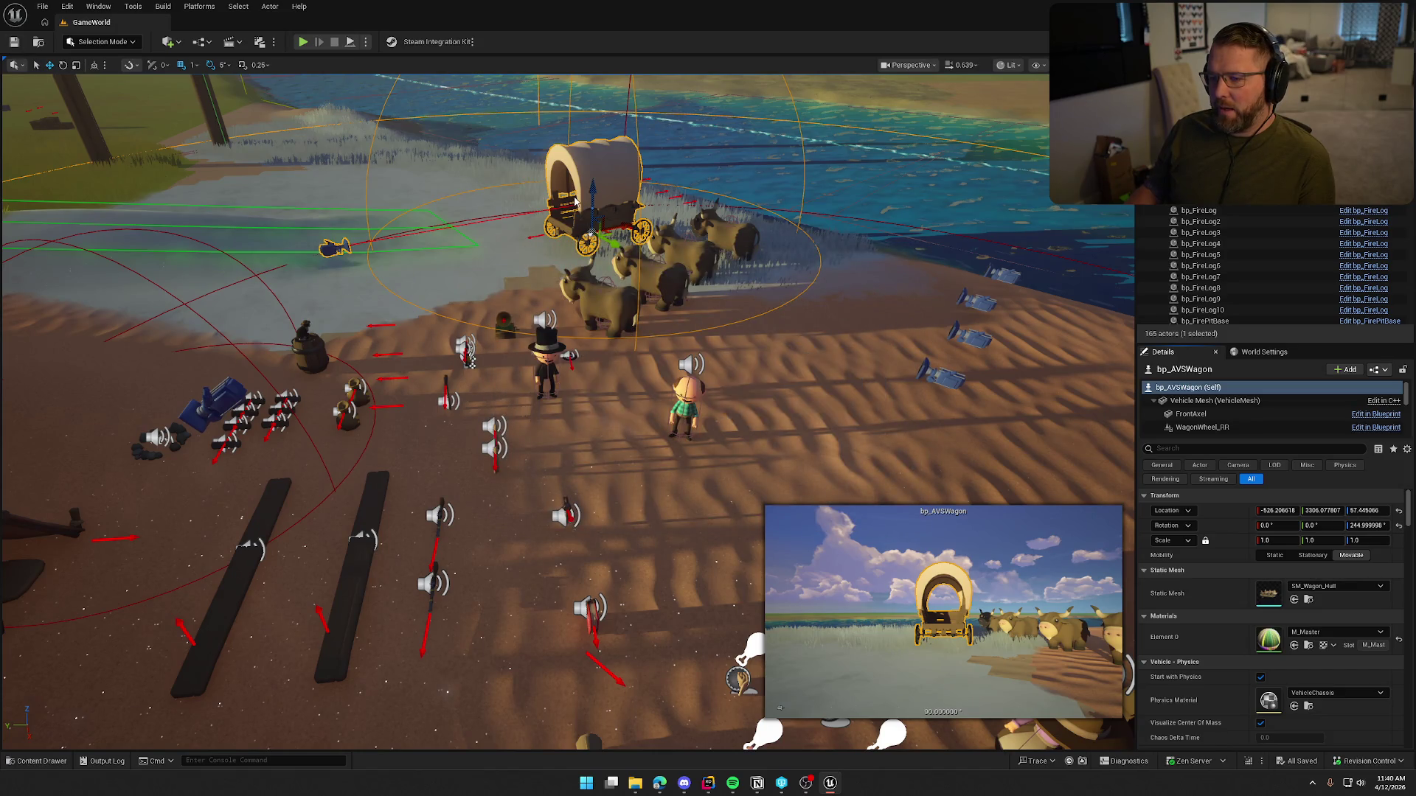
key("Escape")
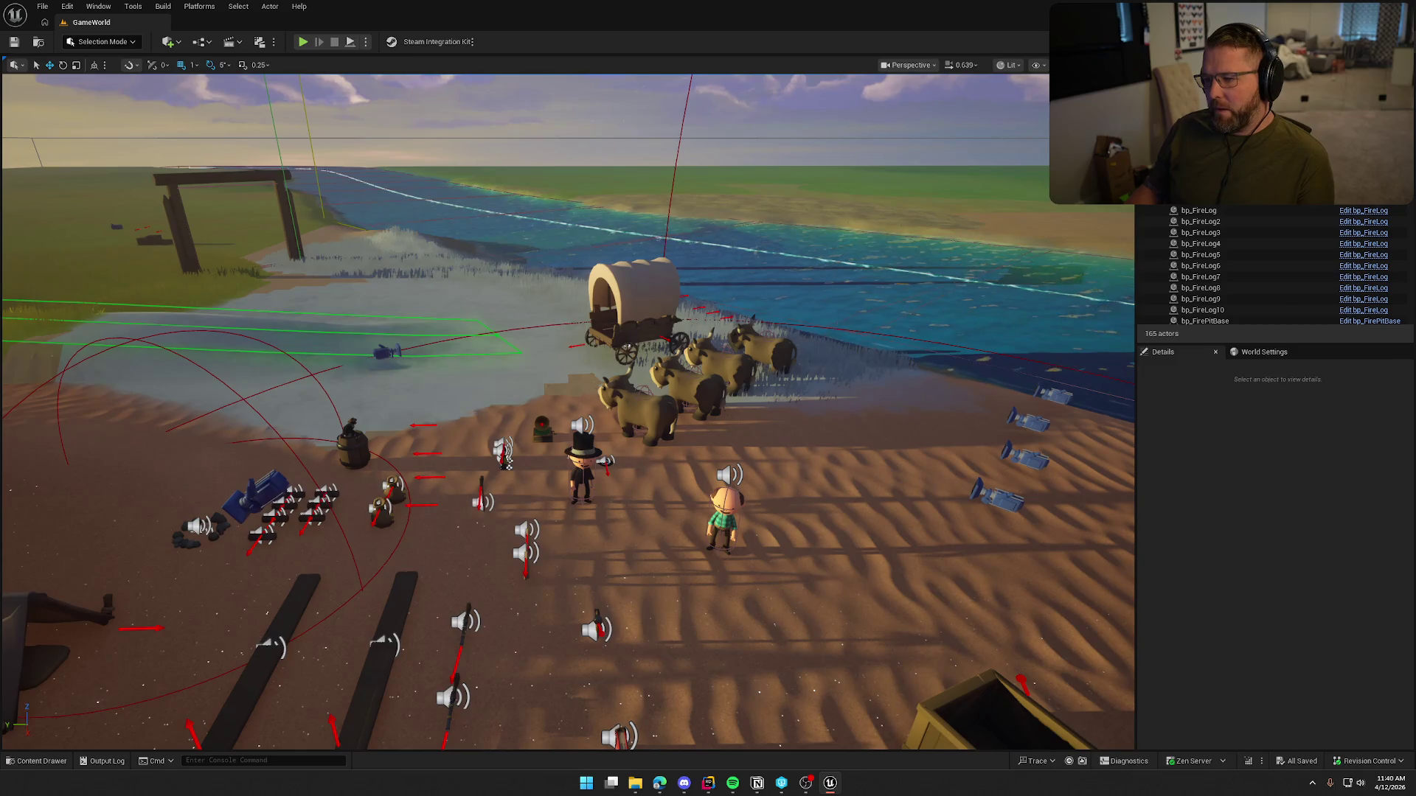
left_click(634, 302)
key("f")
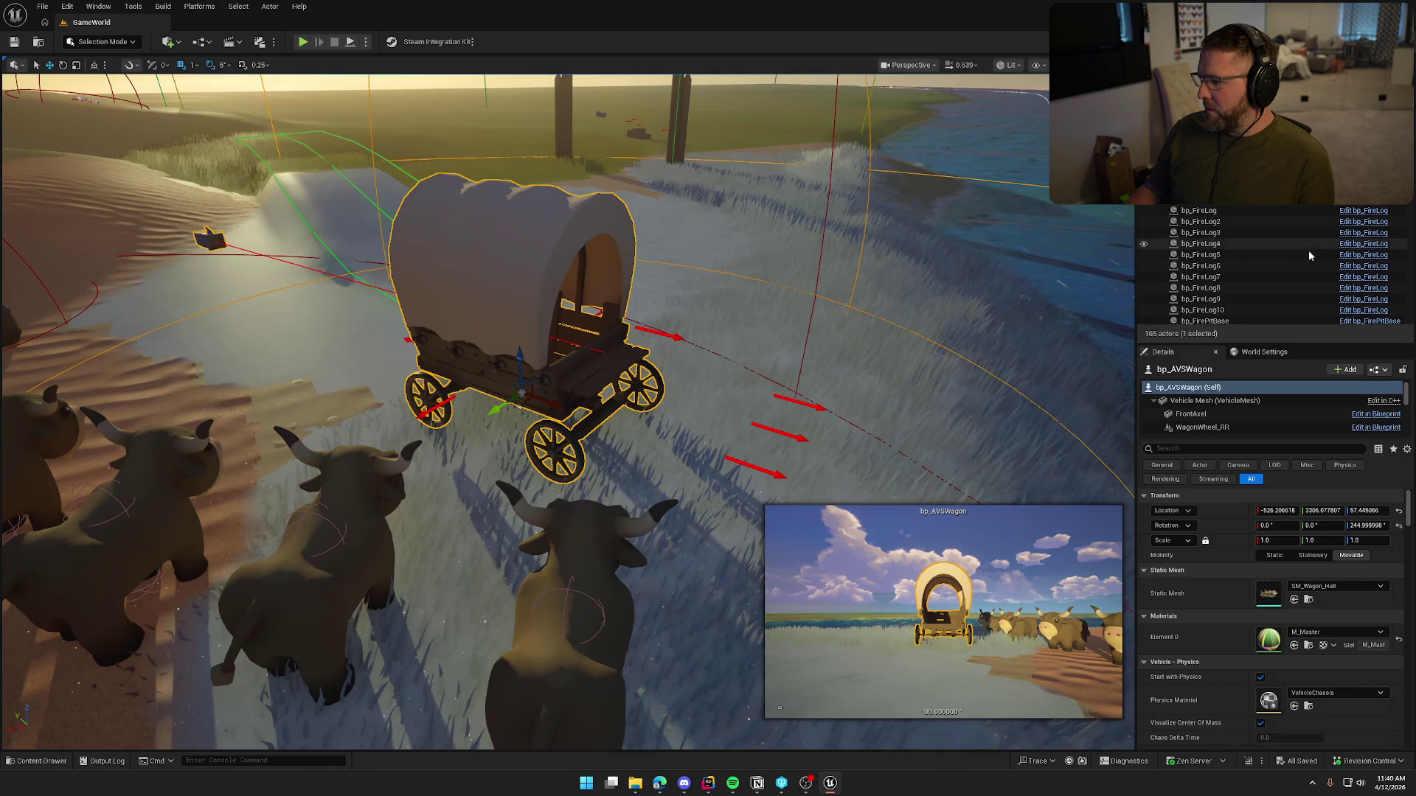
double_click(495, 317)
mouse_move(678, 520)
left_mouse_down()
mouse_move(536, 332)
mouse_move(578, 136)
left_mouse_up()
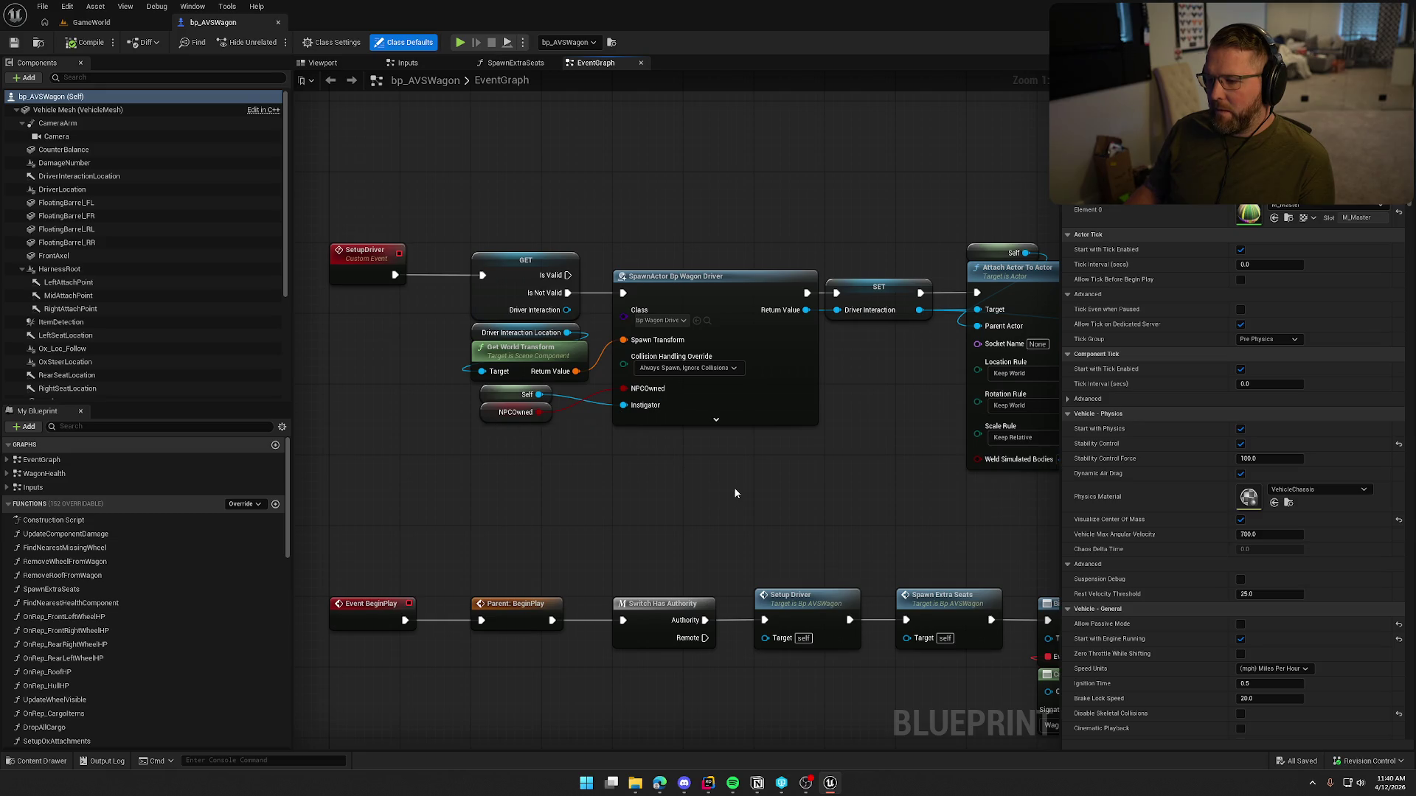
Step: Open bp_WagonDriver from the SpawnActor class and find the NPCOwned branch gating the FindersKeepers achievement
left_click(706, 320)
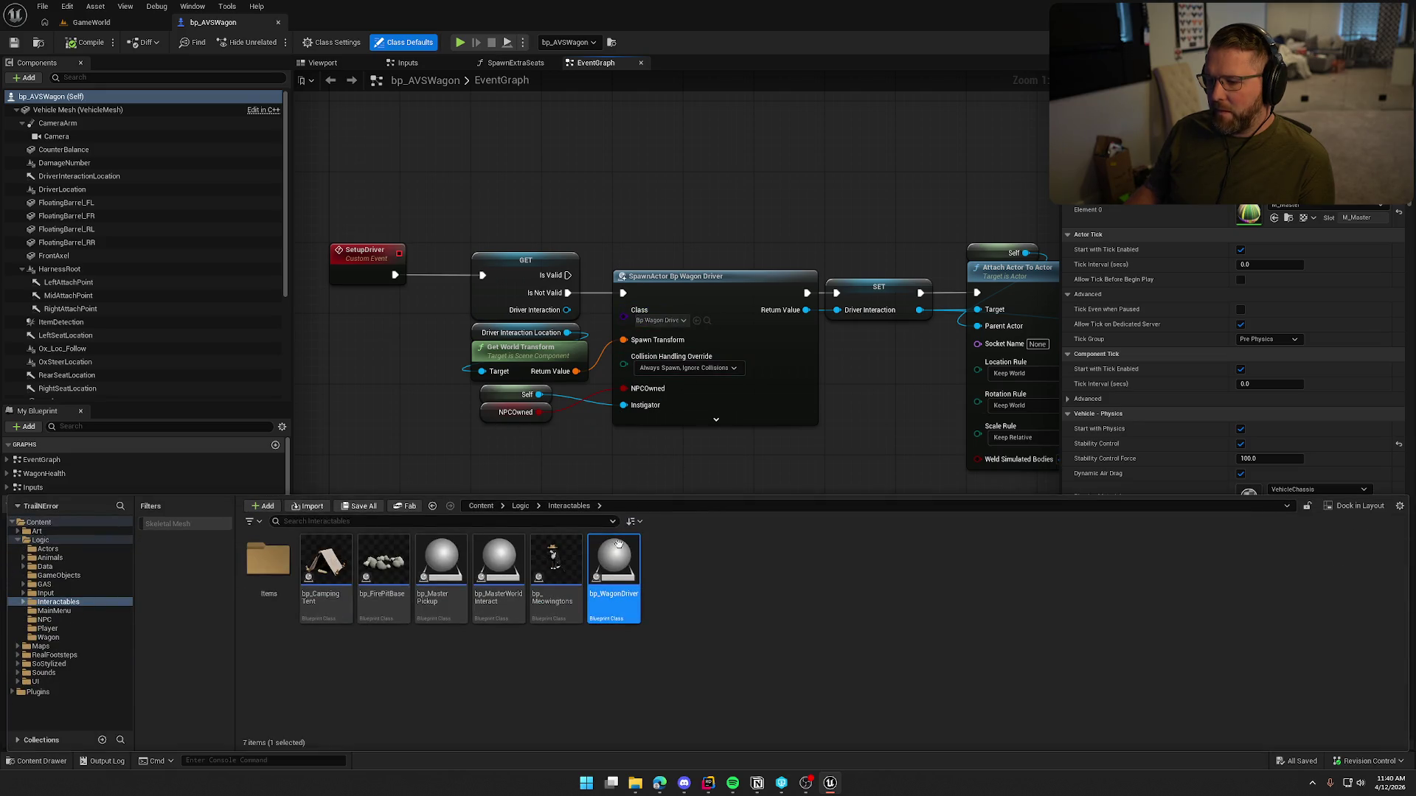
double_click(615, 561)
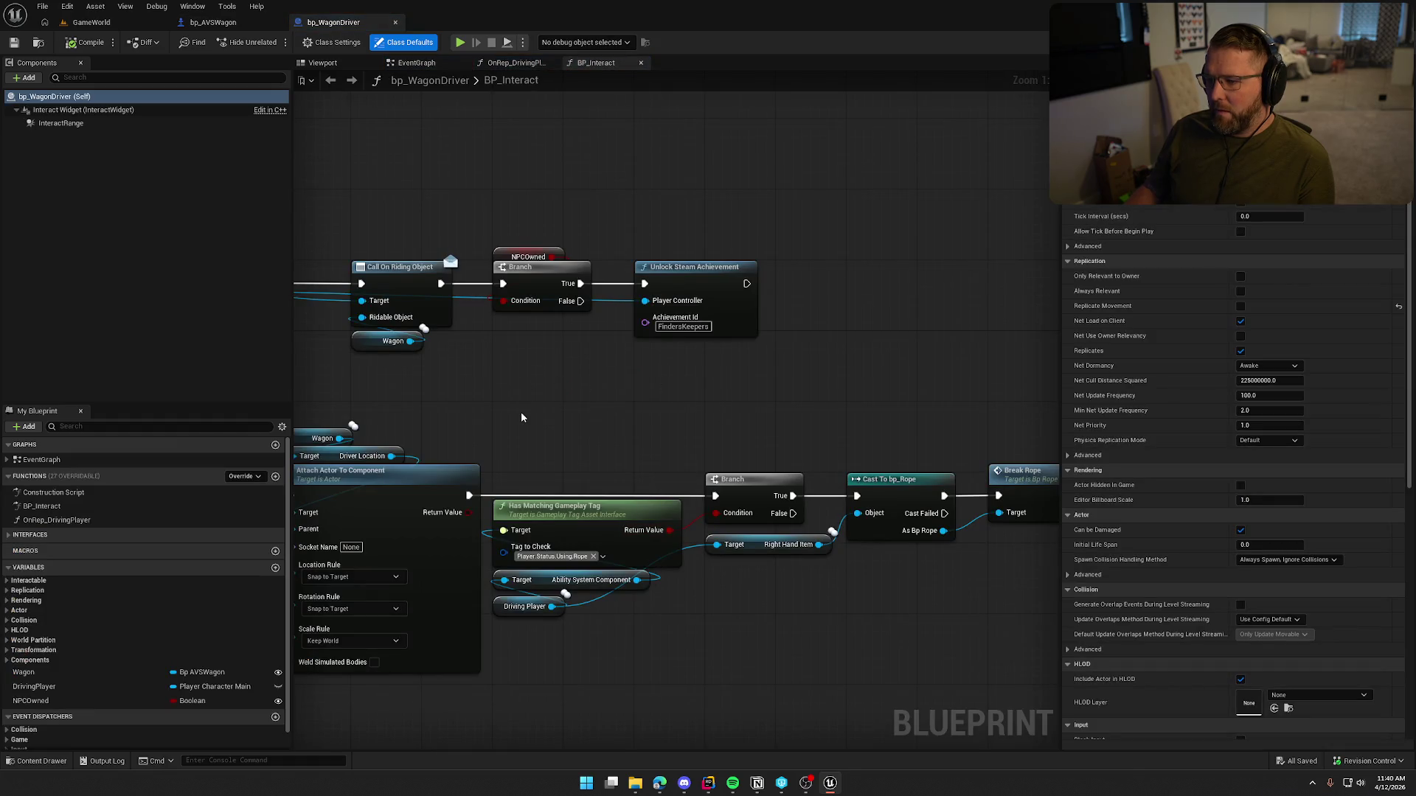
left_click_drag(521, 417, 790, 401)
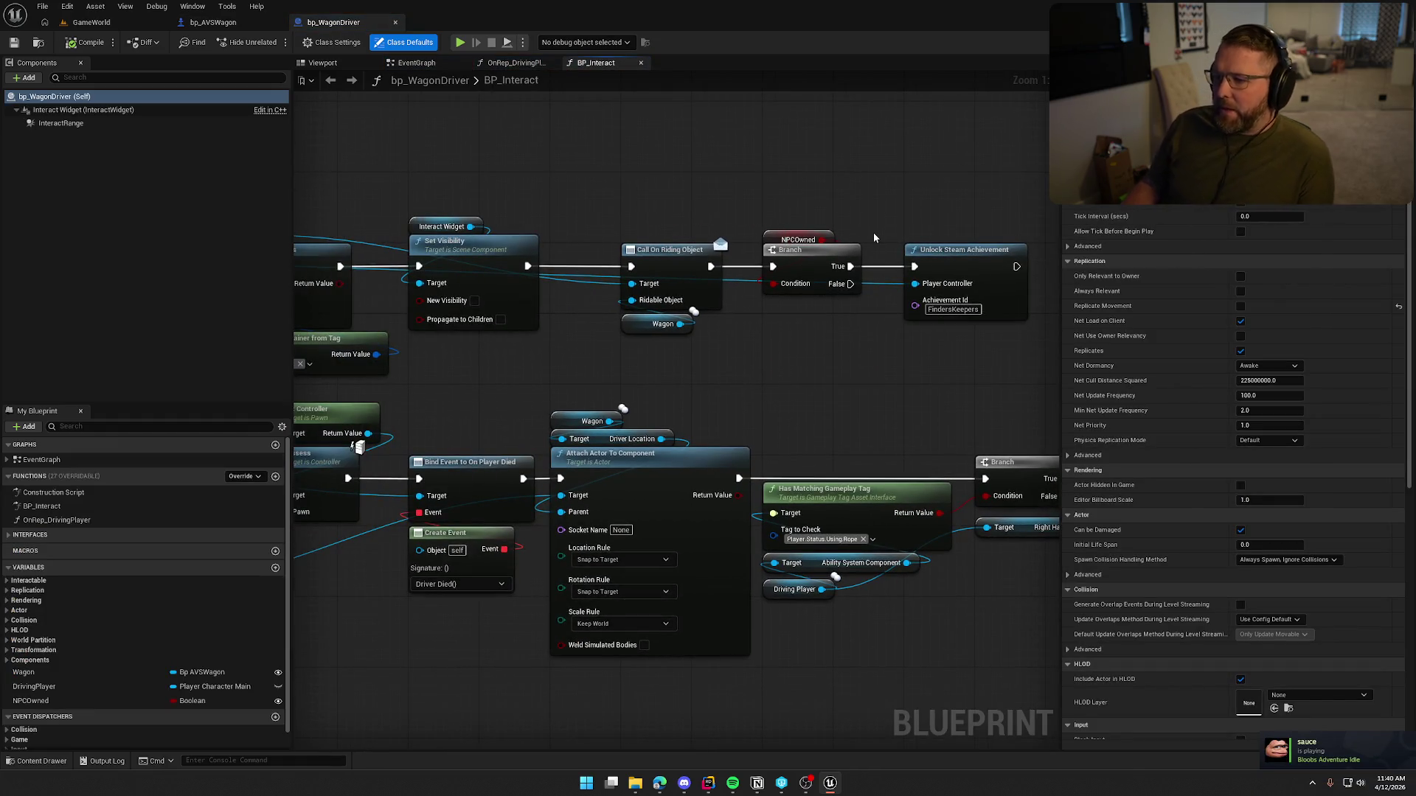
mouse_move(741, 180)
left_mouse_down()
mouse_move(838, 248)
mouse_move(916, 382)
left_mouse_up()
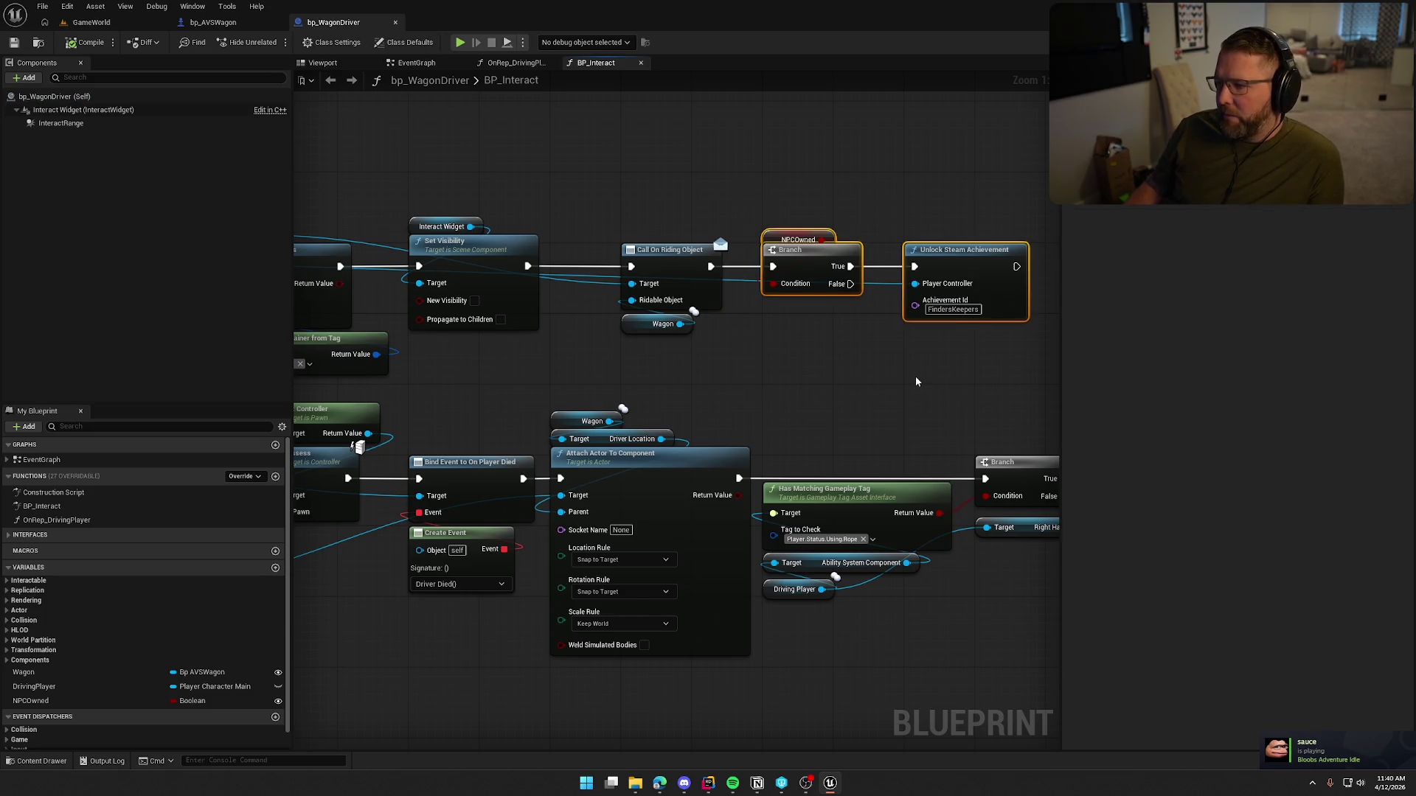
Step: Review bp_WagonDriver's interact graph and NPCOwned variable properties, then go back to bp_AVSWagon
left_click(839, 389)
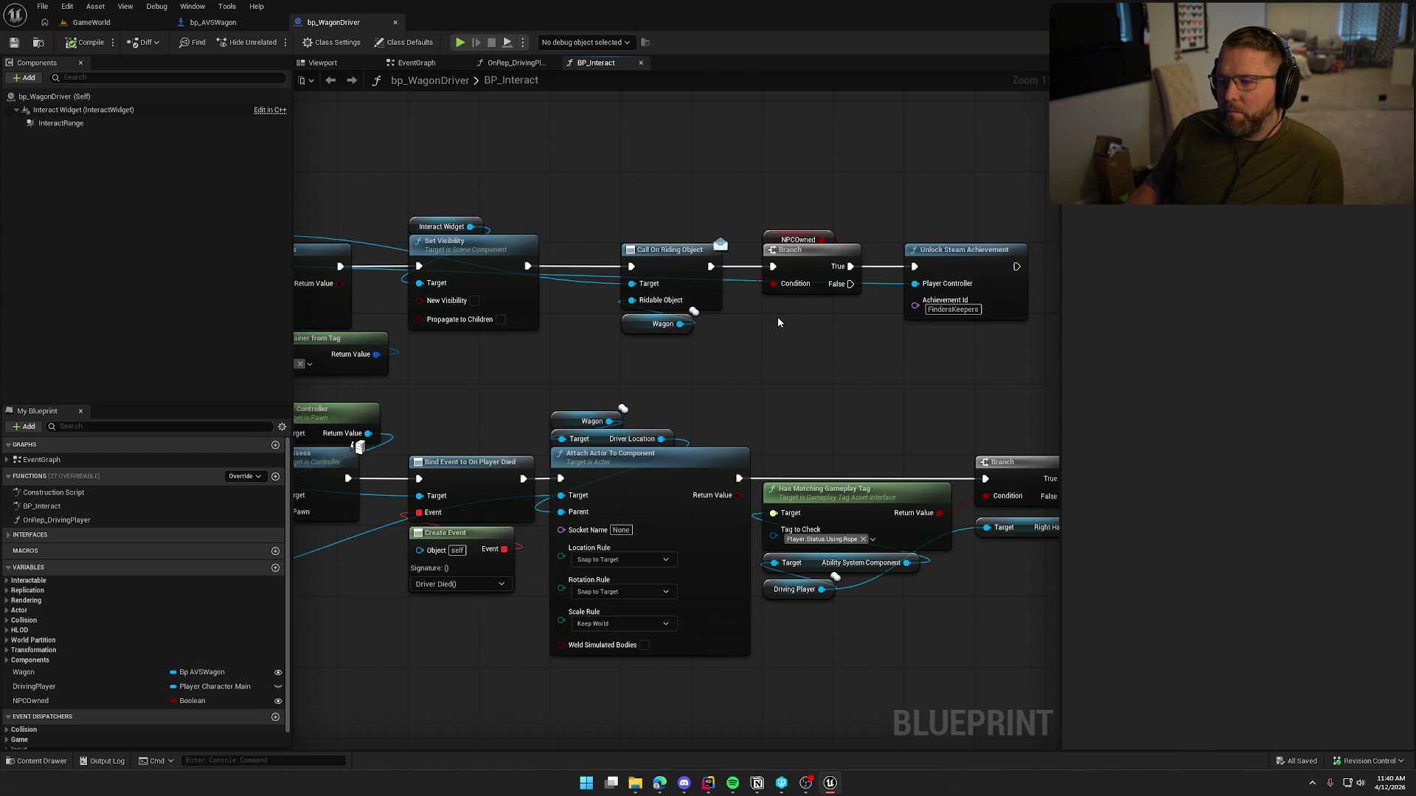
mouse_move(621, 168)
left_mouse_down()
mouse_move(976, 180)
mouse_move(944, 255)
left_mouse_up()
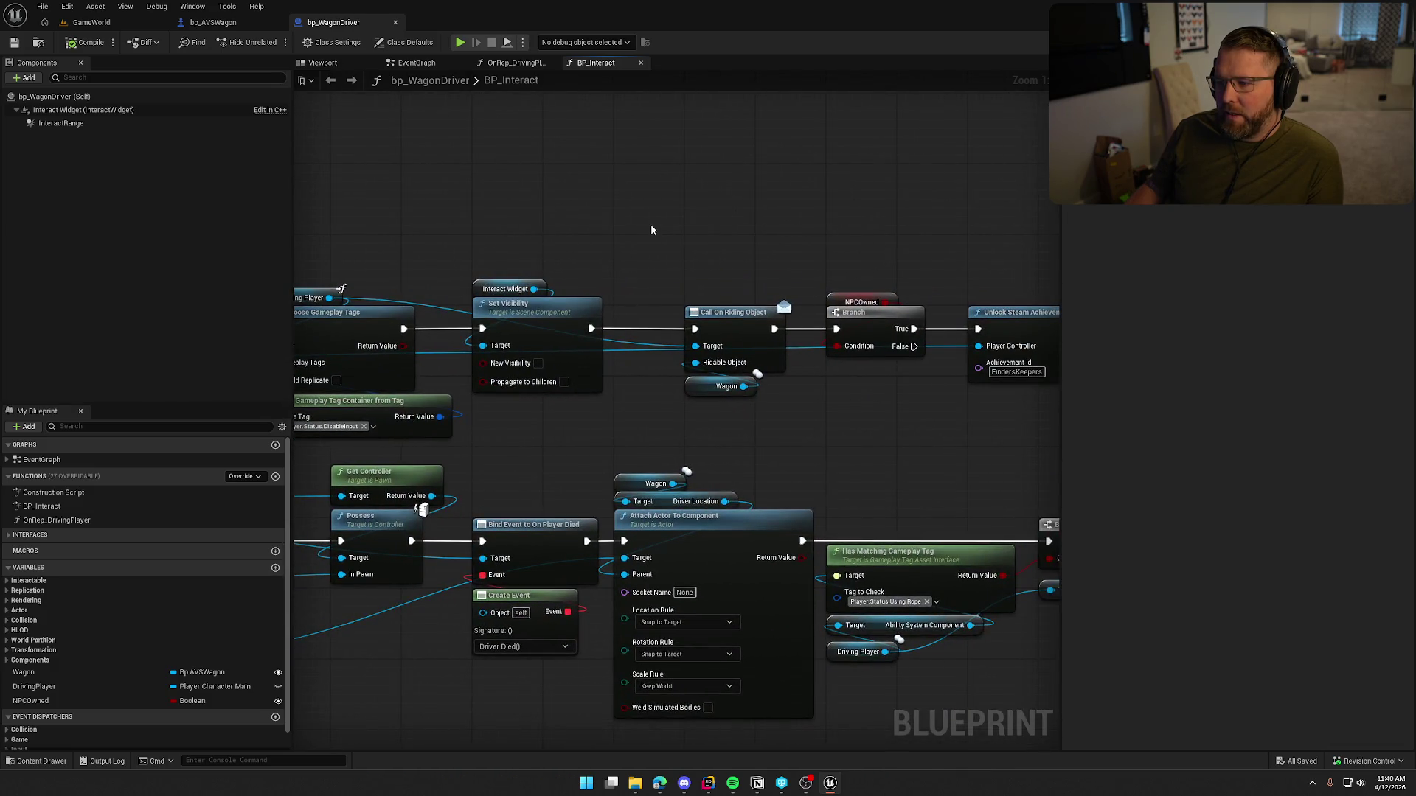
mouse_move(654, 219)
left_mouse_down()
mouse_move(421, 212)
mouse_move(627, 346)
mouse_move(737, 464)
mouse_move(861, 466)
mouse_move(597, 345)
left_mouse_up()
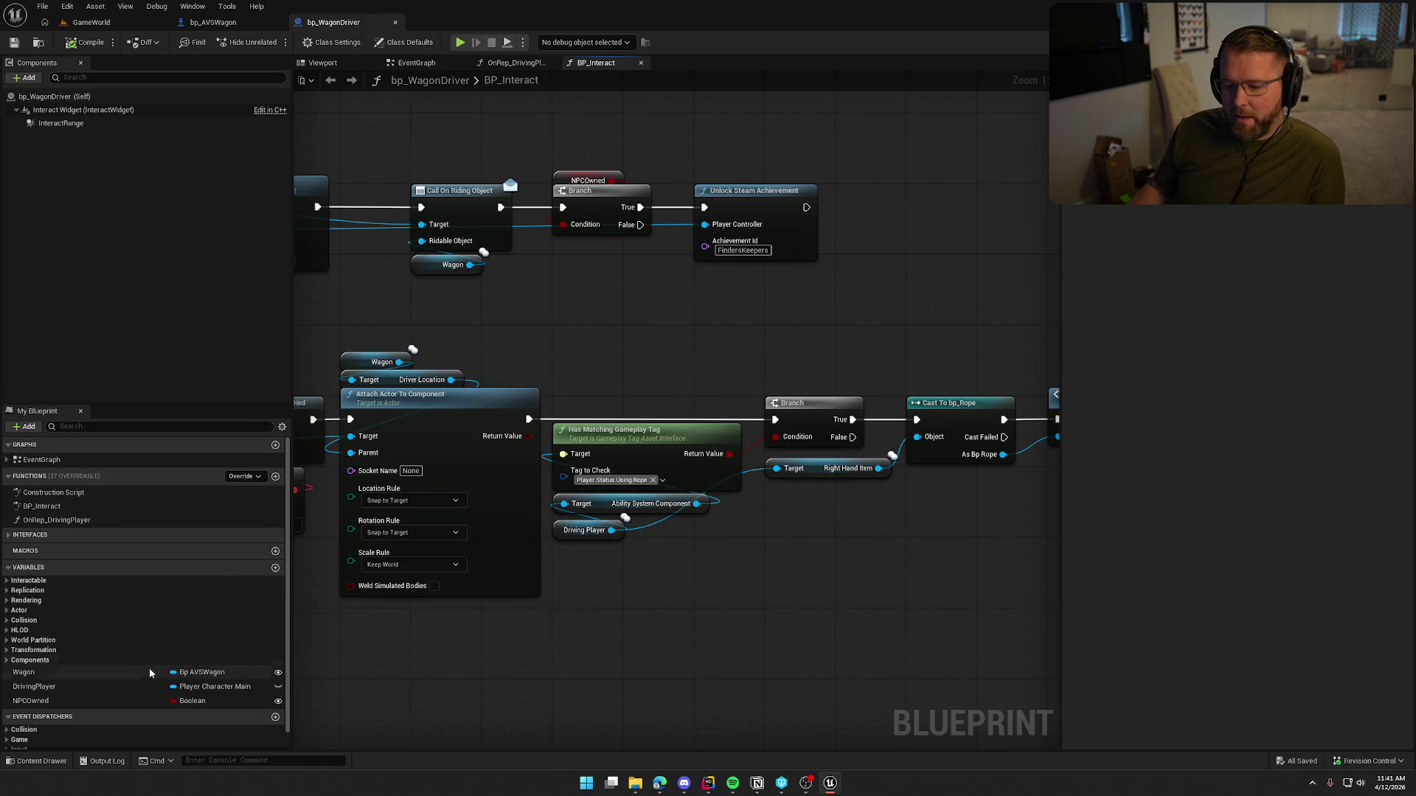
left_click(81, 705)
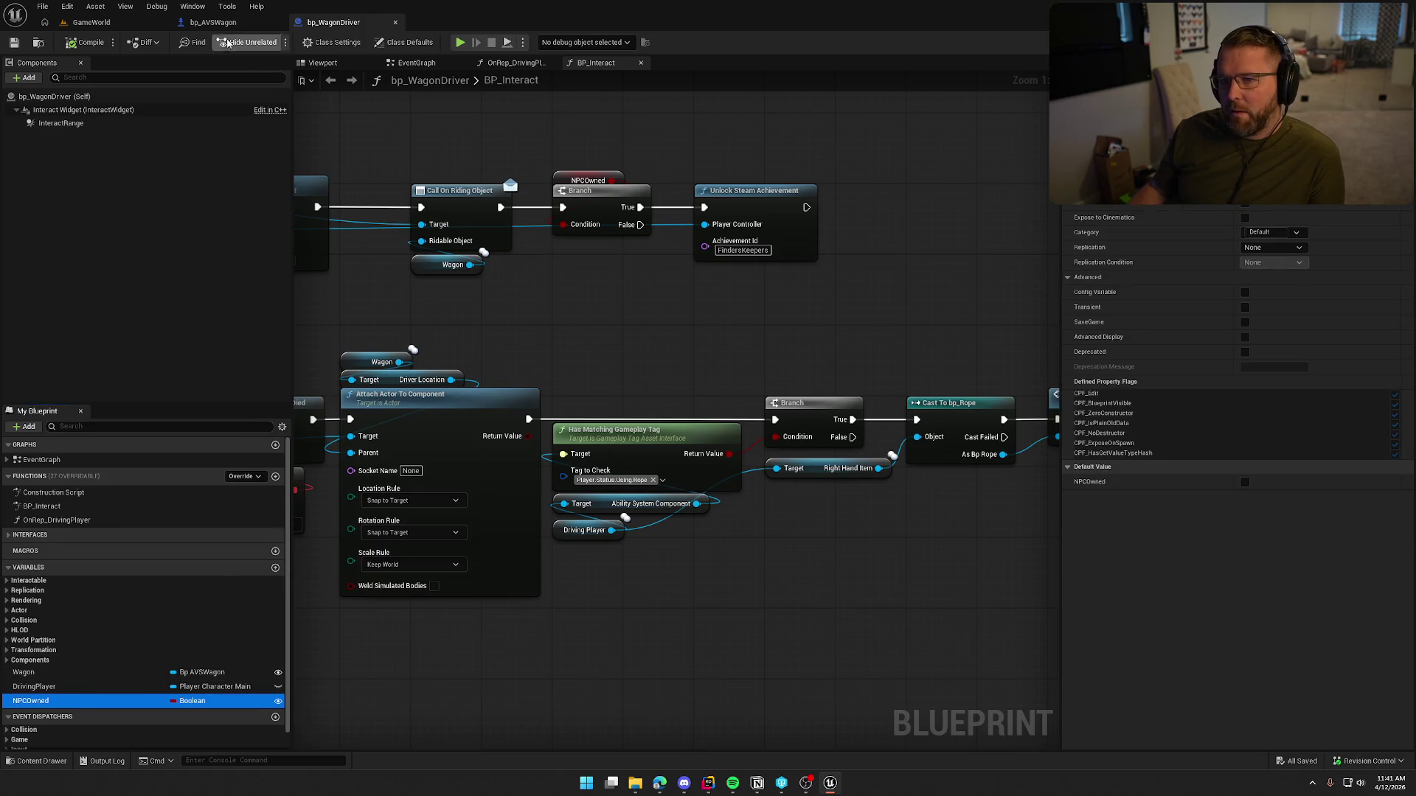
left_click(213, 22)
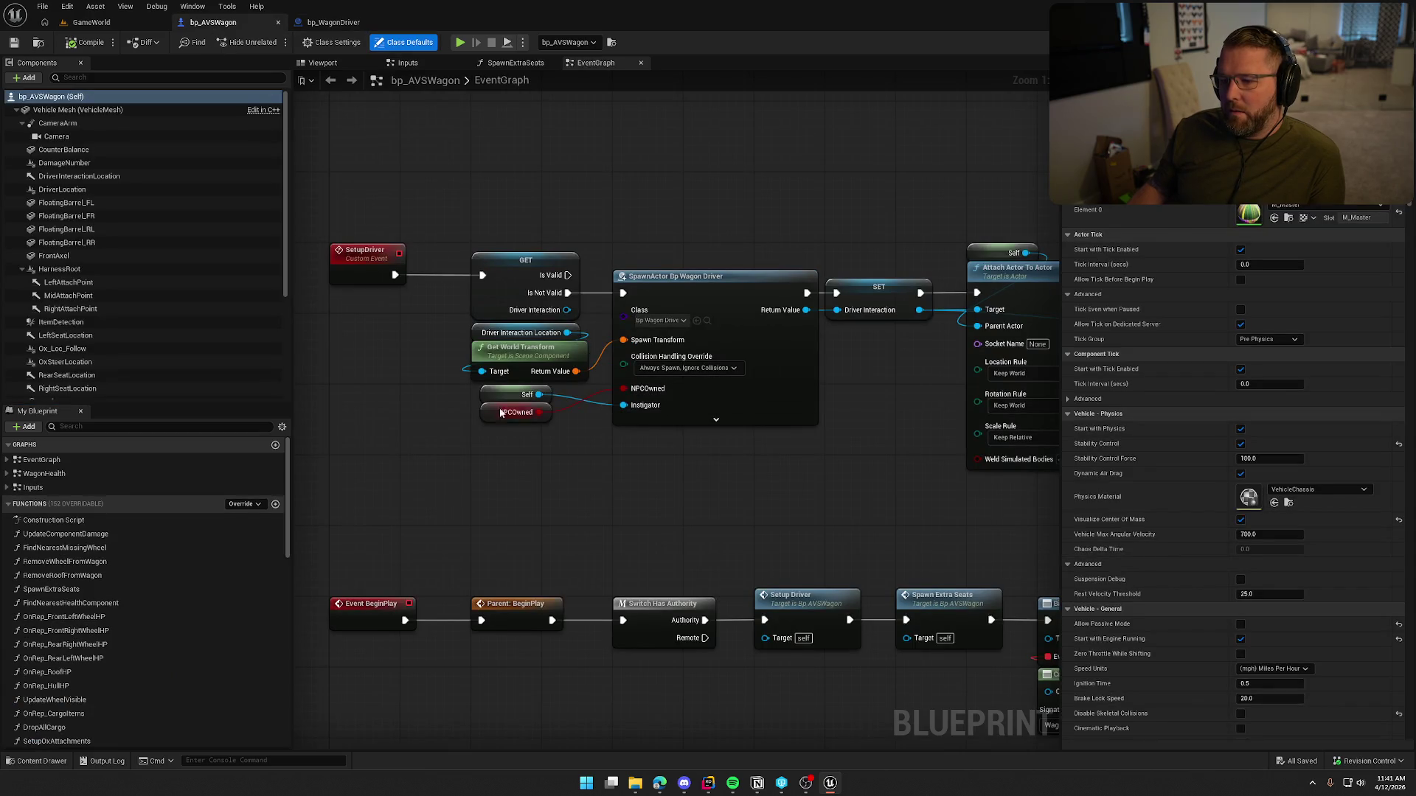
Step: Set bp_AVSWagon's NPCOwned Boolean Replication to Replicated
scroll(189, 582, "down", 10)
left_click(110, 687)
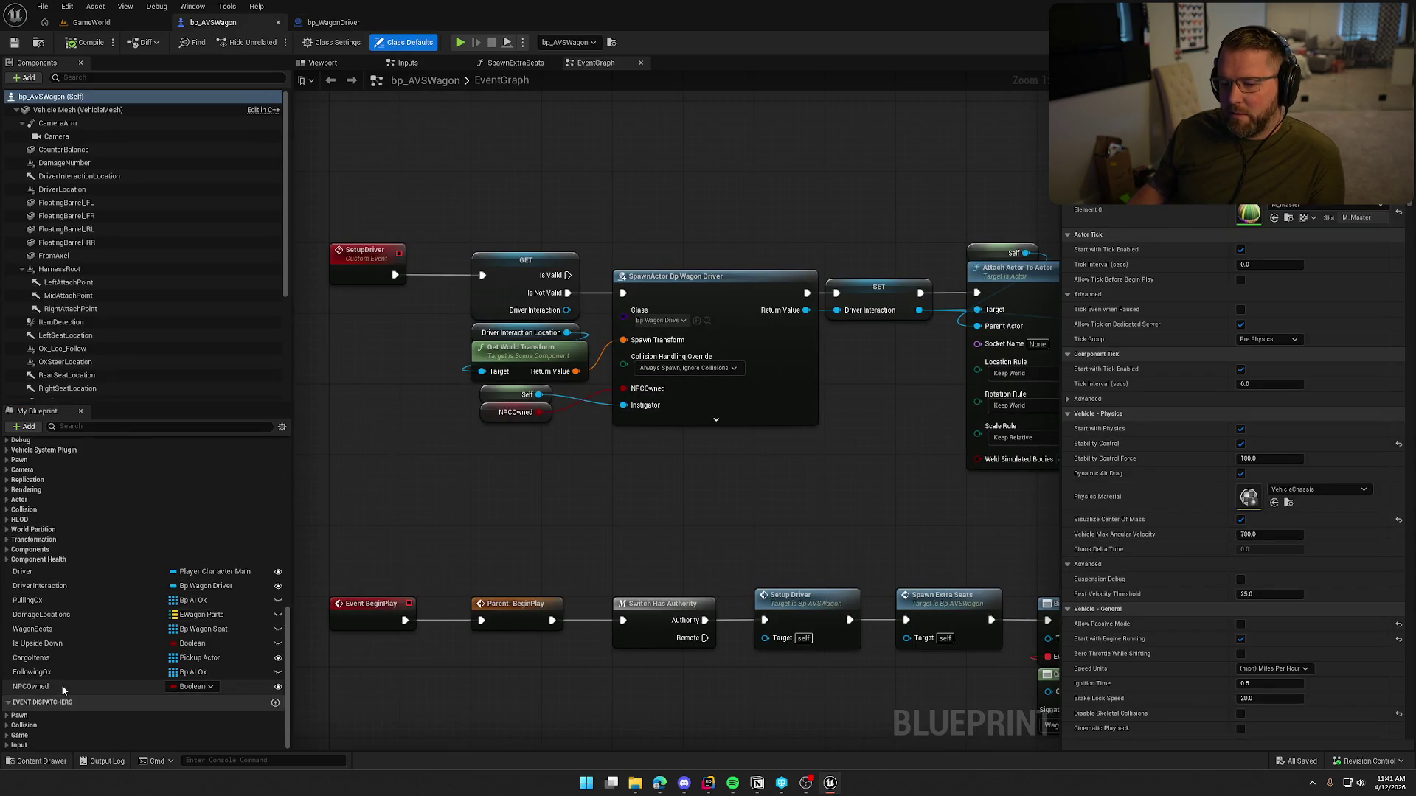
left_click(1300, 251)
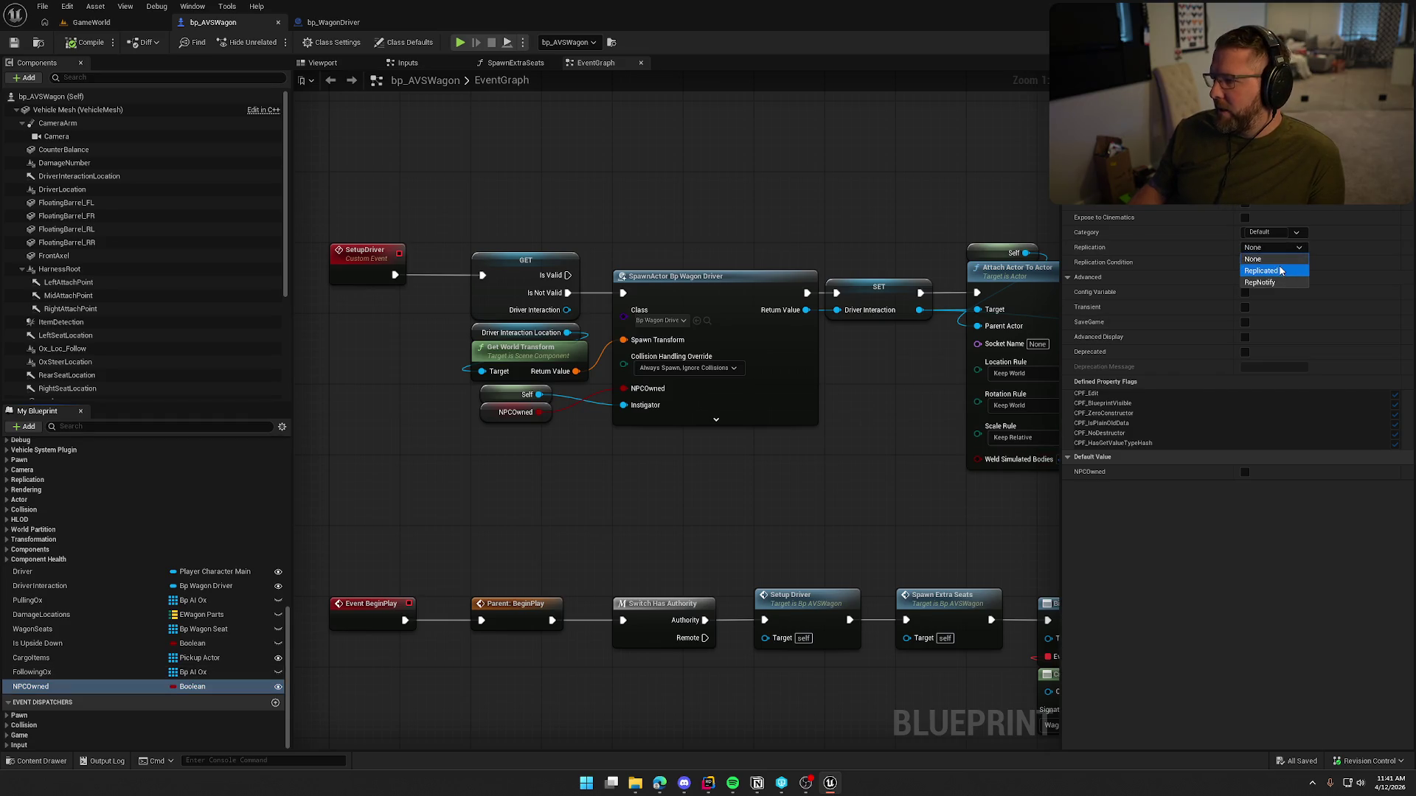
left_click(1281, 269)
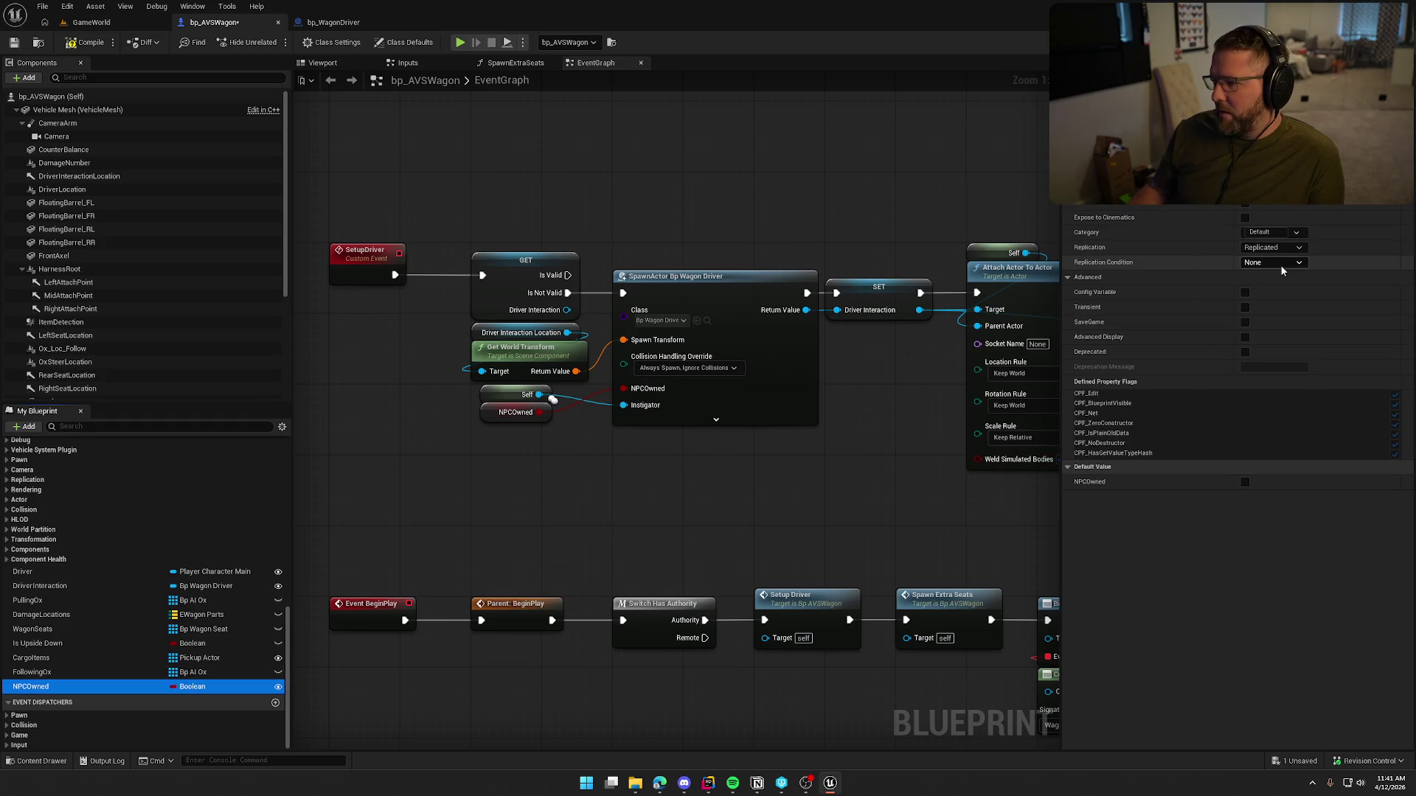
Step: Compile and save bp_AVSWagon, then close the content drawer
left_click(82, 44)
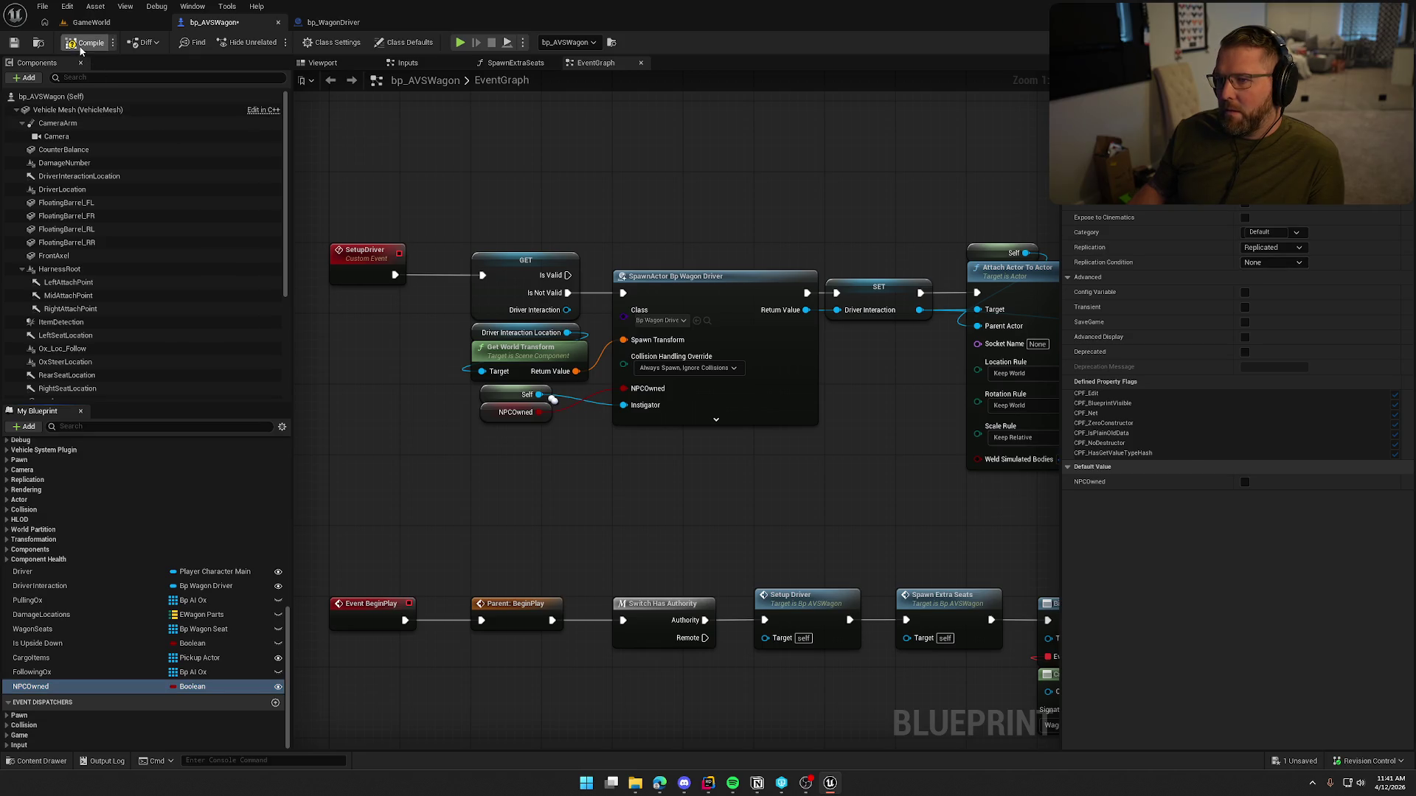
left_click(709, 515)
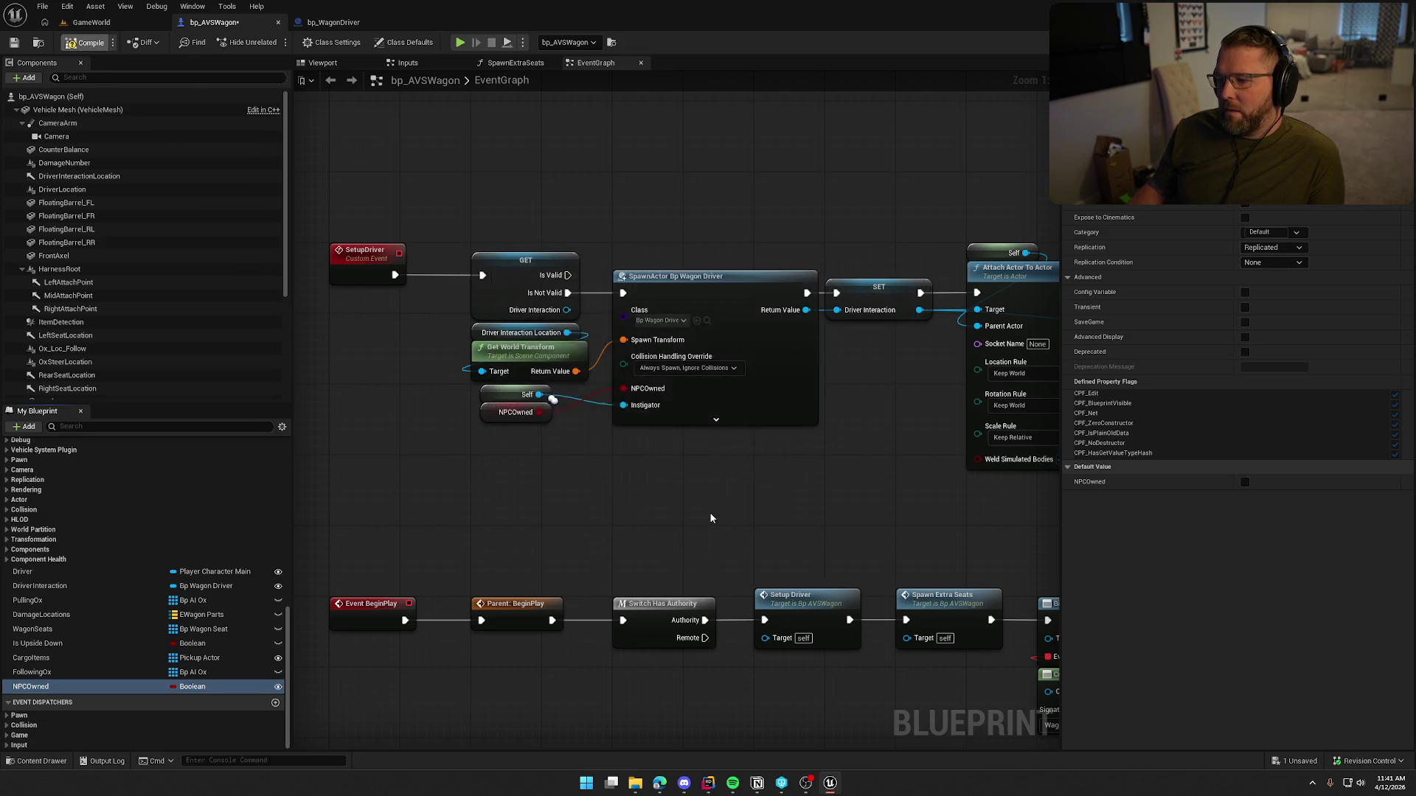
left_click(707, 321)
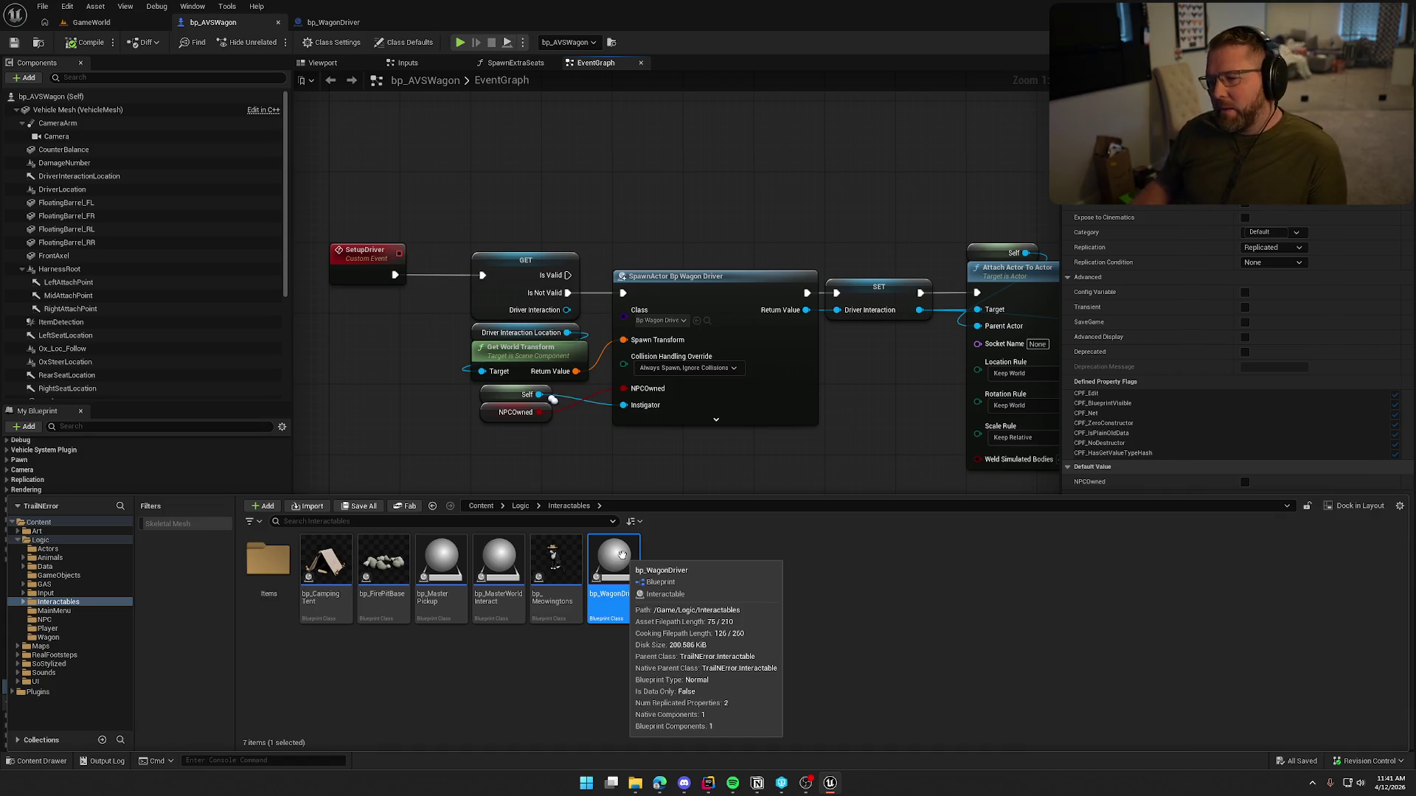
left_click(573, 152)
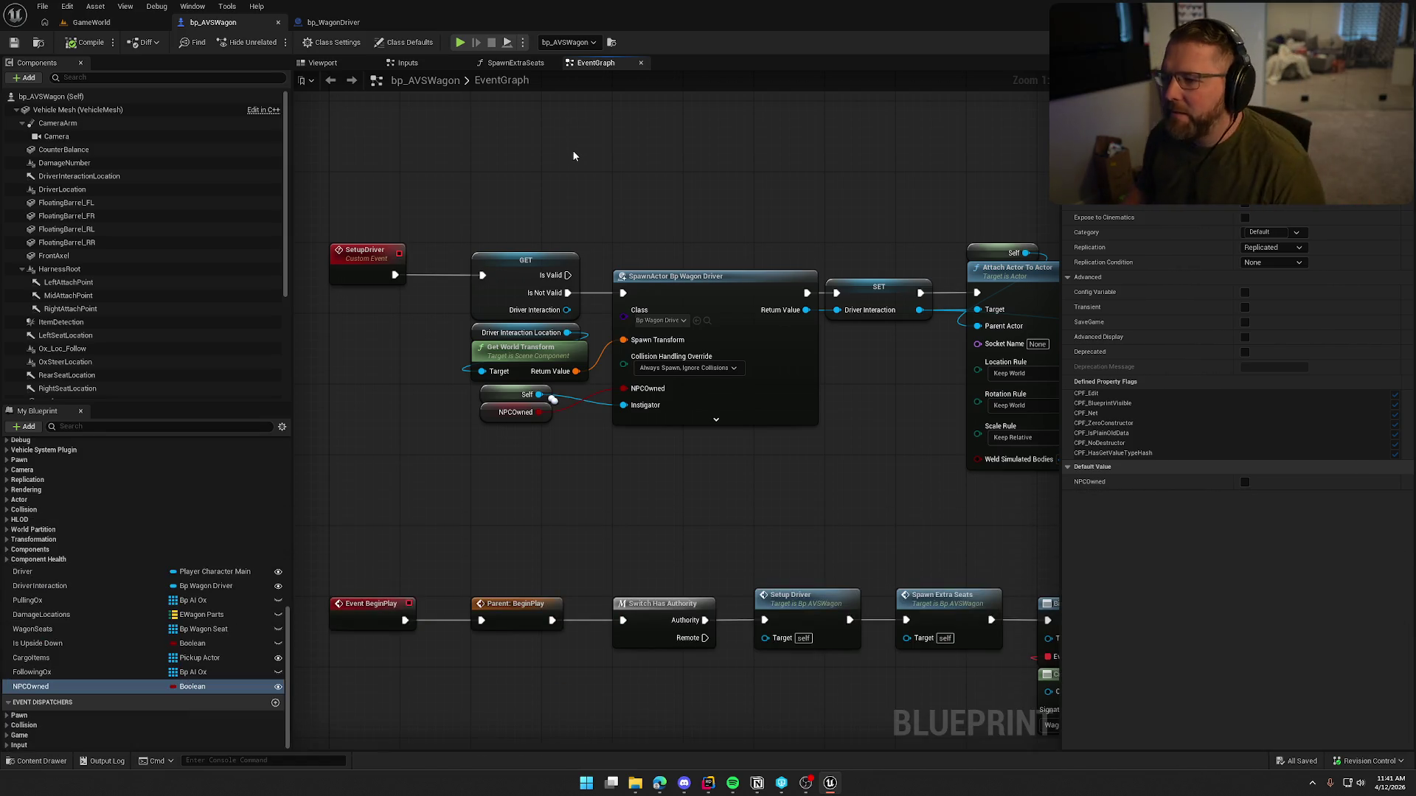
mouse_move(573, 152)
left_mouse_down()
mouse_move(616, 369)
mouse_move(610, 306)
left_mouse_up()
right_click(606, 302)
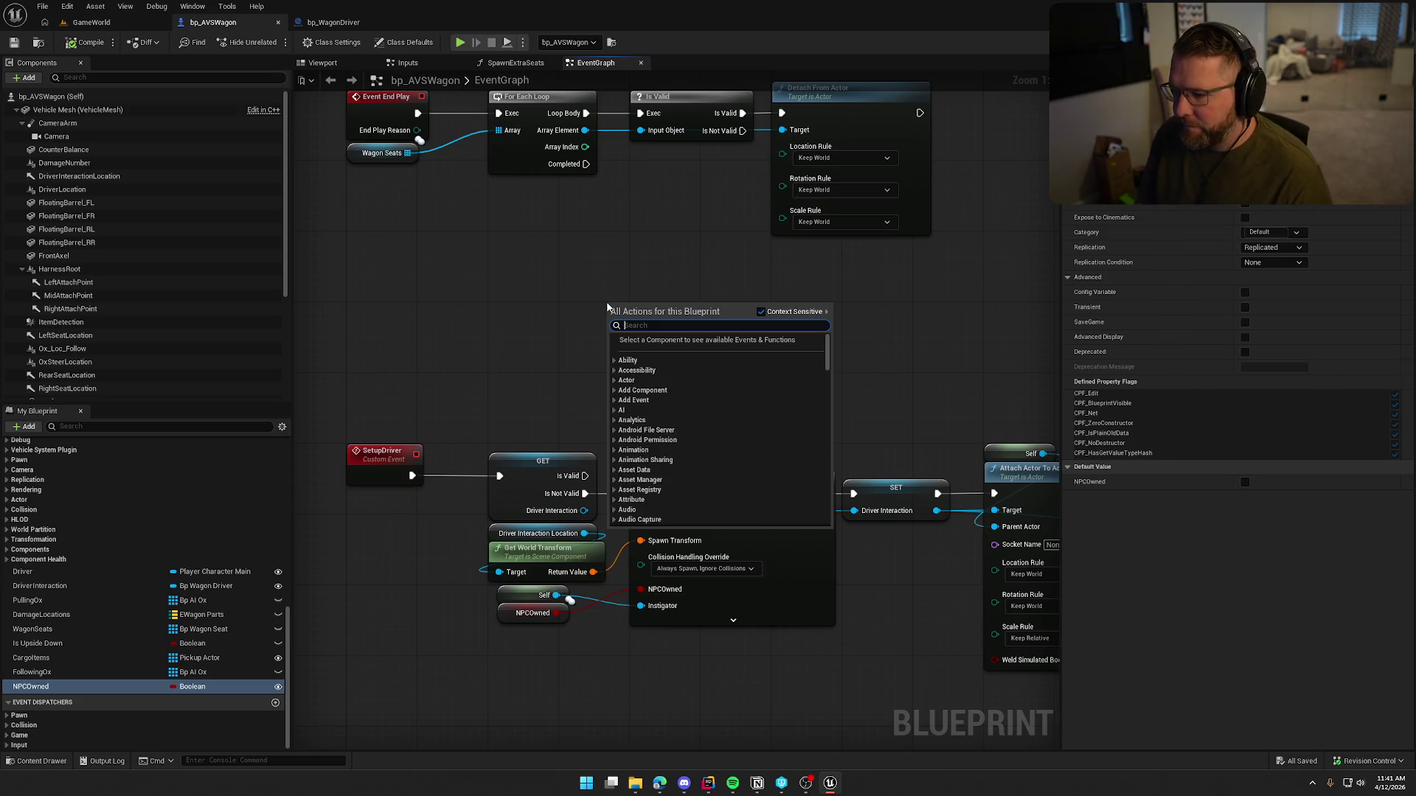
type("remove tag")
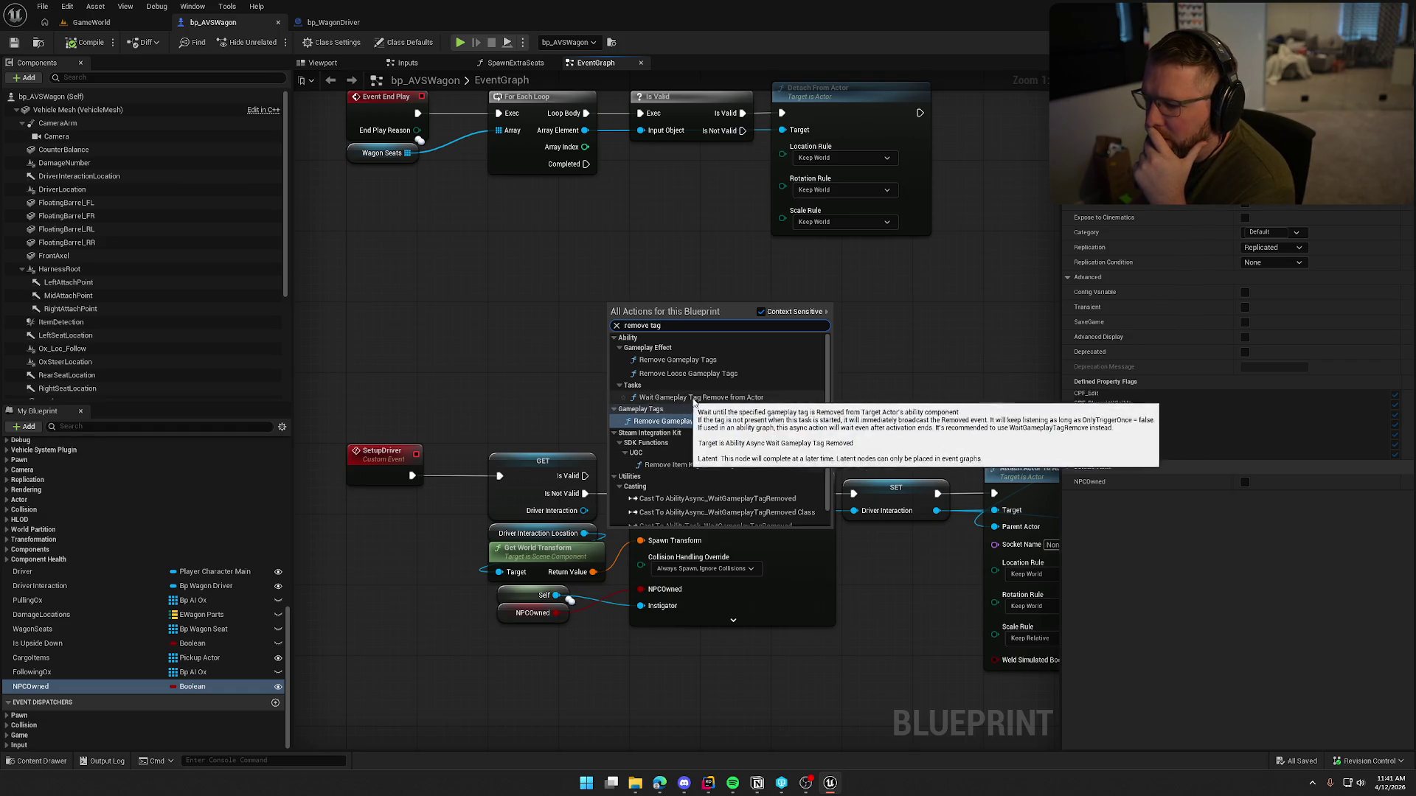
scroll(770, 435, "down", 1)
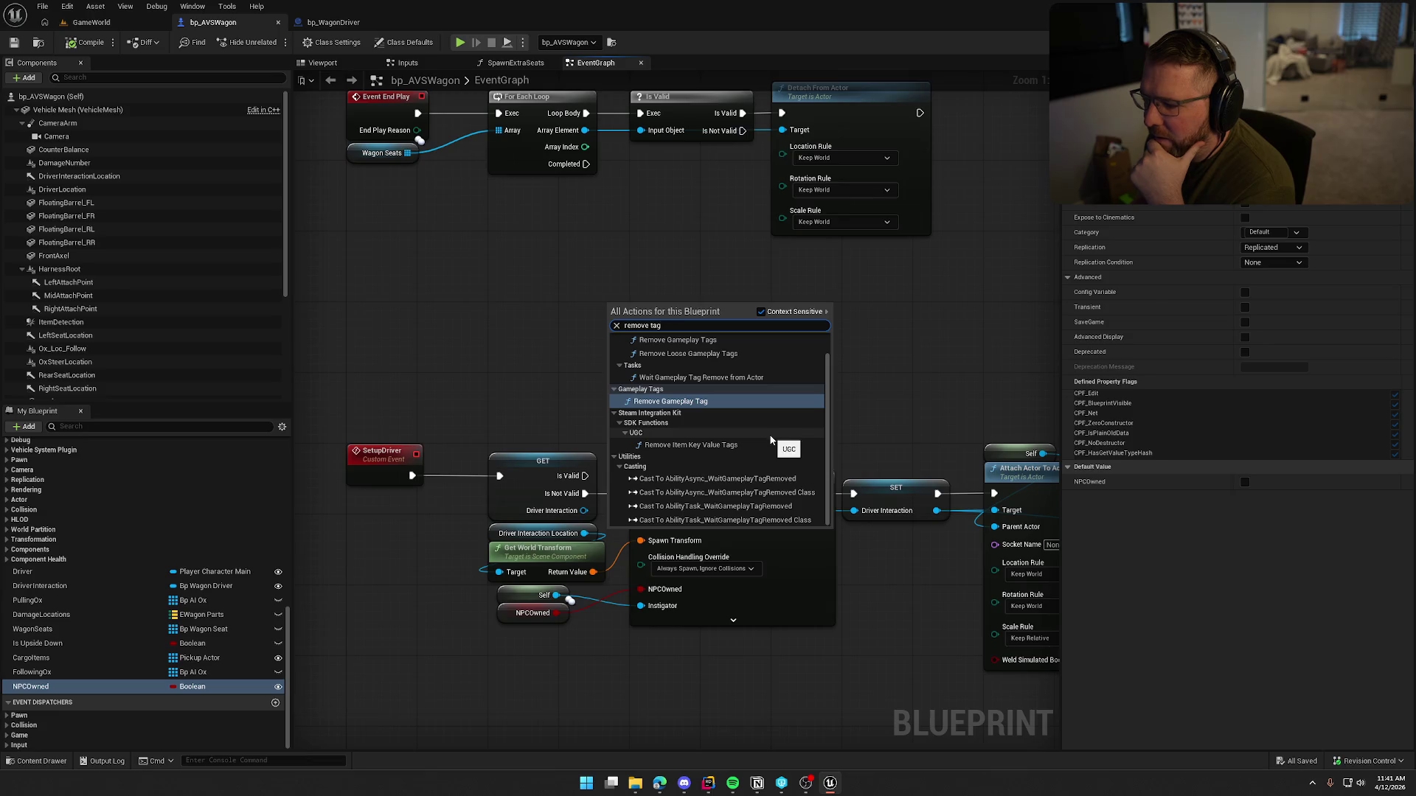
left_click(542, 290)
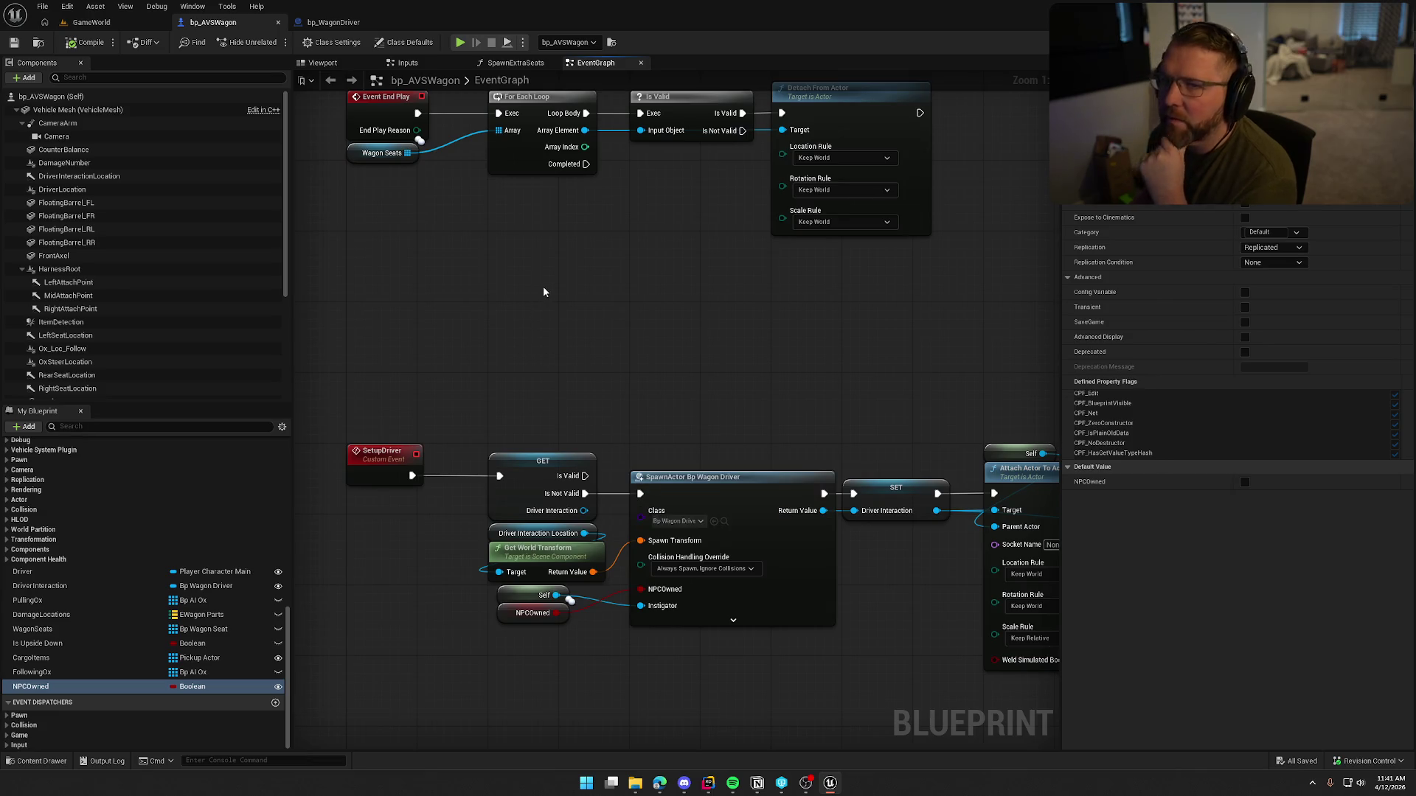